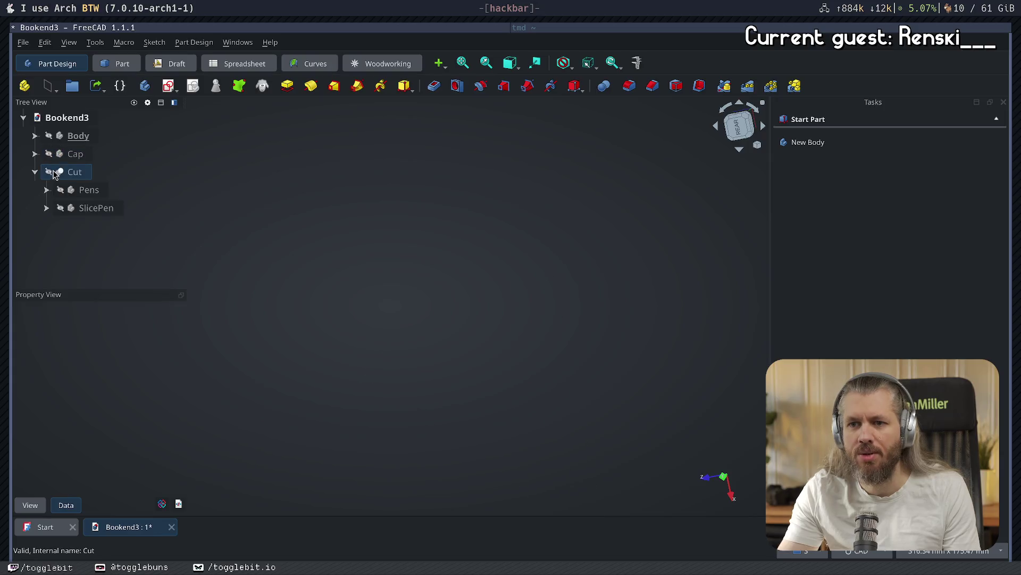
- Show the hollow Cut pen-slot shell, inspect it from several angles and isometric, then hide it
{"action": "left_click", "coordinate": [48, 173]}
{"action": "mouse_move", "coordinate": [590, 260]}
{"action": "middle_mouse_down"}
{"action": "mouse_move", "coordinate": [405, 226]}
{"action": "mouse_move", "coordinate": [500, 399]}
{"action": "mouse_move", "coordinate": [532, 314]}
{"action": "mouse_move", "coordinate": [271, 344]}
{"action": "mouse_move", "coordinate": [613, 312]}
{"action": "mouse_move", "coordinate": [553, 402]}
{"action": "mouse_move", "coordinate": [463, 356]}
{"action": "mouse_move", "coordinate": [470, 336]}
{"action": "middle_mouse_up"}
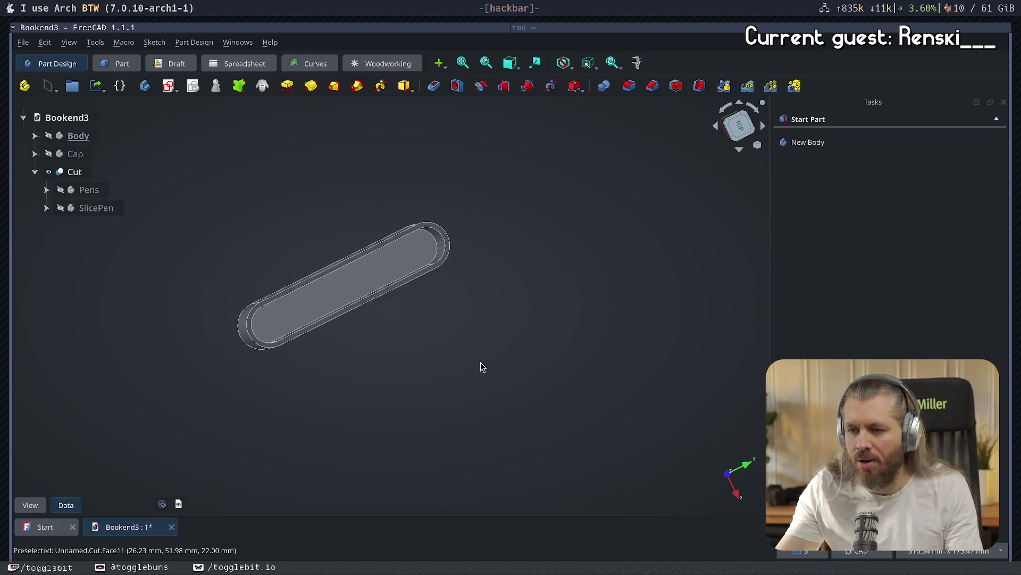
{"action": "mouse_move", "coordinate": [452, 372]}
{"action": "middle_mouse_down"}
{"action": "mouse_move", "coordinate": [442, 285]}
{"action": "mouse_move", "coordinate": [545, 292]}
{"action": "mouse_move", "coordinate": [550, 274]}
{"action": "mouse_move", "coordinate": [406, 349]}
{"action": "mouse_move", "coordinate": [472, 296]}
{"action": "mouse_move", "coordinate": [454, 303]}
{"action": "mouse_move", "coordinate": [410, 386]}
{"action": "mouse_move", "coordinate": [442, 374]}
{"action": "mouse_move", "coordinate": [516, 269]}
{"action": "mouse_move", "coordinate": [502, 233]}
{"action": "middle_mouse_up"}
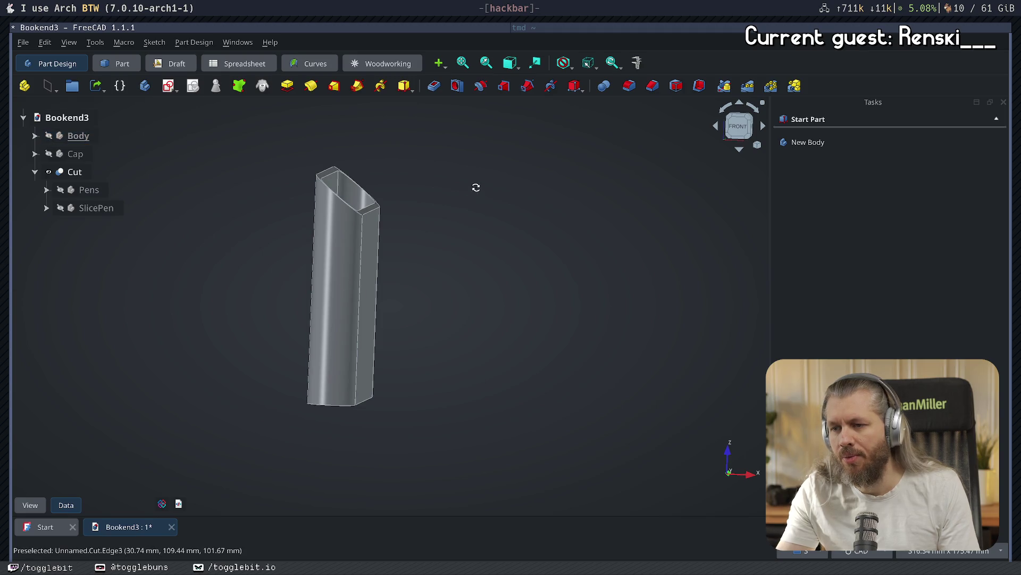
{"action": "key", "text": "0"}
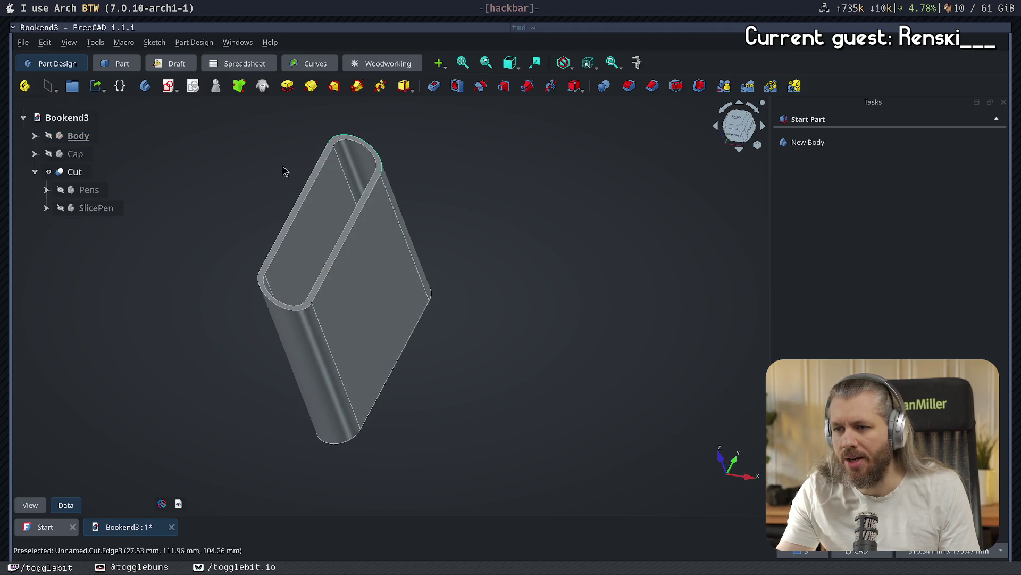
{"action": "left_click", "coordinate": [49, 172]}
- Show the Body, expand its features, and open Sketch006 to inspect it before closing
{"action": "left_click", "coordinate": [48, 136]}
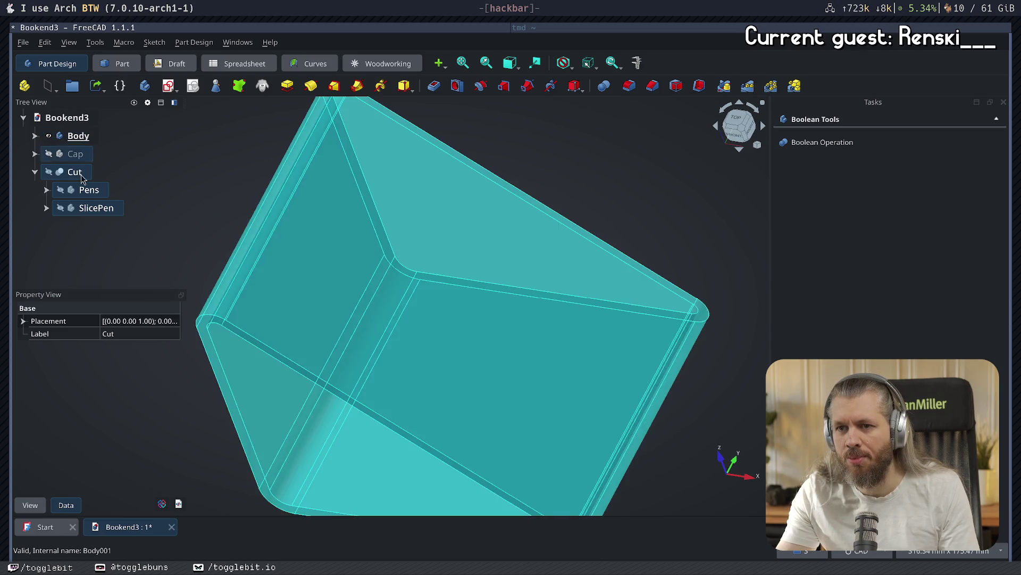
{"action": "mouse_move", "coordinate": [571, 262]}
{"action": "middle_mouse_down"}
{"action": "mouse_move", "coordinate": [554, 228]}
{"action": "mouse_move", "coordinate": [451, 308]}
{"action": "middle_mouse_up"}
{"action": "left_click", "coordinate": [35, 136]}
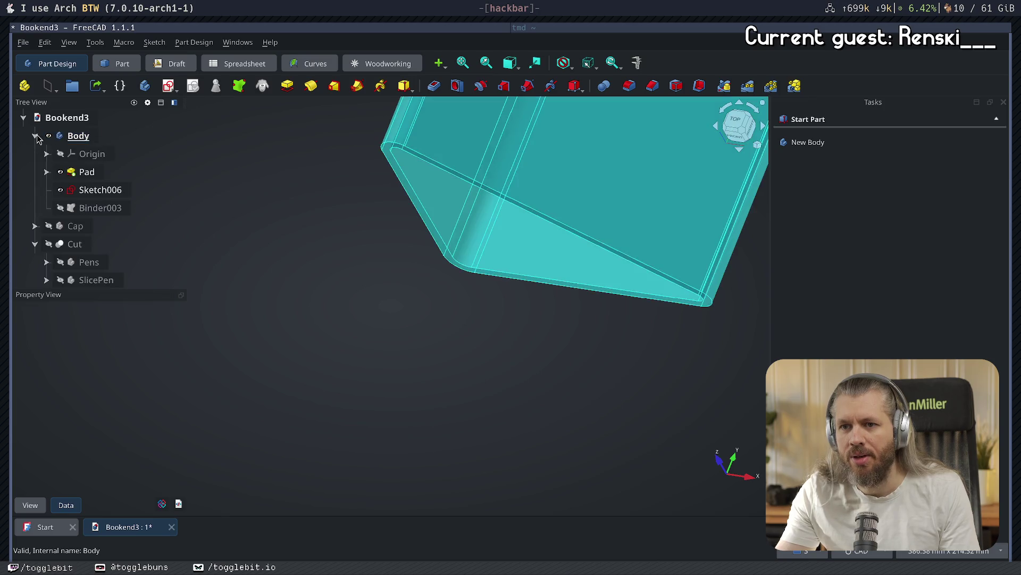
{"action": "double_click", "coordinate": [102, 190]}
{"action": "mouse_move", "coordinate": [446, 315]}
{"action": "middle_mouse_down"}
{"action": "mouse_move", "coordinate": [548, 227]}
{"action": "mouse_move", "coordinate": [561, 196]}
{"action": "mouse_move", "coordinate": [613, 199]}
{"action": "mouse_move", "coordinate": [594, 218]}
{"action": "middle_mouse_up"}
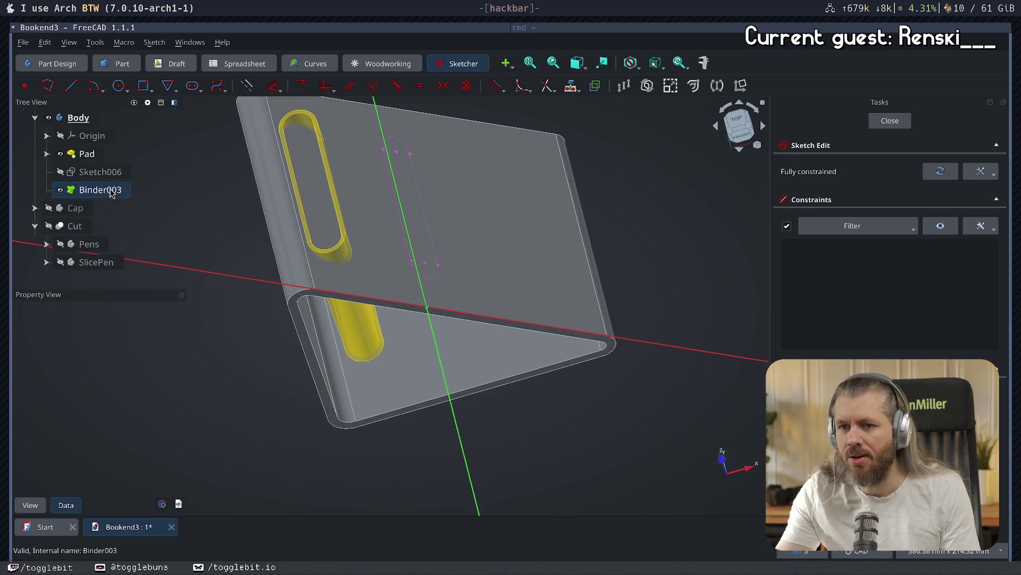
{"action": "left_click", "coordinate": [99, 193]}
{"action": "left_click", "coordinate": [98, 193], "text": "ctrl"}
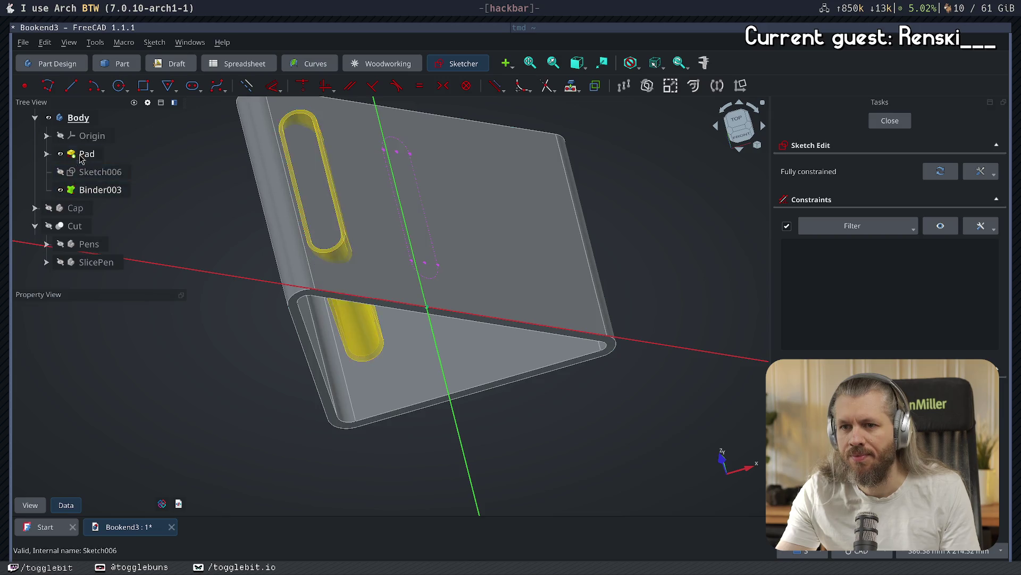
{"action": "scroll", "coordinate": [96, 170], "scroll_direction": "up", "scroll_amount": 1}
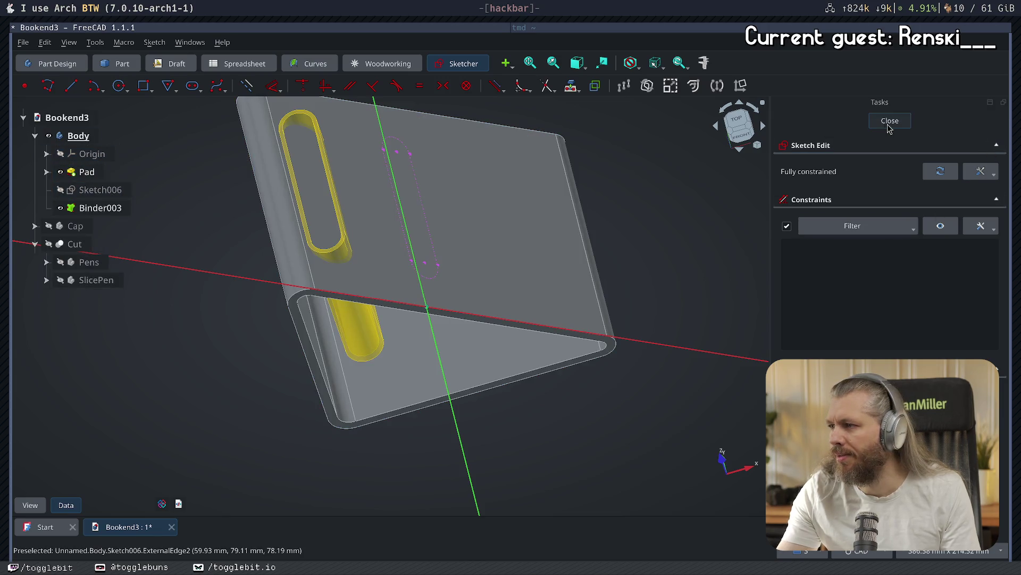
{"action": "left_click", "coordinate": [890, 120]}
- Cancel a trial Pocket, remove Sketch006 and Binder003, and save Bookend3
{"action": "left_click", "coordinate": [819, 194]}
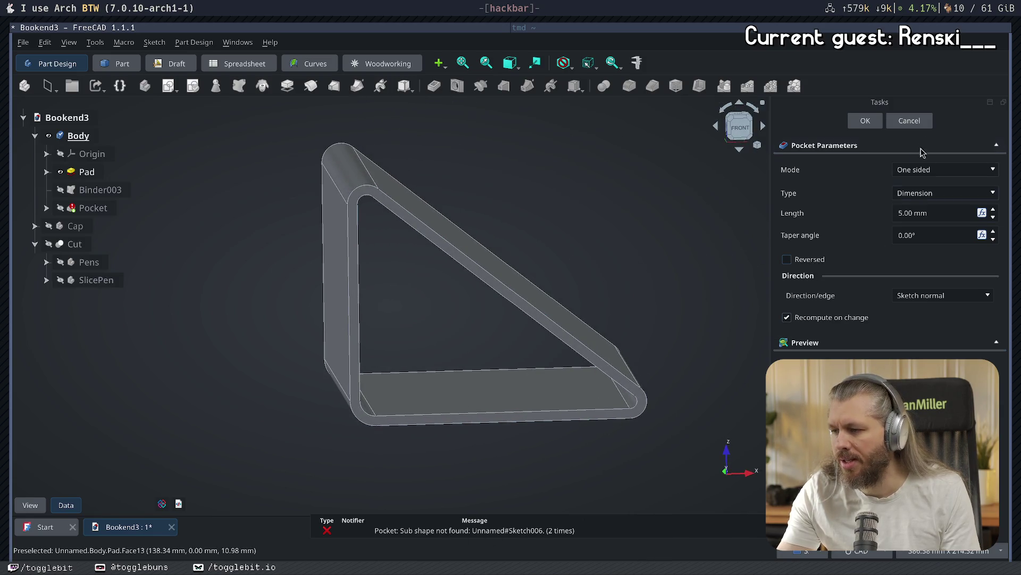
{"action": "left_click", "coordinate": [909, 120]}
{"action": "left_click", "coordinate": [102, 195]}
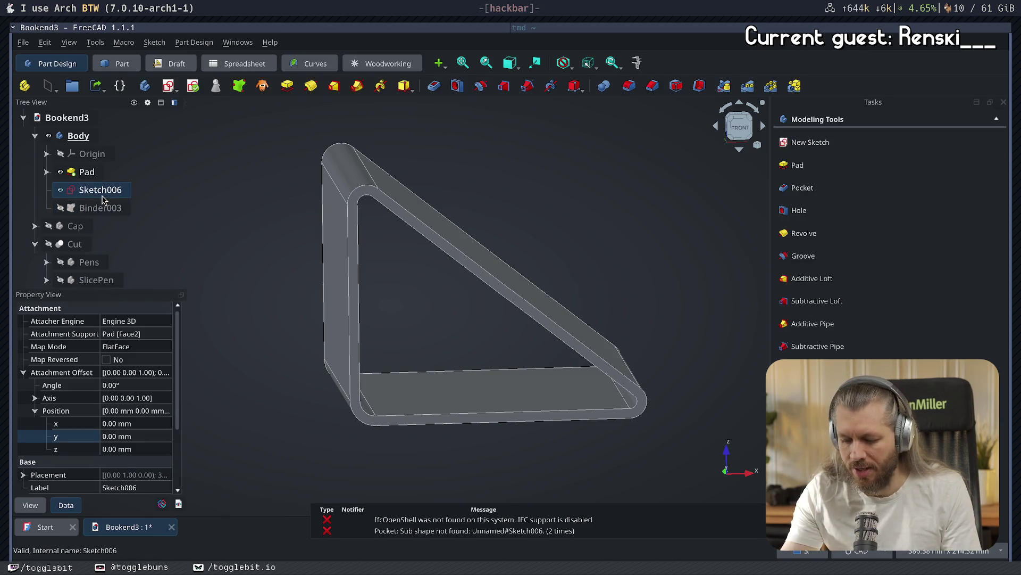
{"action": "key", "text": "ctrl+z"}
{"action": "key", "text": "ctrl+z"}
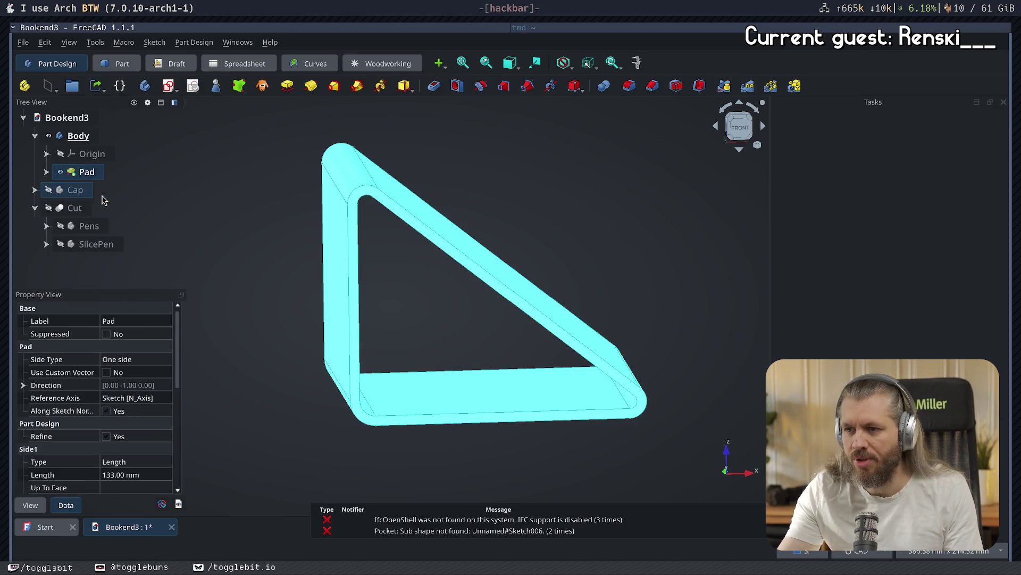
{"action": "left_click", "coordinate": [223, 150]}
{"action": "key", "text": "ctrl+s"}
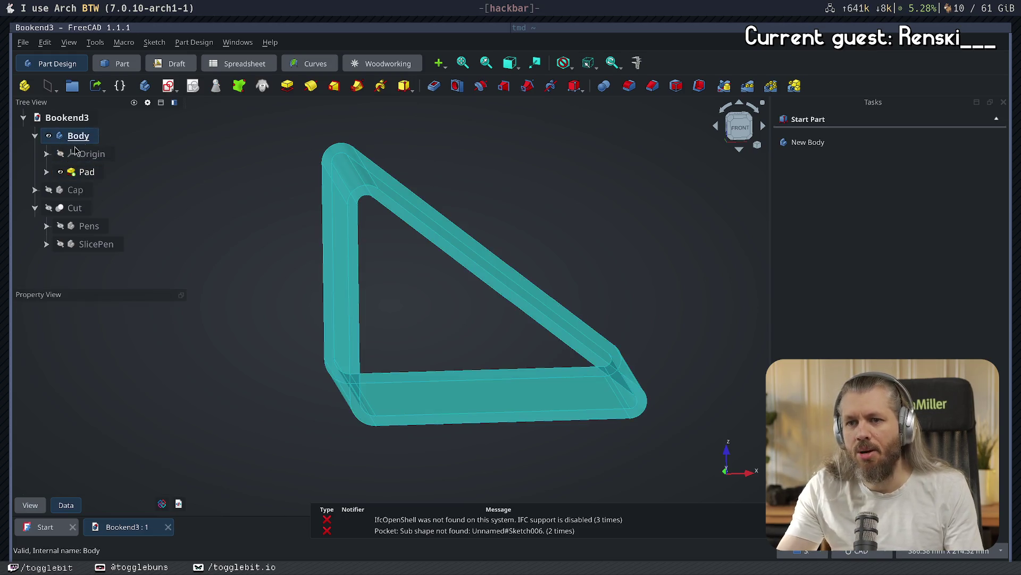
- Show the Cut pen holder alongside the triangular stand and select it
{"action": "left_click", "coordinate": [48, 207]}
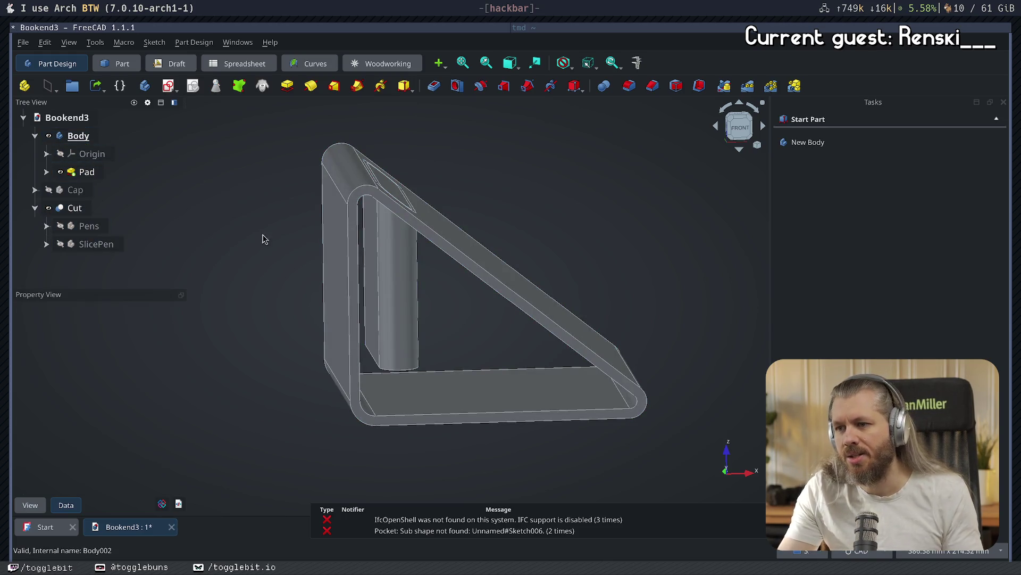
{"action": "middle_click_drag", "start_coordinate": [519, 234], "coordinate": [493, 283]}
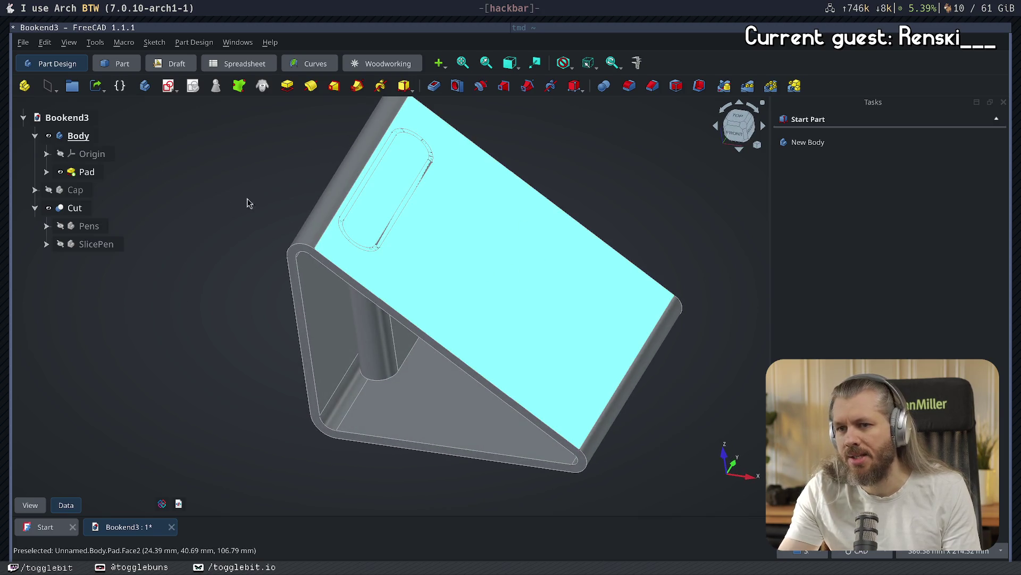
{"action": "left_click", "coordinate": [79, 135]}
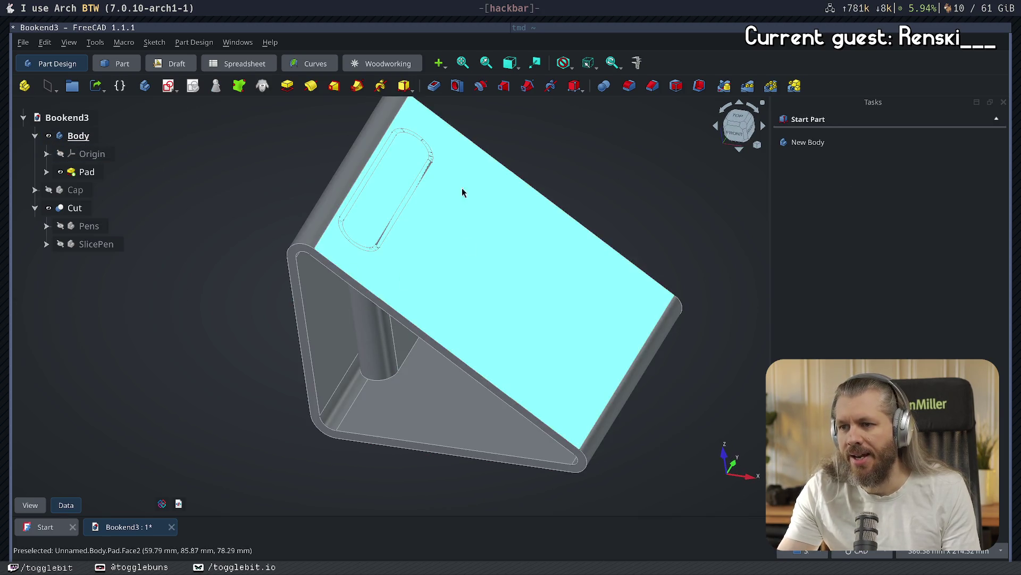
{"action": "left_click", "coordinate": [77, 208]}
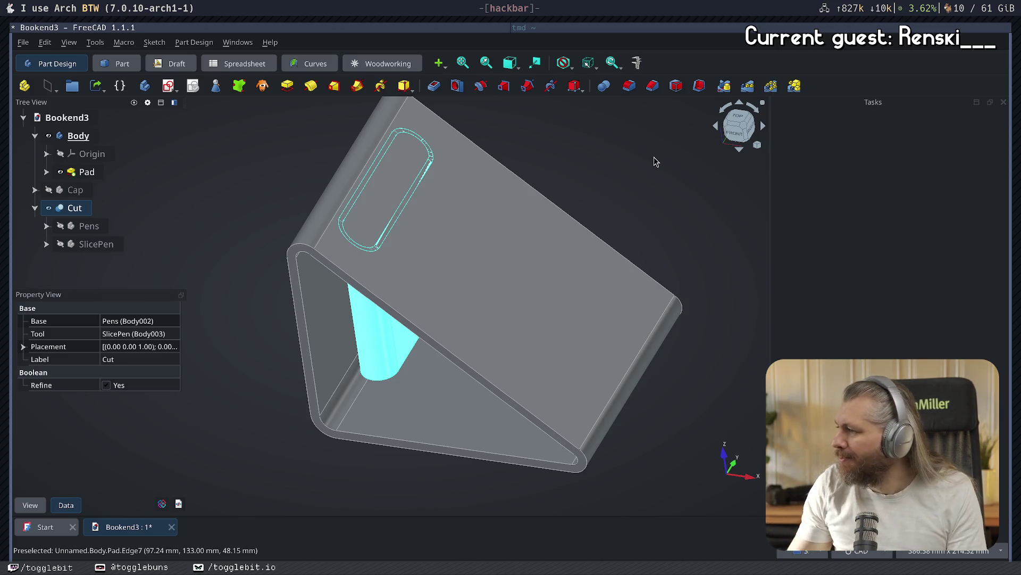
- Check the holder's seating from the Front view and select one of its vertical edges
{"action": "mouse_move", "coordinate": [654, 160]}
{"action": "middle_mouse_down"}
{"action": "mouse_move", "coordinate": [595, 274]}
{"action": "mouse_move", "coordinate": [564, 297]}
{"action": "mouse_move", "coordinate": [588, 278]}
{"action": "mouse_move", "coordinate": [566, 285]}
{"action": "mouse_move", "coordinate": [631, 289]}
{"action": "mouse_move", "coordinate": [518, 358]}
{"action": "mouse_move", "coordinate": [479, 351]}
{"action": "mouse_move", "coordinate": [479, 313]}
{"action": "mouse_move", "coordinate": [499, 314]}
{"action": "middle_mouse_up"}
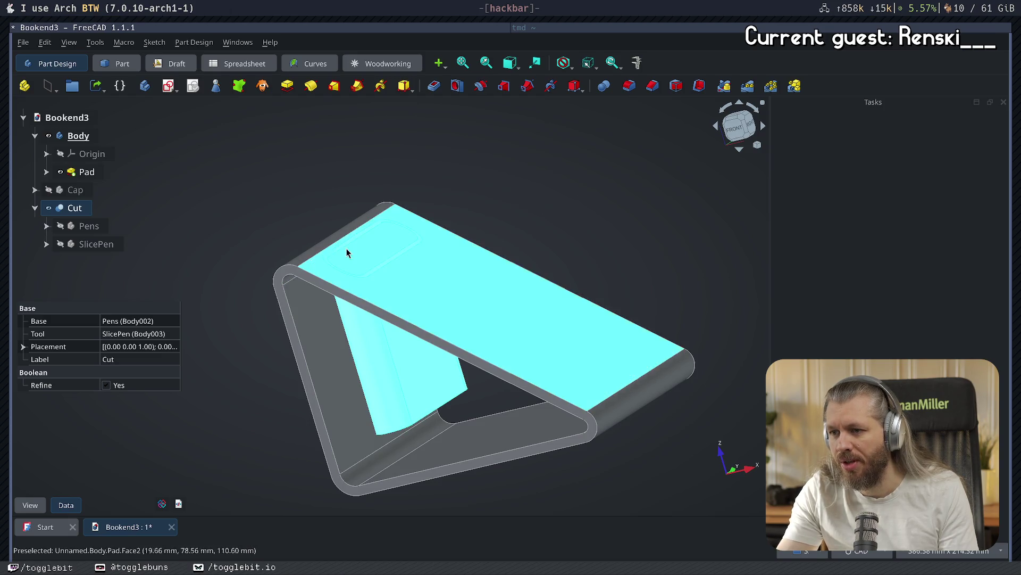
{"action": "key", "text": "1"}
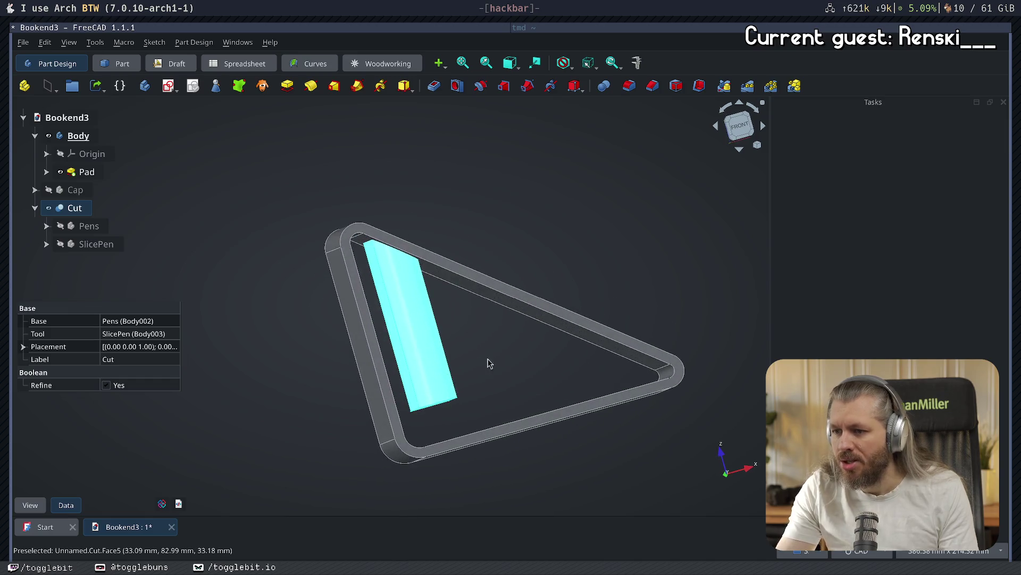
{"action": "mouse_move", "coordinate": [514, 358]}
{"action": "middle_mouse_down"}
{"action": "mouse_move", "coordinate": [490, 314]}
{"action": "mouse_move", "coordinate": [506, 298]}
{"action": "mouse_move", "coordinate": [301, 312]}
{"action": "mouse_move", "coordinate": [652, 332]}
{"action": "mouse_move", "coordinate": [570, 312]}
{"action": "mouse_move", "coordinate": [572, 322]}
{"action": "mouse_move", "coordinate": [491, 240]}
{"action": "mouse_move", "coordinate": [463, 295]}
{"action": "mouse_move", "coordinate": [506, 383]}
{"action": "mouse_move", "coordinate": [359, 319]}
{"action": "mouse_move", "coordinate": [590, 334]}
{"action": "mouse_move", "coordinate": [297, 246]}
{"action": "mouse_move", "coordinate": [303, 282]}
{"action": "mouse_move", "coordinate": [518, 200]}
{"action": "mouse_move", "coordinate": [432, 184]}
{"action": "middle_mouse_up"}
{"action": "key", "text": "1"}
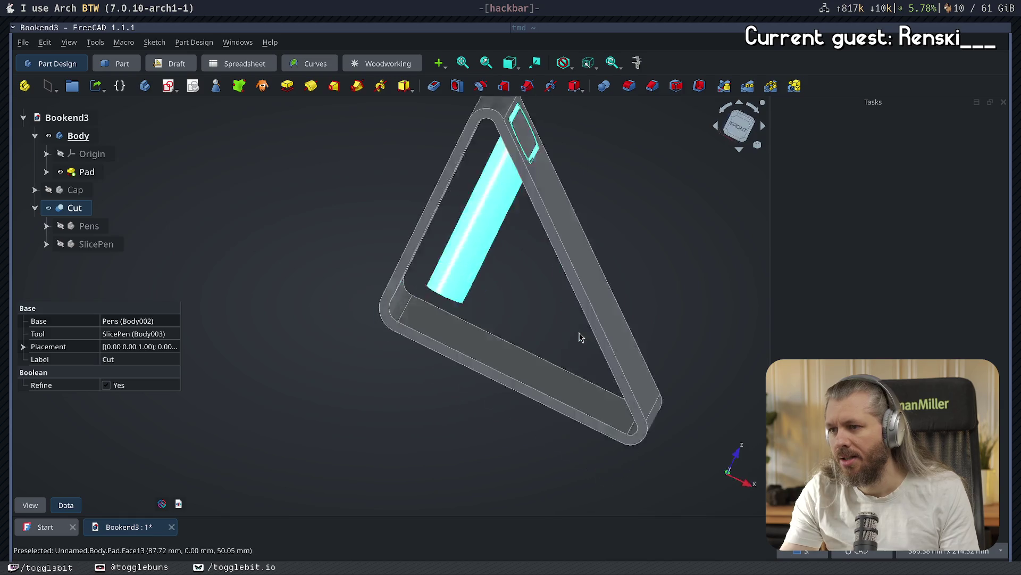
{"action": "mouse_move", "coordinate": [475, 273]}
{"action": "middle_mouse_down"}
{"action": "mouse_move", "coordinate": [469, 292]}
{"action": "mouse_move", "coordinate": [463, 281]}
{"action": "mouse_move", "coordinate": [486, 267]}
{"action": "middle_mouse_up"}
{"action": "left_click", "coordinate": [424, 201]}
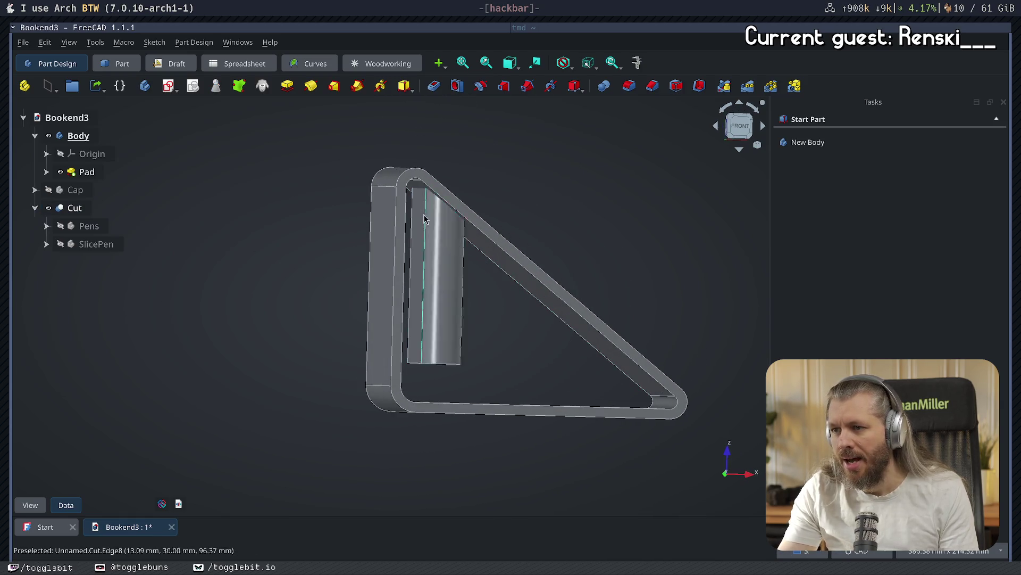
- Measure the selected pen-holder edge at 95.88 mm, clear it, and return to isometric view
{"action": "left_click", "coordinate": [637, 62]}
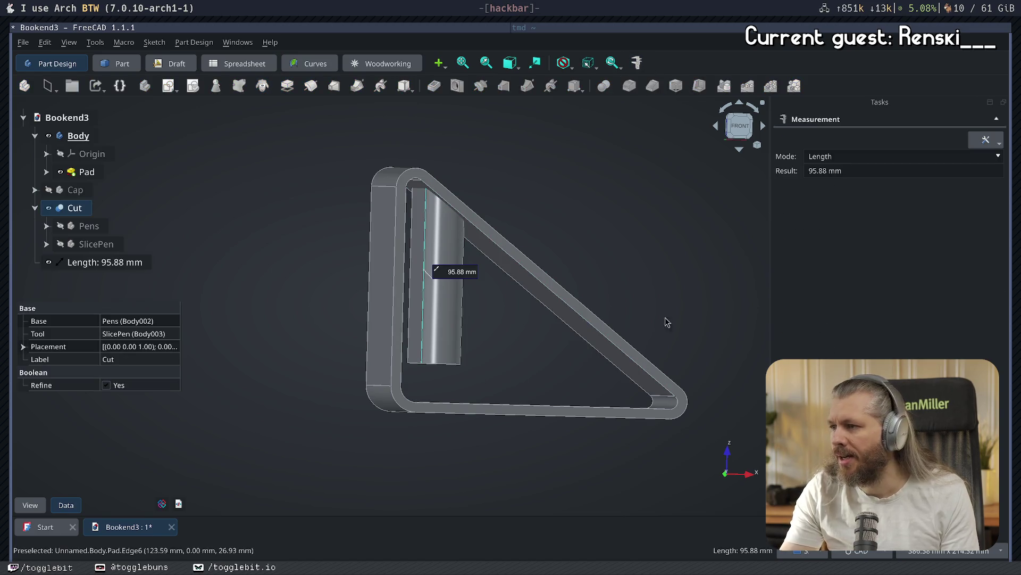
{"action": "left_click", "coordinate": [636, 238]}
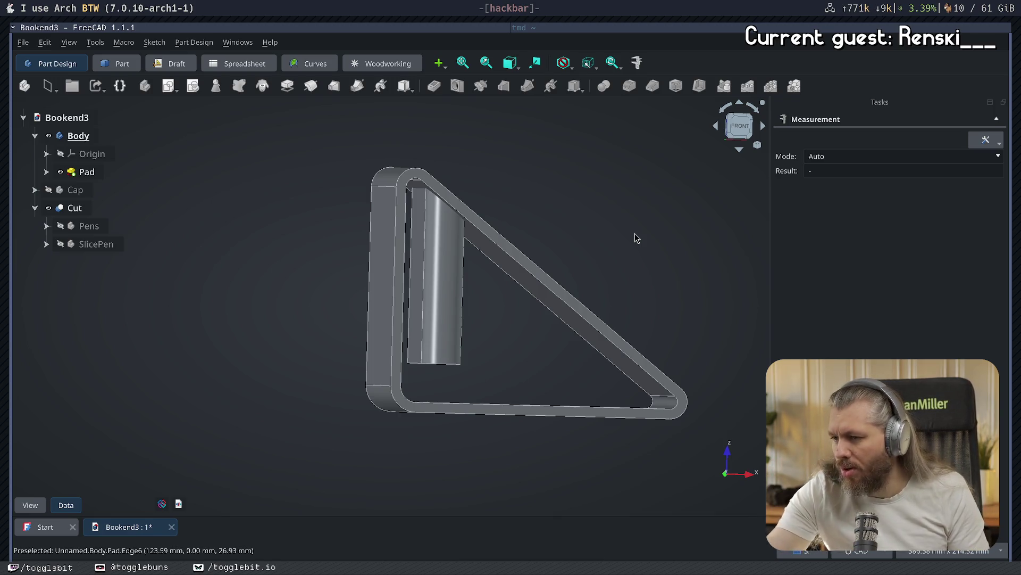
{"action": "key", "text": "0"}
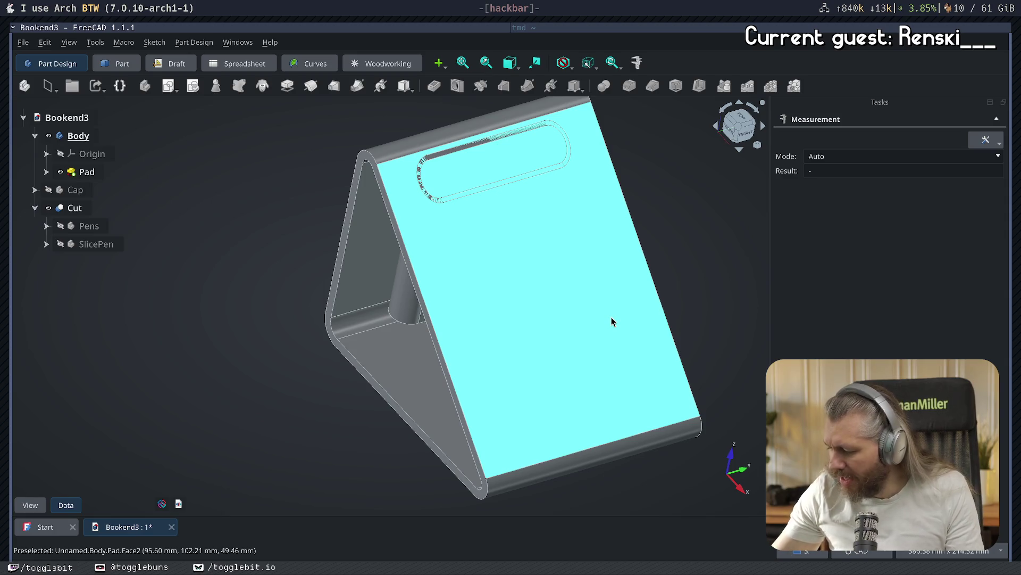
- Save the bookend document and close the Measurement panel
{"action": "middle_click_drag", "start_coordinate": [312, 358], "coordinate": [504, 283]}
{"action": "key", "text": "ctrl+s"}
{"action": "middle_click_drag", "start_coordinate": [329, 257], "coordinate": [358, 274]}
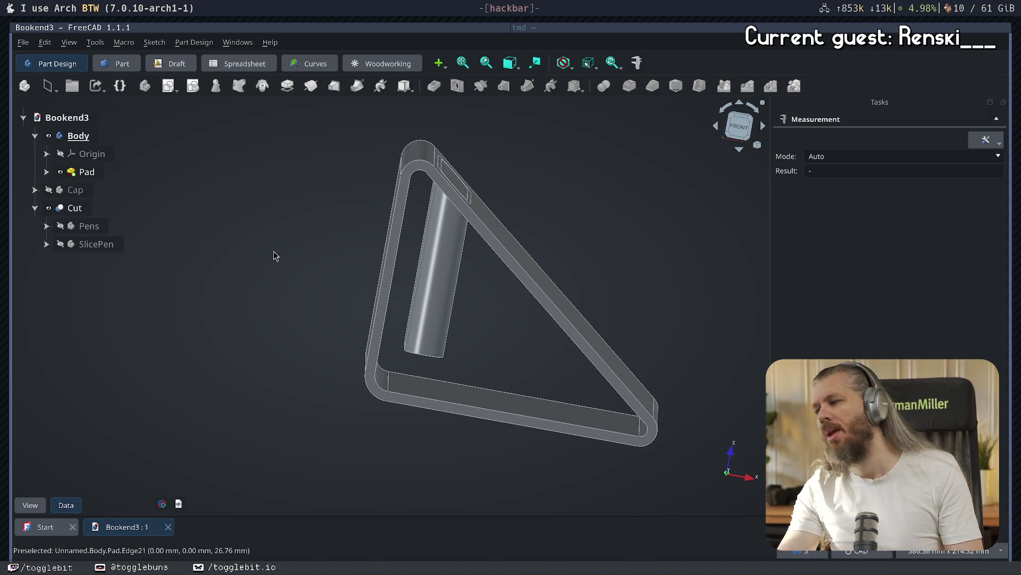
{"action": "mouse_move", "coordinate": [431, 216]}
{"action": "middle_mouse_down"}
{"action": "mouse_move", "coordinate": [574, 273]}
{"action": "mouse_move", "coordinate": [557, 279]}
{"action": "mouse_move", "coordinate": [666, 236]}
{"action": "middle_mouse_up"}
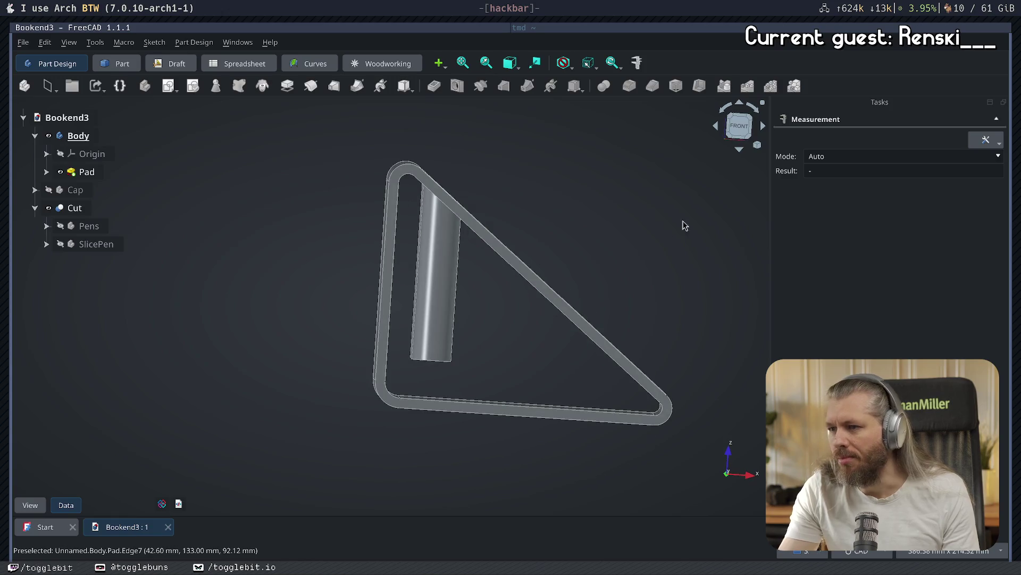
{"action": "key", "text": "Escape"}
- Inspect the slanted top face and the Pad's top face from a tilted view
{"action": "middle_click_drag", "start_coordinate": [545, 199], "coordinate": [497, 228]}
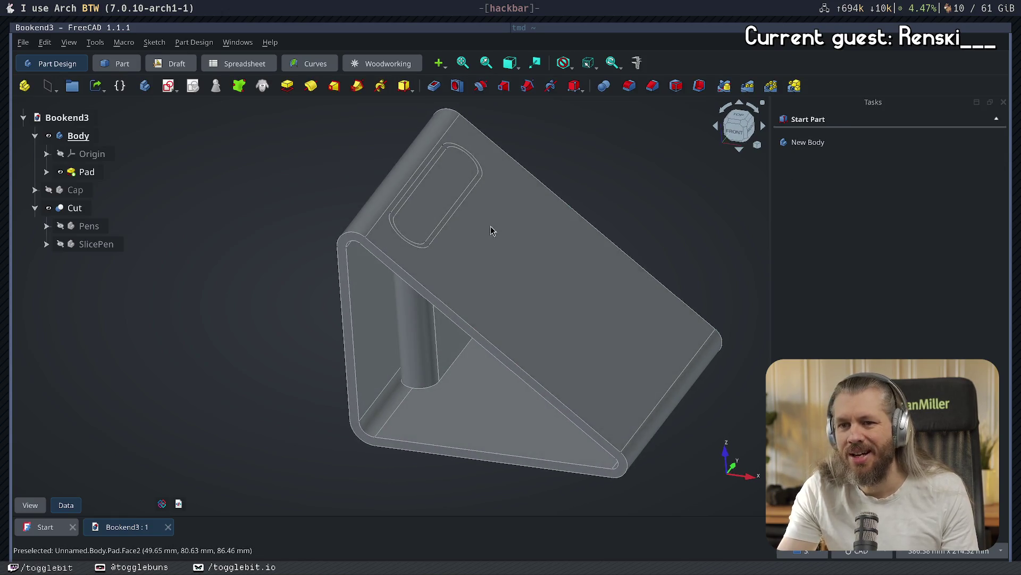
{"action": "left_click", "coordinate": [496, 228]}
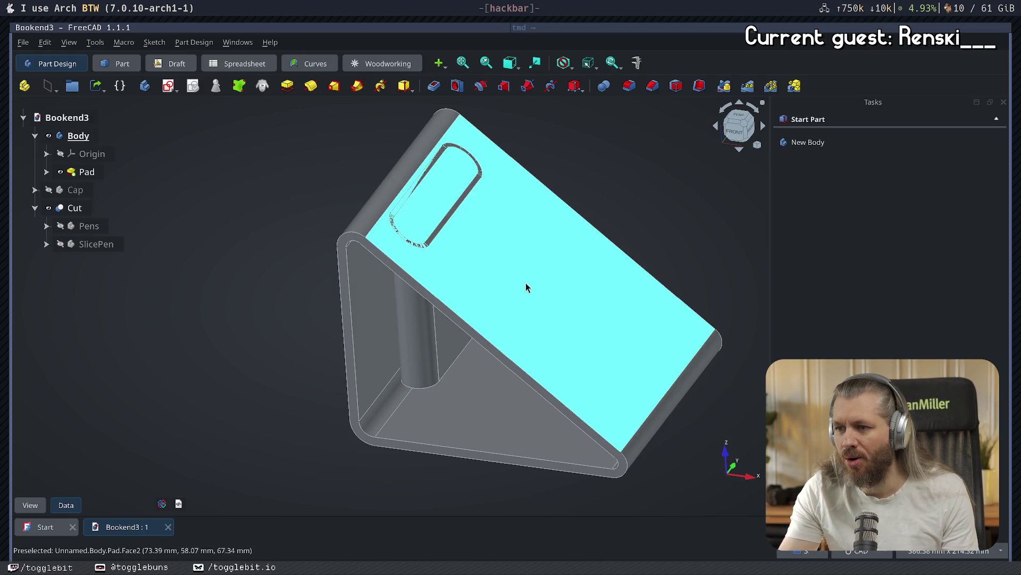
{"action": "left_click", "coordinate": [529, 284]}
{"action": "left_click", "coordinate": [264, 173]}
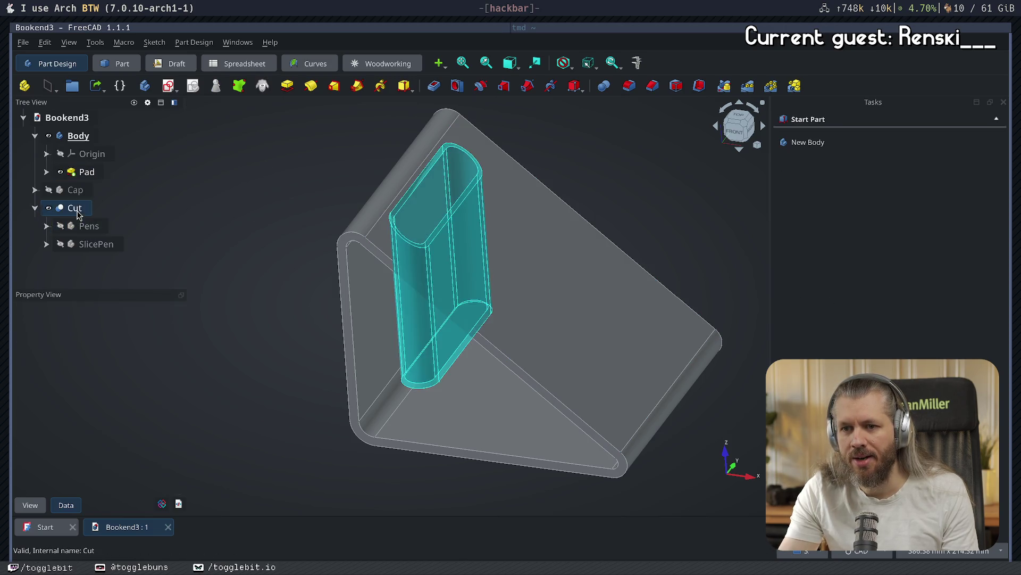
- Delete the Cut together with its Pens and SlicePen input objects
{"action": "left_click", "coordinate": [75, 208]}
{"action": "key", "text": "Delete"}
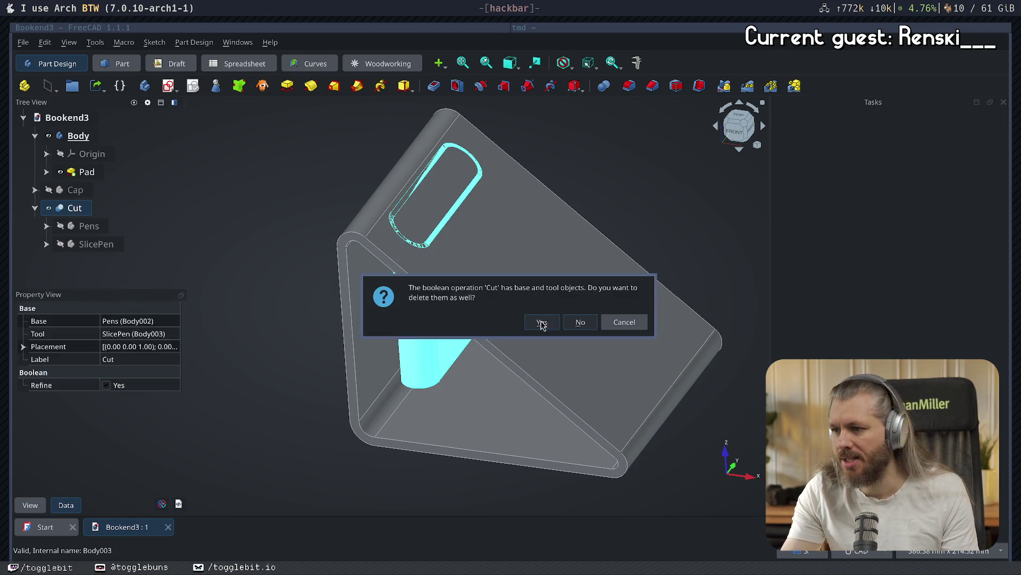
{"action": "left_click", "coordinate": [539, 322]}
{"action": "left_click", "coordinate": [141, 181]}
{"action": "left_click", "coordinate": [604, 86]}
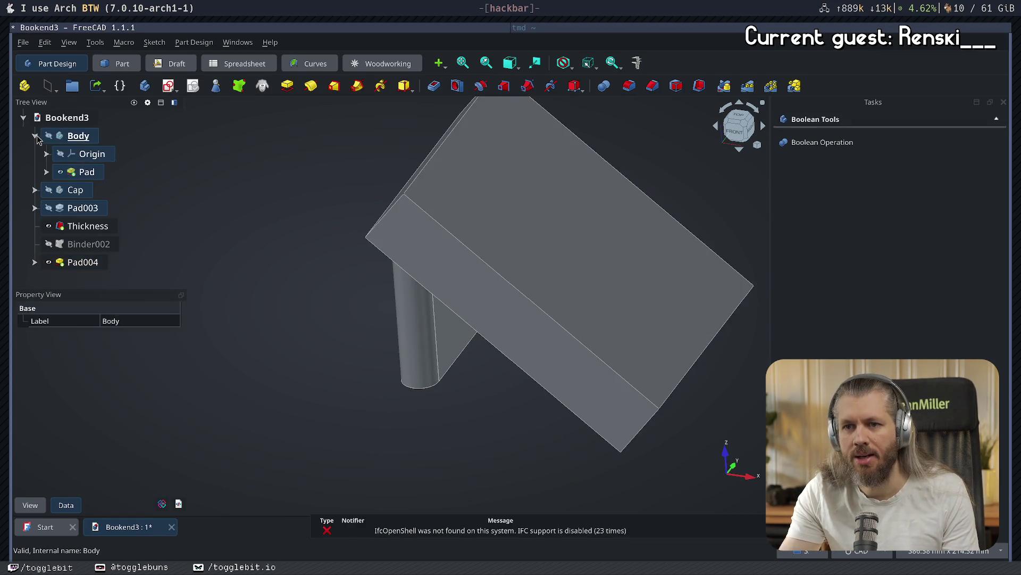
{"action": "key", "text": "Escape"}
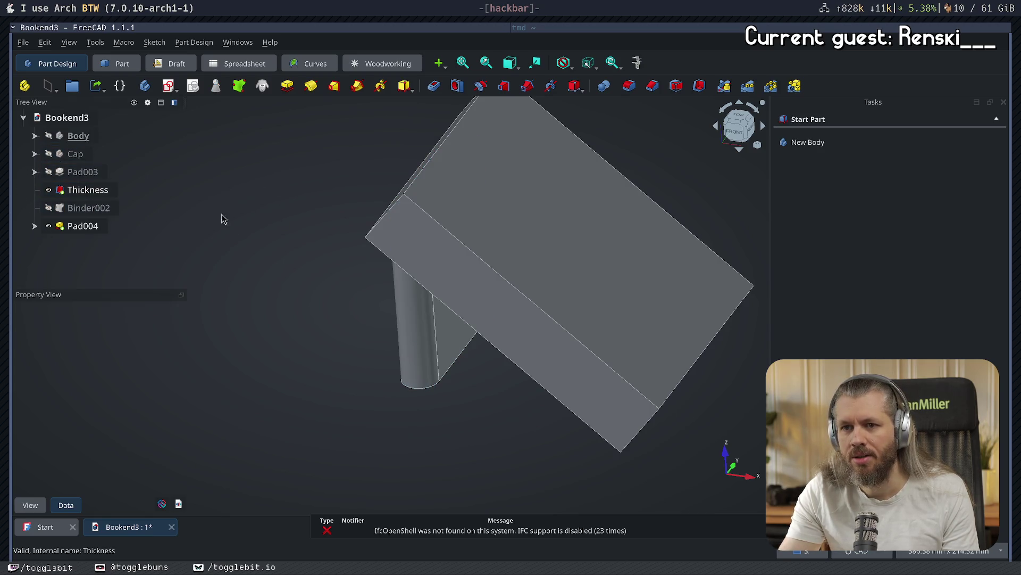
- Hide the Pad004 slab, then undo the deletion and expand the restored Cut
{"action": "middle_click_drag", "start_coordinate": [219, 214], "coordinate": [372, 228]}
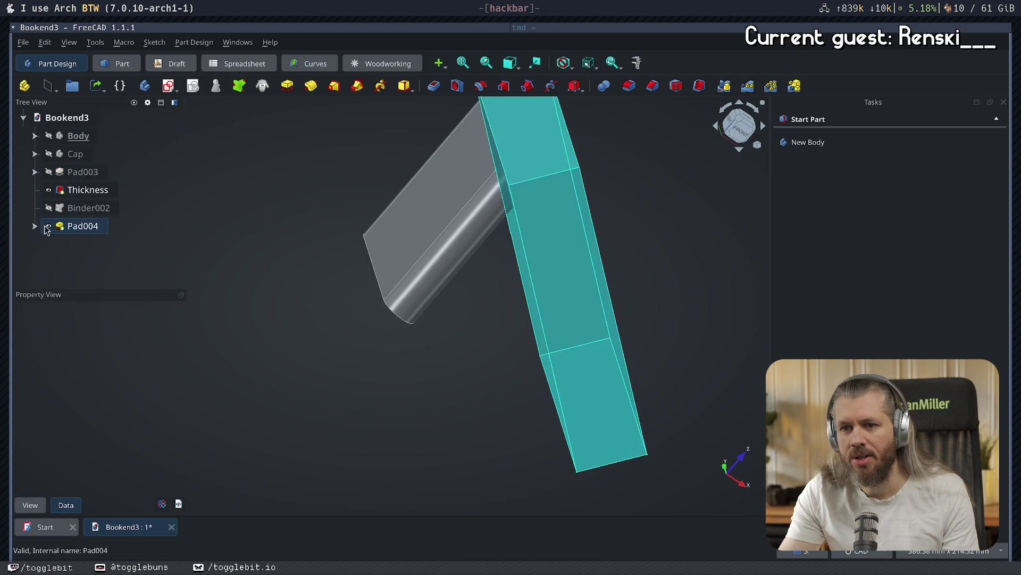
{"action": "left_click", "coordinate": [47, 226]}
{"action": "left_click", "coordinate": [35, 171]}
{"action": "left_click", "coordinate": [35, 172]}
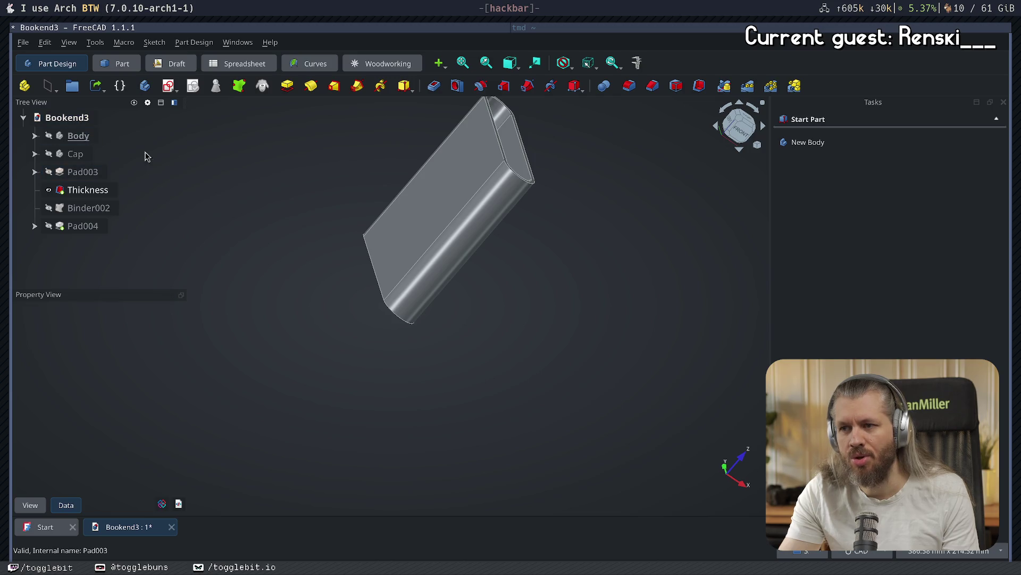
{"action": "mouse_move", "coordinate": [372, 198]}
{"action": "middle_mouse_down"}
{"action": "mouse_move", "coordinate": [292, 233]}
{"action": "mouse_move", "coordinate": [344, 169]}
{"action": "middle_mouse_up"}
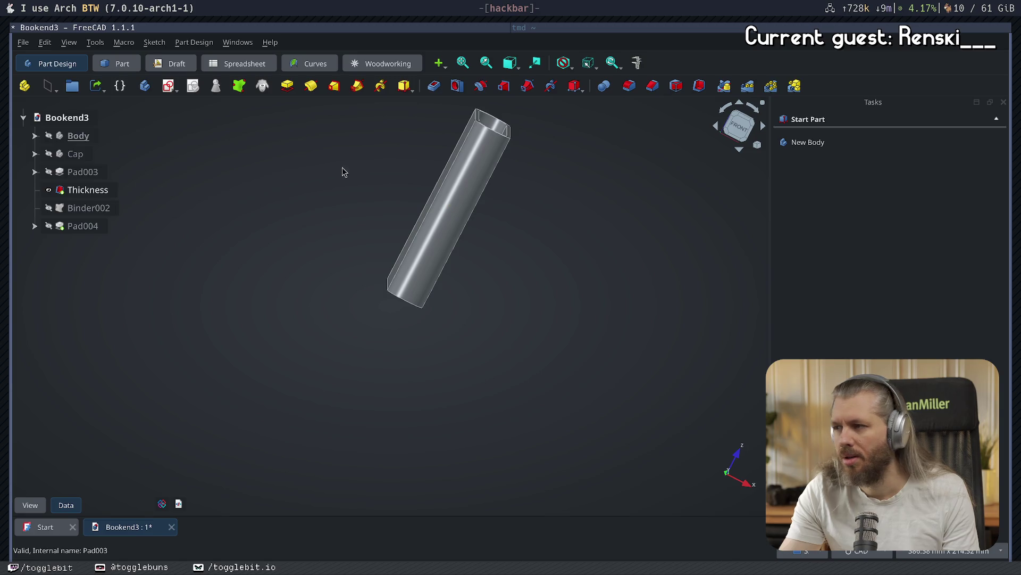
{"action": "key", "text": "ctrl+z"}
{"action": "left_click", "coordinate": [35, 172]}
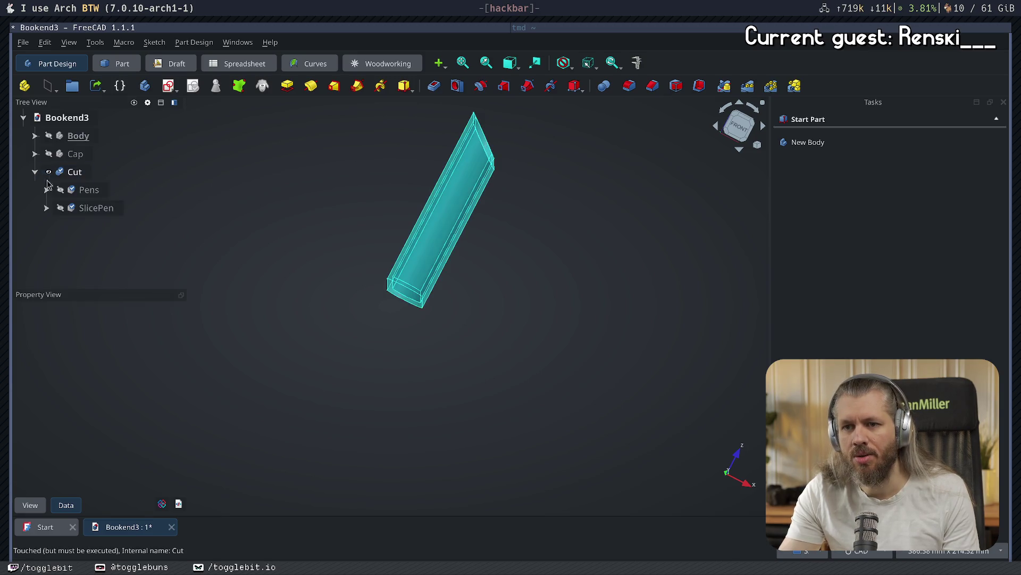
- Delete the Cut operation while keeping Pens and SlicePen as separate bodies
{"action": "left_click_drag", "start_coordinate": [88, 190], "coordinate": [85, 169]}
{"action": "left_click_drag", "start_coordinate": [96, 208], "coordinate": [85, 172]}
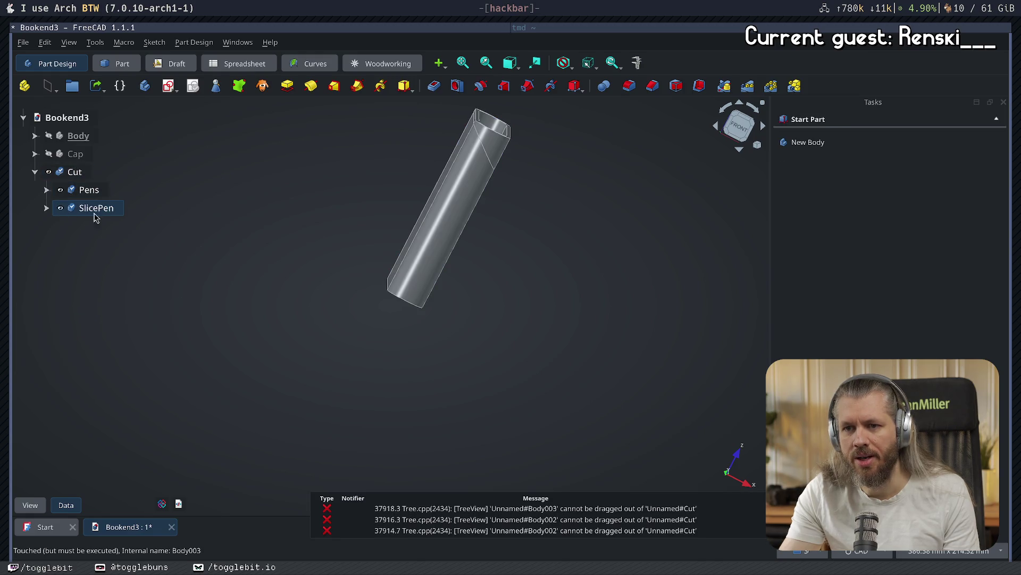
{"action": "left_click", "coordinate": [66, 178]}
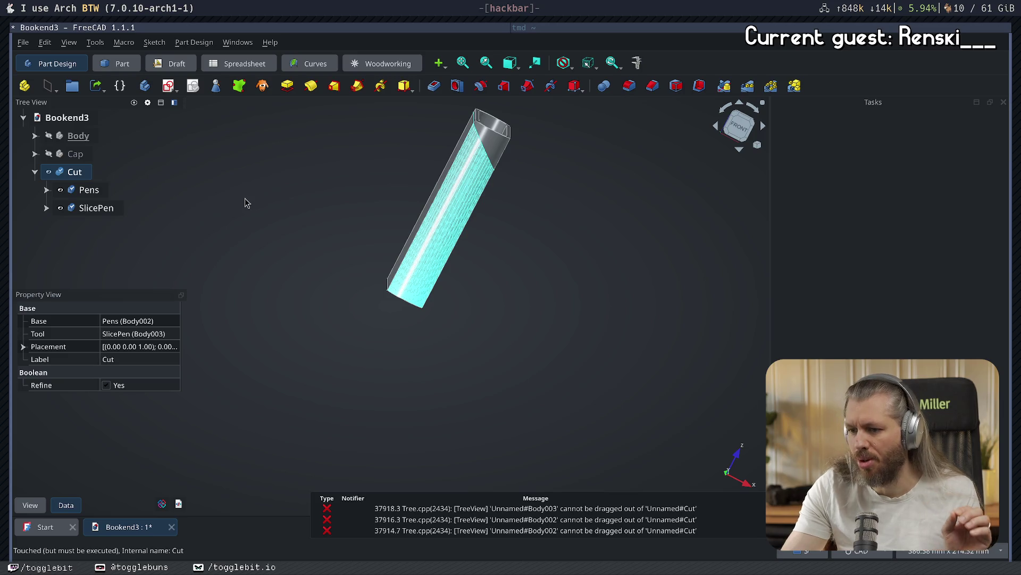
{"action": "key", "text": "Delete"}
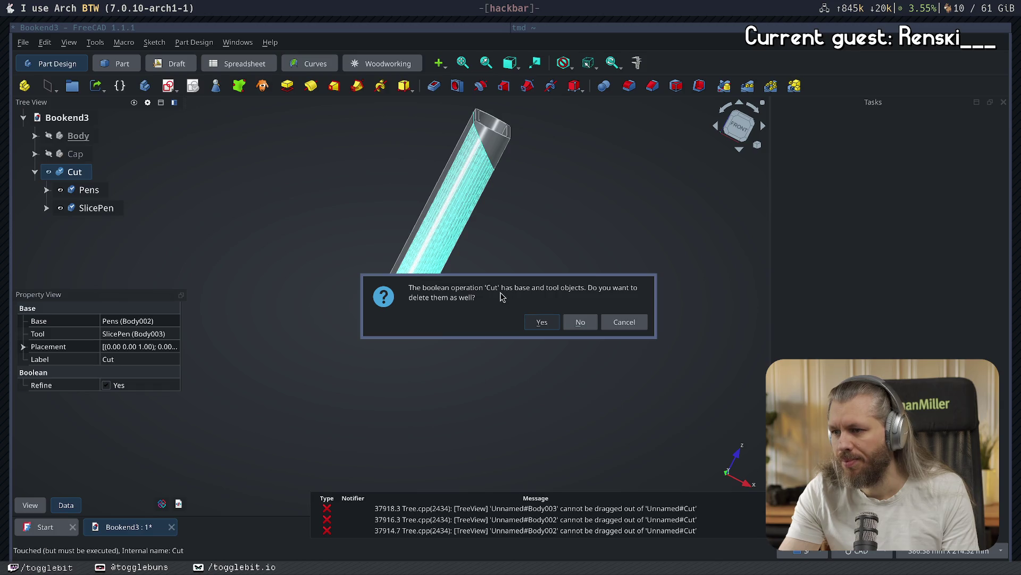
{"action": "left_click", "coordinate": [581, 322]}
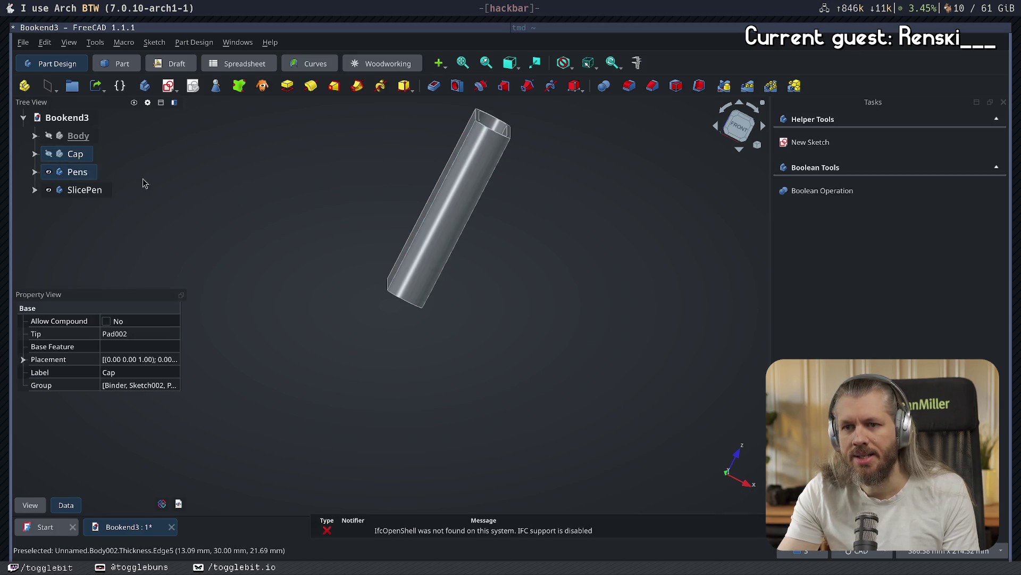
- Hide the Cap body and view the pen tube from the front
{"action": "key", "text": "space"}
{"action": "mouse_move", "coordinate": [376, 205]}
{"action": "middle_mouse_down"}
{"action": "mouse_move", "coordinate": [342, 199]}
{"action": "mouse_move", "coordinate": [392, 291]}
{"action": "mouse_move", "coordinate": [579, 286]}
{"action": "mouse_move", "coordinate": [372, 250]}
{"action": "mouse_move", "coordinate": [356, 187]}
{"action": "mouse_move", "coordinate": [406, 240]}
{"action": "middle_mouse_up"}
{"action": "key", "text": "1"}
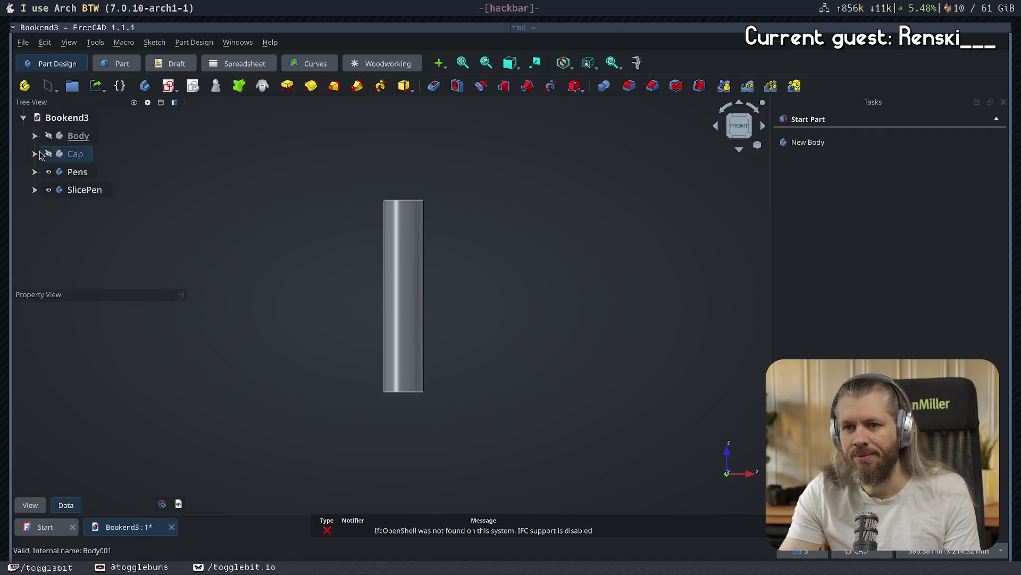
{"action": "left_click", "coordinate": [46, 192], "text": "shift"}
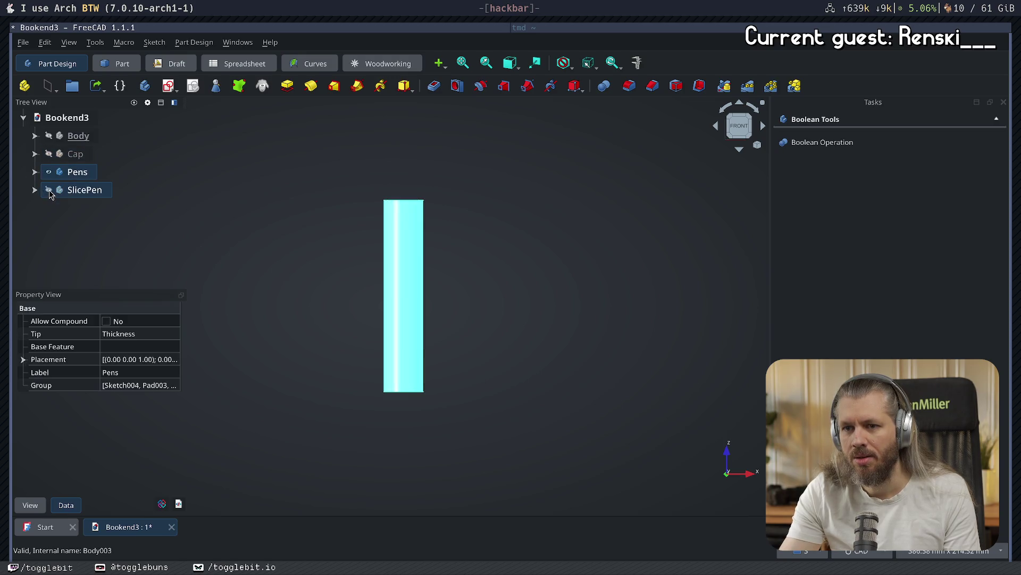
{"action": "left_click", "coordinate": [245, 197]}
- Inspect SlicePen's Binder002 triangle and show its Pad004 slab
{"action": "left_click", "coordinate": [35, 190]}
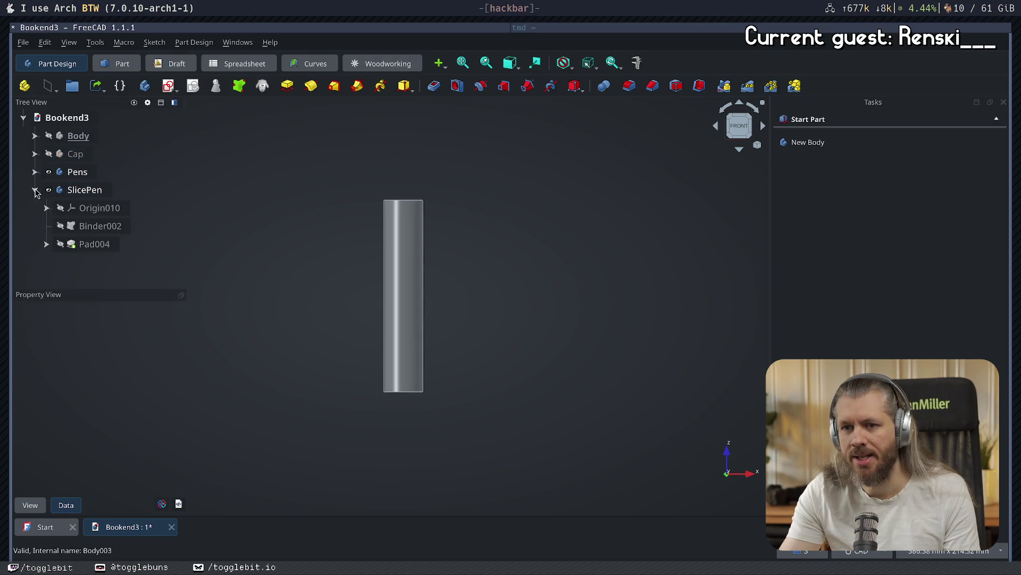
{"action": "left_click", "coordinate": [112, 230]}
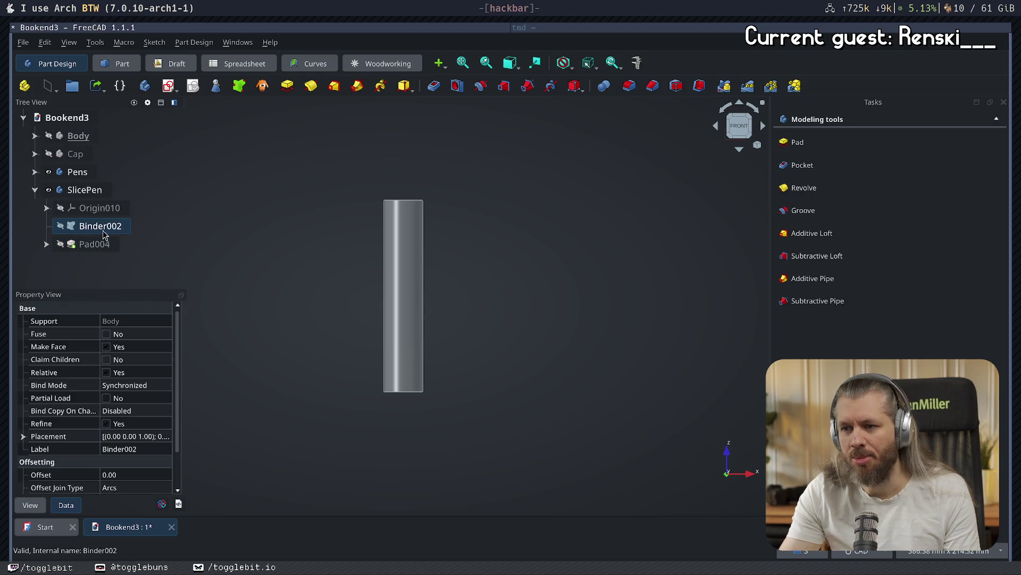
{"action": "left_click", "coordinate": [61, 227]}
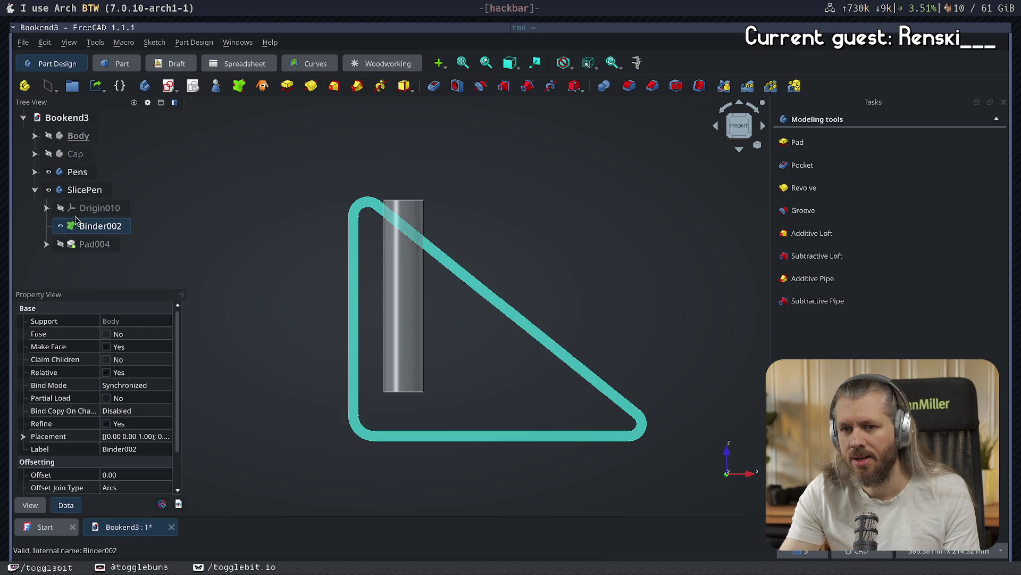
{"action": "left_click", "coordinate": [98, 244]}
{"action": "left_click", "coordinate": [60, 225]}
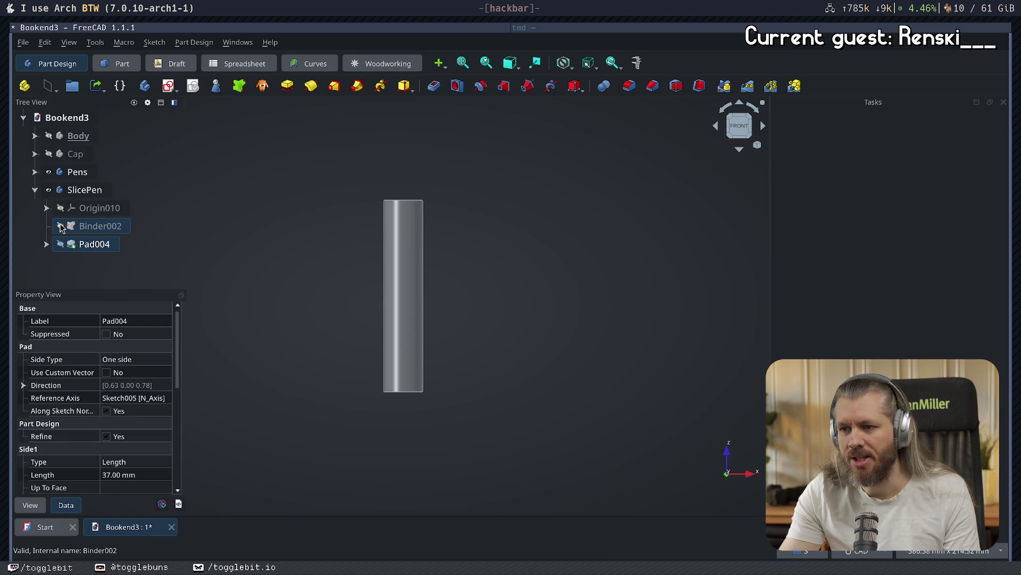
{"action": "left_click", "coordinate": [60, 244]}
{"action": "left_click", "coordinate": [374, 243]}
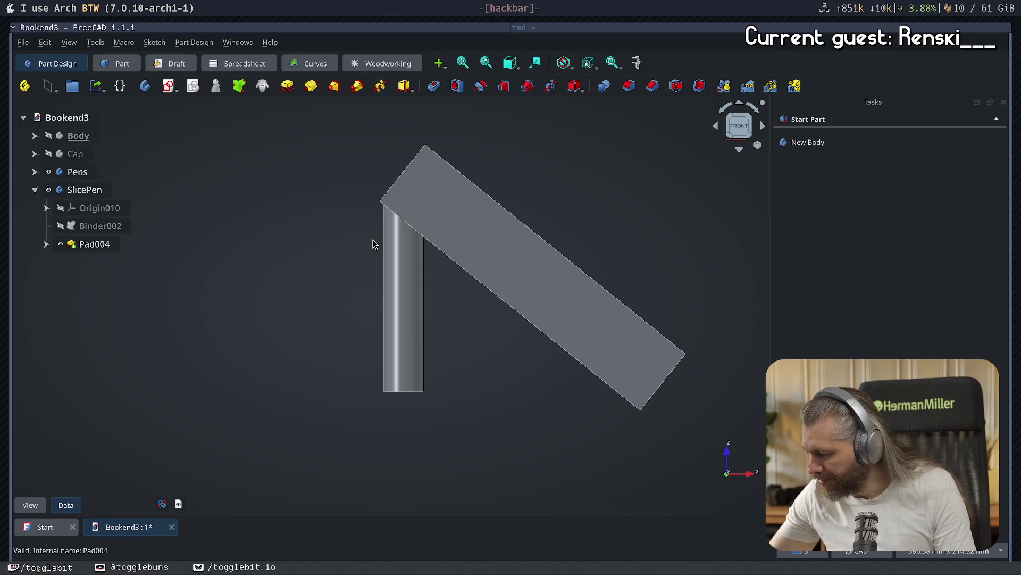
{"action": "left_click", "coordinate": [35, 190]}
- Expand Pens and Pad003, and open Sketch004 to review it before closing
{"action": "left_click", "coordinate": [34, 172]}
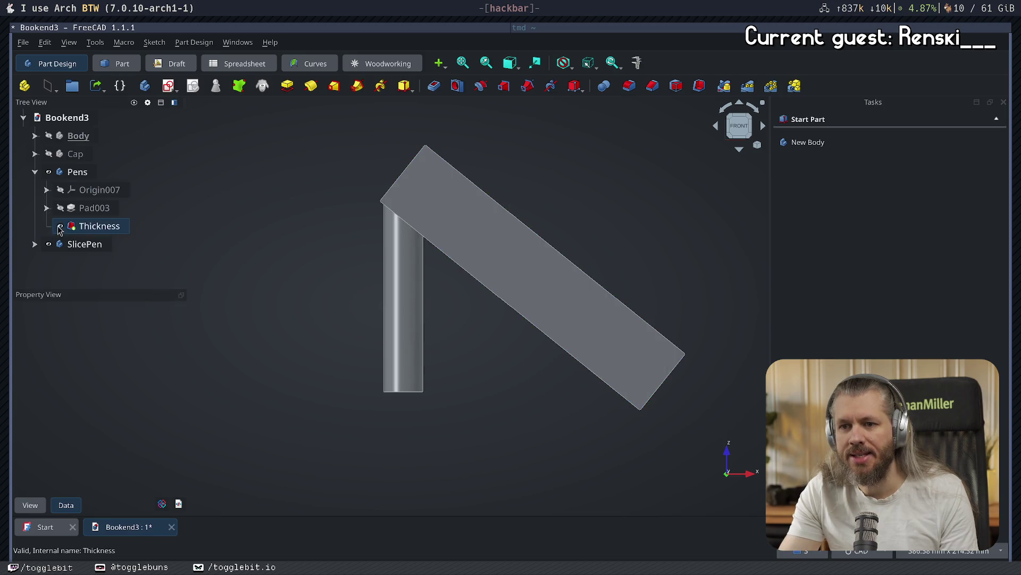
{"action": "left_click", "coordinate": [46, 209]}
{"action": "double_click", "coordinate": [101, 227]}
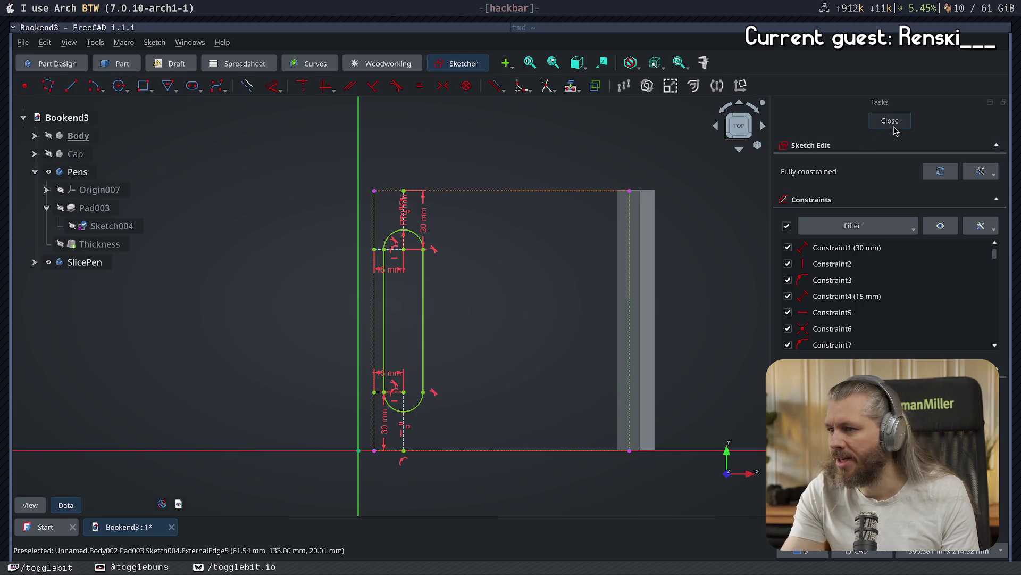
{"action": "left_click", "coordinate": [894, 124]}
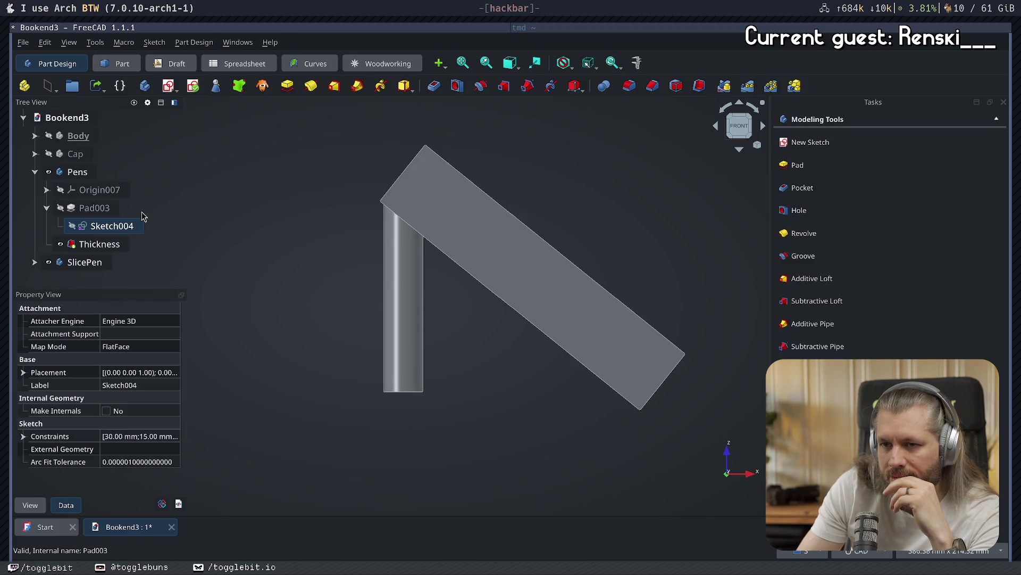
{"action": "left_click", "coordinate": [301, 304]}
- Hide SlicePen and examine the Thickness-hollowed pen tube from above
{"action": "left_click", "coordinate": [49, 264]}
{"action": "left_click", "coordinate": [48, 263]}
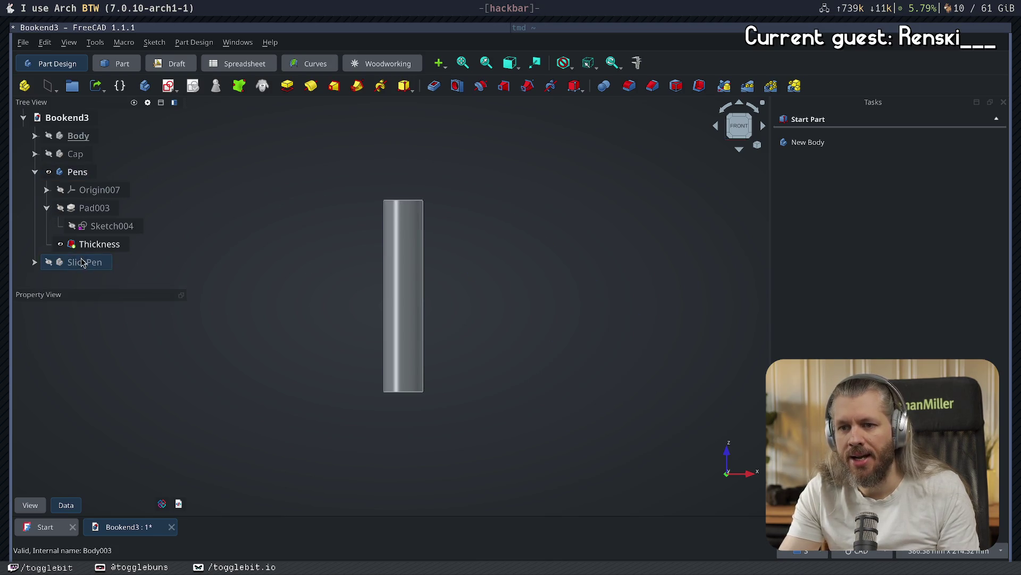
{"action": "left_click", "coordinate": [101, 248]}
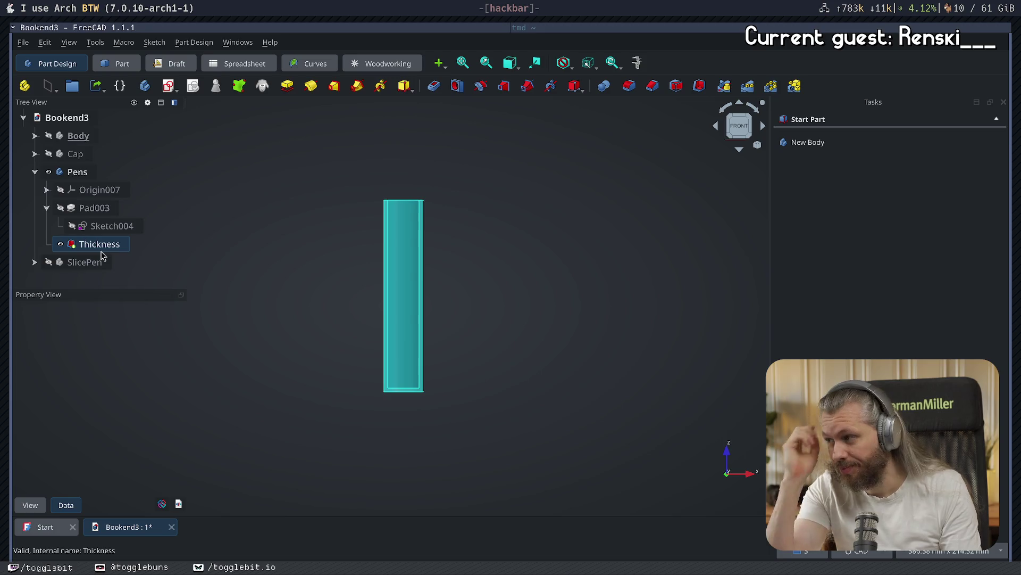
{"action": "left_click", "coordinate": [281, 226]}
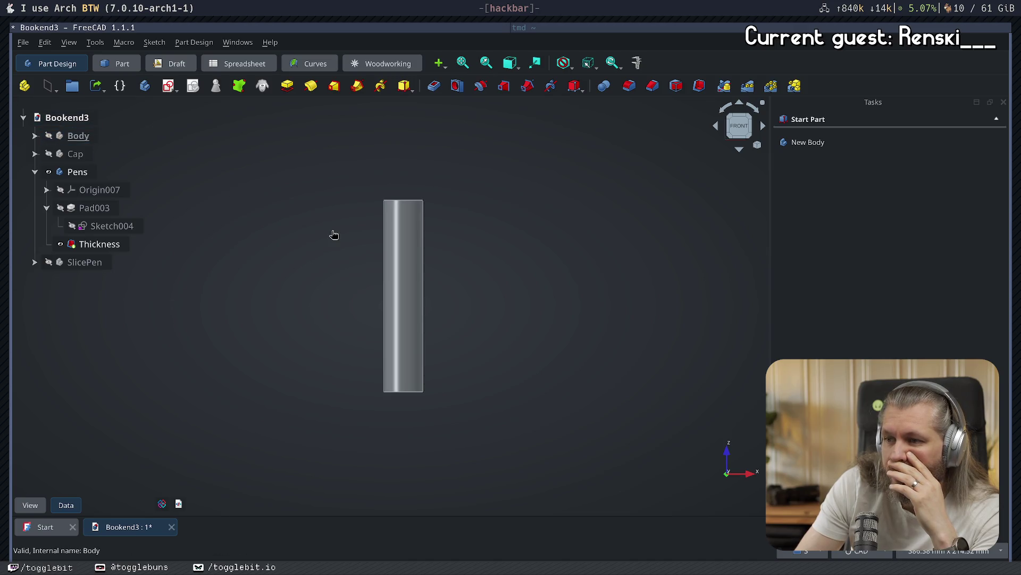
{"action": "mouse_move", "coordinate": [334, 235]}
{"action": "middle_mouse_down"}
{"action": "mouse_move", "coordinate": [340, 317]}
{"action": "mouse_move", "coordinate": [369, 320]}
{"action": "mouse_move", "coordinate": [323, 250]}
{"action": "mouse_move", "coordinate": [509, 336]}
{"action": "mouse_move", "coordinate": [426, 342]}
{"action": "mouse_move", "coordinate": [392, 304]}
{"action": "mouse_move", "coordinate": [505, 257]}
{"action": "mouse_move", "coordinate": [474, 258]}
{"action": "mouse_move", "coordinate": [415, 292]}
{"action": "mouse_move", "coordinate": [411, 392]}
{"action": "mouse_move", "coordinate": [401, 394]}
{"action": "middle_mouse_up"}
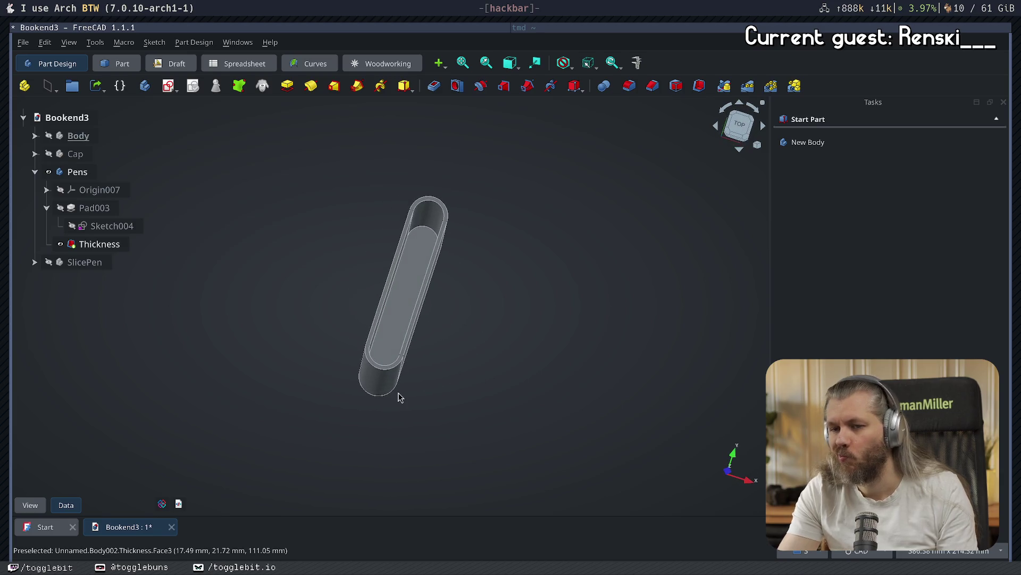
{"action": "left_click", "coordinate": [100, 228]}
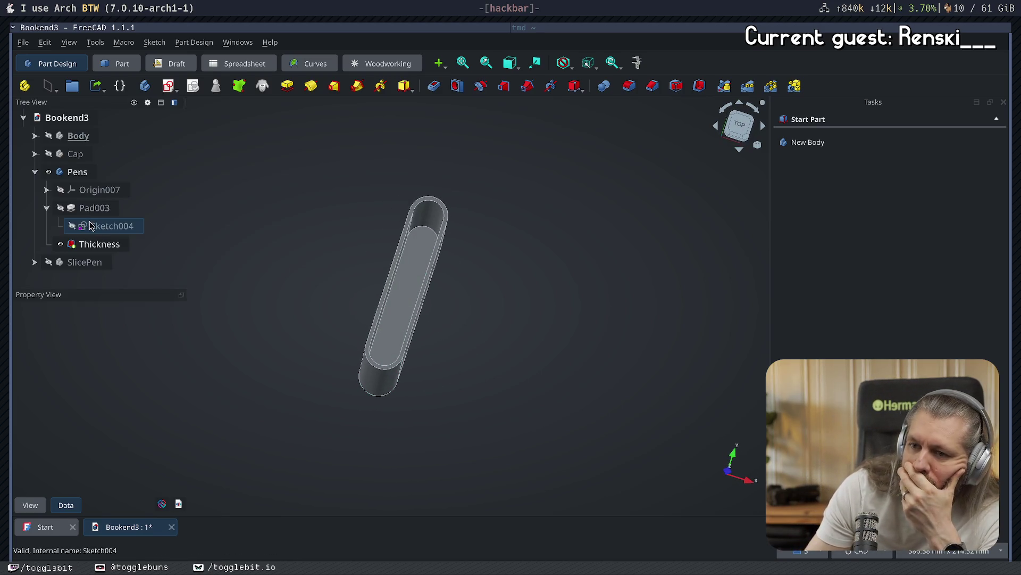
- Review Sketch004 once more, then select Pad003 in the Pens body
{"action": "double_click", "coordinate": [100, 228]}
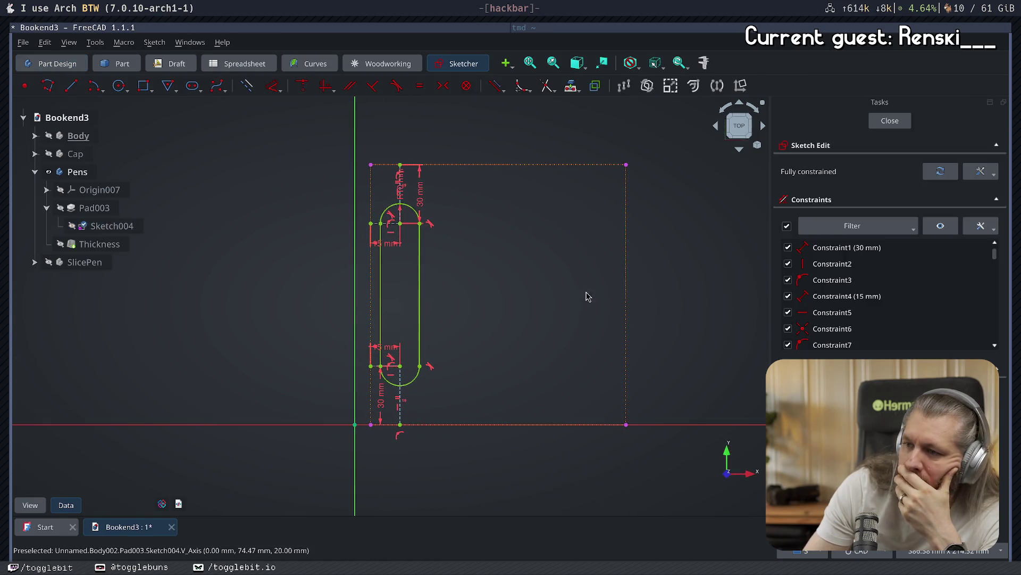
{"action": "left_click", "coordinate": [883, 119]}
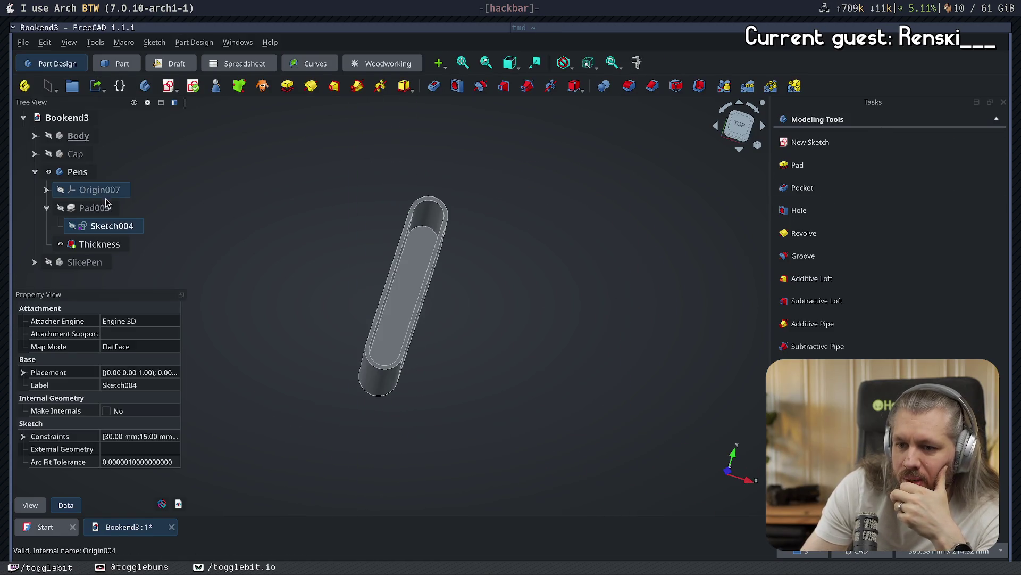
{"action": "left_click", "coordinate": [165, 223]}
{"action": "left_click", "coordinate": [95, 207]}
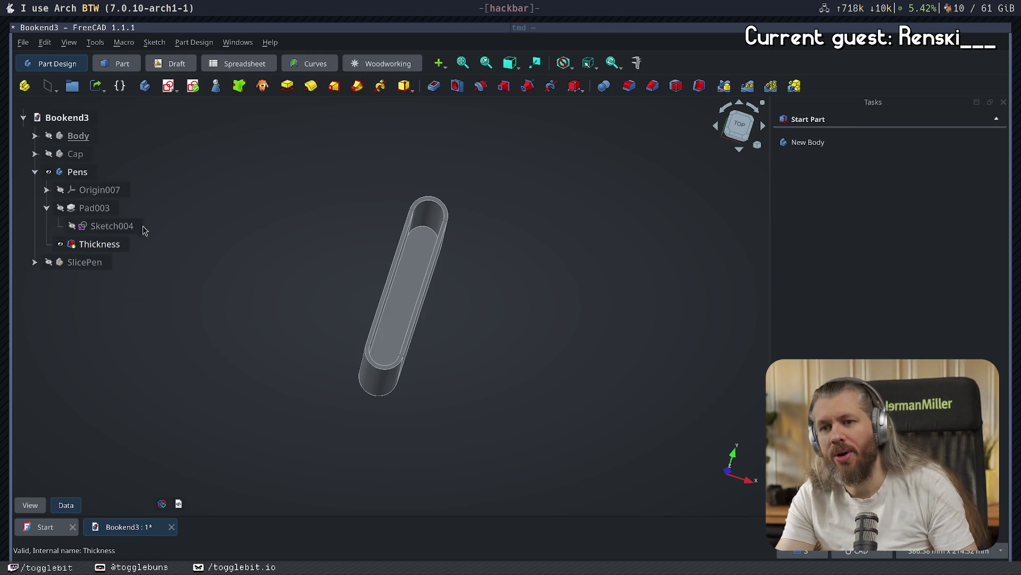
{"action": "left_click", "coordinate": [85, 172]}
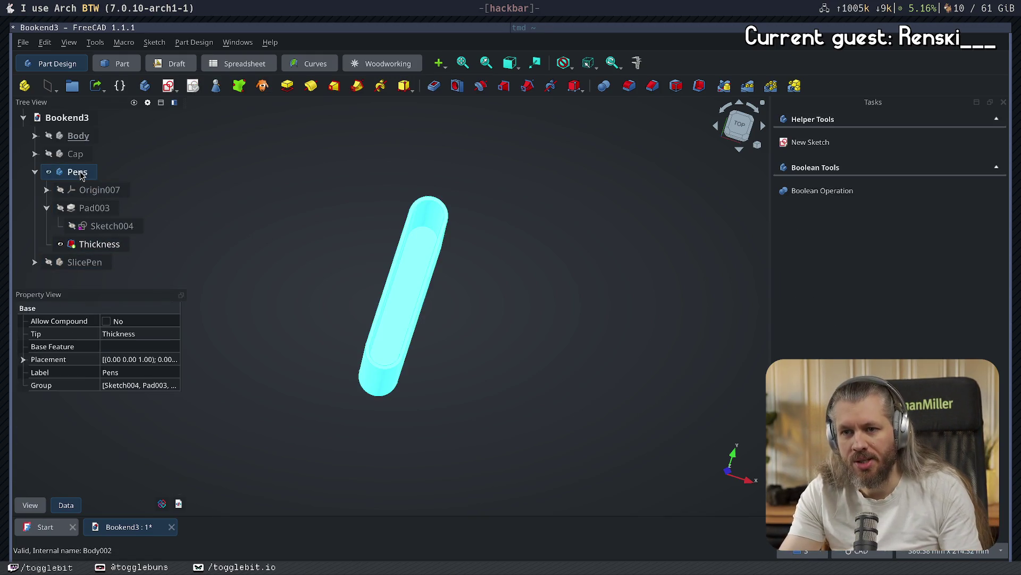
{"action": "left_click", "coordinate": [105, 208]}
- Delete Pad003, its Thickness and Sketch004, then save Bookend3
{"action": "key", "text": "Delete"}
{"action": "key", "text": "Return"}
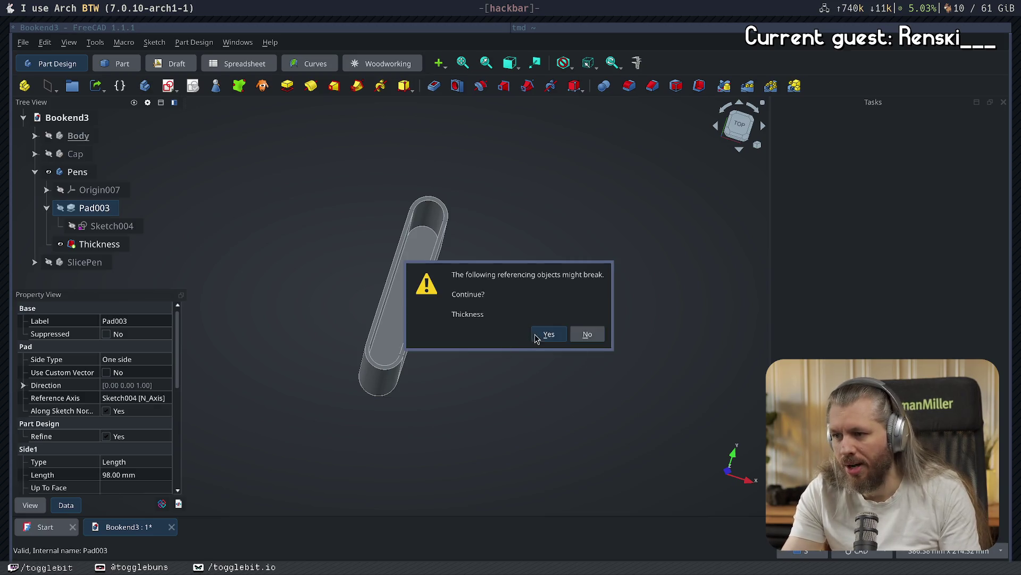
{"action": "key", "text": "Delete"}
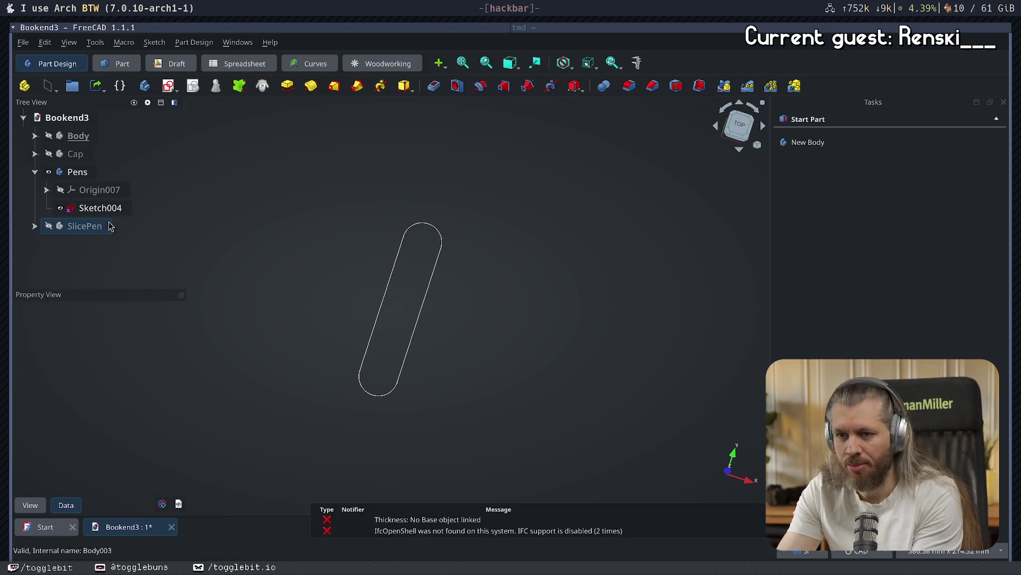
{"action": "left_click", "coordinate": [124, 209]}
{"action": "key", "text": "Delete"}
{"action": "left_click", "coordinate": [285, 243]}
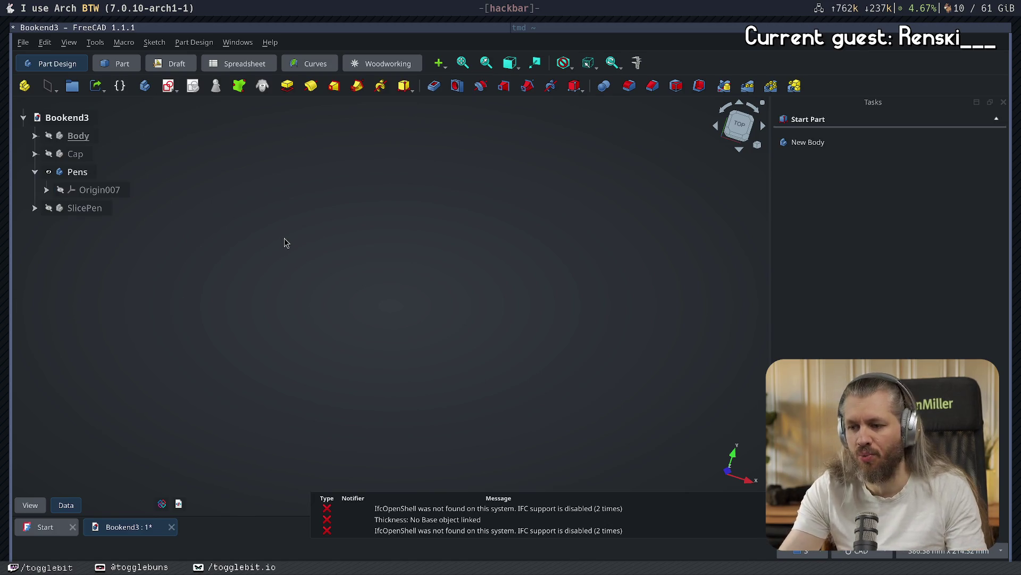
{"action": "key", "text": "ctrl+s"}
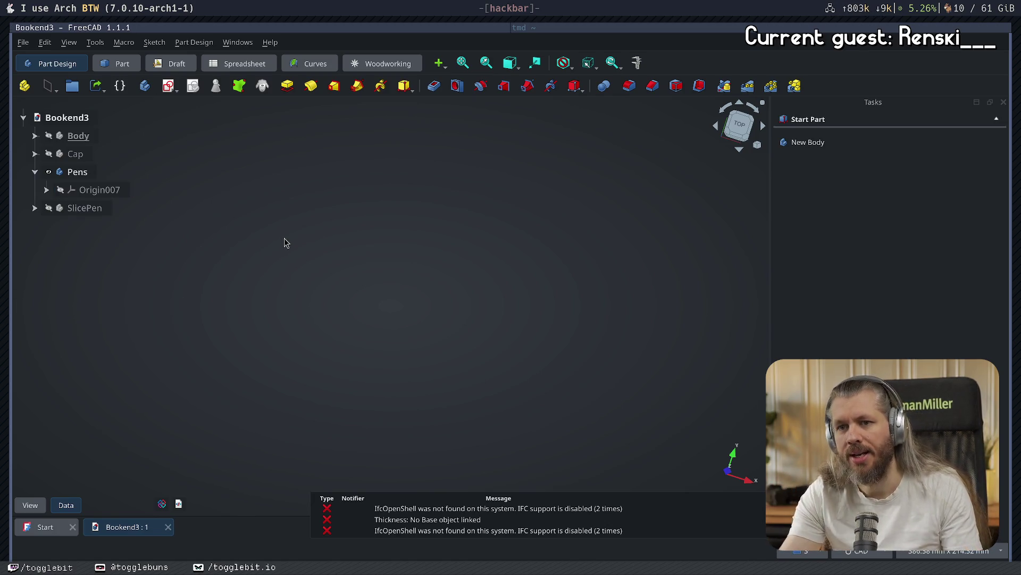
- Show the bookend Body again and measure its long edge at 133 mm
{"action": "left_click", "coordinate": [49, 136]}
{"action": "mouse_move", "coordinate": [292, 271]}
{"action": "middle_mouse_down"}
{"action": "mouse_move", "coordinate": [326, 212]}
{"action": "mouse_move", "coordinate": [358, 201]}
{"action": "mouse_move", "coordinate": [541, 372]}
{"action": "mouse_move", "coordinate": [456, 398]}
{"action": "mouse_move", "coordinate": [343, 365]}
{"action": "middle_mouse_up"}
{"action": "left_click", "coordinate": [321, 339]}
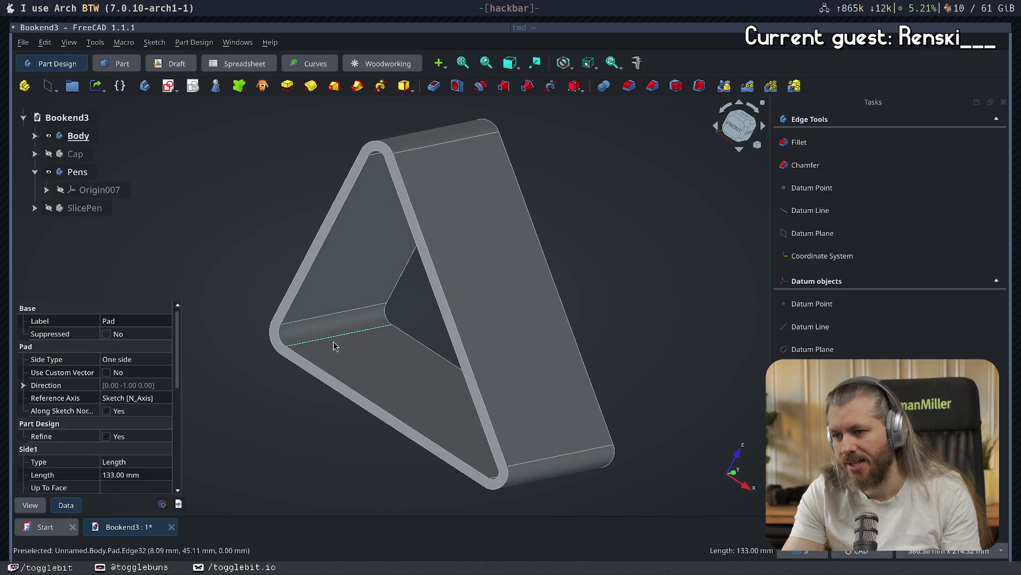
{"action": "left_click", "coordinate": [639, 64]}
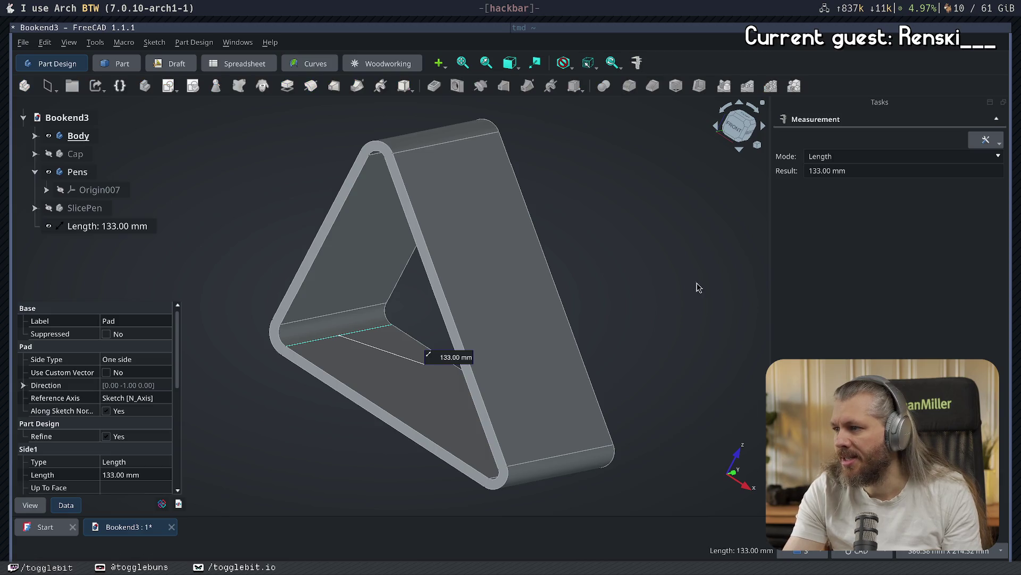
{"action": "key", "text": "Escape"}
{"action": "mouse_move", "coordinate": [649, 282]}
{"action": "middle_mouse_down"}
{"action": "mouse_move", "coordinate": [639, 331]}
{"action": "mouse_move", "coordinate": [572, 335]}
{"action": "middle_mouse_up"}
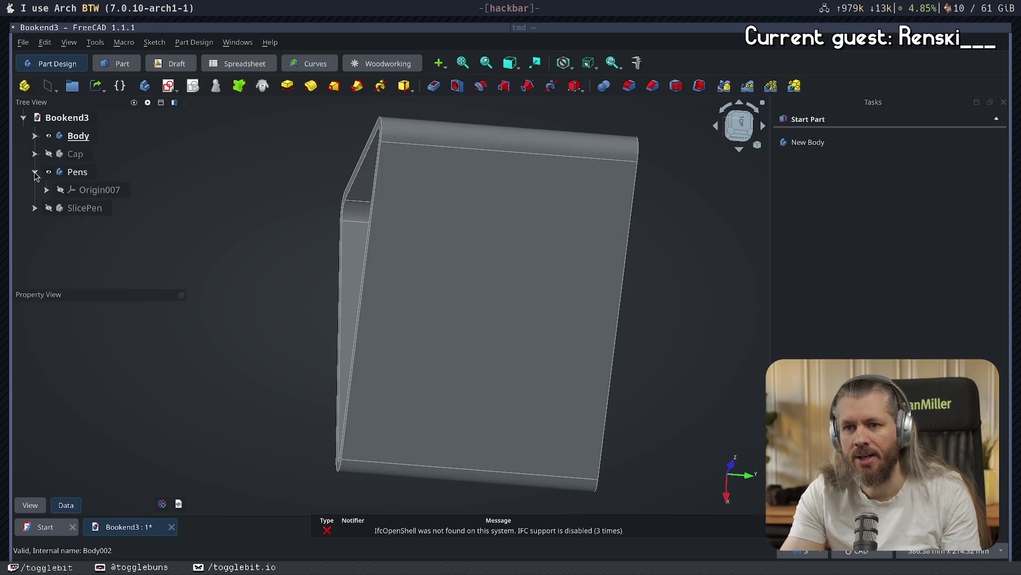
{"action": "left_click", "coordinate": [34, 137]}
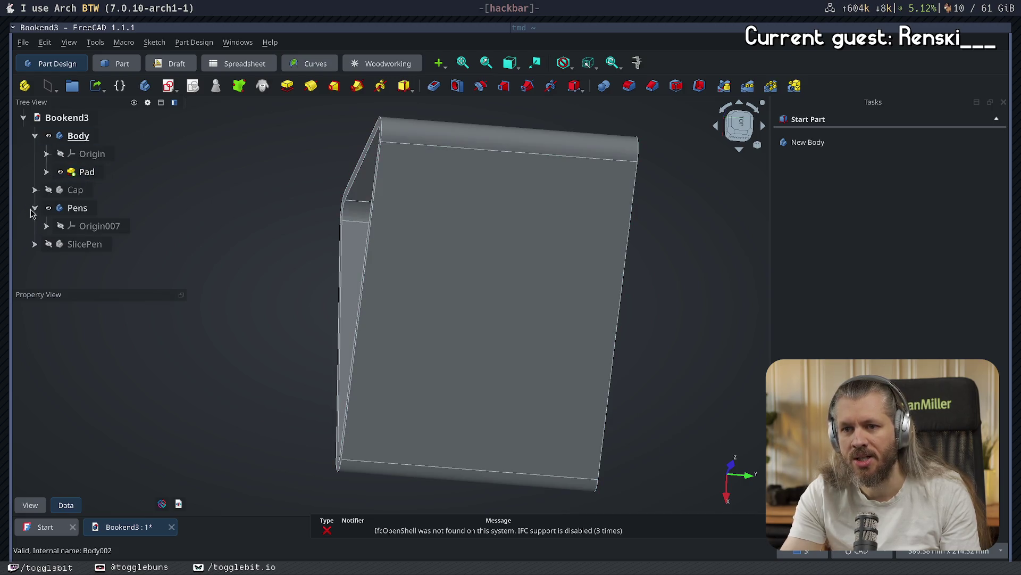
- Hide the Pens body and review the bookend's Pad sketch, then leave editing
{"action": "left_click", "coordinate": [51, 209]}
{"action": "left_click", "coordinate": [47, 209]}
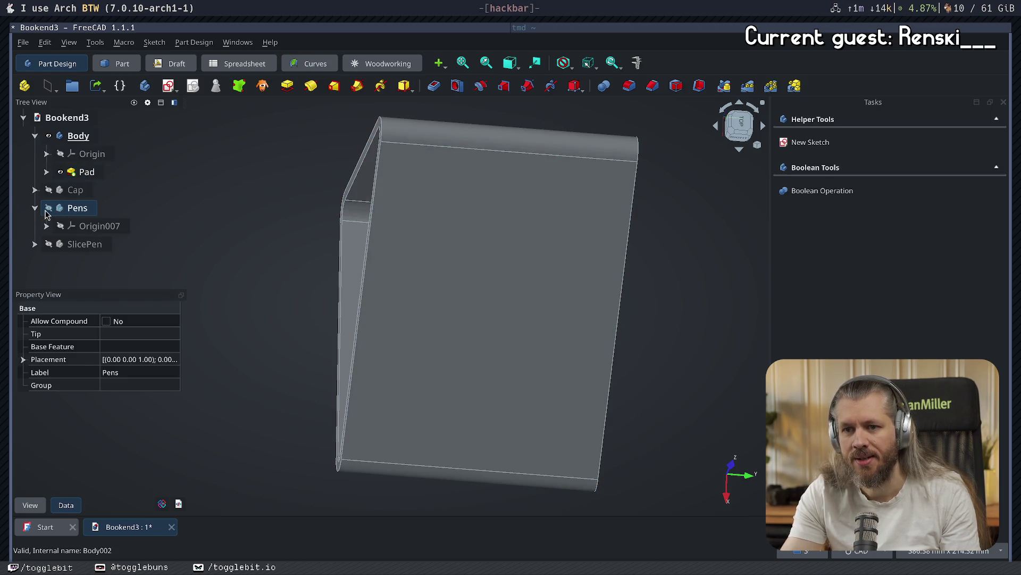
{"action": "left_click", "coordinate": [46, 172]}
{"action": "double_click", "coordinate": [102, 190]}
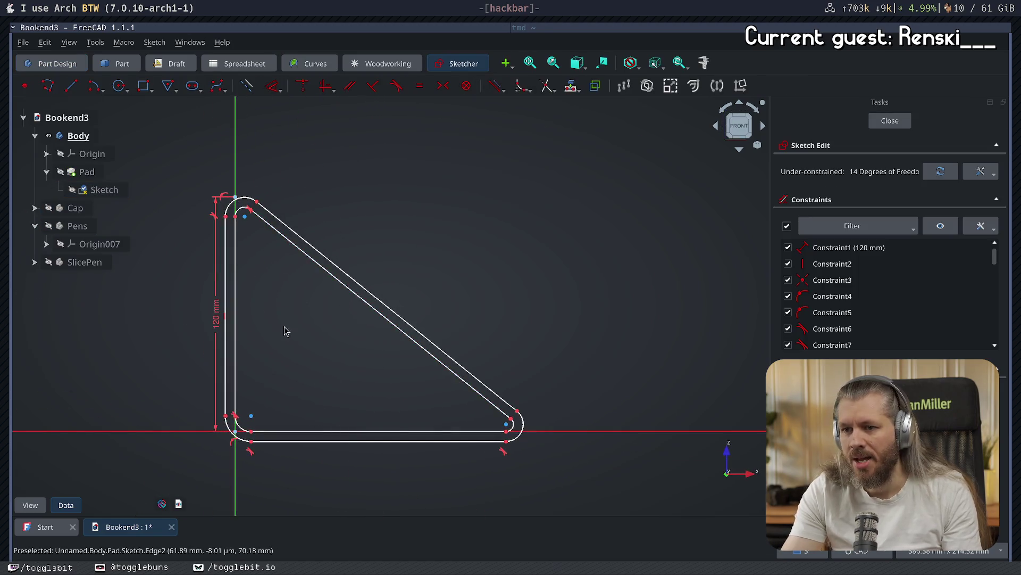
{"action": "mouse_move", "coordinate": [268, 205]}
{"action": "middle_mouse_down"}
{"action": "mouse_move", "coordinate": [257, 326]}
{"action": "mouse_move", "coordinate": [285, 383]}
{"action": "mouse_move", "coordinate": [347, 375]}
{"action": "middle_mouse_up"}
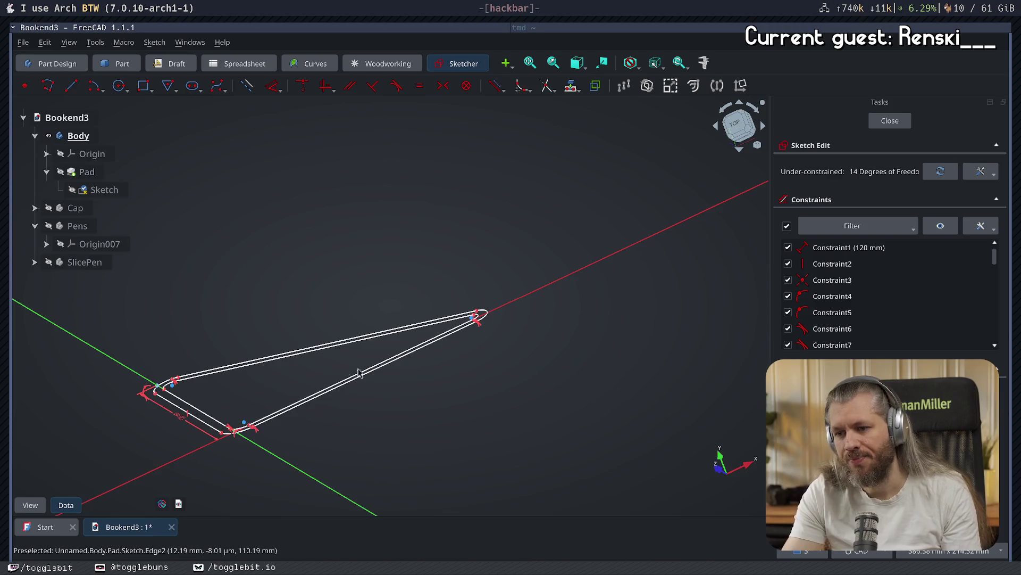
{"action": "left_click", "coordinate": [890, 120]}
{"action": "mouse_move", "coordinate": [426, 251]}
{"action": "middle_mouse_down"}
{"action": "mouse_move", "coordinate": [433, 306]}
{"action": "mouse_move", "coordinate": [405, 288]}
{"action": "middle_mouse_up"}
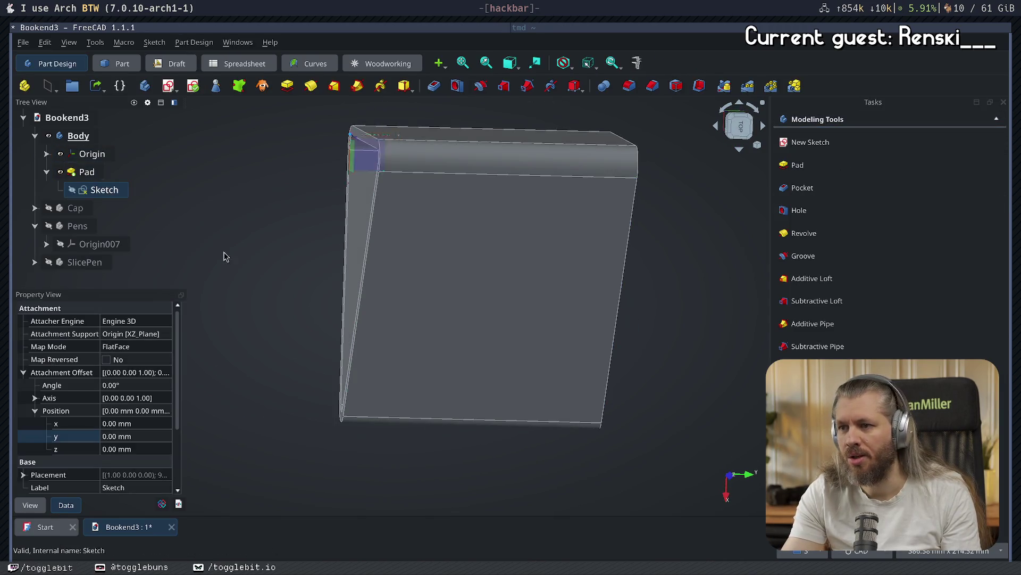
{"action": "left_click", "coordinate": [296, 220]}
{"action": "mouse_move", "coordinate": [296, 220]}
{"action": "middle_mouse_down"}
{"action": "mouse_move", "coordinate": [258, 237]}
{"action": "mouse_move", "coordinate": [404, 176]}
{"action": "middle_mouse_up"}
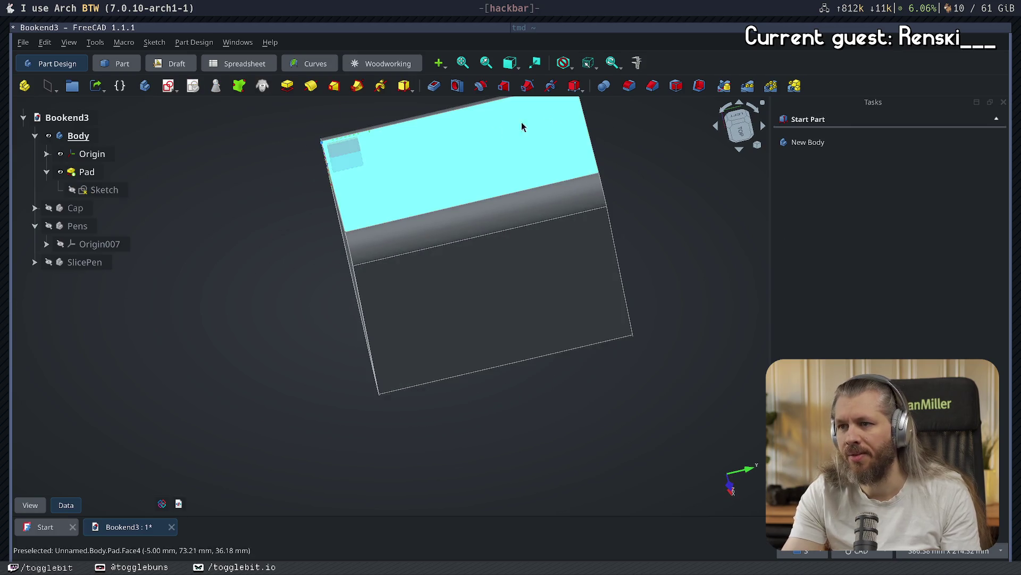
- Change the Pad's mode to Symmetric and confirm it
{"action": "double_click", "coordinate": [87, 172]}
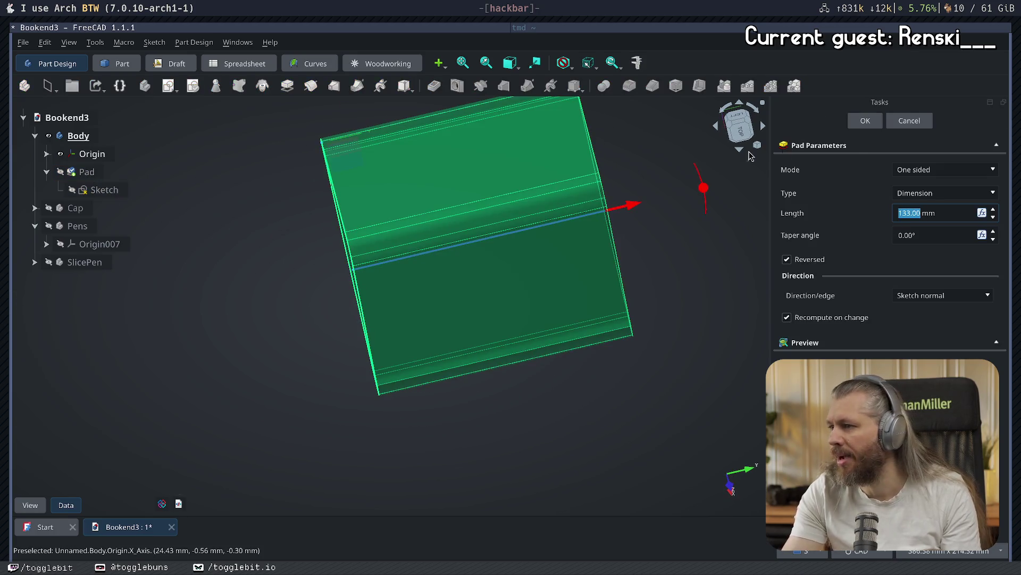
{"action": "left_click", "coordinate": [976, 179]}
{"action": "left_click", "coordinate": [937, 201]}
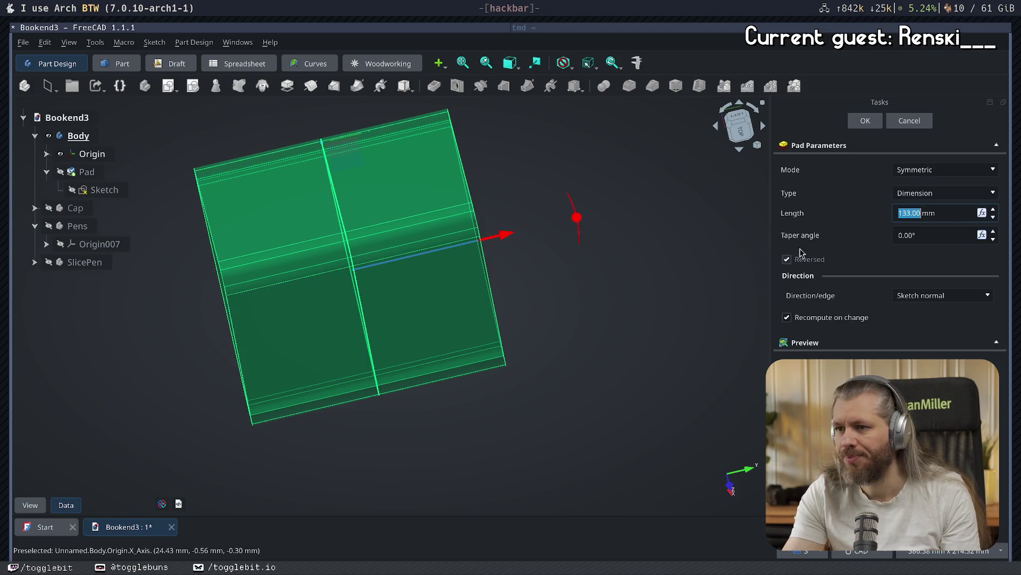
{"action": "left_click", "coordinate": [862, 121]}
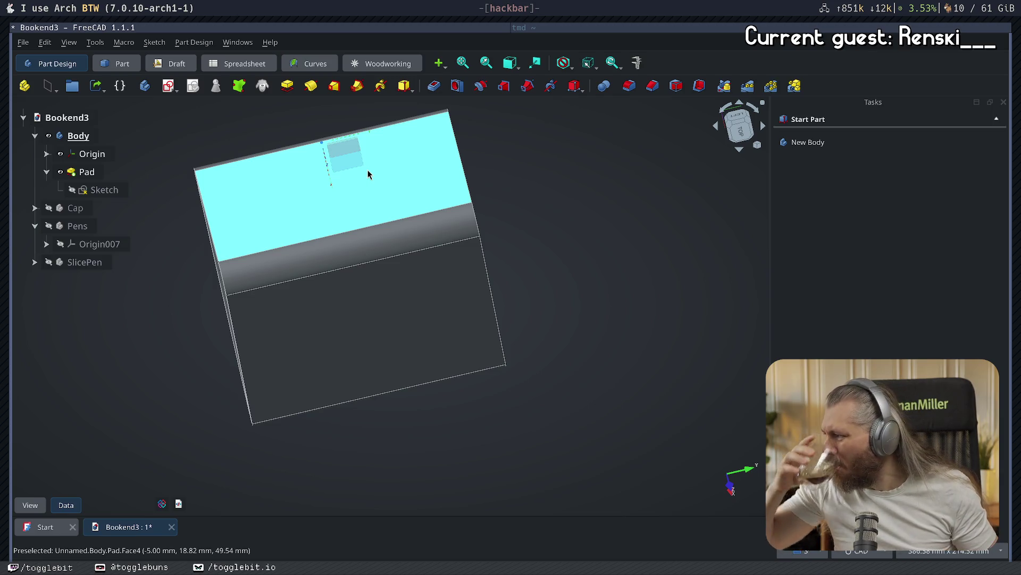
{"action": "mouse_move", "coordinate": [378, 171]}
{"action": "middle_mouse_down"}
{"action": "mouse_move", "coordinate": [558, 337]}
{"action": "mouse_move", "coordinate": [561, 306]}
{"action": "mouse_move", "coordinate": [479, 262]}
{"action": "mouse_move", "coordinate": [412, 201]}
{"action": "mouse_move", "coordinate": [388, 302]}
{"action": "mouse_move", "coordinate": [260, 375]}
{"action": "mouse_move", "coordinate": [463, 378]}
{"action": "mouse_move", "coordinate": [499, 326]}
{"action": "mouse_move", "coordinate": [269, 358]}
{"action": "mouse_move", "coordinate": [564, 422]}
{"action": "mouse_move", "coordinate": [424, 337]}
{"action": "mouse_move", "coordinate": [537, 283]}
{"action": "mouse_move", "coordinate": [433, 282]}
{"action": "mouse_move", "coordinate": [137, 230]}
{"action": "middle_mouse_up"}
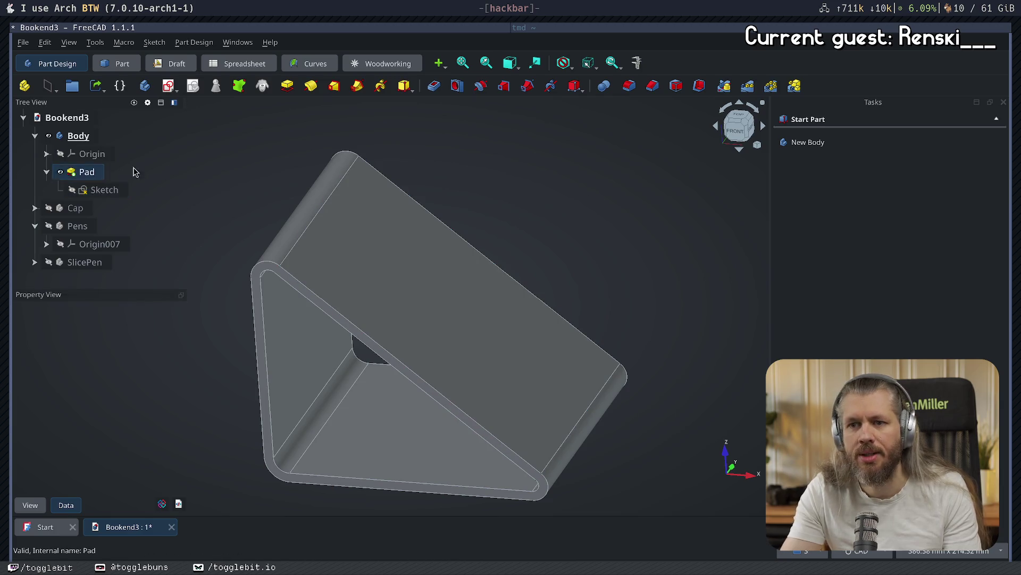
{"action": "left_click", "coordinate": [48, 208]}
{"action": "mouse_move", "coordinate": [641, 202]}
{"action": "middle_mouse_down"}
{"action": "mouse_move", "coordinate": [470, 296]}
{"action": "mouse_move", "coordinate": [340, 321]}
{"action": "mouse_move", "coordinate": [680, 259]}
{"action": "middle_mouse_up"}
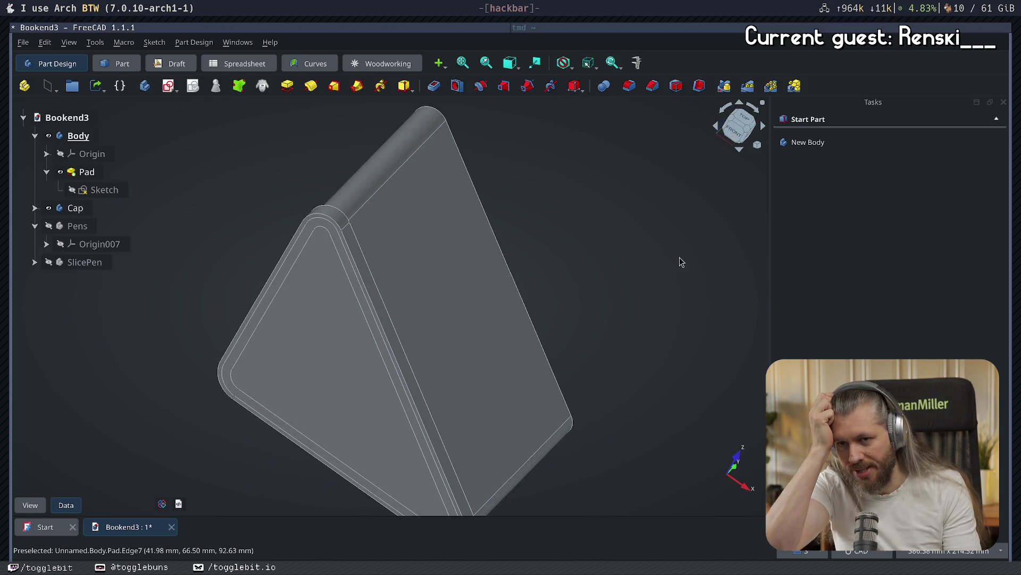
{"action": "left_click", "coordinate": [31, 211]}
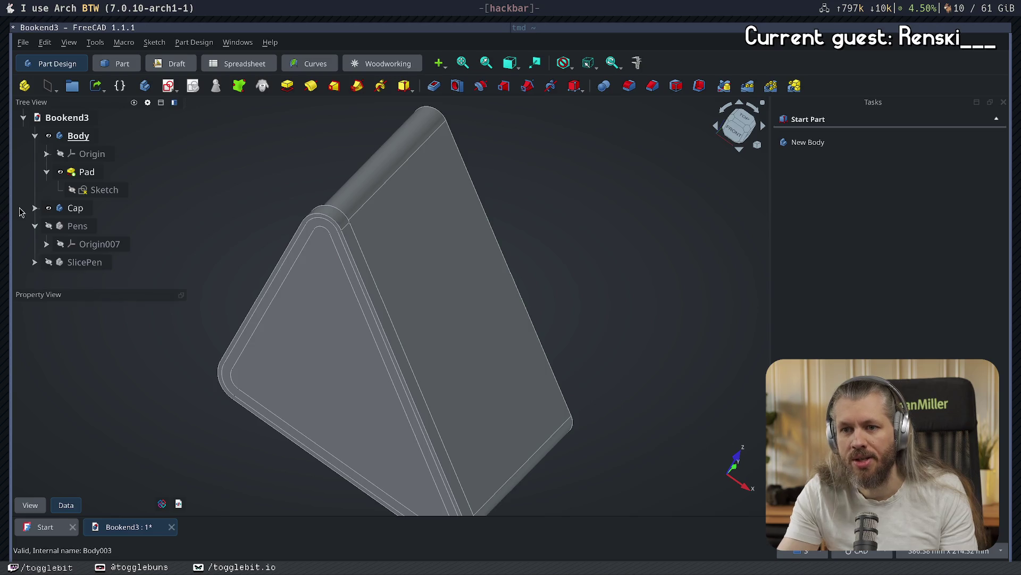
{"action": "left_click", "coordinate": [32, 209]}
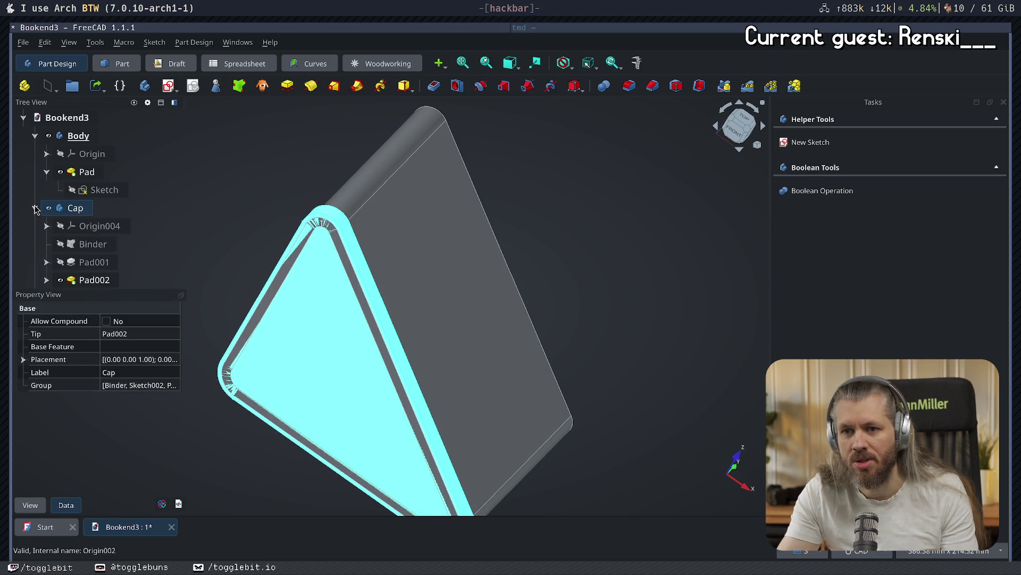
{"action": "left_click", "coordinate": [34, 208]}
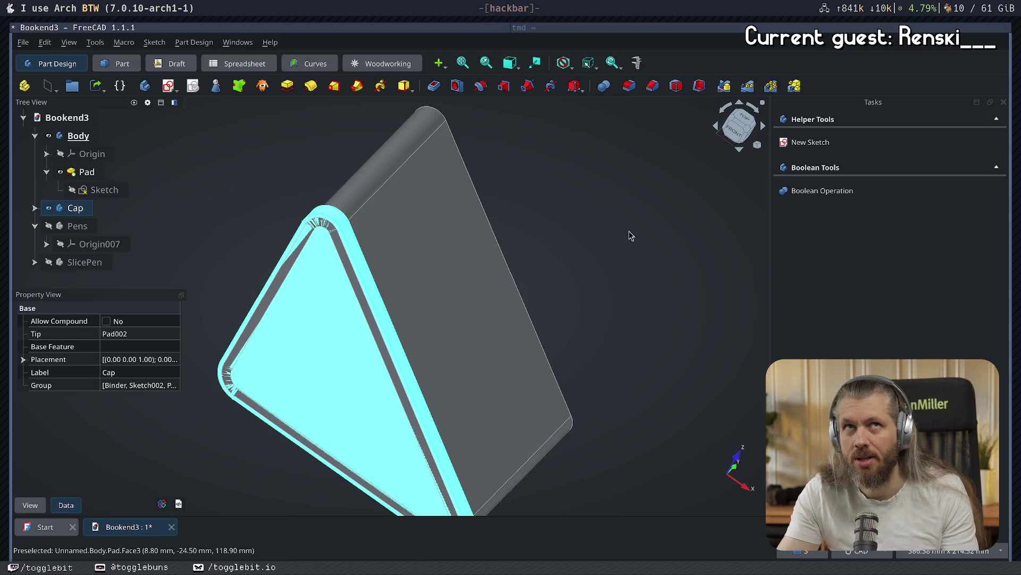
{"action": "left_click", "coordinate": [35, 136]}
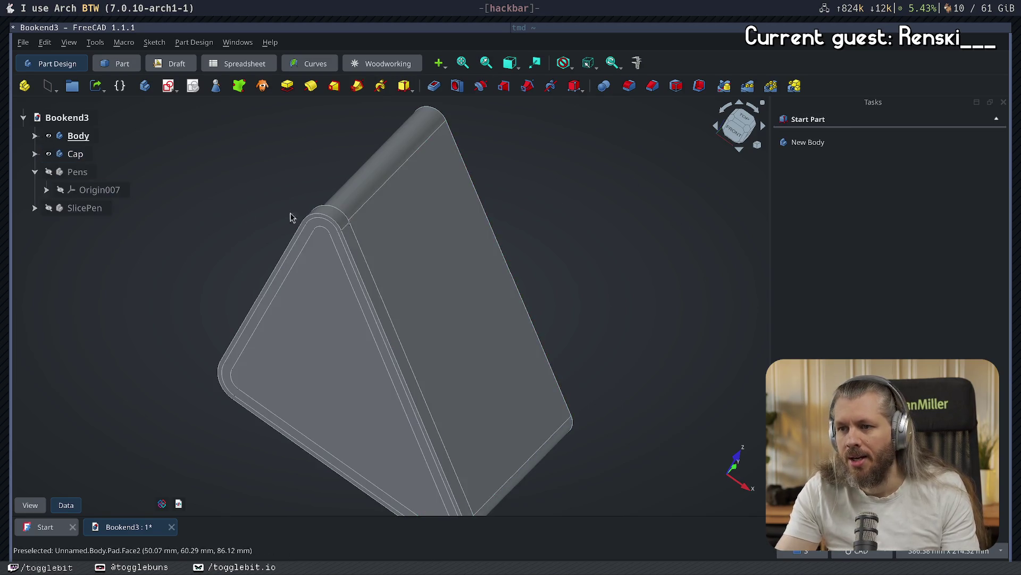
{"action": "left_click", "coordinate": [49, 154]}
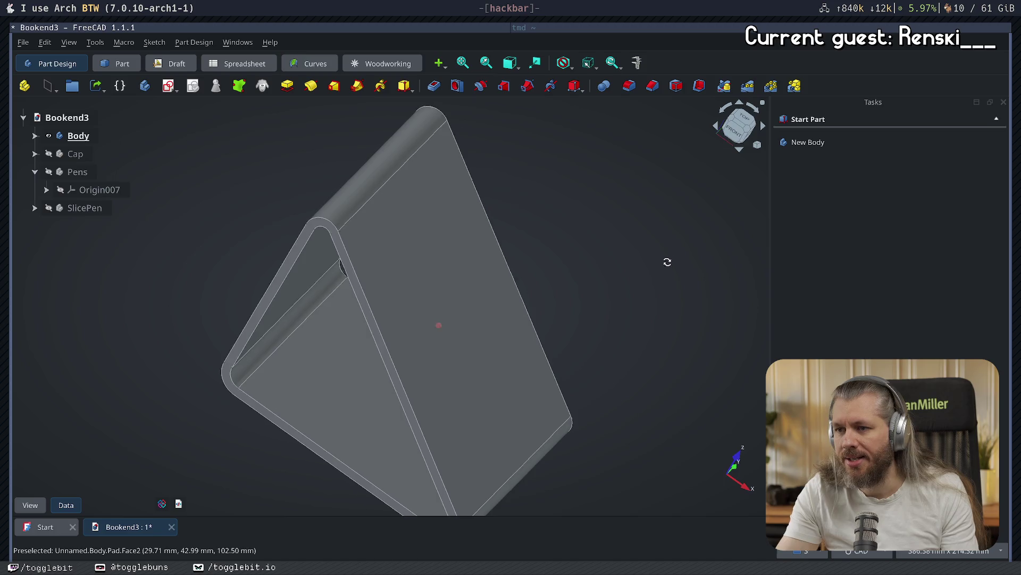
{"action": "middle_click_drag", "start_coordinate": [668, 258], "coordinate": [592, 287]}
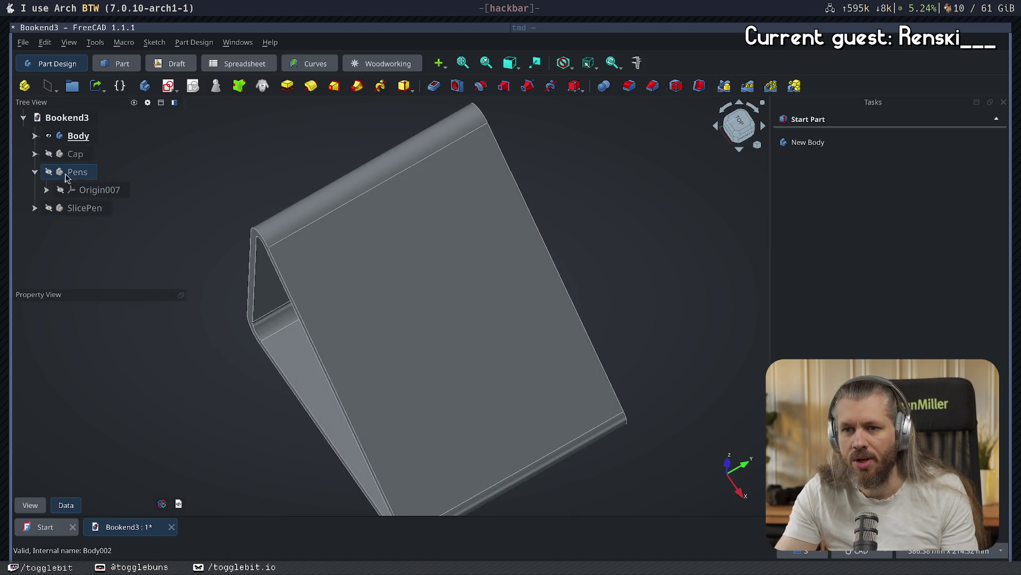
{"action": "left_click", "coordinate": [78, 171]}
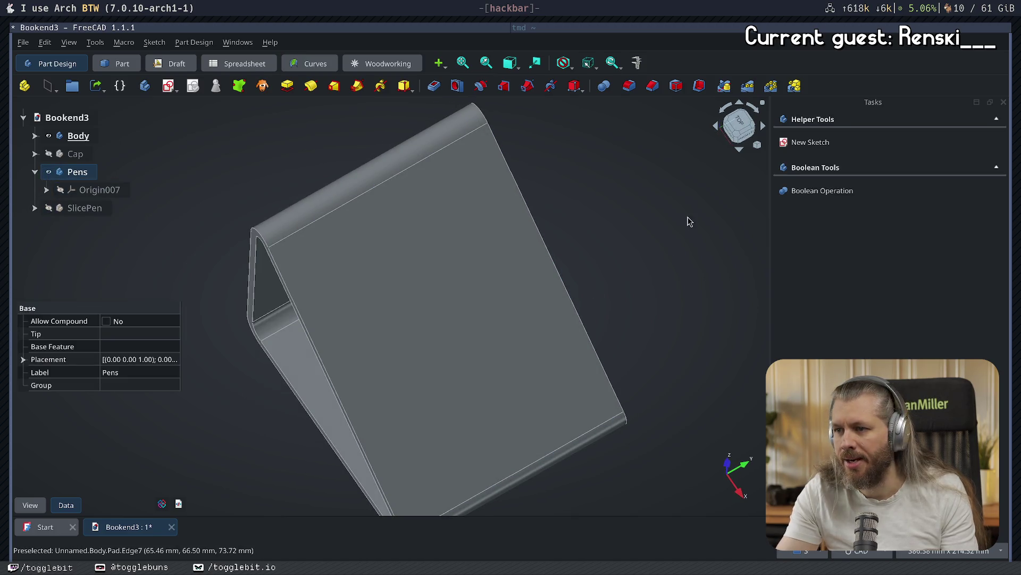
{"action": "left_click", "coordinate": [691, 219]}
{"action": "left_click", "coordinate": [737, 124]}
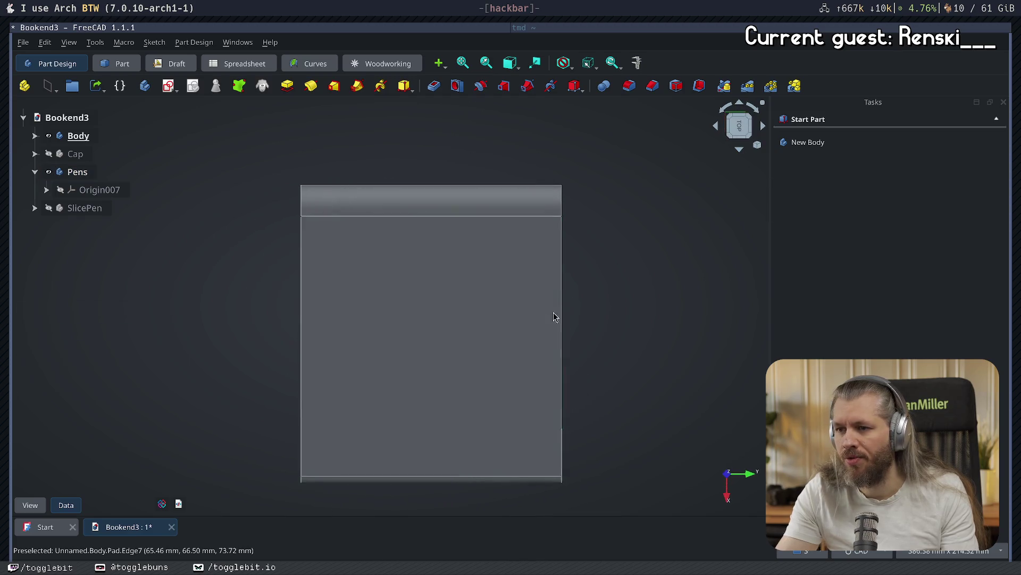
- Start a new sketch in the Pens body on the XY plane, seen from the top
{"action": "key", "text": "2"}
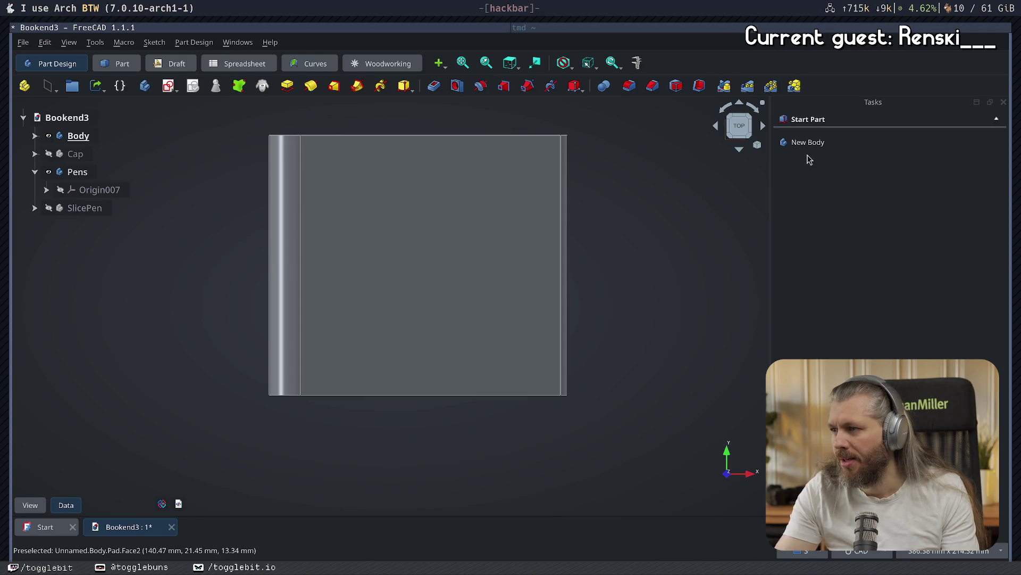
{"action": "left_click", "coordinate": [77, 173]}
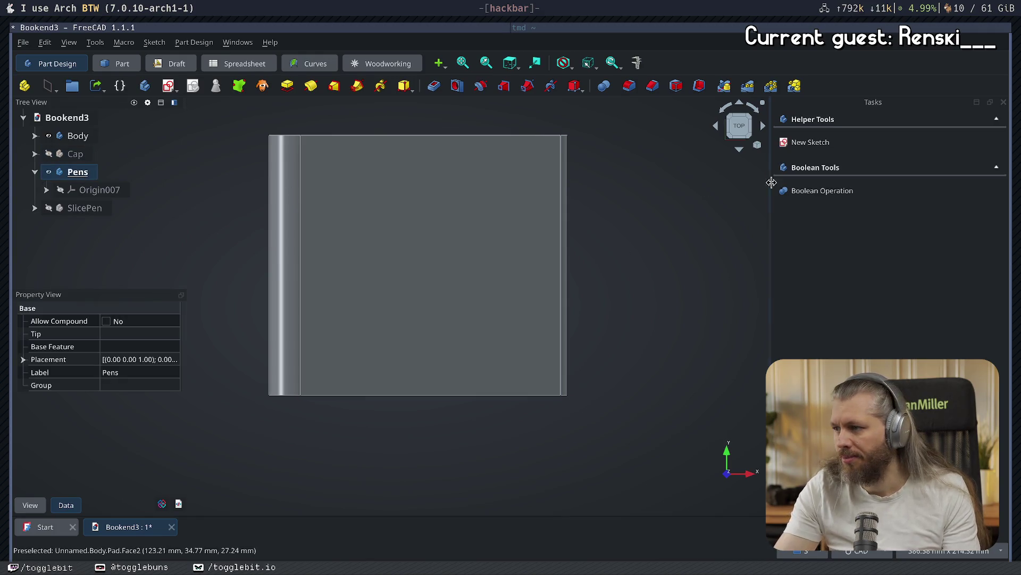
{"action": "left_click", "coordinate": [810, 142]}
{"action": "left_click", "coordinate": [337, 228]}
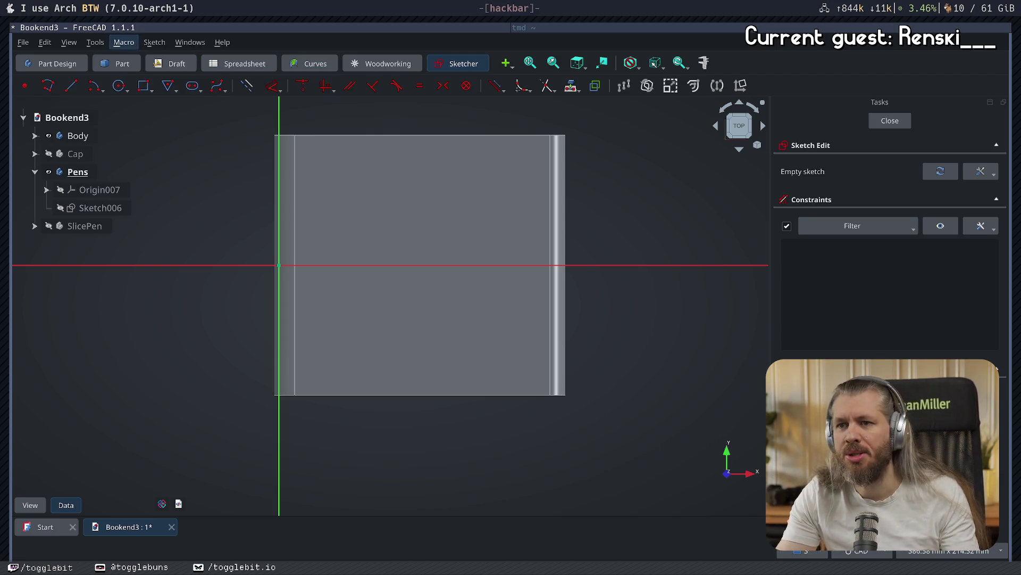
- Draw a vertical slot at a 90° angle rising from the horizontal axis
{"action": "left_click", "coordinate": [71, 85]}
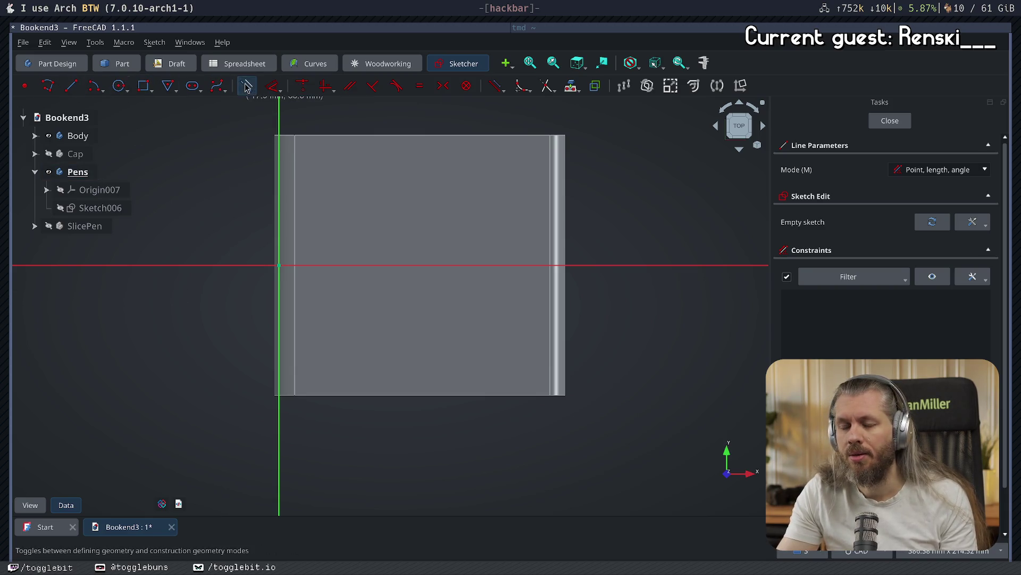
{"action": "left_click", "coordinate": [102, 92]}
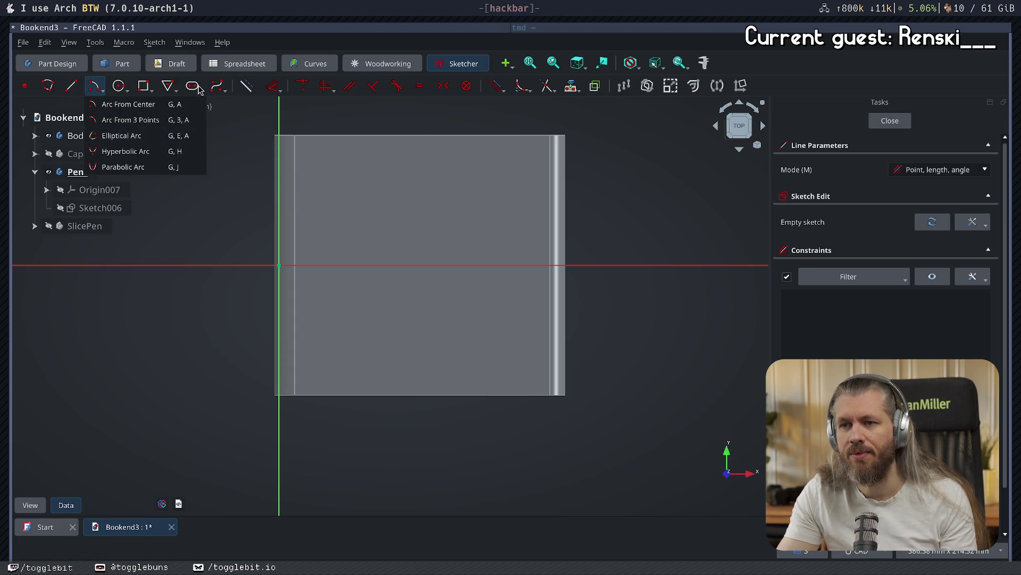
{"action": "key", "text": "Escape"}
{"action": "left_click", "coordinate": [316, 265]}
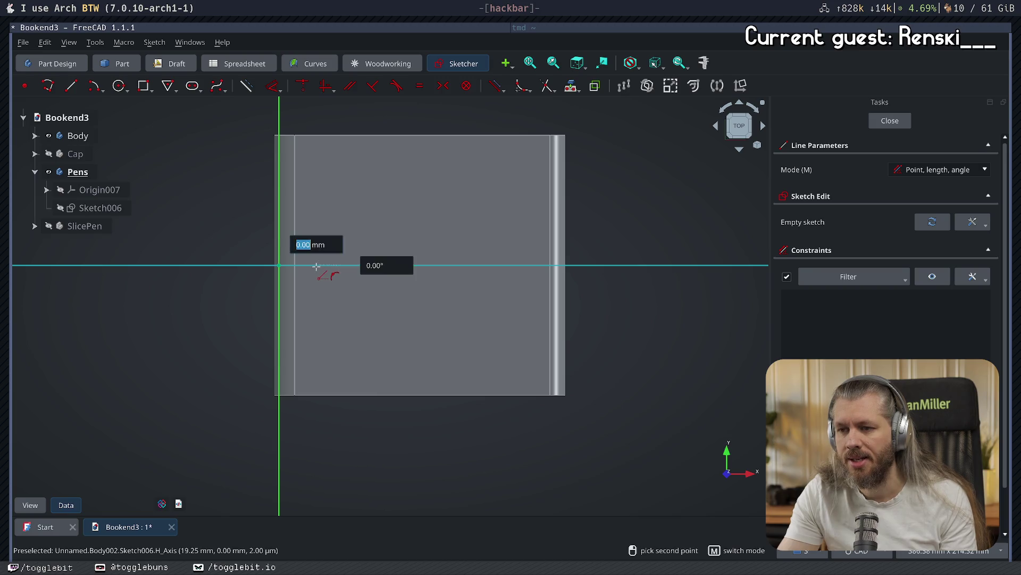
{"action": "key", "text": "Escape"}
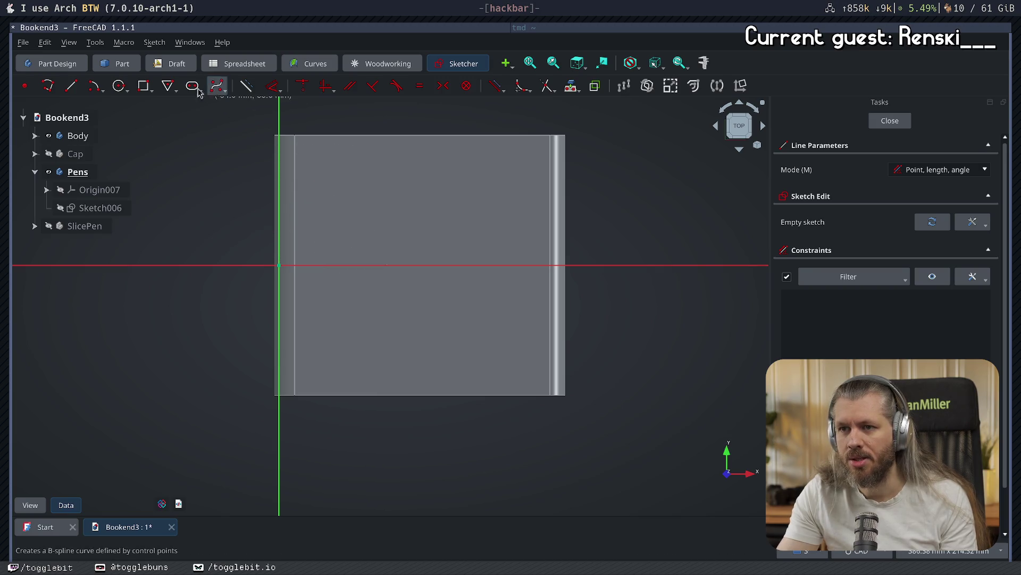
{"action": "left_click", "coordinate": [192, 86]}
{"action": "left_click", "coordinate": [335, 265]}
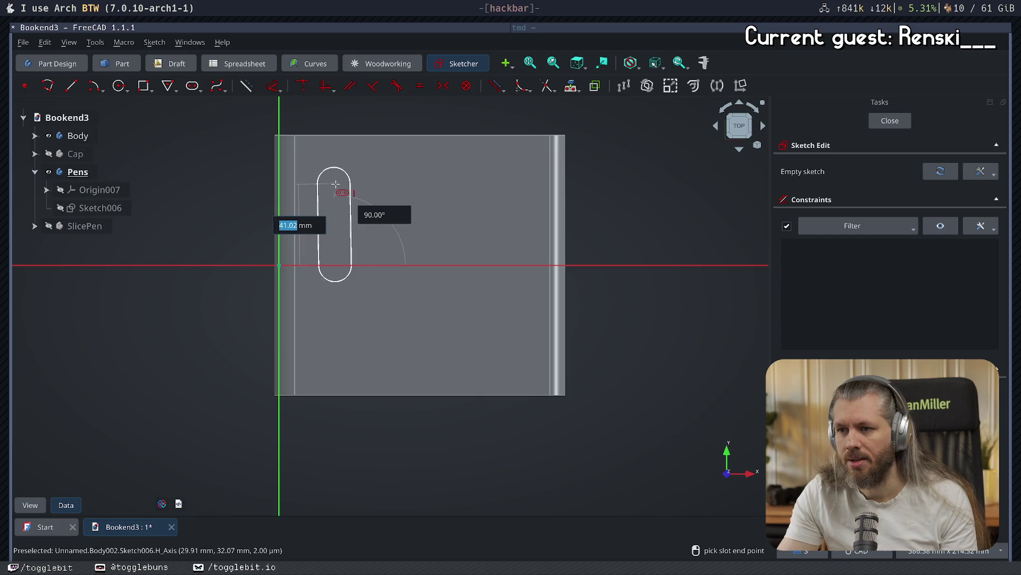
{"action": "key", "text": "Tab"}
{"action": "type", "text": "90"}
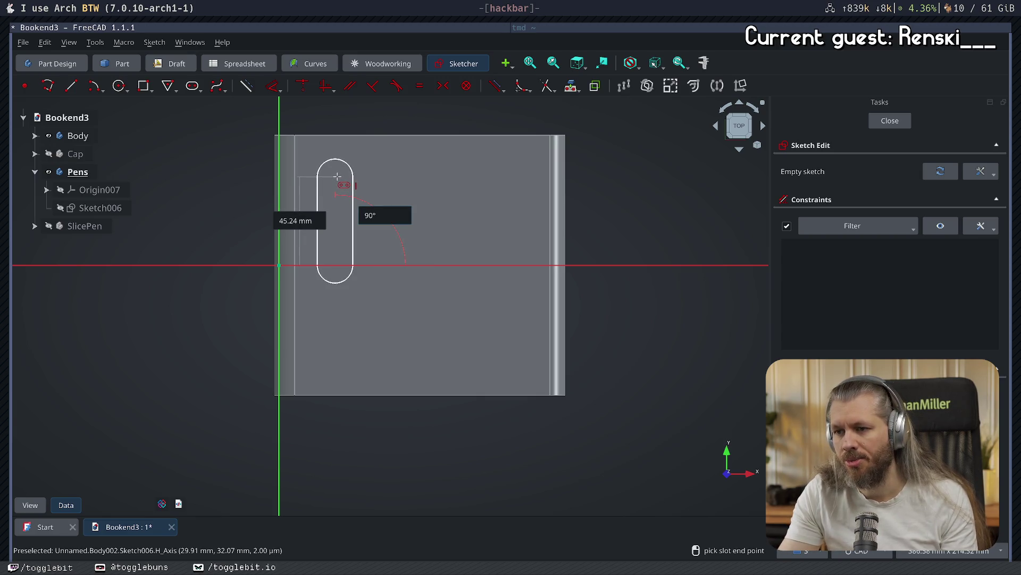
{"action": "left_click", "coordinate": [338, 176]}
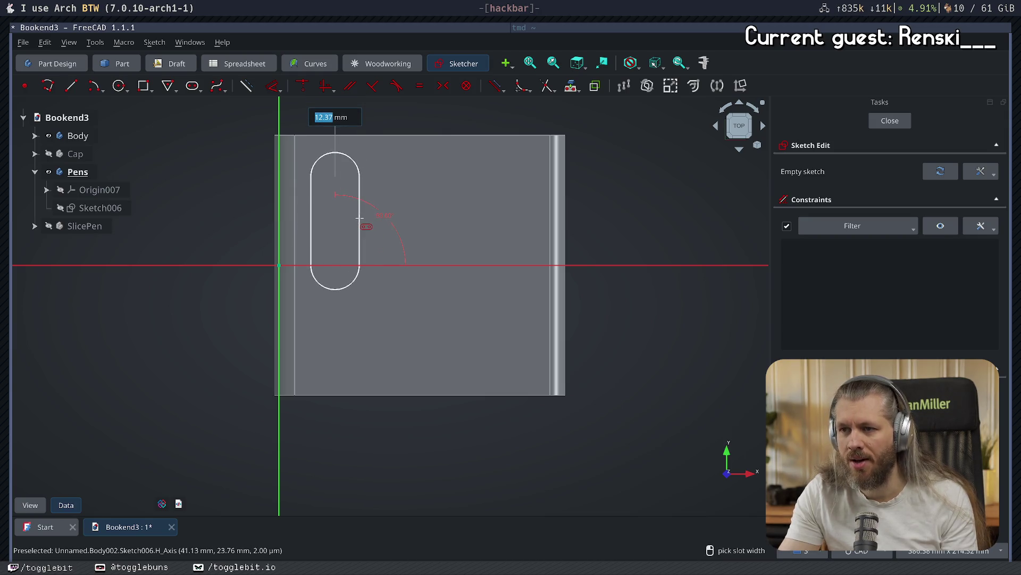
{"action": "left_click", "coordinate": [356, 221]}
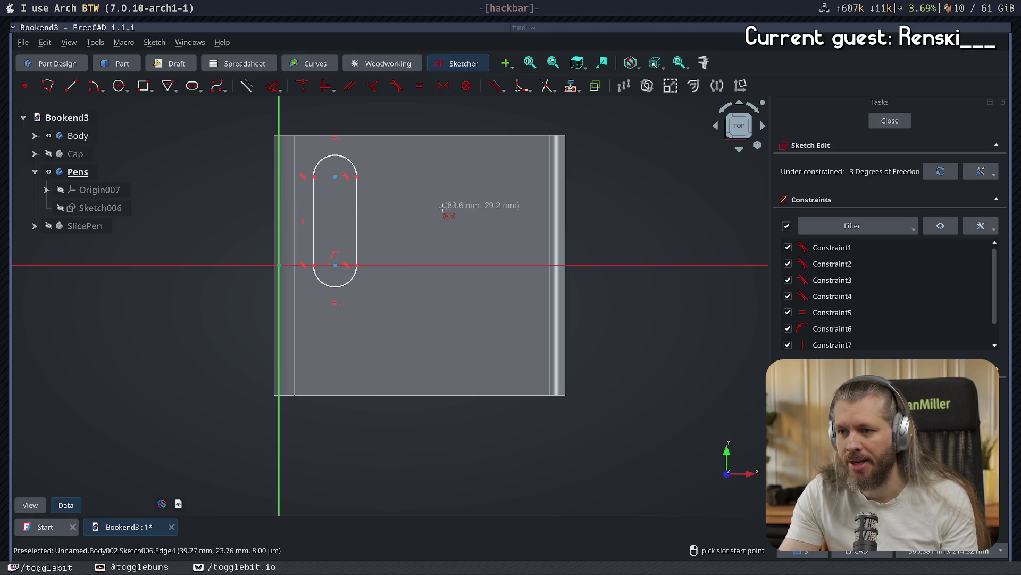
- Replace the slot's bottom arc with a flat horizontal line and finish the sketch
{"action": "left_click", "coordinate": [335, 286]}
{"action": "key", "text": "Delete"}
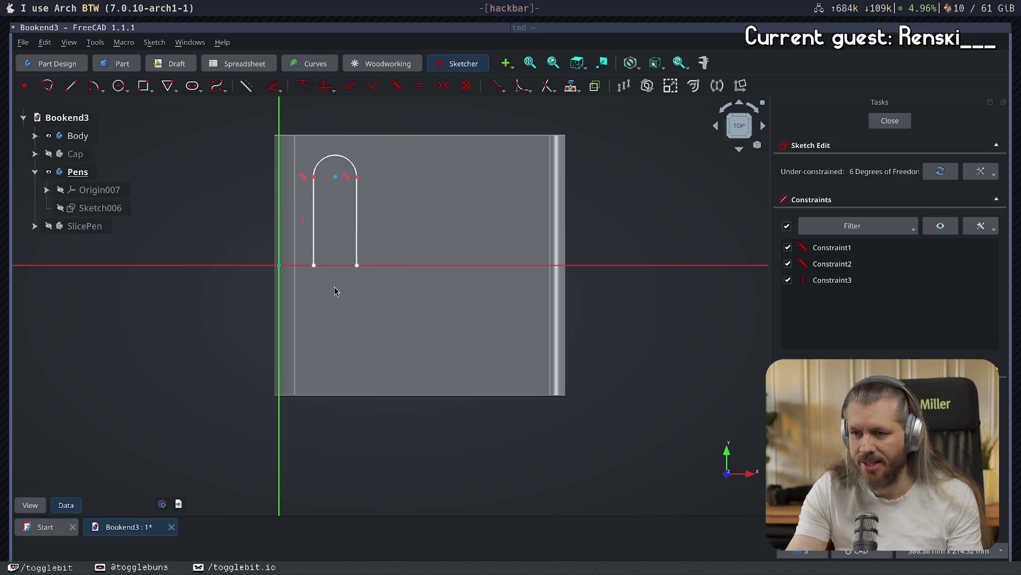
{"action": "left_click", "coordinate": [71, 85]}
{"action": "left_click", "coordinate": [314, 264]}
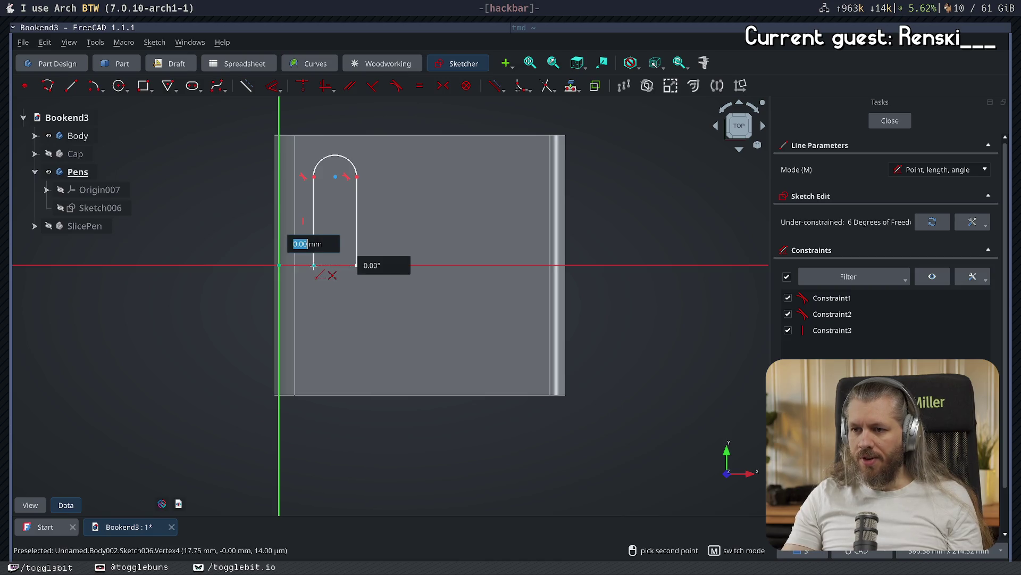
{"action": "left_click", "coordinate": [357, 265]}
{"action": "key", "text": "Escape"}
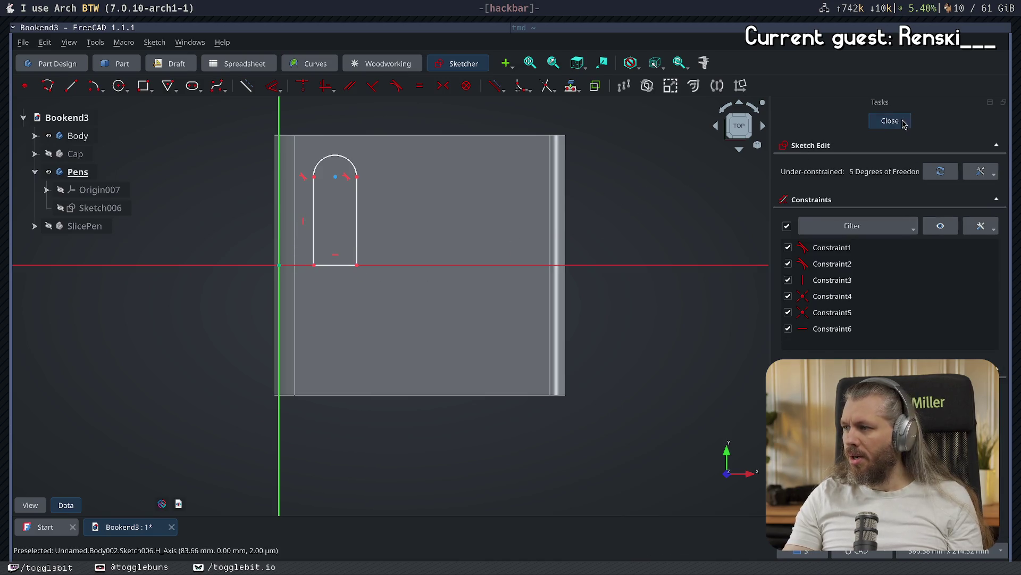
{"action": "key", "text": "Escape"}
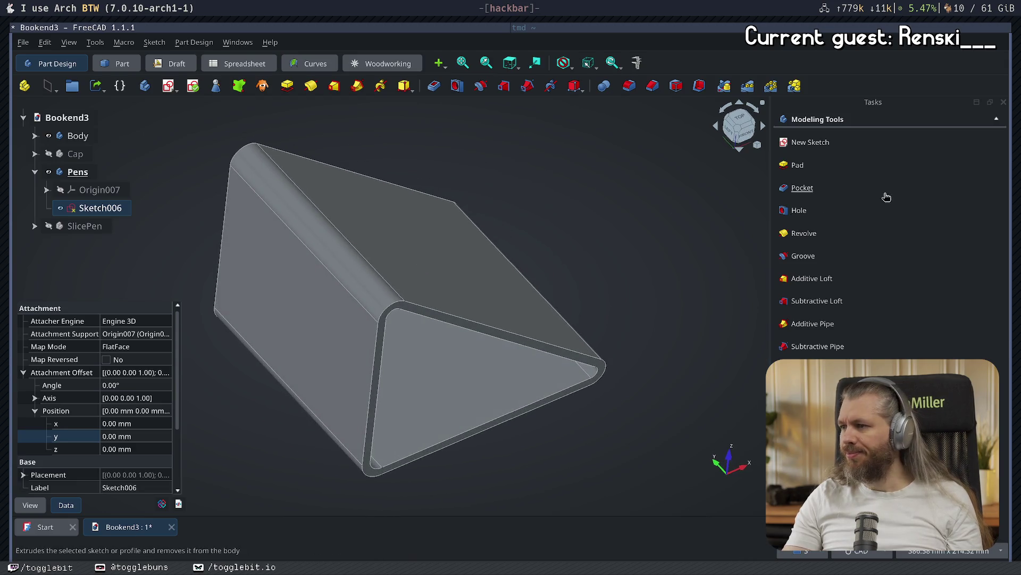
- Pad the Sketch006 slot outline 116 mm upward through the bookend
{"action": "left_click", "coordinate": [798, 165]}
{"action": "mouse_move", "coordinate": [628, 335]}
{"action": "middle_mouse_down"}
{"action": "mouse_move", "coordinate": [598, 290]}
{"action": "mouse_move", "coordinate": [597, 328]}
{"action": "mouse_move", "coordinate": [506, 317]}
{"action": "mouse_move", "coordinate": [602, 469]}
{"action": "mouse_move", "coordinate": [541, 383]}
{"action": "mouse_move", "coordinate": [531, 428]}
{"action": "middle_mouse_up"}
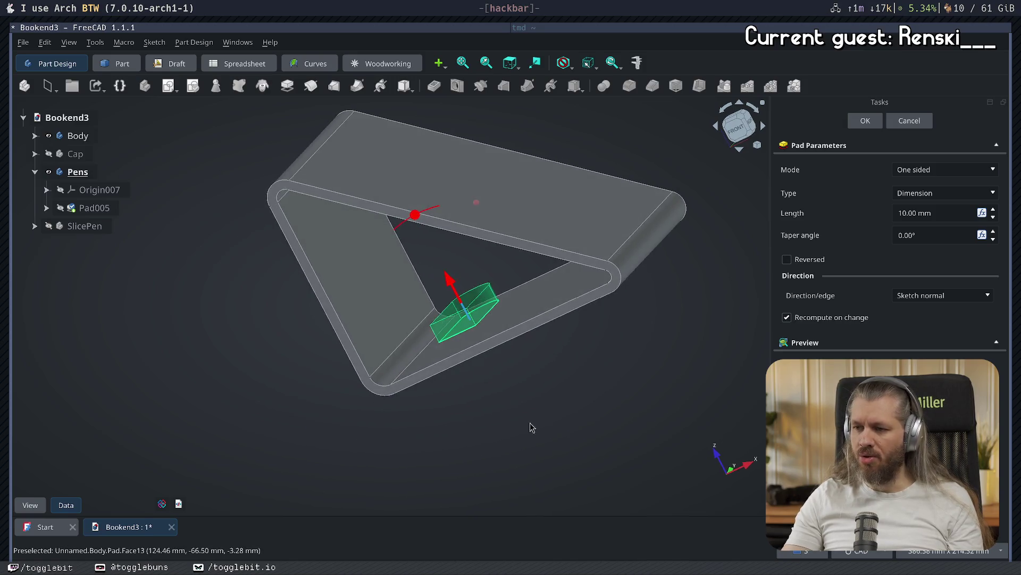
{"action": "key", "text": "1"}
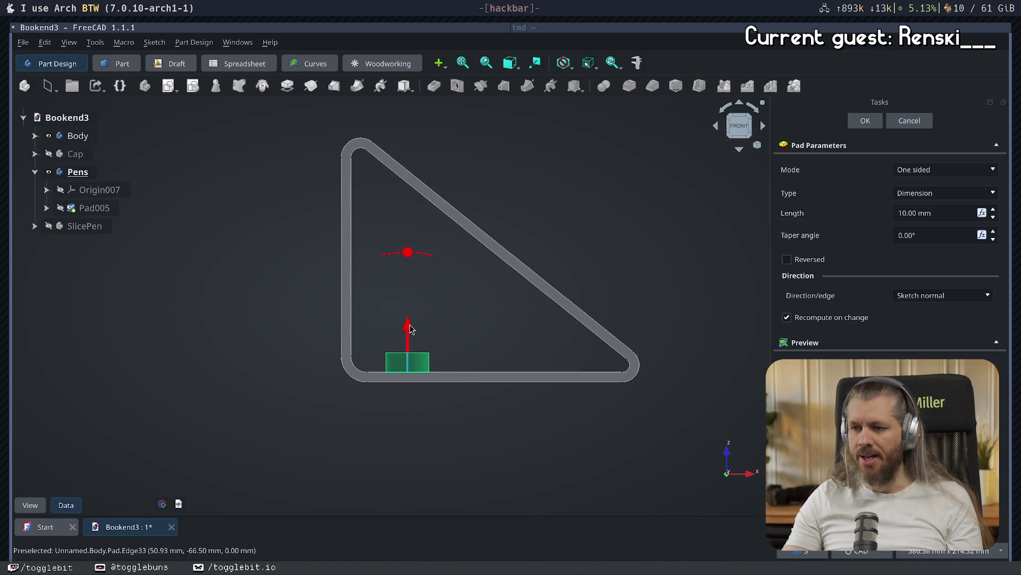
{"action": "left_click_drag", "start_coordinate": [410, 327], "coordinate": [432, 158]}
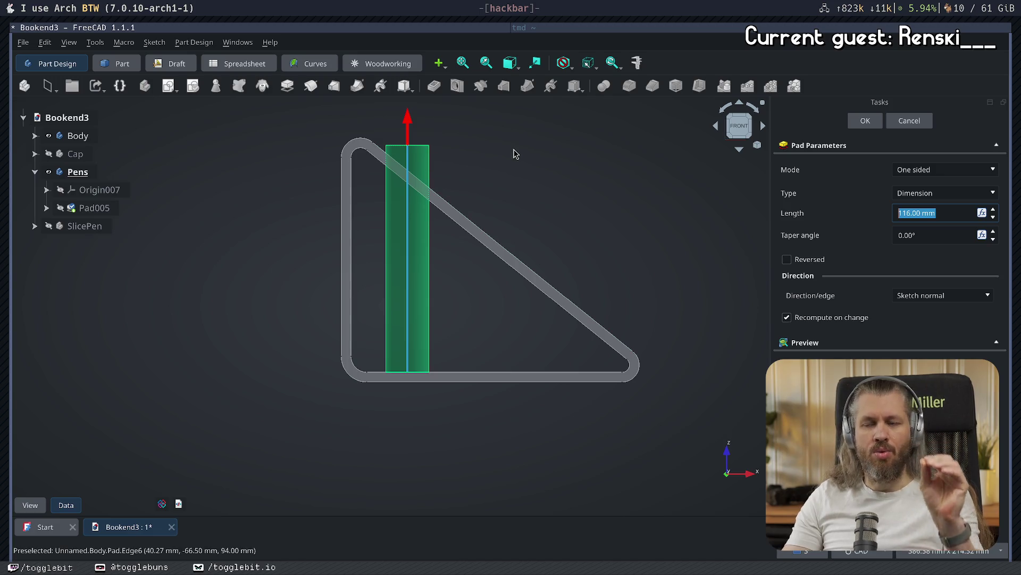
{"action": "middle_click_drag", "start_coordinate": [514, 163], "coordinate": [754, 165]}
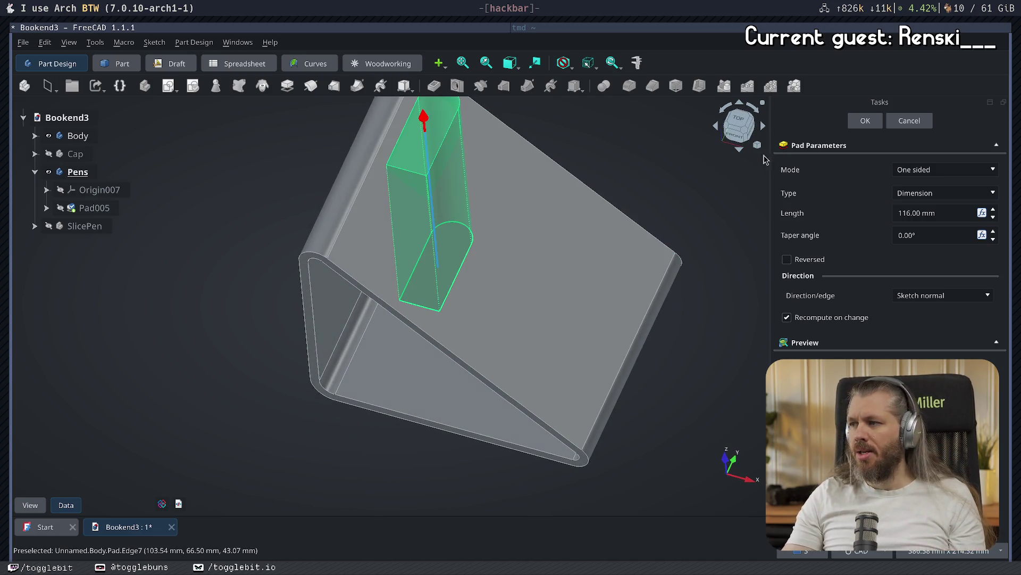
{"action": "left_click", "coordinate": [875, 121]}
{"action": "mouse_move", "coordinate": [691, 235]}
{"action": "middle_mouse_down"}
{"action": "mouse_move", "coordinate": [586, 271]}
{"action": "mouse_move", "coordinate": [654, 235]}
{"action": "mouse_move", "coordinate": [462, 234]}
{"action": "middle_mouse_up"}
{"action": "left_click", "coordinate": [455, 207]}
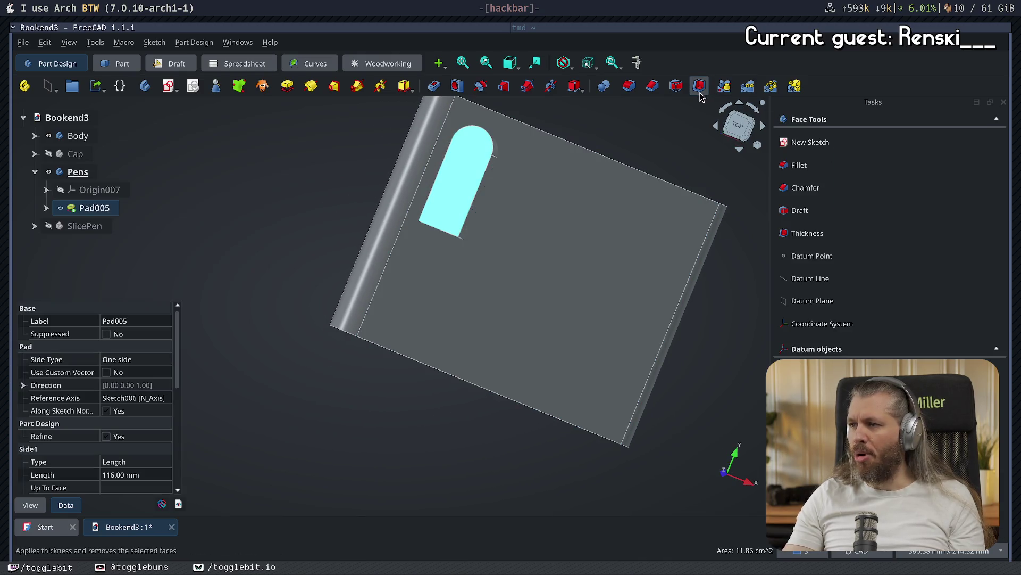
- Hollow the pad into a 1 mm open-topped shell and hide the main bookend Body
{"action": "left_click", "coordinate": [699, 86]}
{"action": "left_click", "coordinate": [866, 120]}
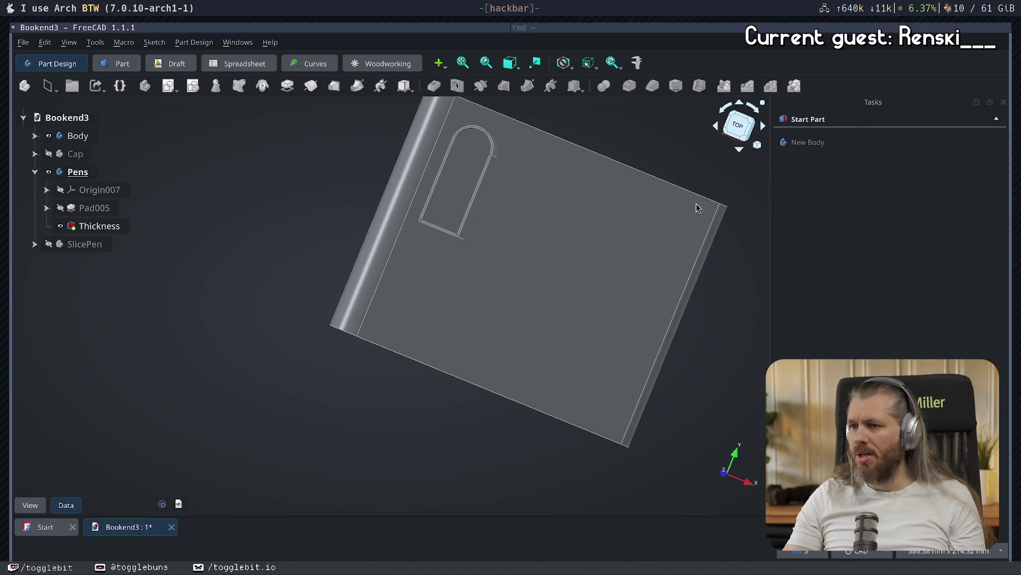
{"action": "middle_click_drag", "start_coordinate": [717, 200], "coordinate": [560, 178]}
{"action": "left_click", "coordinate": [48, 136]}
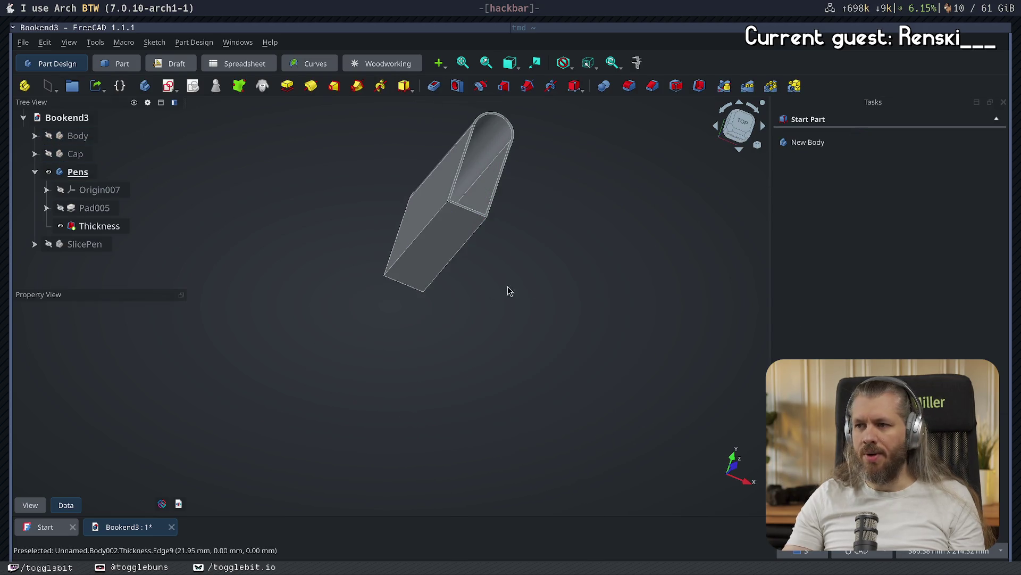
{"action": "middle_click_drag", "start_coordinate": [490, 292], "coordinate": [502, 346]}
{"action": "mouse_move", "coordinate": [480, 201]}
{"action": "middle_mouse_down"}
{"action": "mouse_move", "coordinate": [548, 253]}
{"action": "mouse_move", "coordinate": [449, 210]}
{"action": "mouse_move", "coordinate": [460, 220]}
{"action": "mouse_move", "coordinate": [455, 201]}
{"action": "middle_mouse_up"}
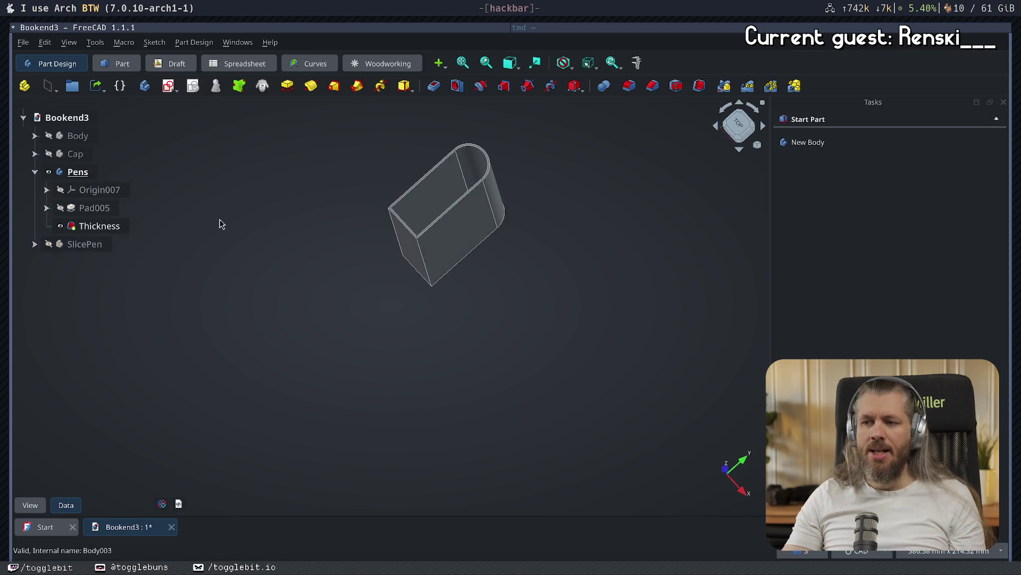
- Trial-mirror the Thickness feature across the XZ-plane, then delete the Mirrored feature
{"action": "left_click", "coordinate": [99, 225]}
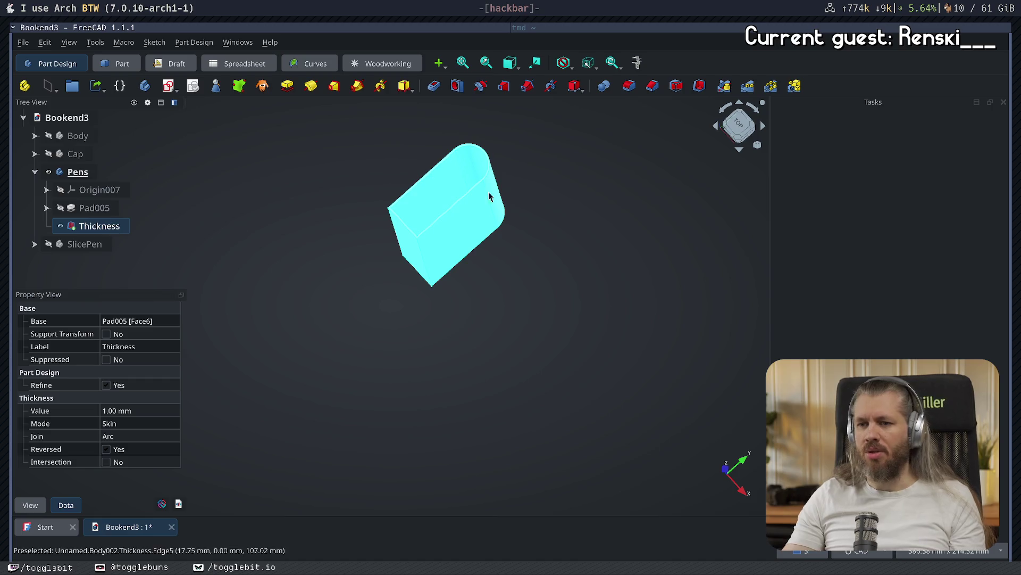
{"action": "left_click", "coordinate": [724, 85]}
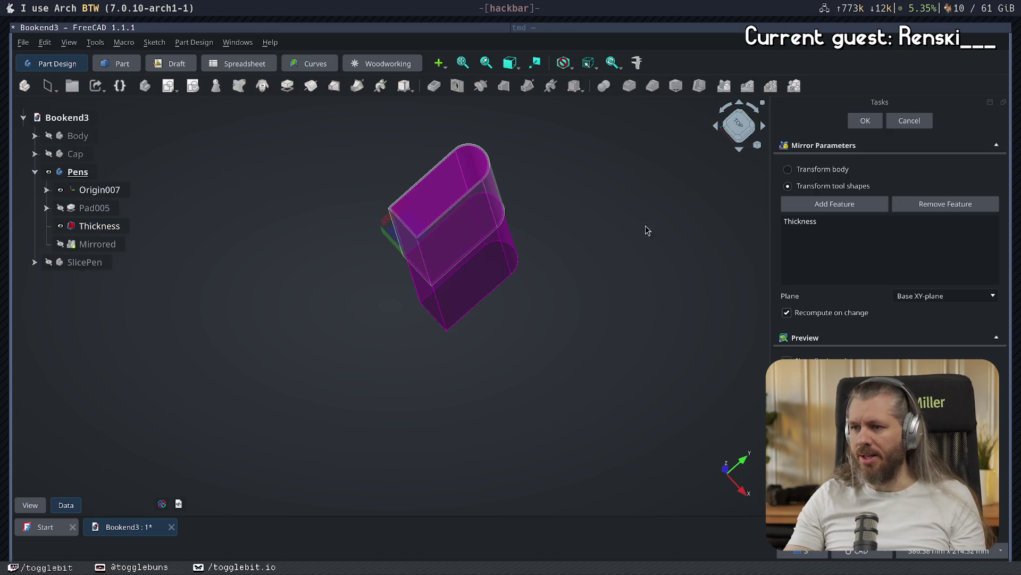
{"action": "left_click", "coordinate": [955, 297]}
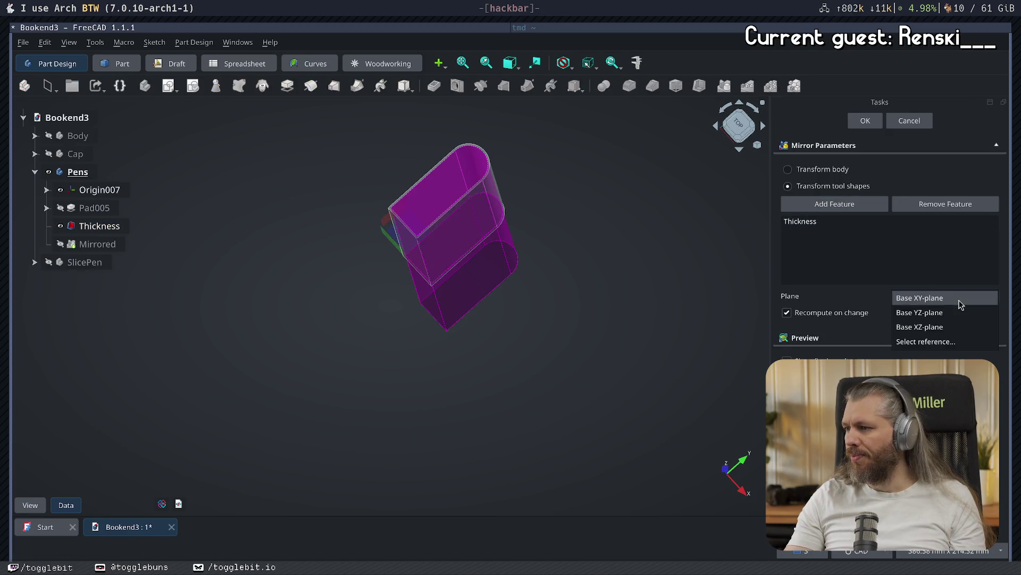
{"action": "left_click", "coordinate": [952, 313]}
{"action": "left_click", "coordinate": [949, 296]}
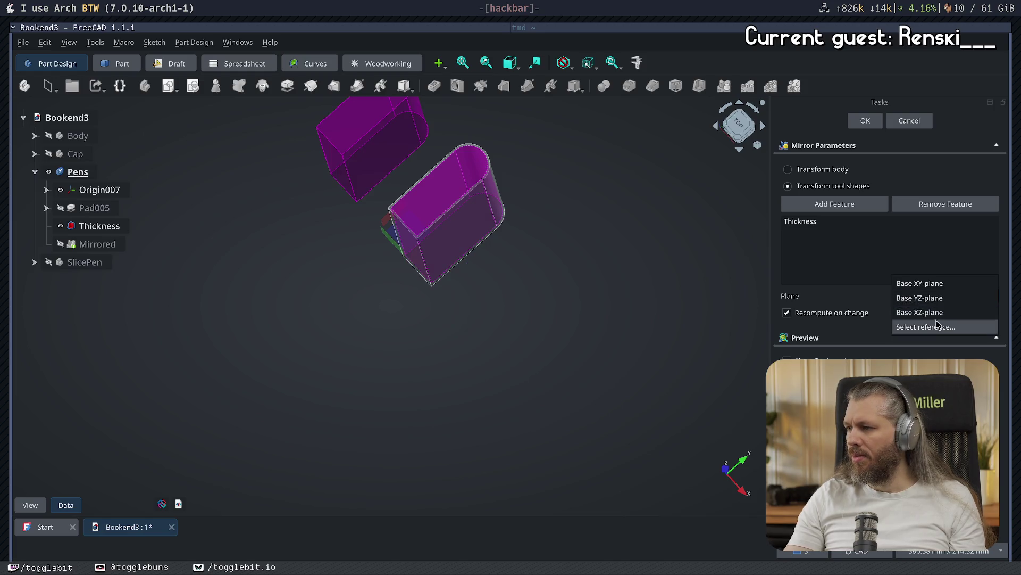
{"action": "left_click", "coordinate": [939, 312]}
{"action": "left_click", "coordinate": [864, 121]}
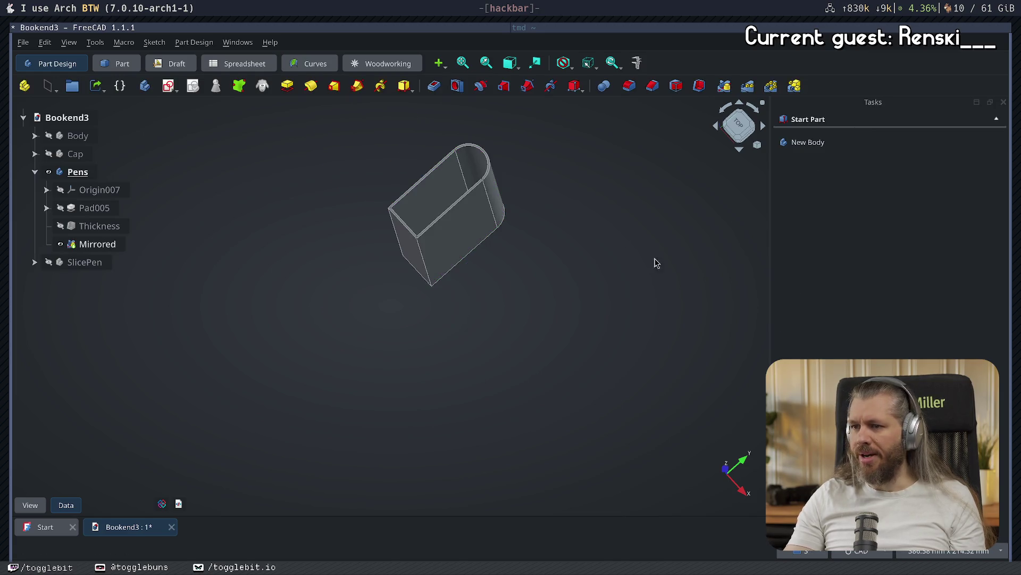
{"action": "left_click", "coordinate": [84, 246]}
{"action": "key", "text": "Delete"}
- Delete the old Thickness and mirror Pad005 across the horizontal sketch axis
{"action": "left_click", "coordinate": [85, 226]}
{"action": "key", "text": "Delete"}
{"action": "left_click", "coordinate": [94, 208]}
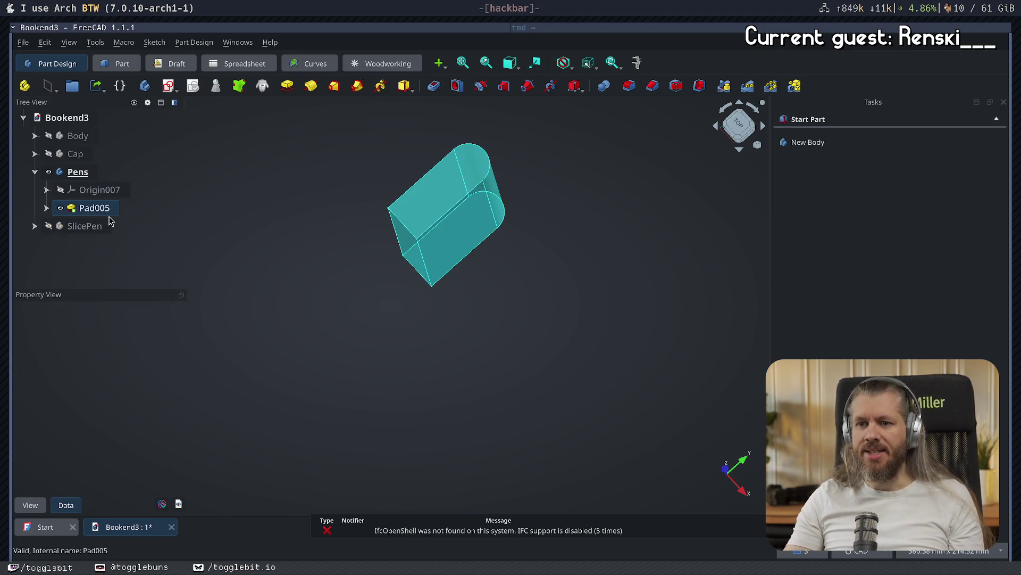
{"action": "left_click", "coordinate": [621, 140]}
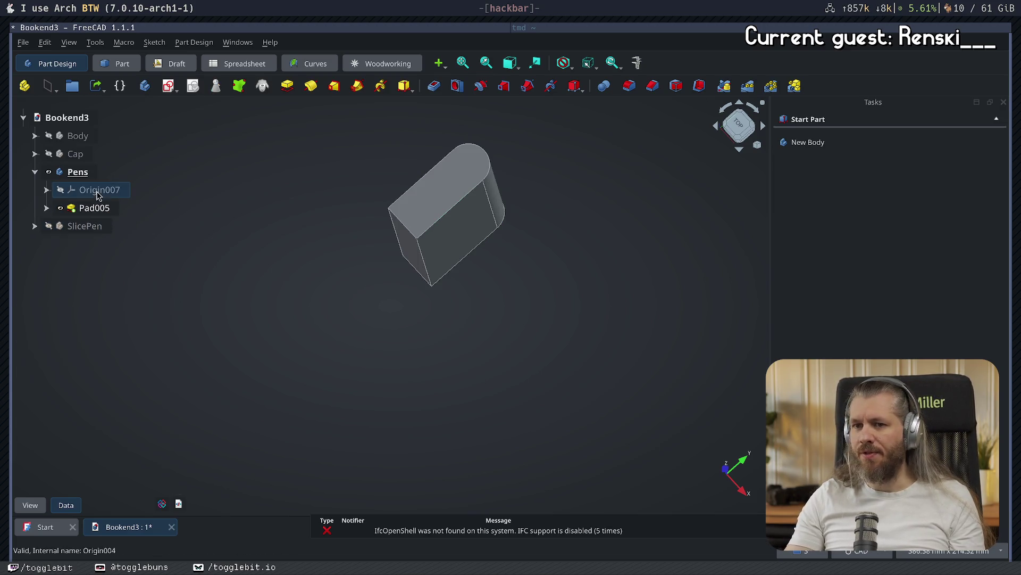
{"action": "left_click", "coordinate": [95, 208]}
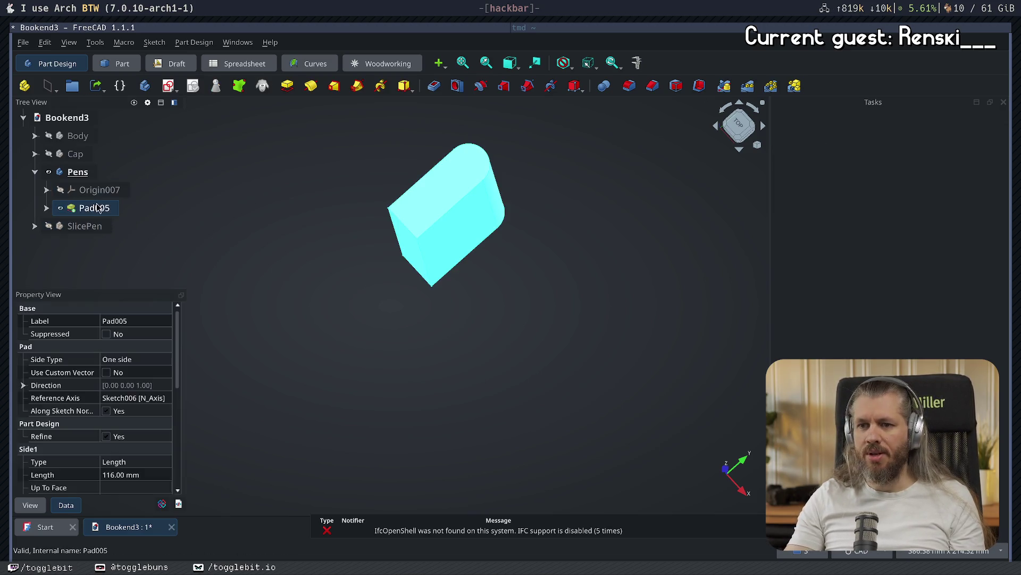
{"action": "left_click", "coordinate": [724, 85]}
{"action": "left_click", "coordinate": [931, 296]}
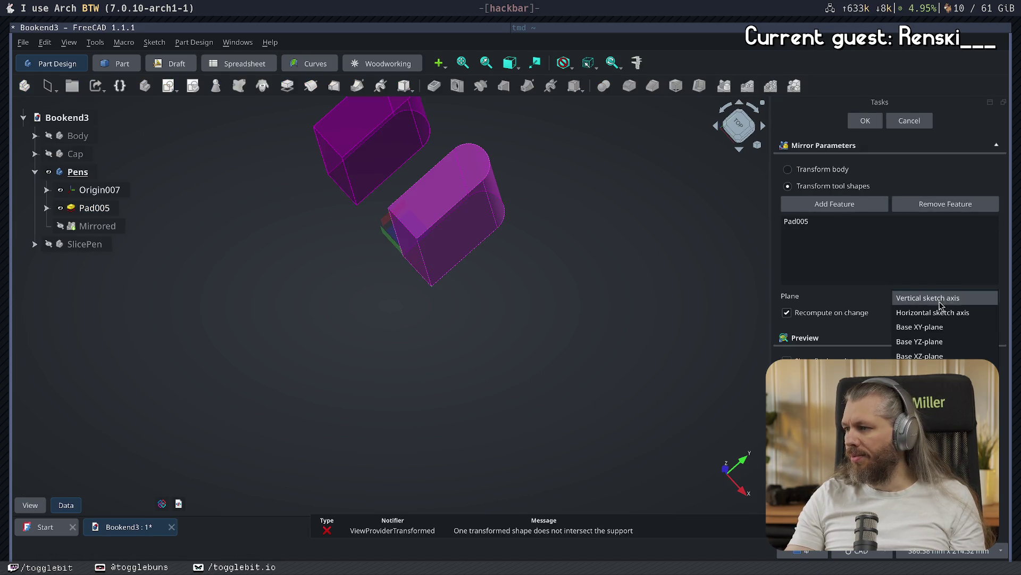
{"action": "left_click", "coordinate": [942, 310]}
{"action": "left_click", "coordinate": [865, 120]}
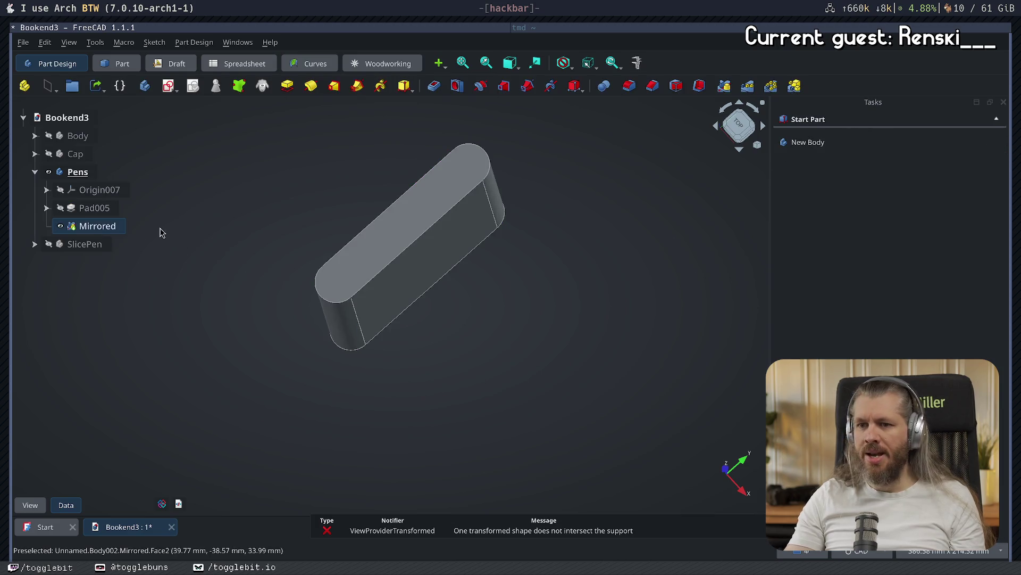
- Shell the pen pad from its top face into an open sleeve, then hide Pens
{"action": "left_click", "coordinate": [101, 226]}
{"action": "left_click", "coordinate": [642, 195]}
{"action": "left_click", "coordinate": [394, 208]}
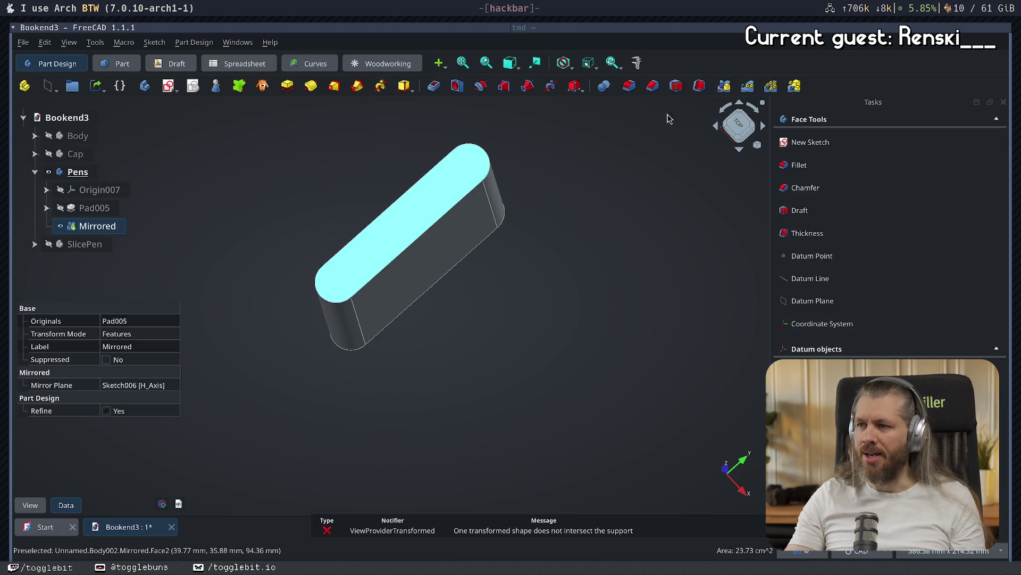
{"action": "left_click", "coordinate": [701, 90]}
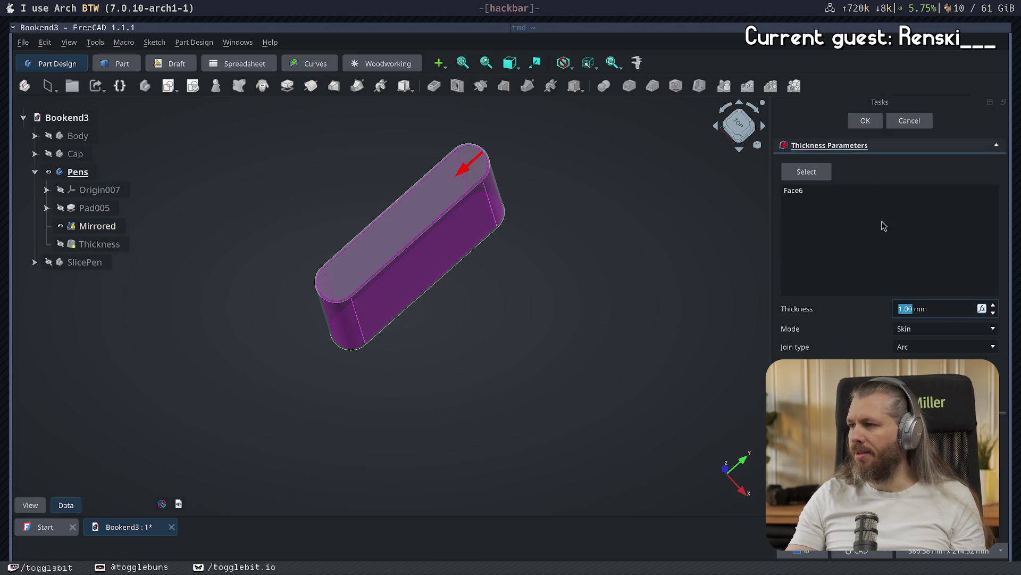
{"action": "left_click", "coordinate": [862, 127]}
{"action": "mouse_move", "coordinate": [634, 290]}
{"action": "middle_mouse_down"}
{"action": "mouse_move", "coordinate": [444, 383]}
{"action": "mouse_move", "coordinate": [490, 374]}
{"action": "mouse_move", "coordinate": [503, 338]}
{"action": "mouse_move", "coordinate": [467, 365]}
{"action": "mouse_move", "coordinate": [450, 365]}
{"action": "middle_mouse_up"}
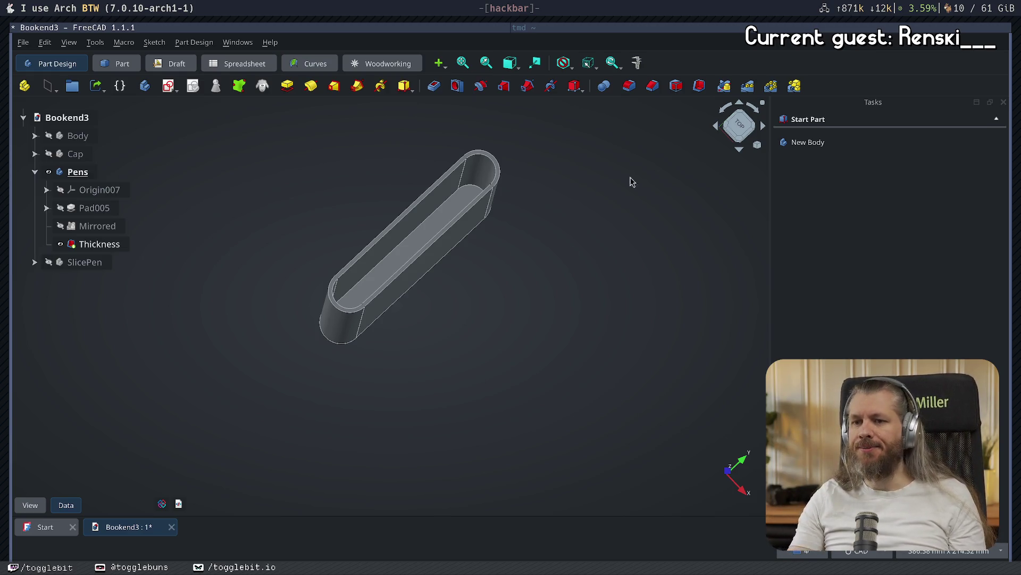
{"action": "left_click", "coordinate": [48, 172]}
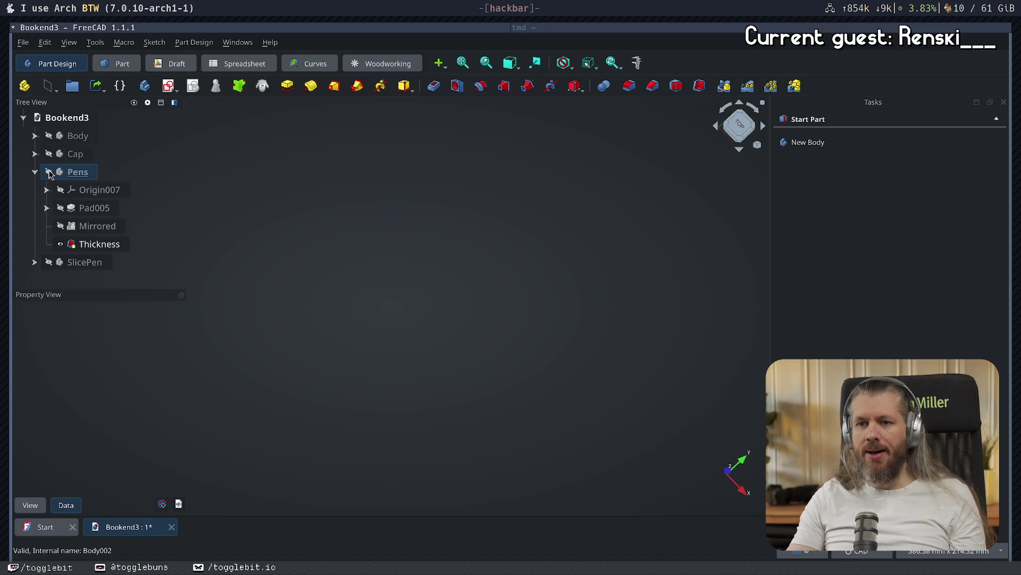
- Show both the pen holder and the bookend Body in a tilted front view
{"action": "left_click", "coordinate": [48, 172]}
{"action": "left_click", "coordinate": [55, 139]}
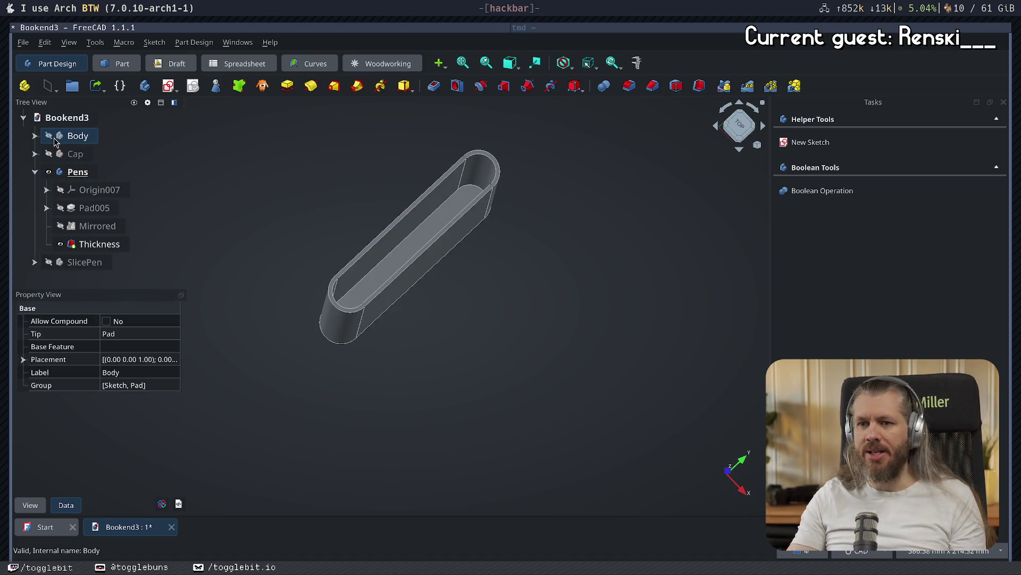
{"action": "left_click", "coordinate": [49, 136]}
{"action": "mouse_move", "coordinate": [313, 415]}
{"action": "left_mouse_down"}
{"action": "mouse_move", "coordinate": [465, 234]}
{"action": "mouse_move", "coordinate": [352, 314]}
{"action": "mouse_move", "coordinate": [454, 173]}
{"action": "left_mouse_up"}
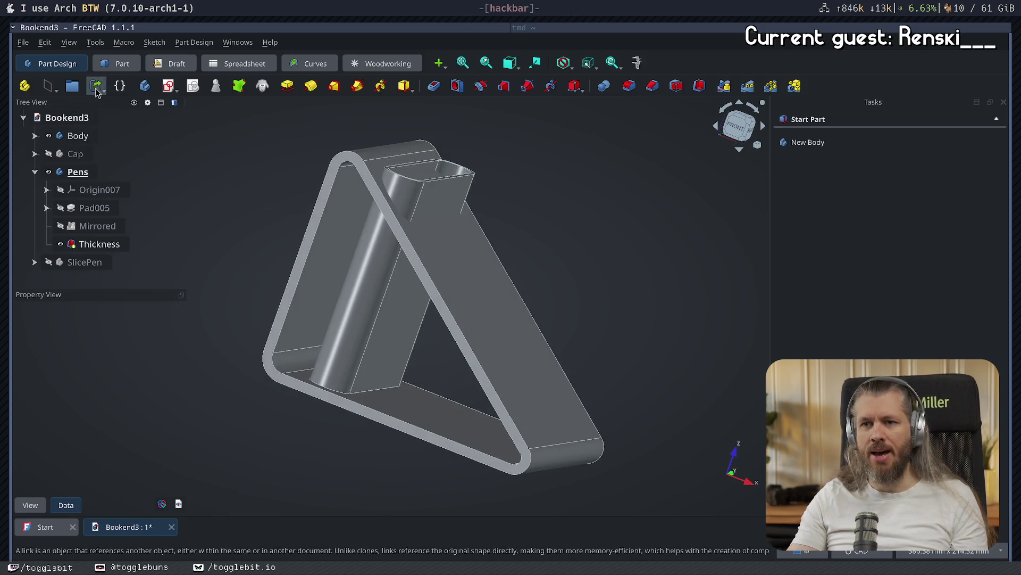
- Try raising the pen holder 20 mm with Part Transform, then cancel the move
{"action": "left_click", "coordinate": [114, 64]}
{"action": "right_click", "coordinate": [88, 172]}
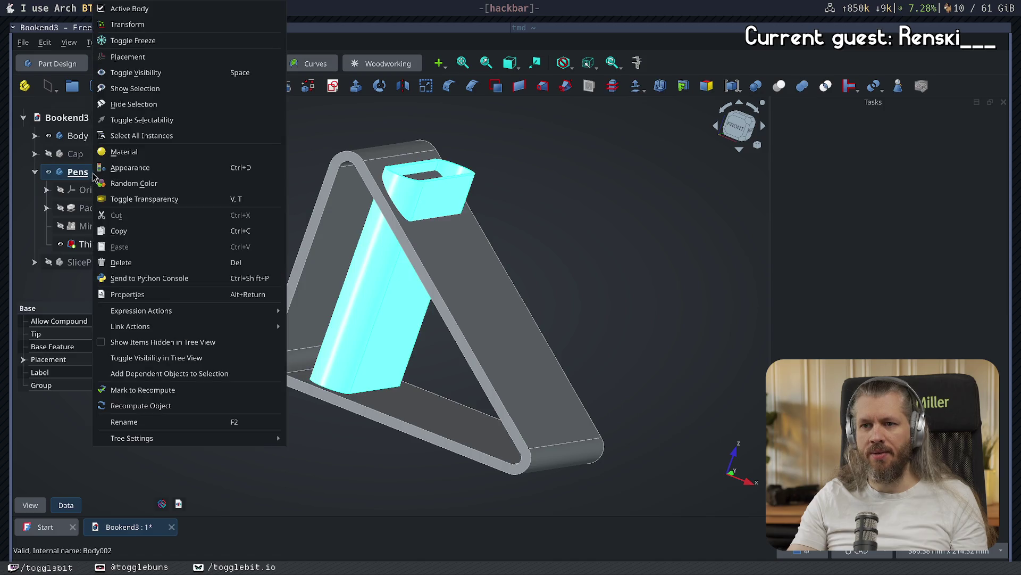
{"action": "left_click", "coordinate": [160, 23]}
{"action": "type", "text": "20m,m"}
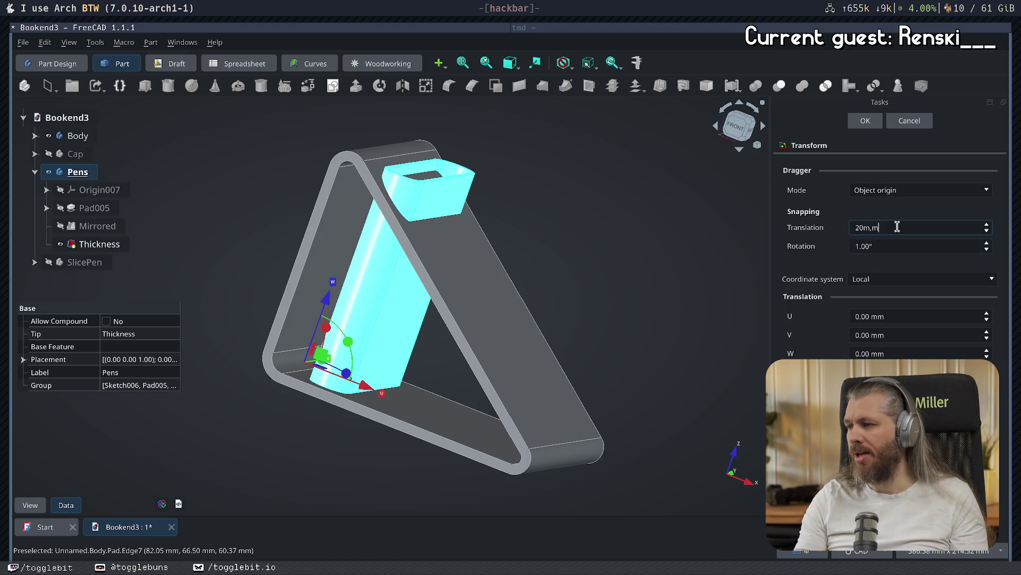
{"action": "key", "text": "Return"}
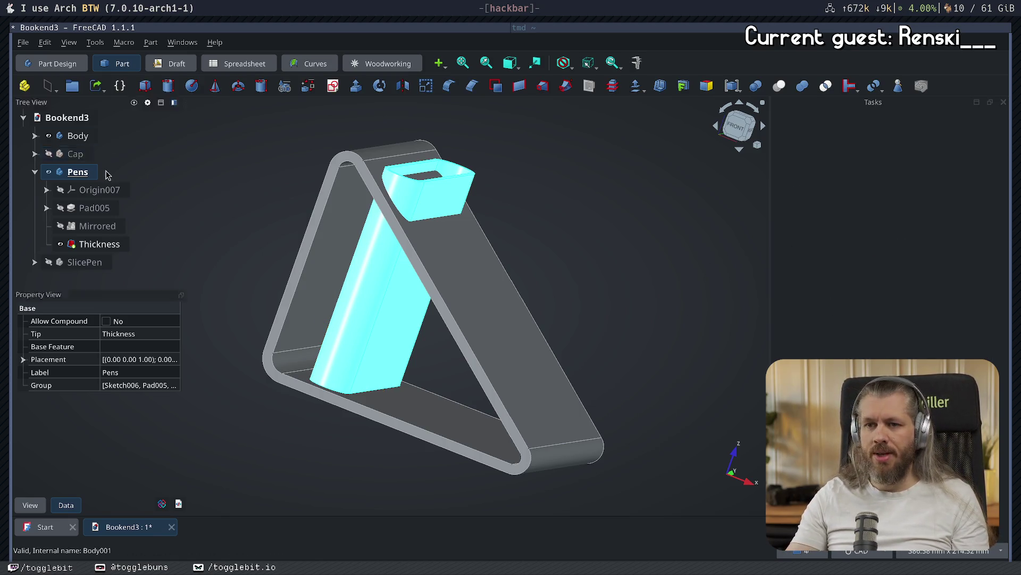
{"action": "right_click", "coordinate": [86, 171]}
{"action": "left_click", "coordinate": [159, 25]}
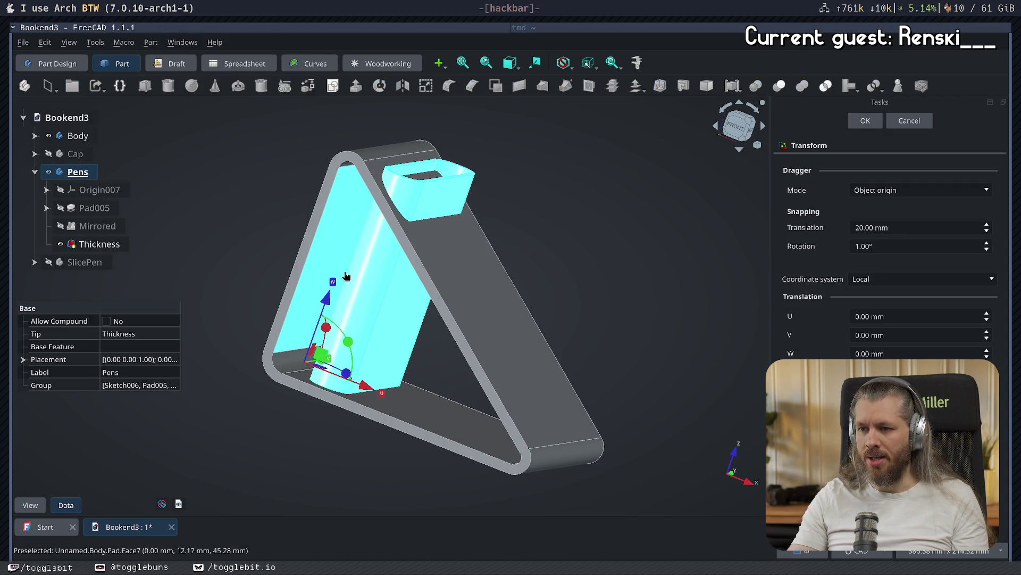
{"action": "left_click", "coordinate": [328, 300]}
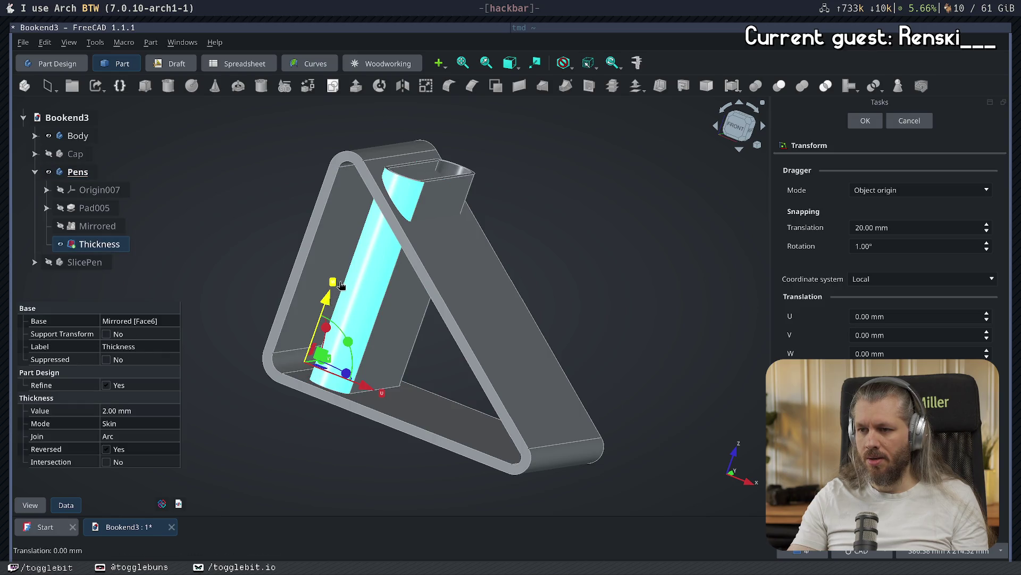
{"action": "left_click_drag", "start_coordinate": [340, 286], "coordinate": [347, 278]}
{"action": "left_click", "coordinate": [899, 126]}
{"action": "mouse_move", "coordinate": [457, 300]}
{"action": "middle_mouse_down"}
{"action": "mouse_move", "coordinate": [717, 334]}
{"action": "mouse_move", "coordinate": [531, 260]}
{"action": "mouse_move", "coordinate": [499, 301]}
{"action": "middle_mouse_up"}
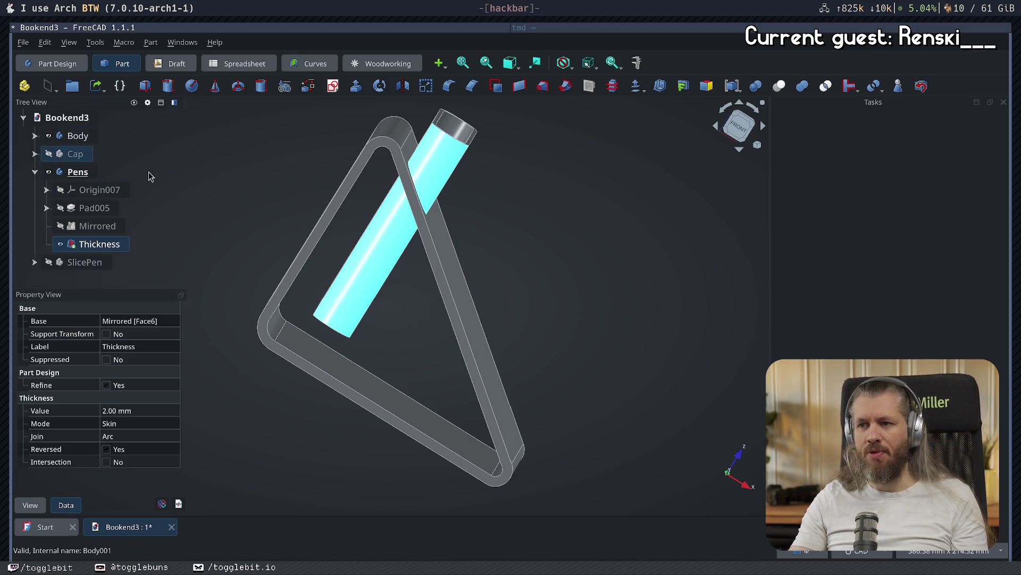
- Activate the bookend Body and copy Pens into it as a shape binder, hiding Pens
{"action": "double_click", "coordinate": [78, 135]}
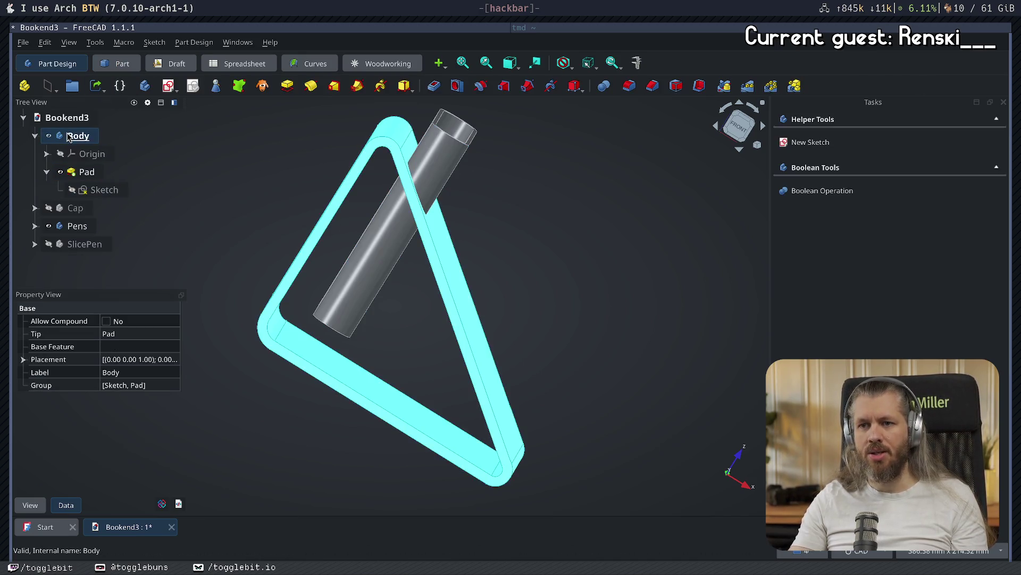
{"action": "left_click", "coordinate": [78, 226]}
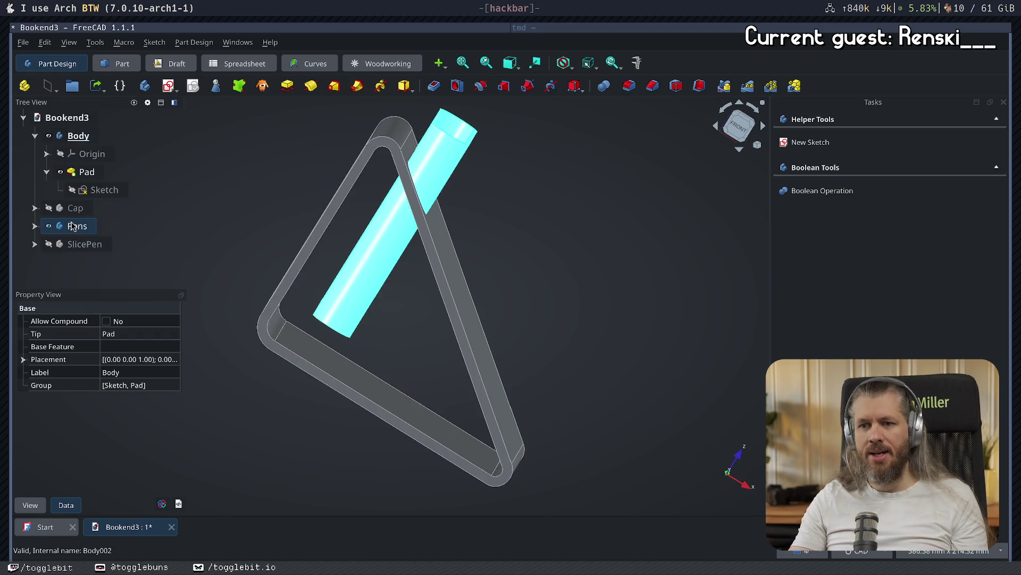
{"action": "left_click", "coordinate": [239, 85]}
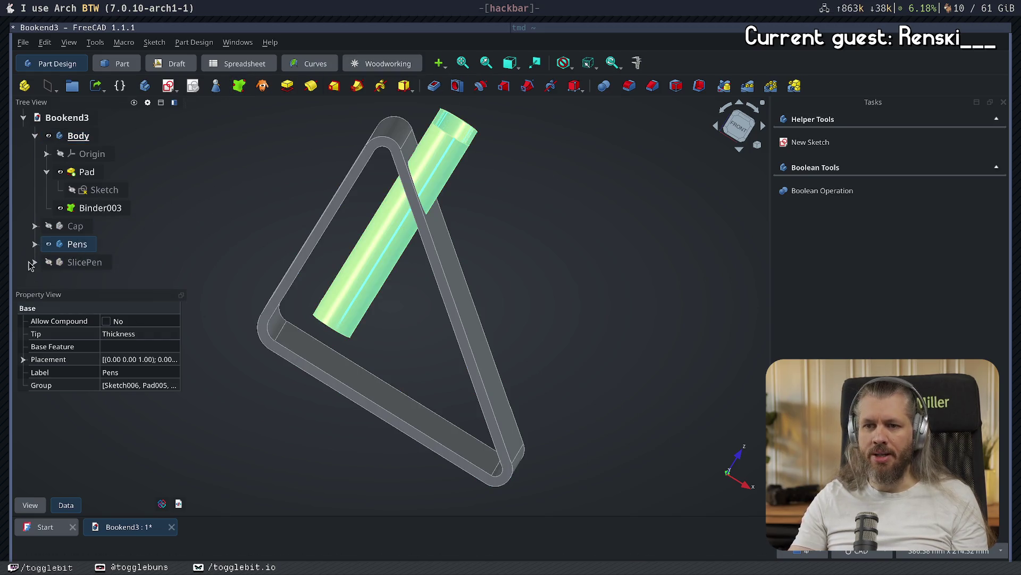
{"action": "left_click", "coordinate": [49, 246]}
- Start a new sketch on the binder's slot face from the top view
{"action": "mouse_move", "coordinate": [600, 250]}
{"action": "middle_mouse_down"}
{"action": "mouse_move", "coordinate": [541, 340]}
{"action": "mouse_move", "coordinate": [467, 365]}
{"action": "middle_mouse_up"}
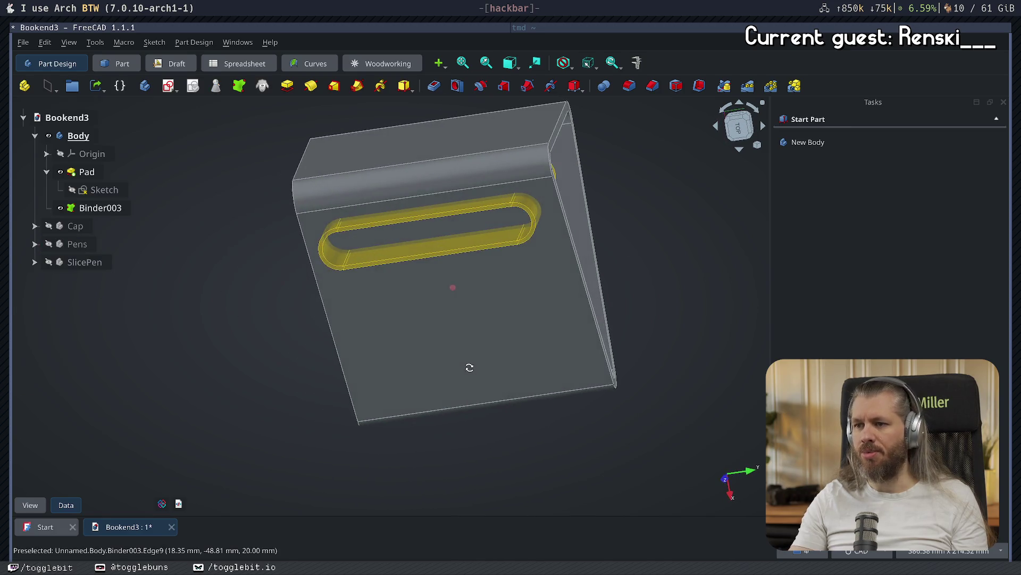
{"action": "mouse_move", "coordinate": [583, 232]}
{"action": "middle_mouse_down"}
{"action": "mouse_move", "coordinate": [541, 314]}
{"action": "mouse_move", "coordinate": [559, 279]}
{"action": "middle_mouse_up"}
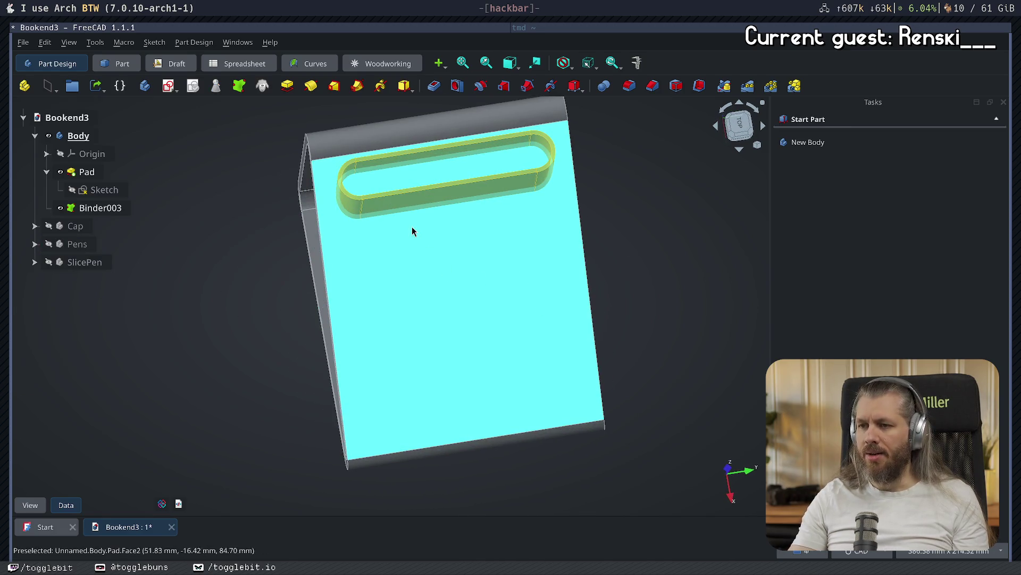
{"action": "key", "text": "2"}
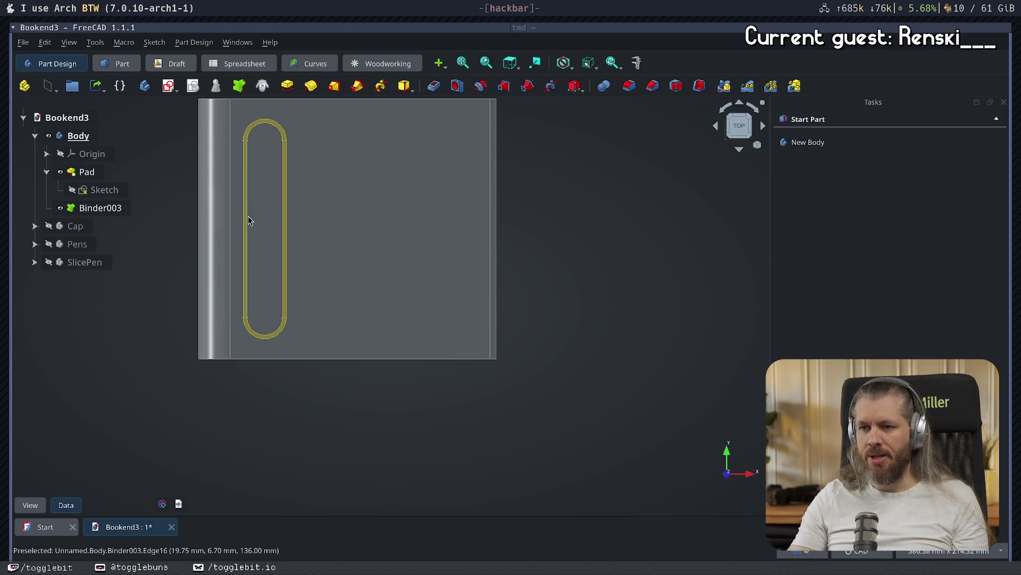
{"action": "scroll", "coordinate": [245, 217], "scroll_direction": "up", "scroll_amount": 5}
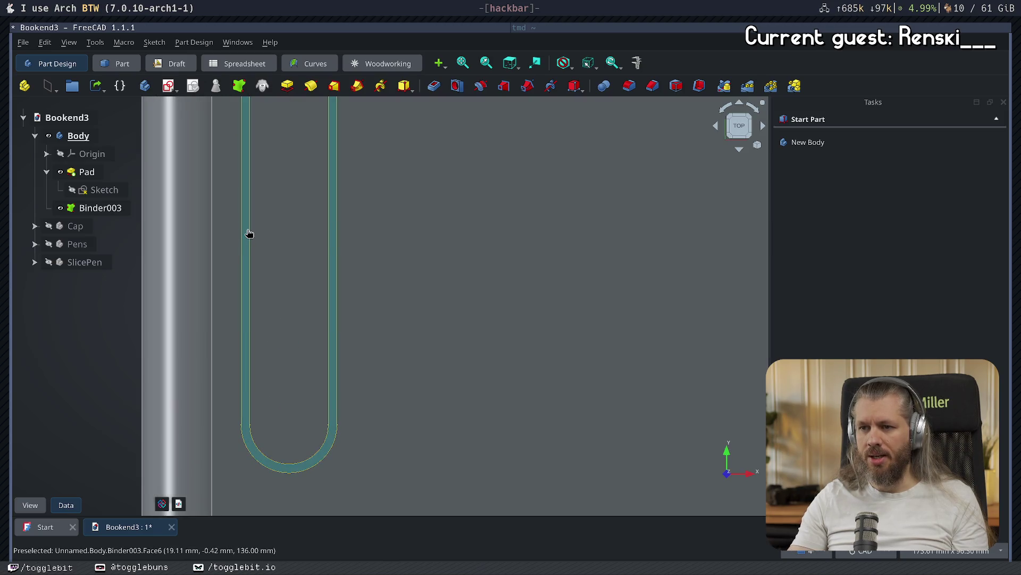
{"action": "left_click", "coordinate": [249, 233]}
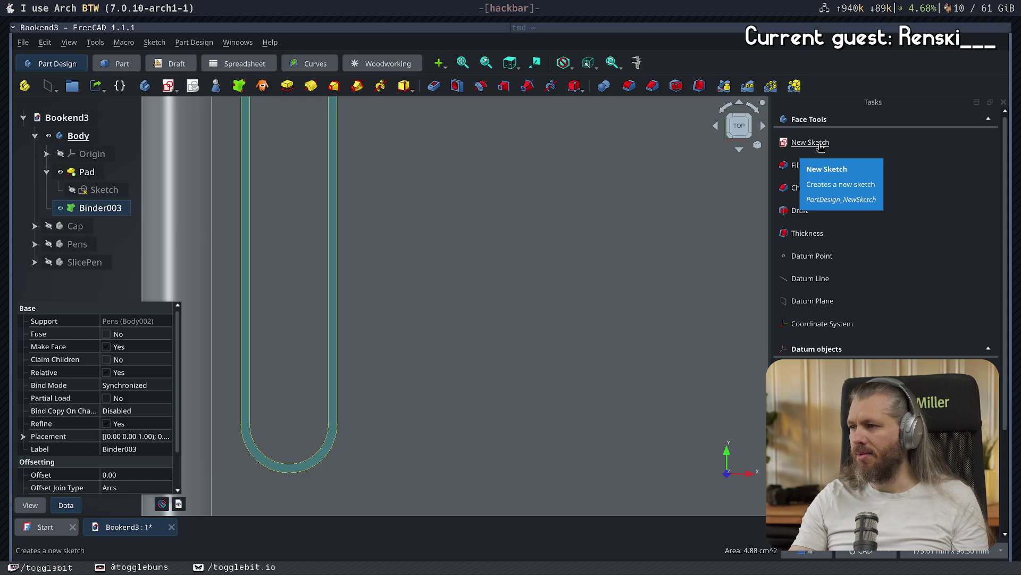
{"action": "left_click", "coordinate": [806, 140]}
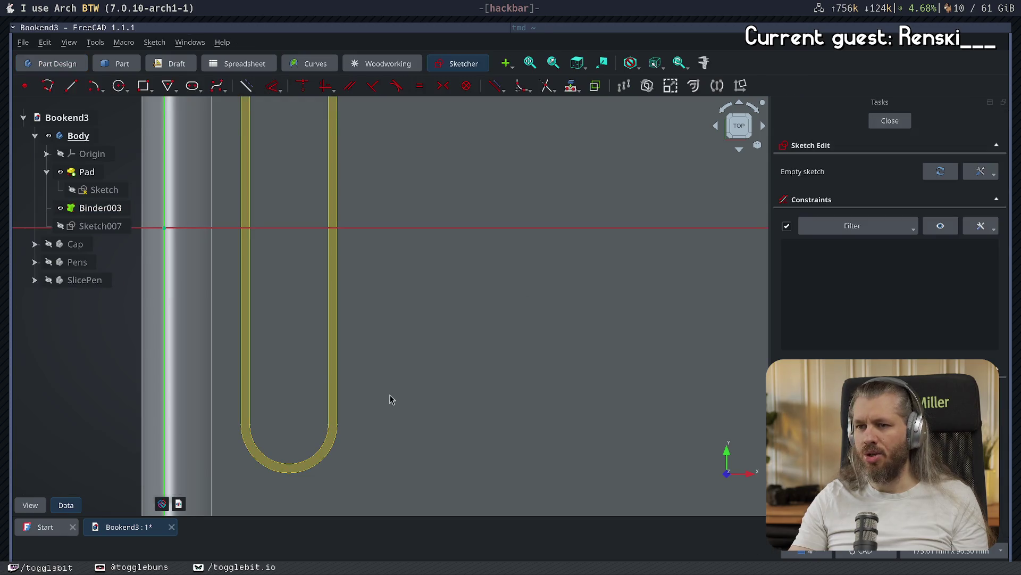
- Reference the slot's left and right straight edges as external geometry, close, and hide the binder
{"action": "middle_click_drag", "start_coordinate": [447, 223], "coordinate": [431, 271]}
{"action": "scroll", "coordinate": [431, 271], "scroll_direction": "down", "scroll_amount": 3}
{"action": "middle_click_drag", "start_coordinate": [424, 187], "coordinate": [417, 216]}
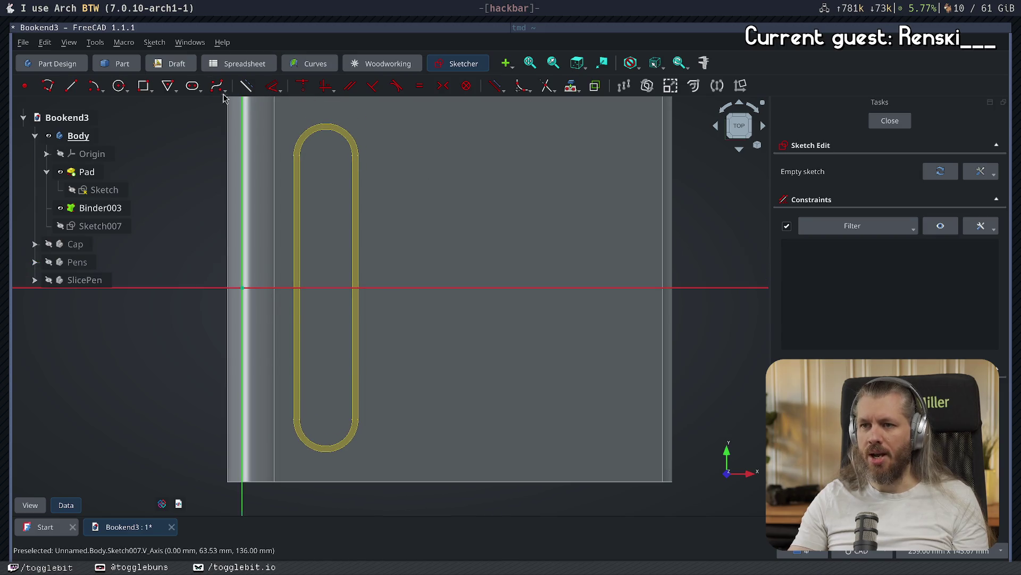
{"action": "key", "text": "g"}
{"action": "key", "text": "x"}
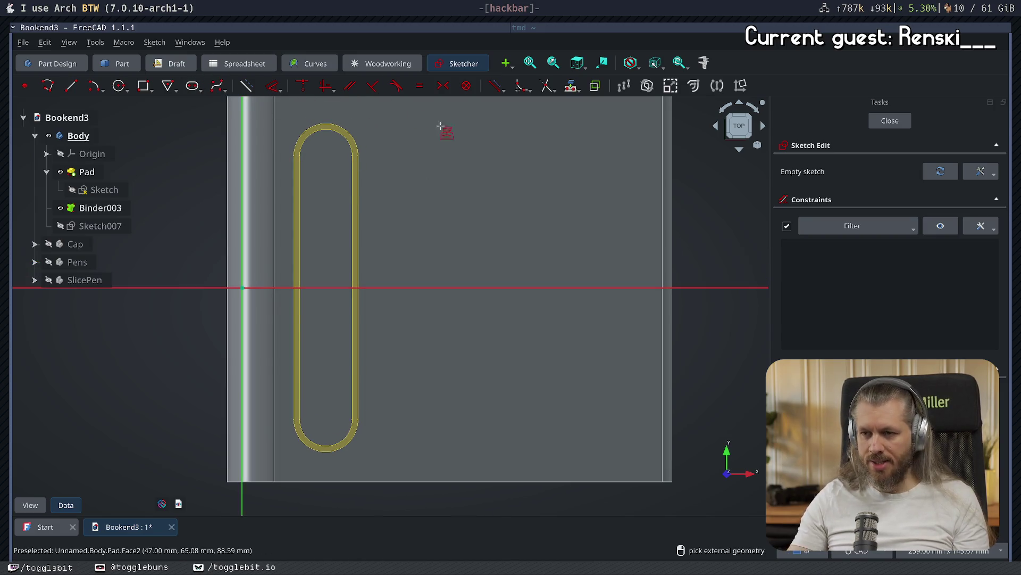
{"action": "left_click", "coordinate": [355, 176]}
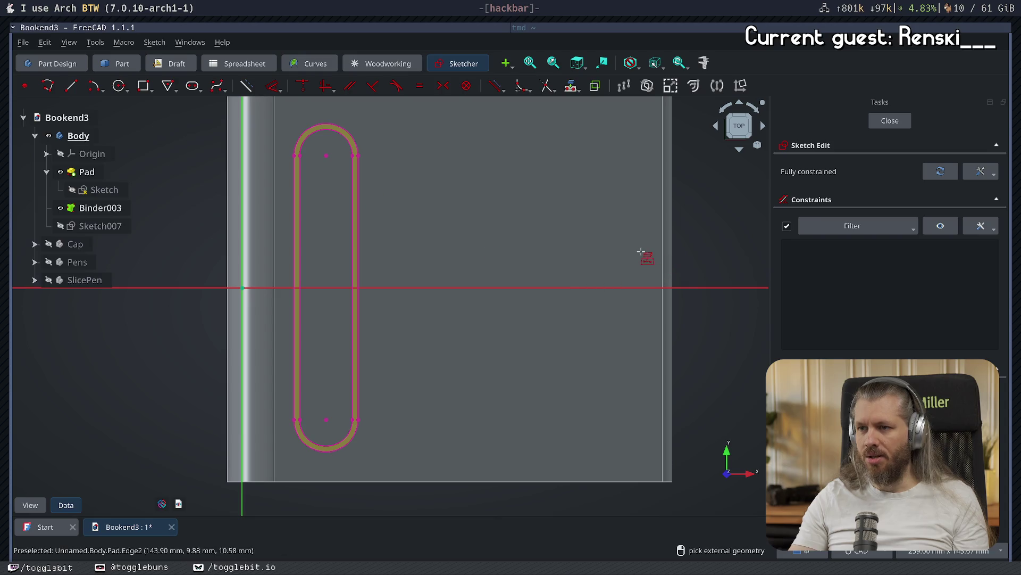
{"action": "key", "text": "ctrl+z"}
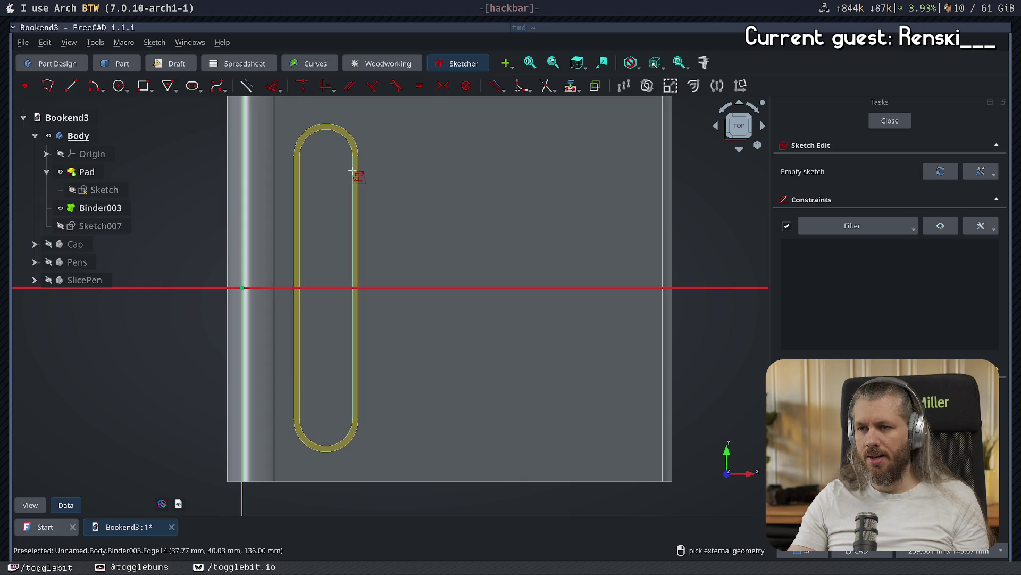
{"action": "left_click", "coordinate": [356, 157]}
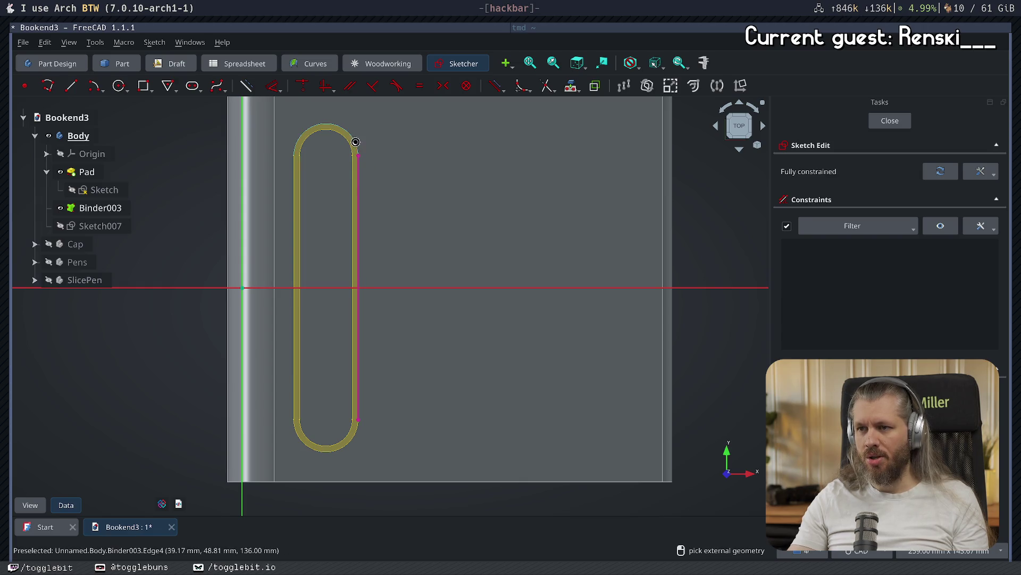
{"action": "left_click", "coordinate": [292, 172]}
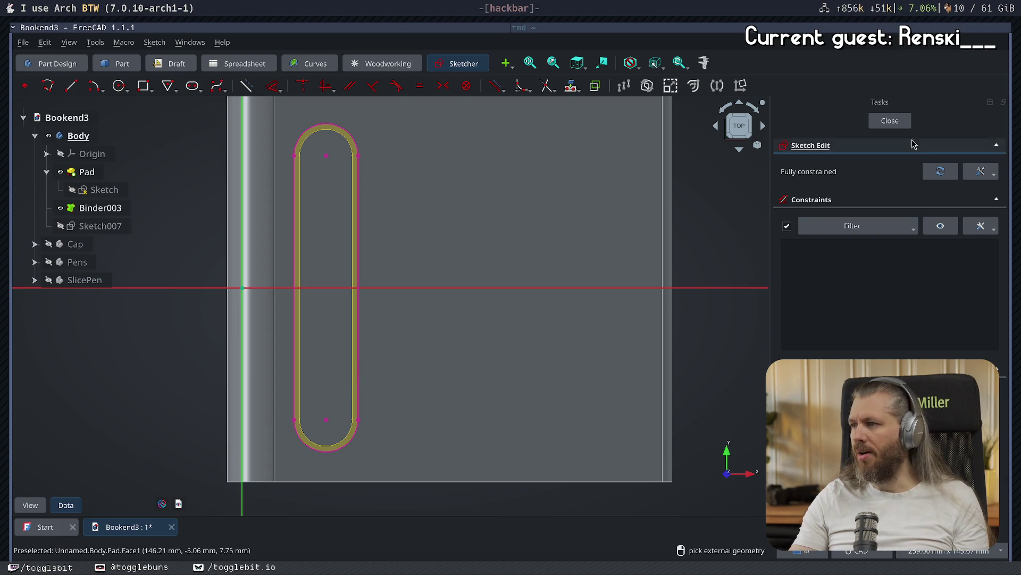
{"action": "left_click", "coordinate": [890, 120]}
{"action": "left_click", "coordinate": [60, 208]}
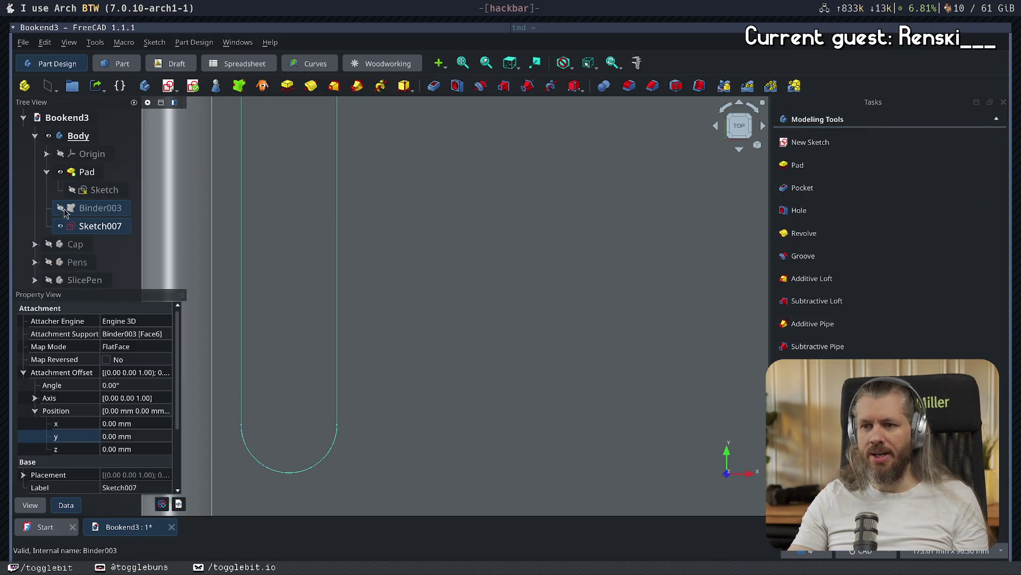
- Pocket Sketch007 69 mm deep into the bookend body
{"action": "mouse_move", "coordinate": [550, 349]}
{"action": "middle_mouse_down"}
{"action": "mouse_move", "coordinate": [562, 274]}
{"action": "mouse_move", "coordinate": [298, 489]}
{"action": "middle_mouse_up"}
{"action": "scroll", "coordinate": [298, 488], "scroll_direction": "down", "scroll_amount": 5}
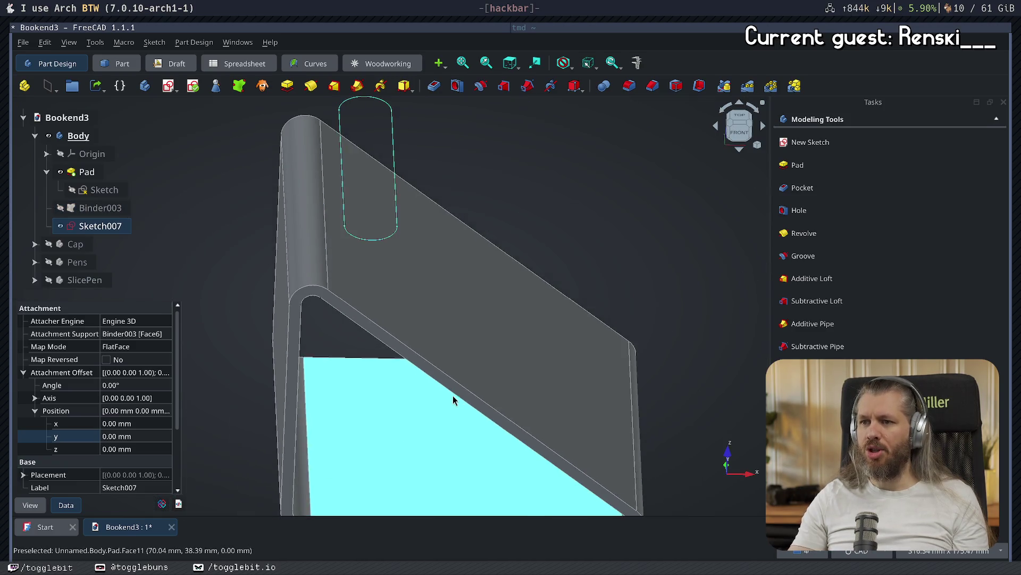
{"action": "left_click", "coordinate": [802, 188]}
{"action": "type", "text": "69"}
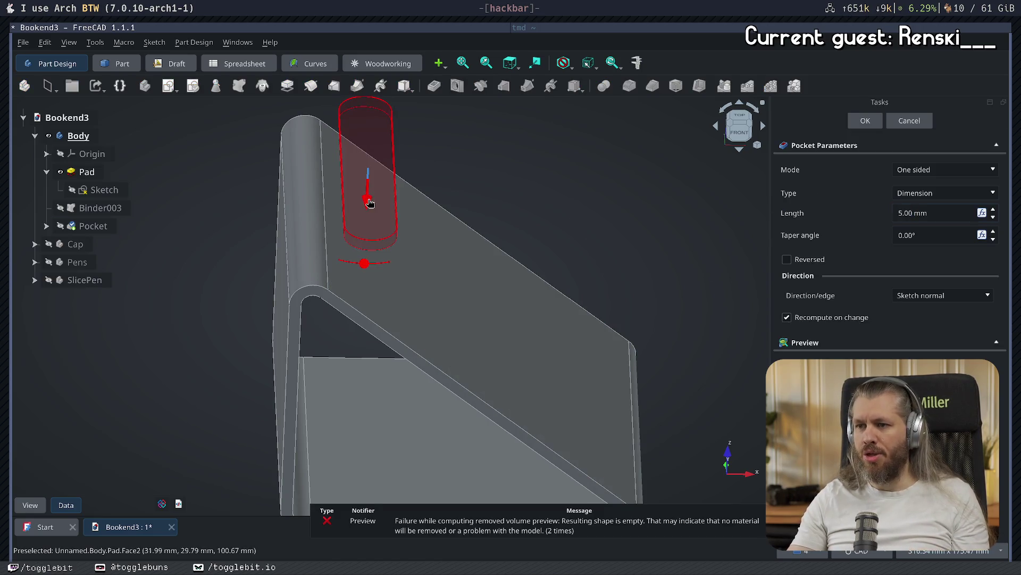
{"action": "middle_click_drag", "start_coordinate": [429, 401], "coordinate": [505, 299]}
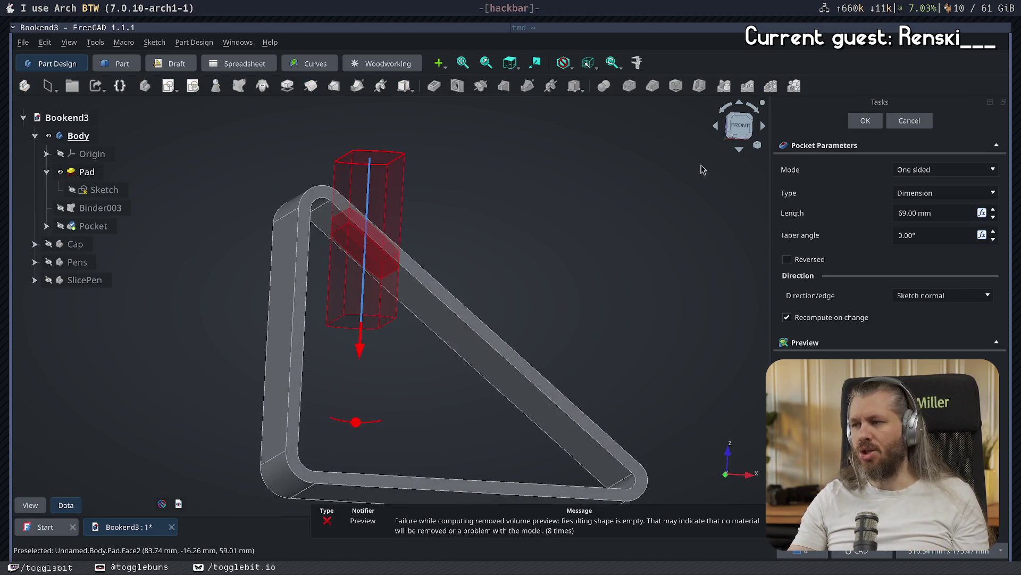
{"action": "left_click", "coordinate": [877, 125]}
{"action": "mouse_move", "coordinate": [700, 248]}
{"action": "middle_mouse_down"}
{"action": "mouse_move", "coordinate": [543, 340]}
{"action": "mouse_move", "coordinate": [586, 297]}
{"action": "middle_mouse_up"}
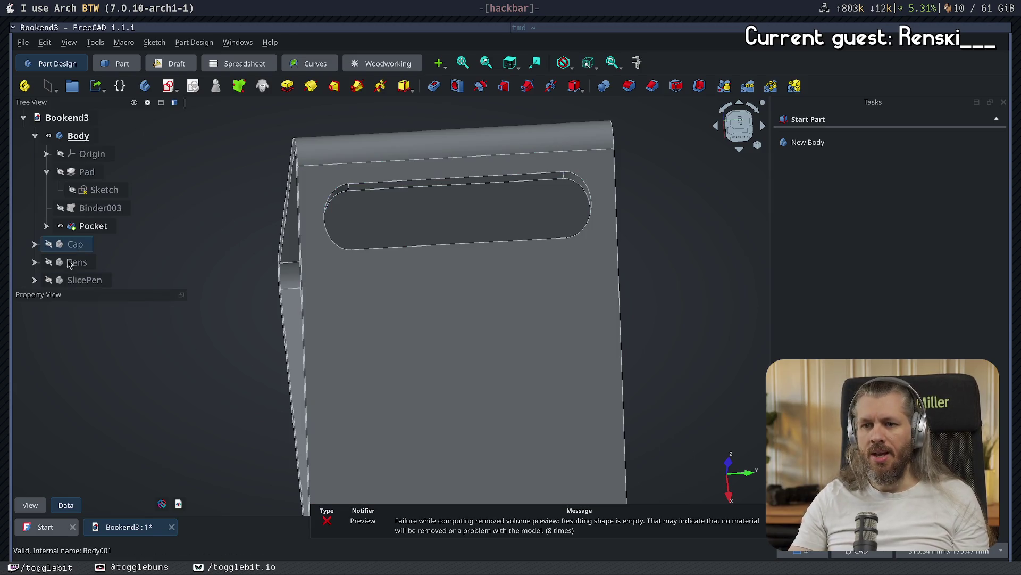
- Show Pens, inspect the pen in its slot from several angles, then show SlicePen
{"action": "left_click", "coordinate": [47, 264]}
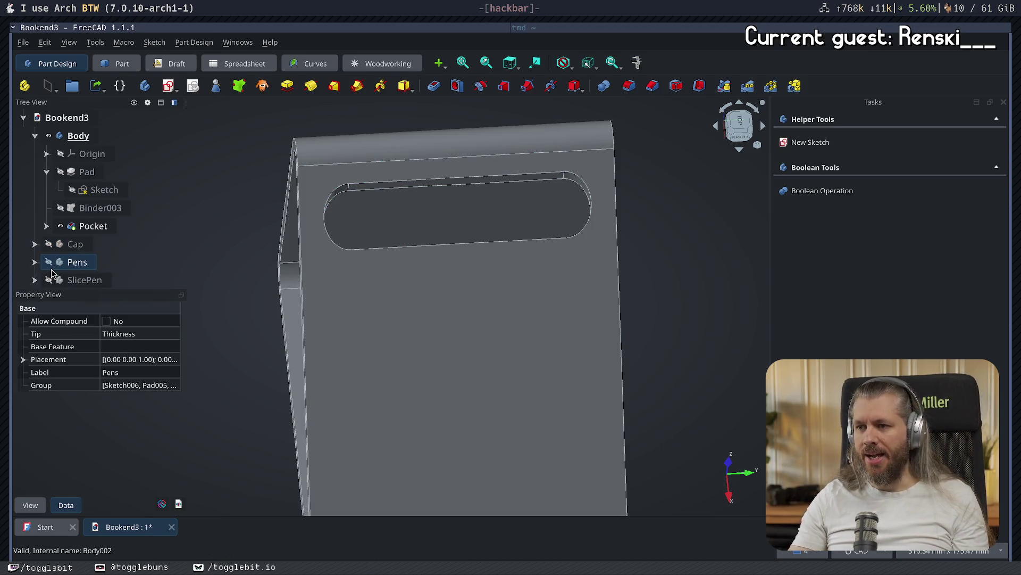
{"action": "left_click", "coordinate": [49, 261]}
{"action": "left_click", "coordinate": [695, 290]}
{"action": "middle_click_drag", "start_coordinate": [695, 289], "coordinate": [635, 303]}
{"action": "mouse_move", "coordinate": [469, 215]}
{"action": "middle_mouse_down"}
{"action": "mouse_move", "coordinate": [212, 301]}
{"action": "mouse_move", "coordinate": [298, 394]}
{"action": "mouse_move", "coordinate": [302, 376]}
{"action": "mouse_move", "coordinate": [377, 305]}
{"action": "mouse_move", "coordinate": [367, 312]}
{"action": "middle_mouse_up"}
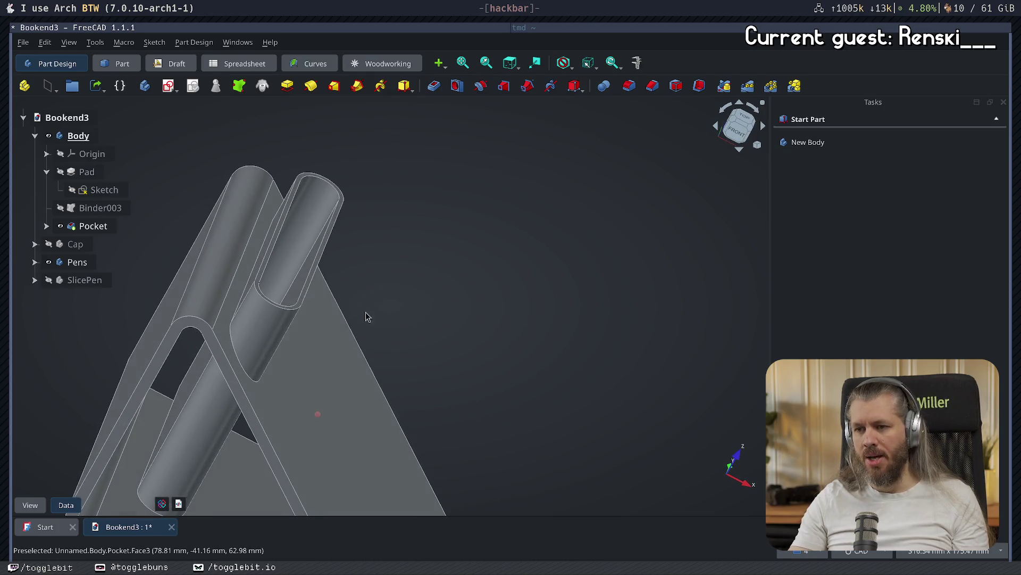
{"action": "mouse_move", "coordinate": [307, 275]}
{"action": "middle_mouse_down"}
{"action": "mouse_move", "coordinate": [365, 333]}
{"action": "mouse_move", "coordinate": [196, 410]}
{"action": "middle_mouse_up"}
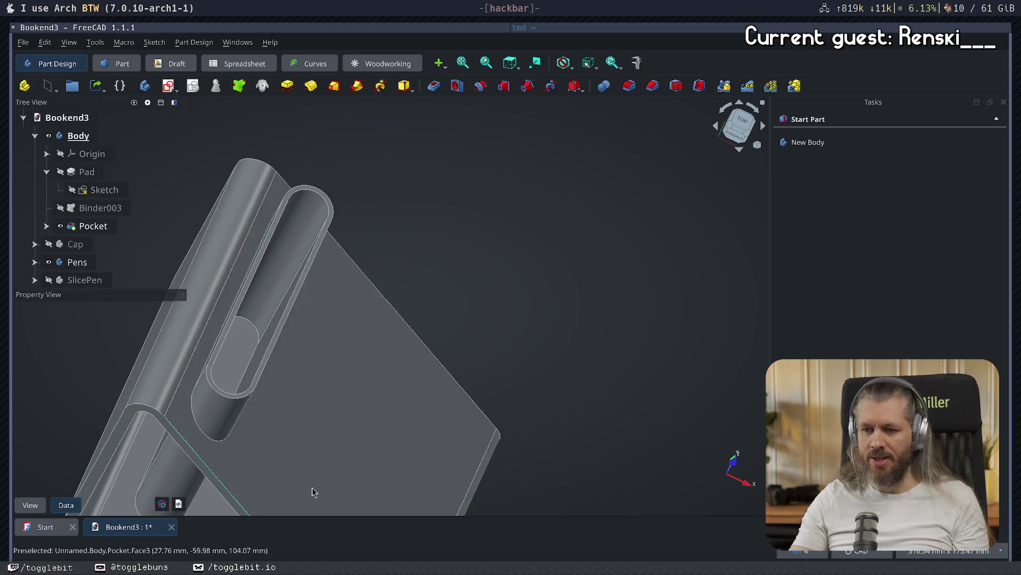
{"action": "mouse_move", "coordinate": [574, 308]}
{"action": "middle_mouse_down"}
{"action": "mouse_move", "coordinate": [545, 242]}
{"action": "mouse_move", "coordinate": [606, 224]}
{"action": "mouse_move", "coordinate": [575, 271]}
{"action": "mouse_move", "coordinate": [599, 232]}
{"action": "mouse_move", "coordinate": [569, 255]}
{"action": "middle_mouse_up"}
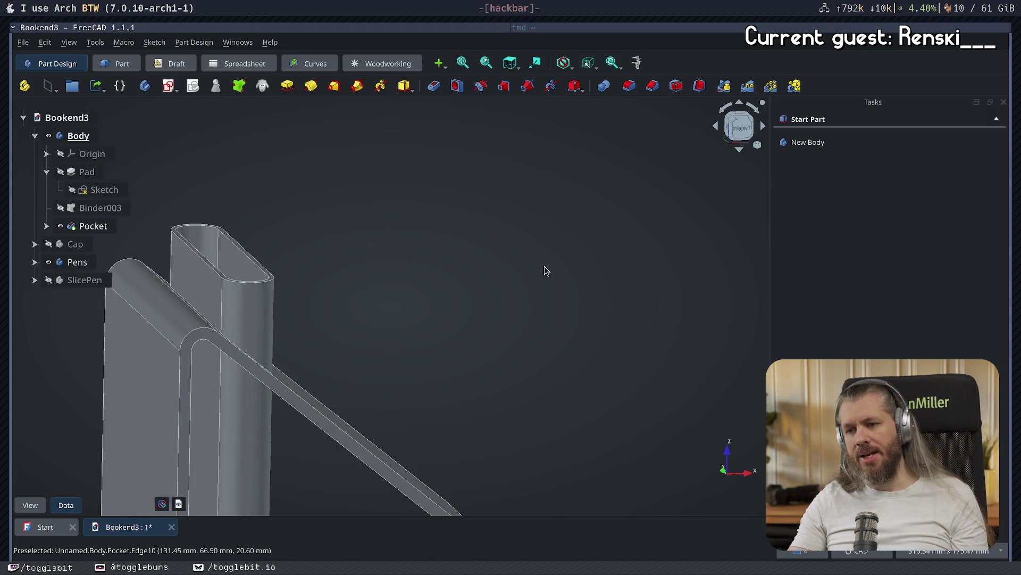
{"action": "mouse_move", "coordinate": [428, 282]}
{"action": "middle_mouse_down"}
{"action": "mouse_move", "coordinate": [540, 314]}
{"action": "mouse_move", "coordinate": [630, 285]}
{"action": "mouse_move", "coordinate": [607, 280]}
{"action": "middle_mouse_up"}
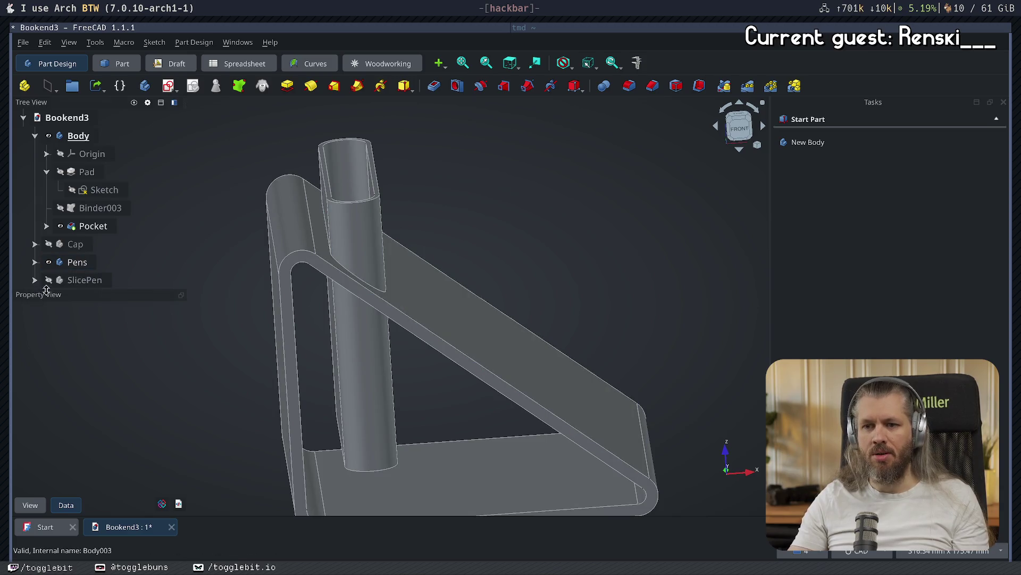
{"action": "left_click", "coordinate": [48, 282]}
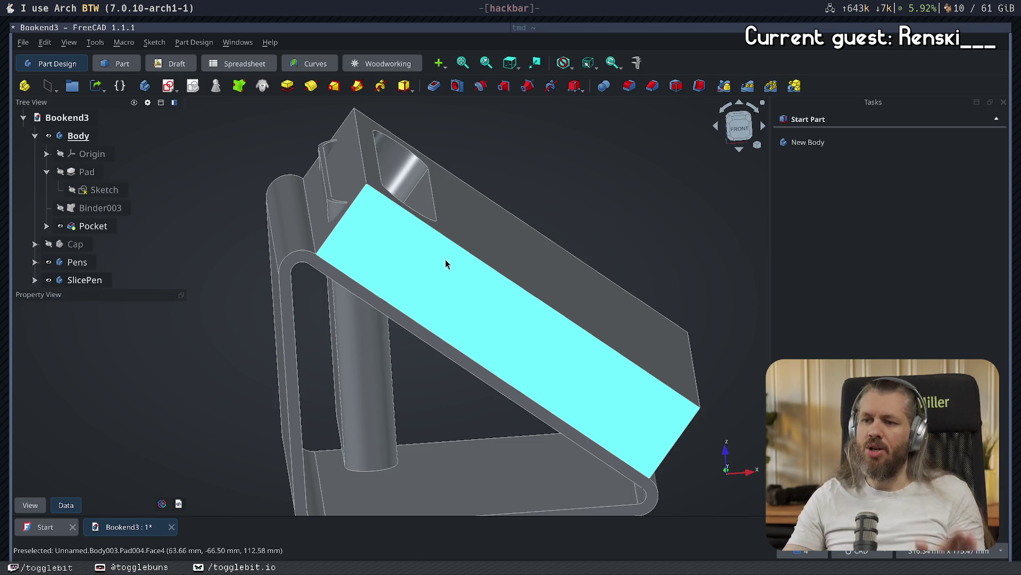
- Activate SlicePen and pad the box's end face into a new Pad006 slab
{"action": "left_click", "coordinate": [73, 280]}
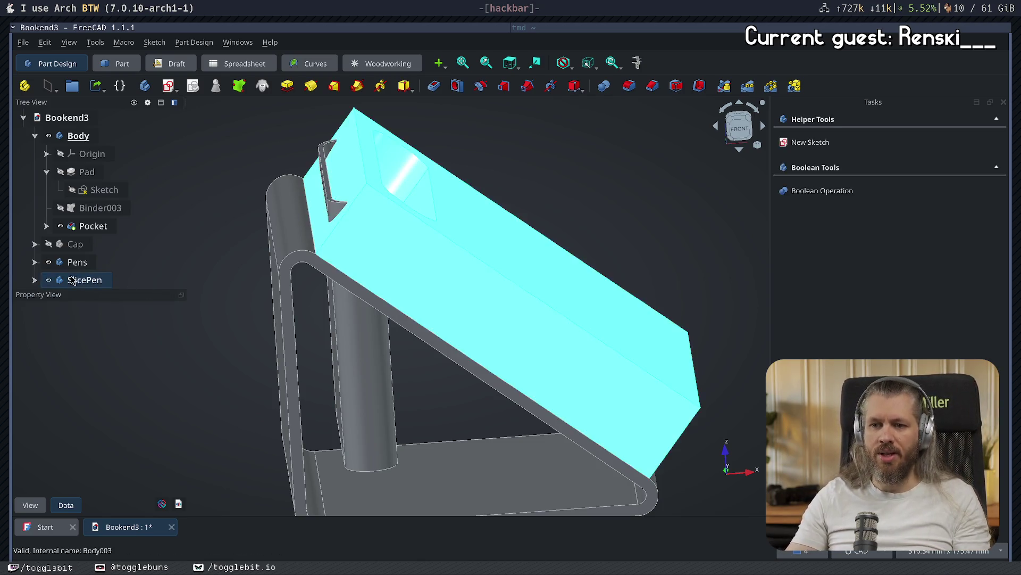
{"action": "double_click", "coordinate": [73, 280]}
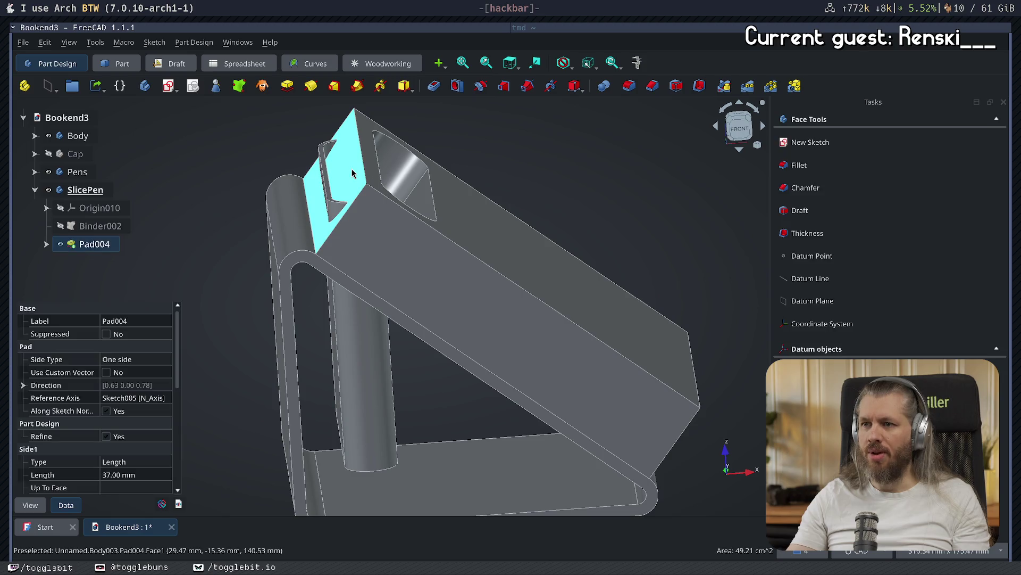
{"action": "left_click", "coordinate": [287, 86]}
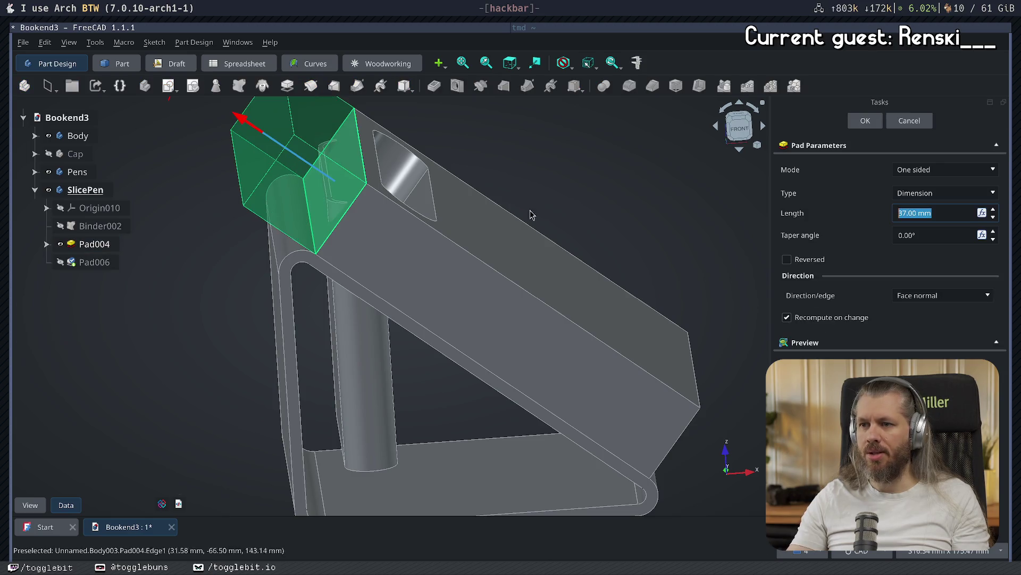
{"action": "left_click", "coordinate": [865, 120]}
{"action": "mouse_move", "coordinate": [601, 168]}
{"action": "middle_mouse_down"}
{"action": "mouse_move", "coordinate": [492, 240]}
{"action": "mouse_move", "coordinate": [554, 282]}
{"action": "mouse_move", "coordinate": [684, 218]}
{"action": "mouse_move", "coordinate": [599, 181]}
{"action": "mouse_move", "coordinate": [604, 213]}
{"action": "middle_mouse_up"}
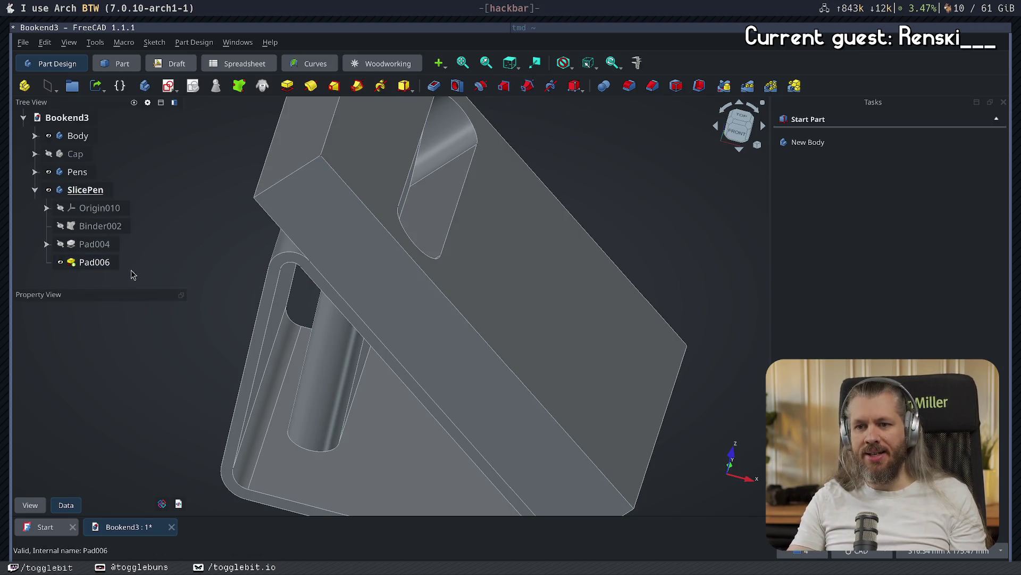
- Delete the Pad006 and Pad004 features from the SlicePen body
{"action": "left_click", "coordinate": [94, 261]}
{"action": "key", "text": "Delete"}
{"action": "left_click", "coordinate": [94, 244]}
{"action": "key", "text": "Delete"}
- Edit Sketch005, cancel a trial pad, and delete all of its geometry
{"action": "double_click", "coordinate": [100, 244]}
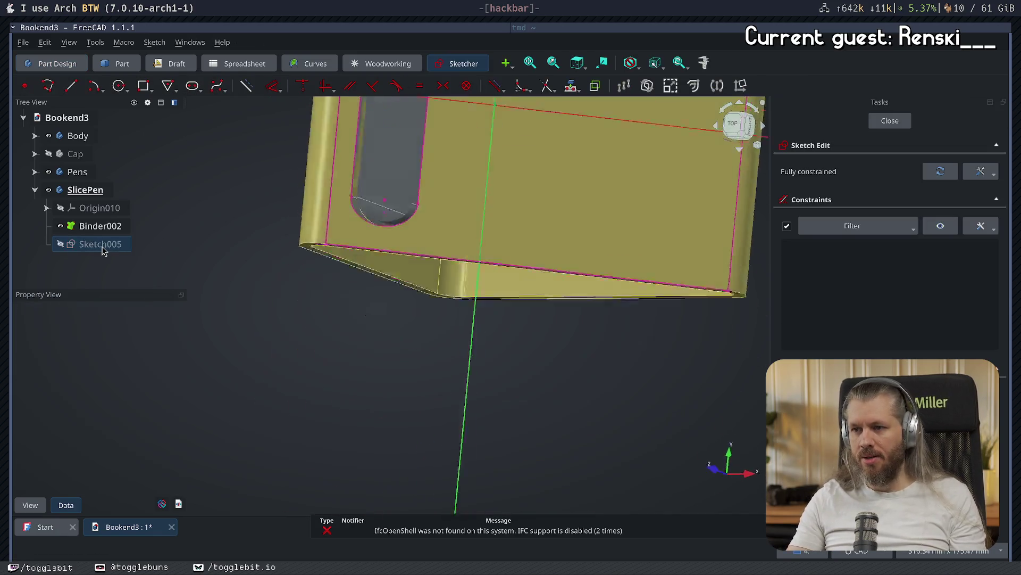
{"action": "middle_click_drag", "start_coordinate": [564, 332], "coordinate": [599, 237]}
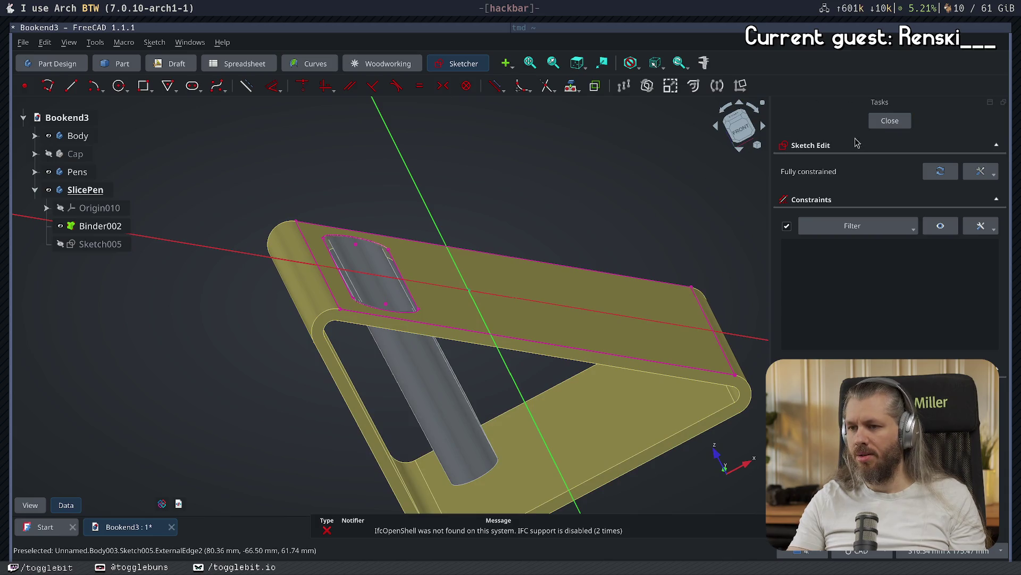
{"action": "left_click", "coordinate": [896, 122]}
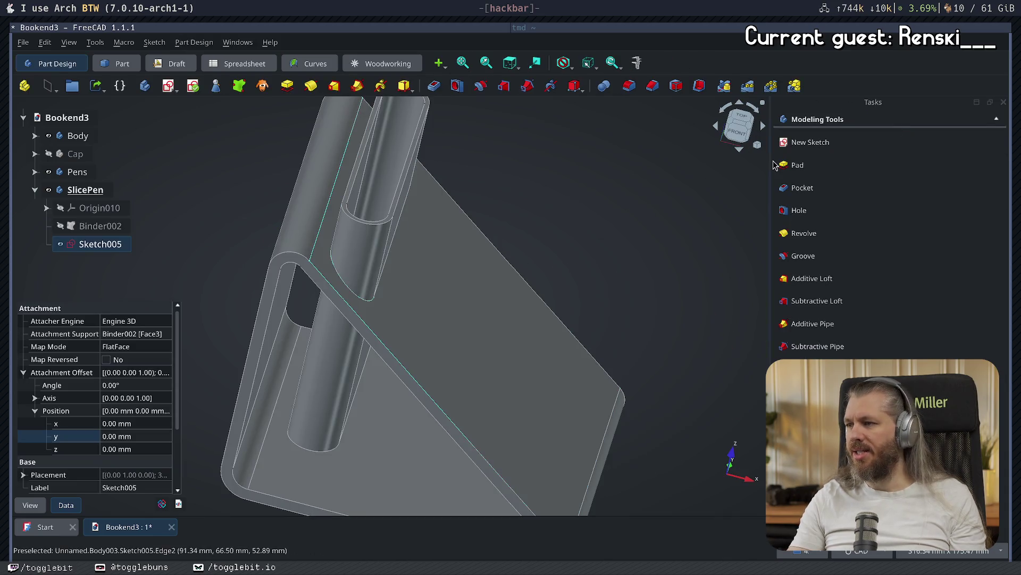
{"action": "left_click", "coordinate": [797, 167]}
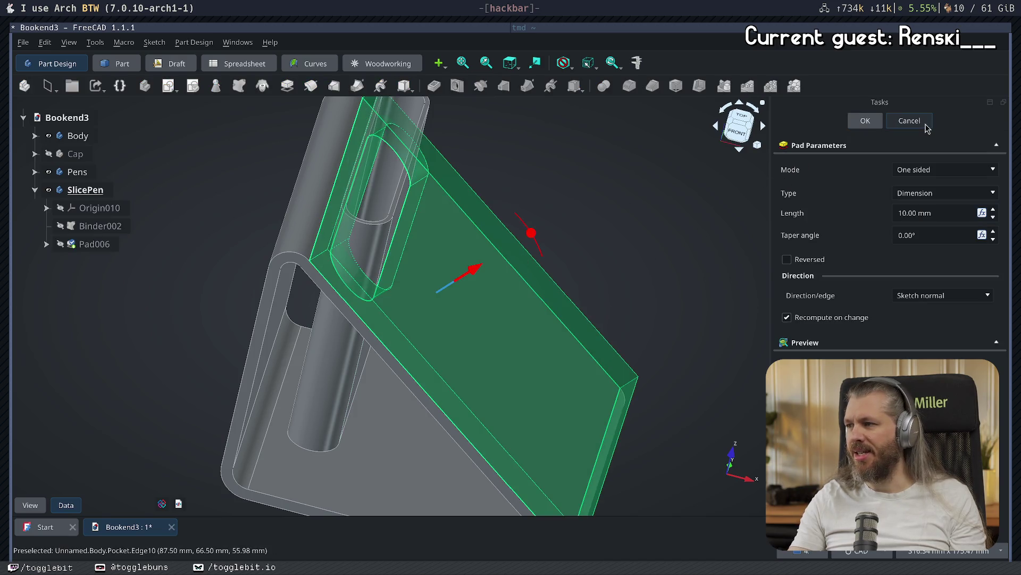
{"action": "left_click", "coordinate": [910, 121]}
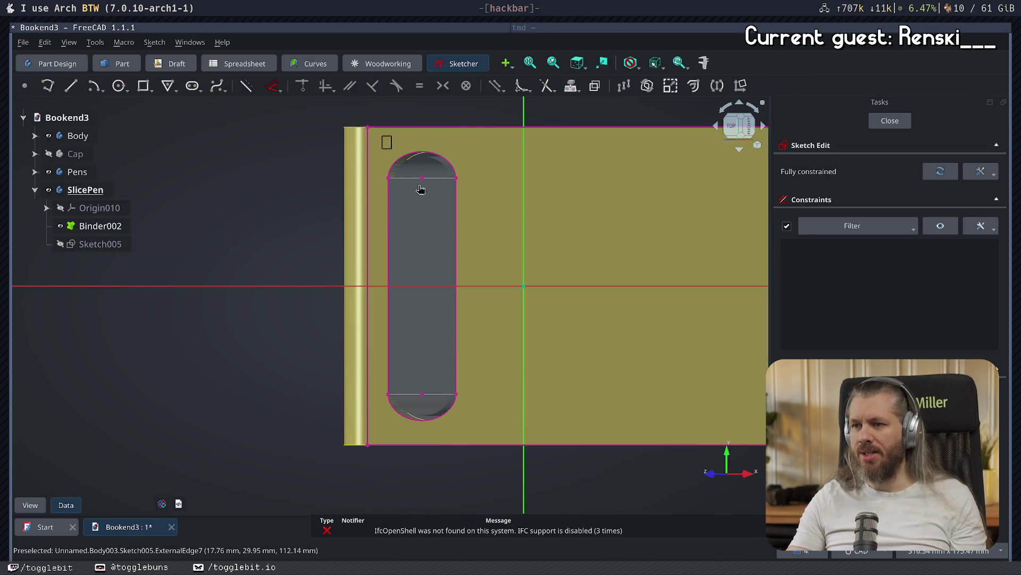
{"action": "key", "text": "ctrl+a"}
{"action": "key", "text": "Delete"}
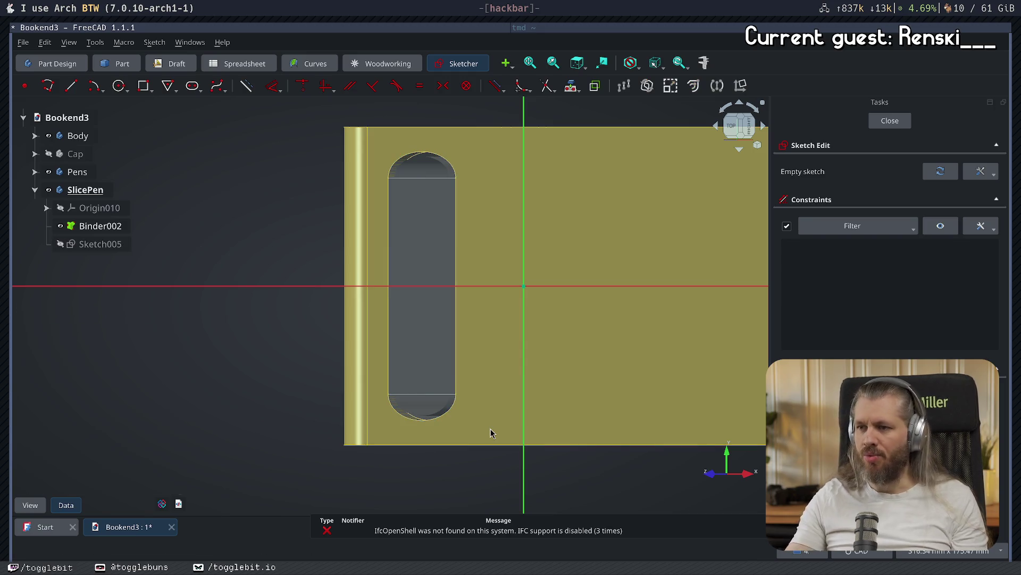
{"action": "left_click", "coordinate": [879, 124]}
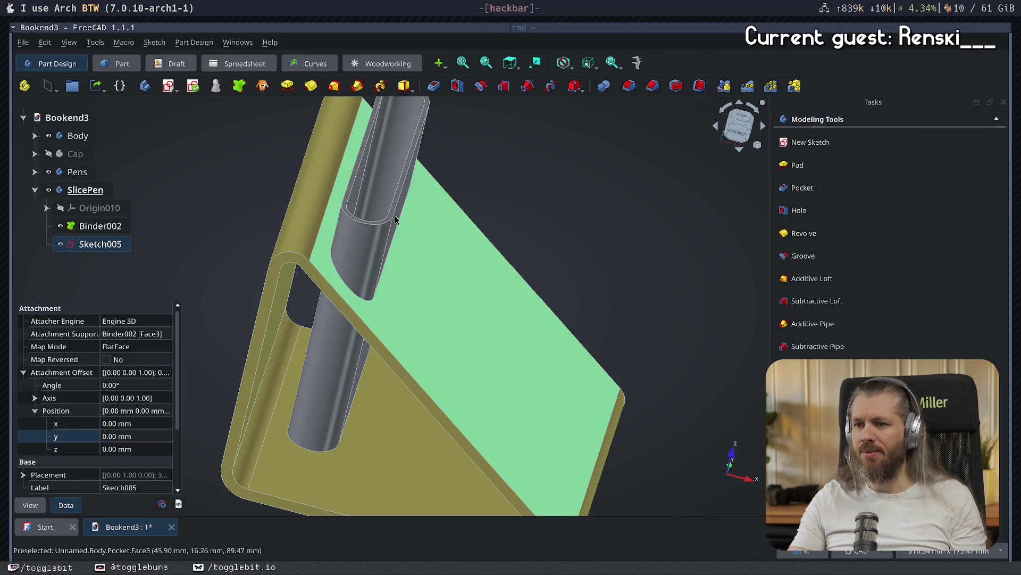
- Reopen Sketch005 to try External Geometry, then close it and delete Sketch005
{"action": "double_click", "coordinate": [87, 246]}
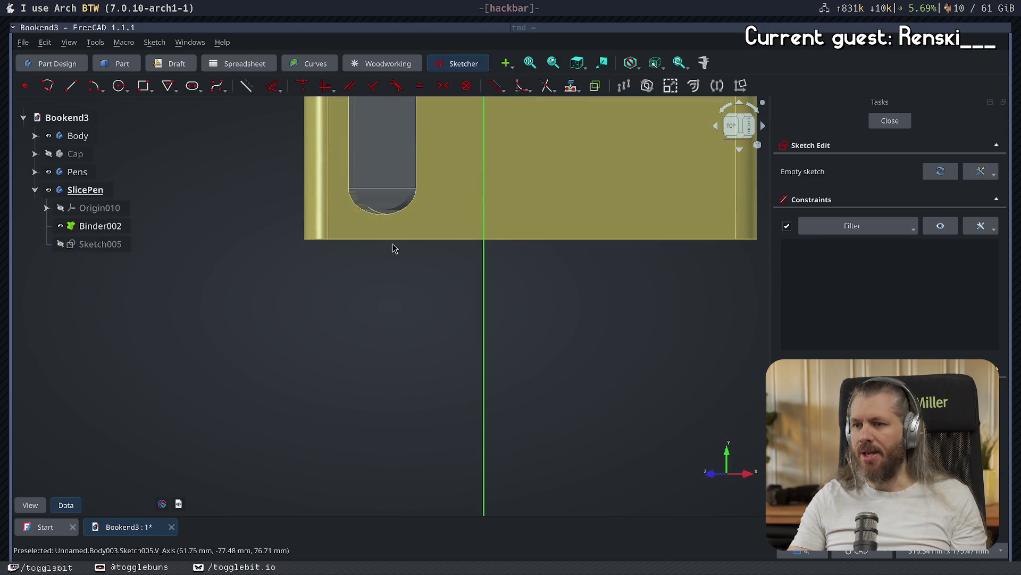
{"action": "key", "text": "g"}
{"action": "key", "text": "x"}
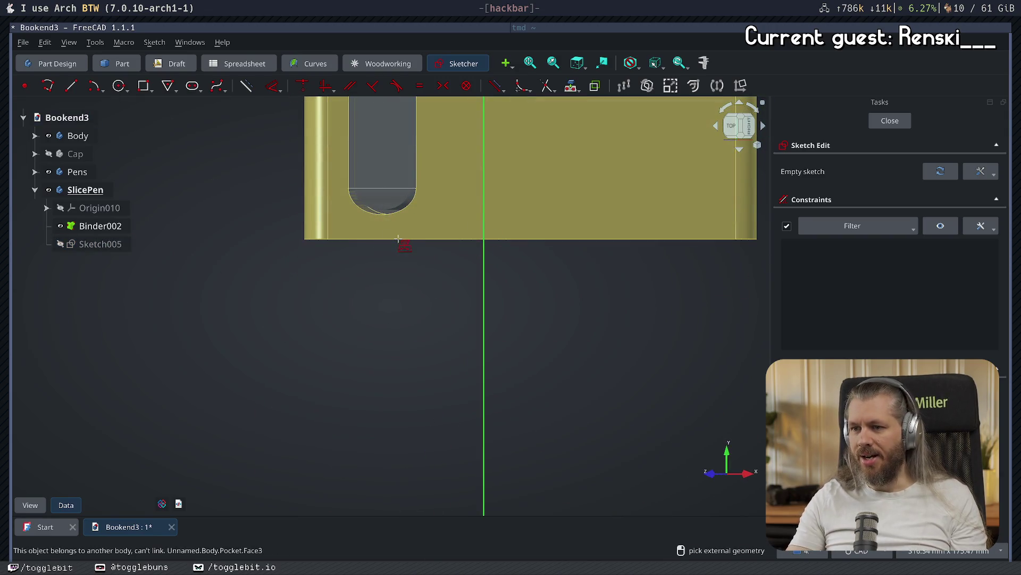
{"action": "scroll", "coordinate": [410, 249], "scroll_direction": "up", "scroll_amount": 4}
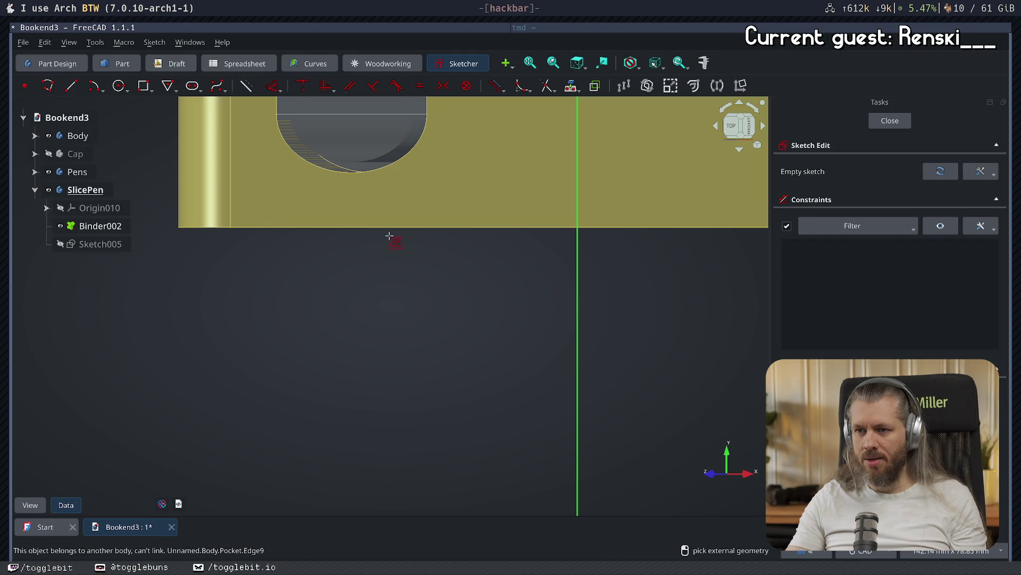
{"action": "scroll", "coordinate": [378, 235], "scroll_direction": "down", "scroll_amount": 5}
{"action": "mouse_move", "coordinate": [422, 269]}
{"action": "middle_mouse_down"}
{"action": "mouse_move", "coordinate": [489, 351]}
{"action": "mouse_move", "coordinate": [506, 408]}
{"action": "mouse_move", "coordinate": [516, 350]}
{"action": "middle_mouse_up"}
{"action": "left_click", "coordinate": [890, 120]}
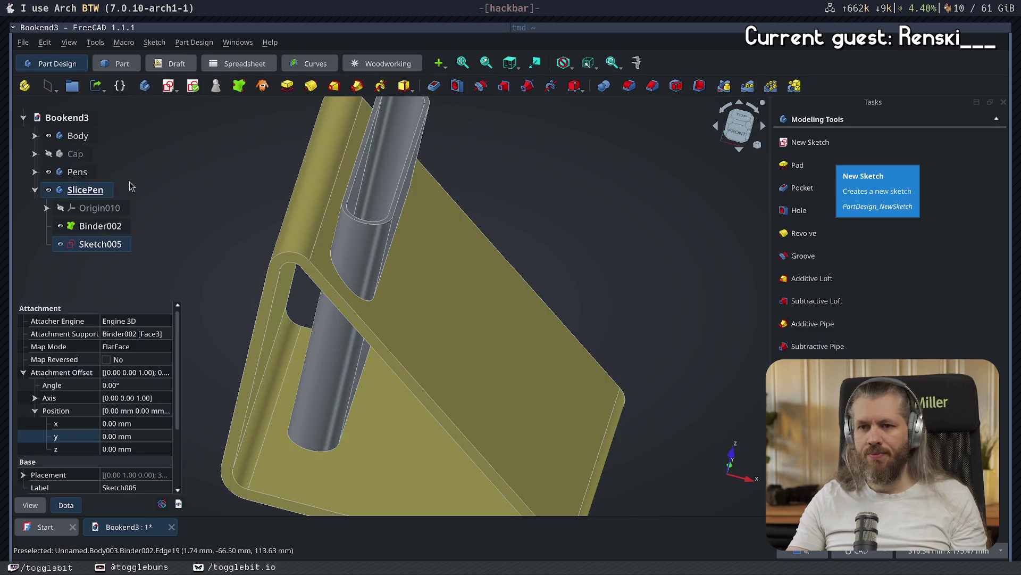
{"action": "key", "text": "Delete"}
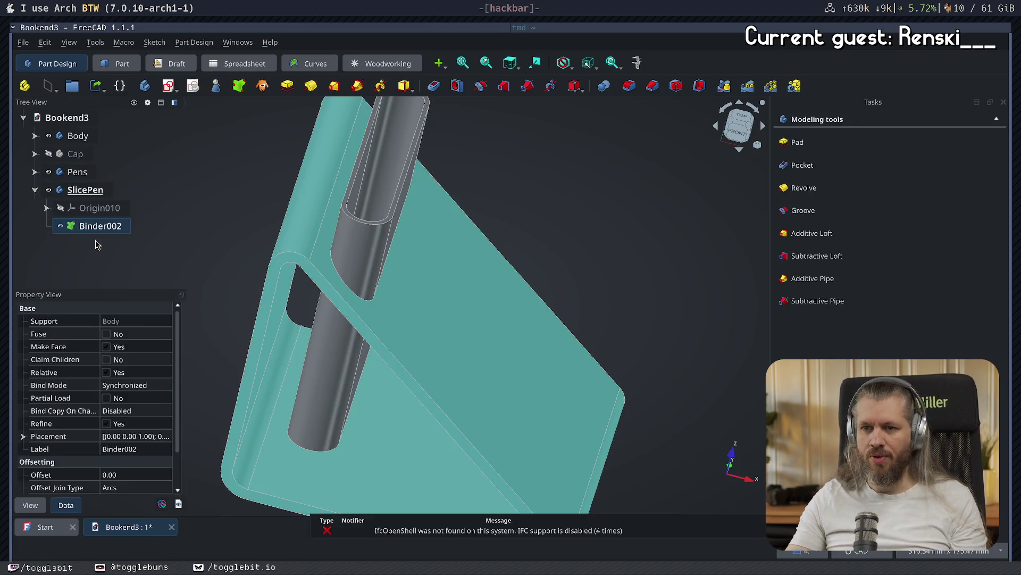
- Delete Binder002, bind the main Body's shape into SlicePen, and hide Body
{"action": "key", "text": "Delete"}
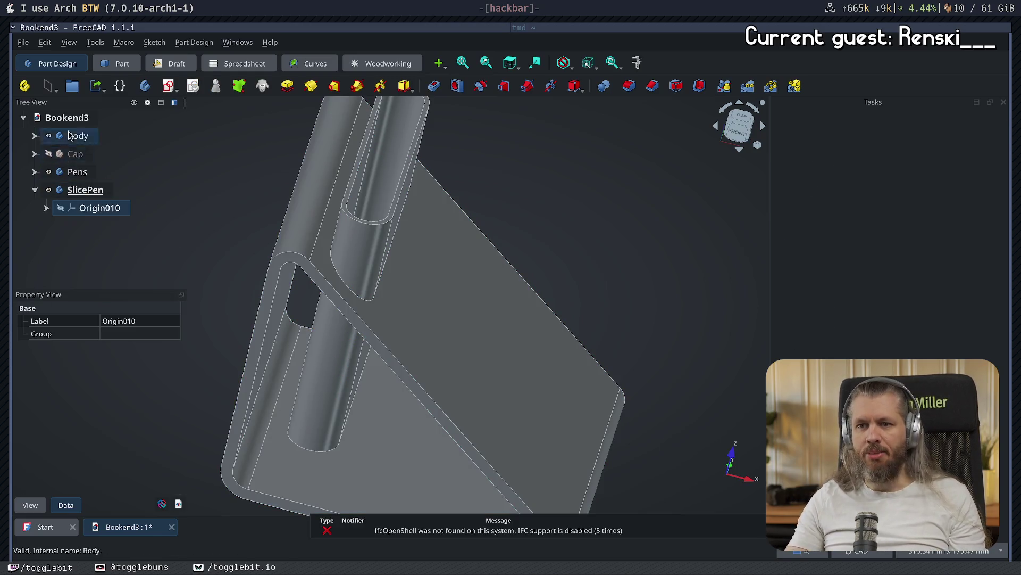
{"action": "left_click", "coordinate": [78, 136]}
{"action": "left_click", "coordinate": [239, 85]}
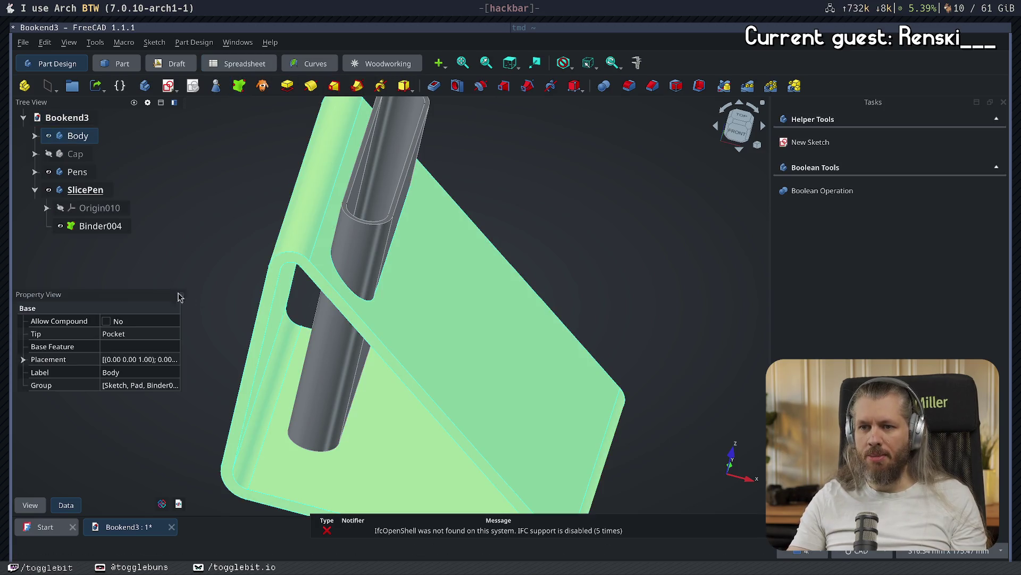
{"action": "left_click", "coordinate": [49, 135]}
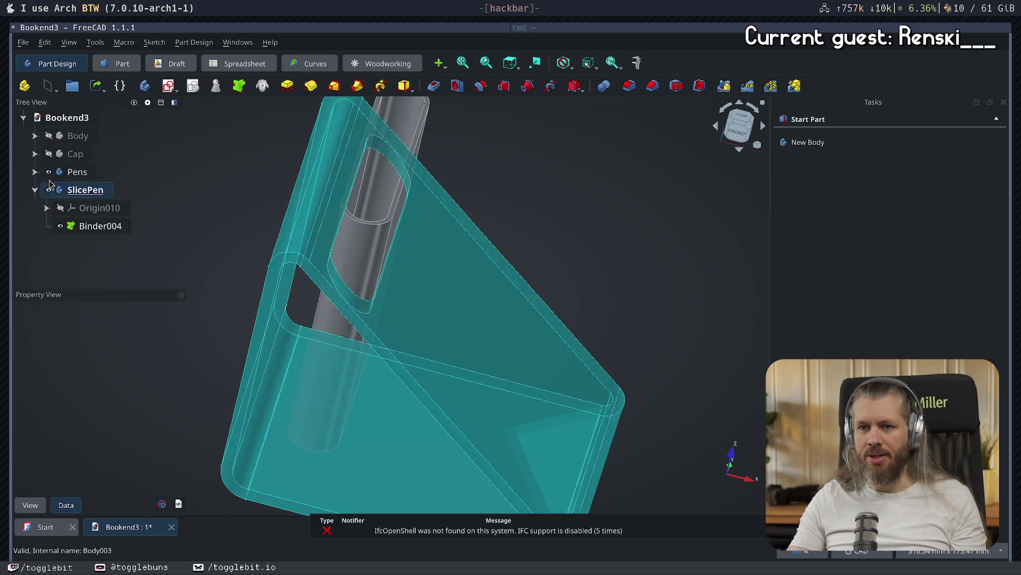
{"action": "left_click", "coordinate": [53, 172]}
- Start a new sketch on Binder004's slanted face
{"action": "left_click", "coordinate": [48, 172]}
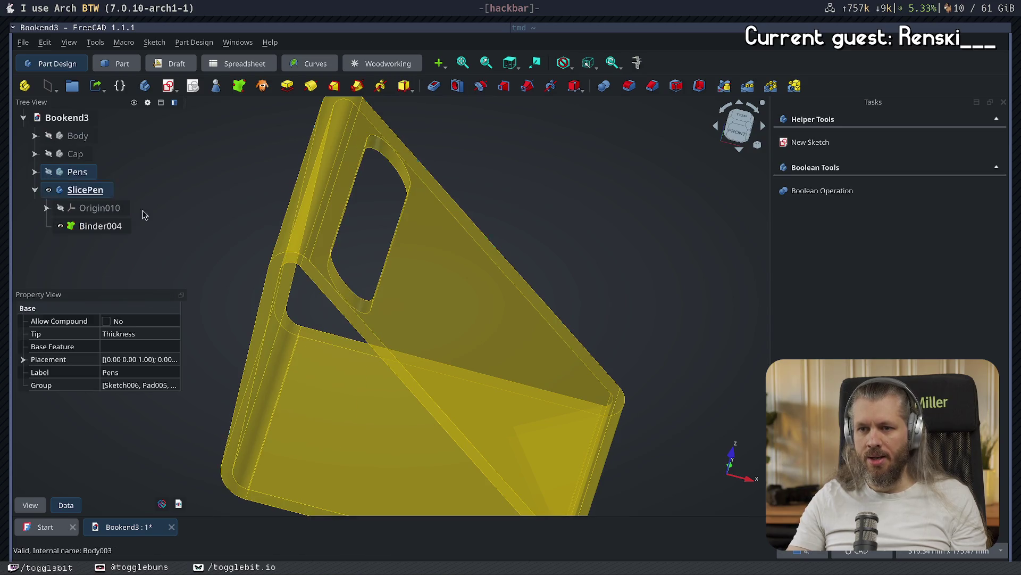
{"action": "left_click", "coordinate": [632, 278]}
{"action": "left_click", "coordinate": [495, 372]}
{"action": "left_click", "coordinate": [811, 143]}
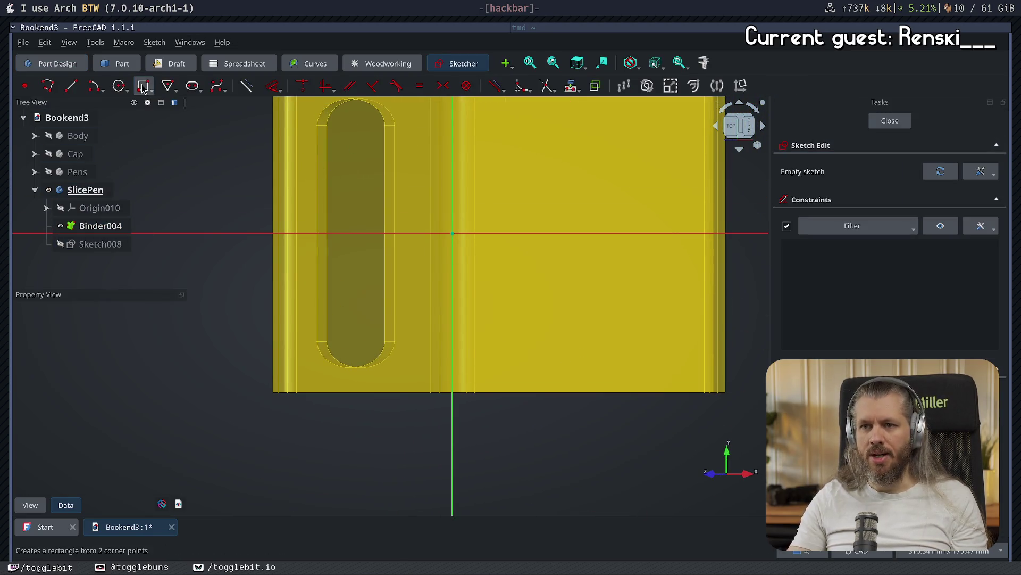
- Reference the face's bottom, left and right edges as external geometry, then close the sketch
{"action": "key", "text": "g"}
{"action": "key", "text": "x"}
{"action": "left_click", "coordinate": [509, 392]}
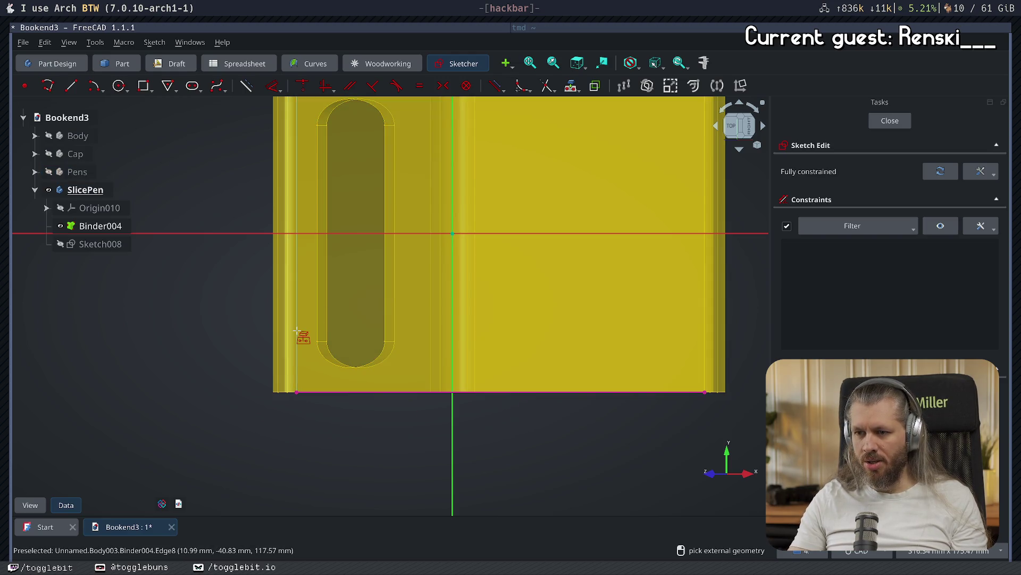
{"action": "left_click", "coordinate": [297, 335]}
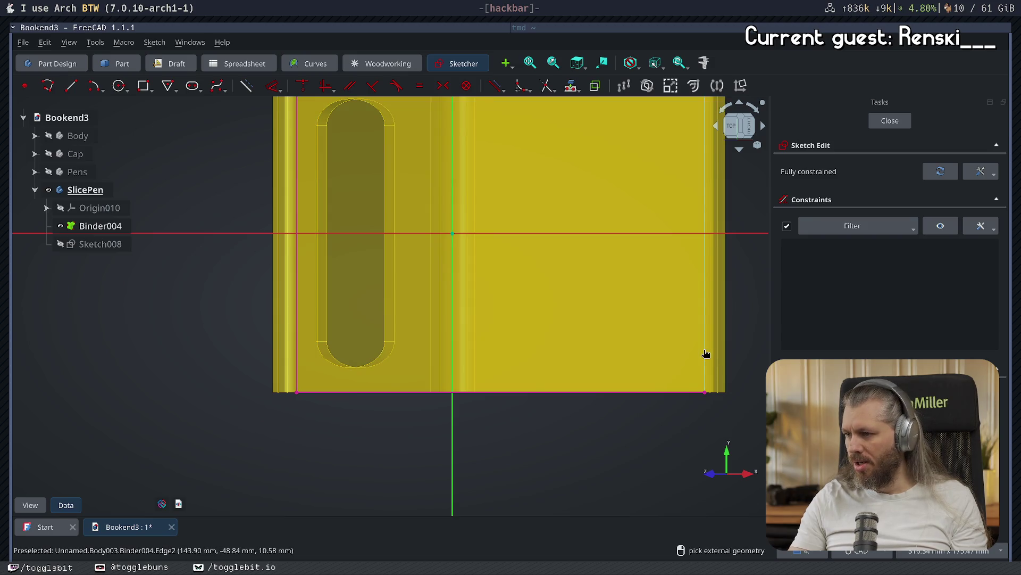
{"action": "left_click", "coordinate": [704, 353]}
{"action": "key", "text": "Up"}
{"action": "key", "text": "Up"}
{"action": "key", "text": "Up"}
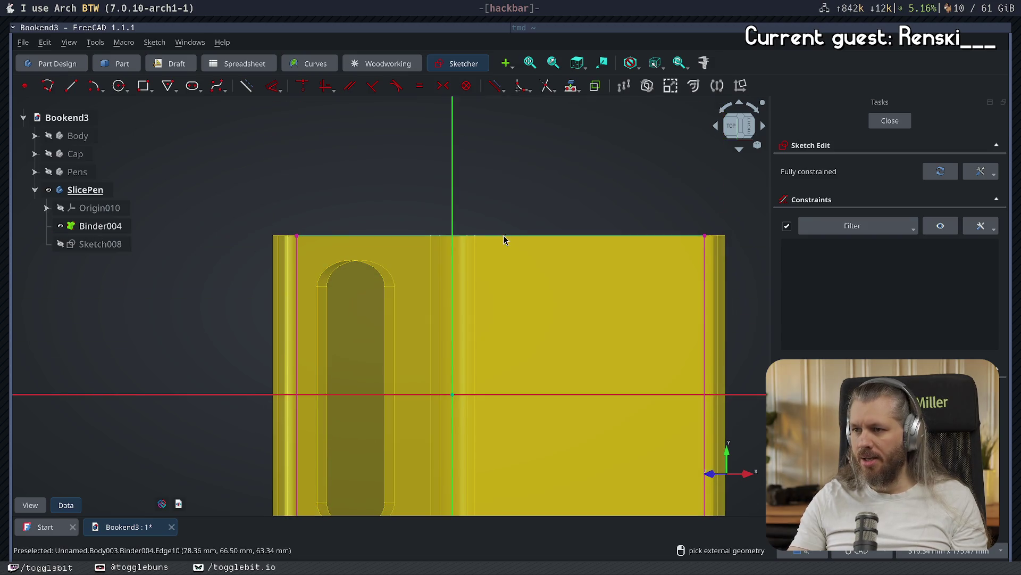
{"action": "left_click", "coordinate": [890, 120]}
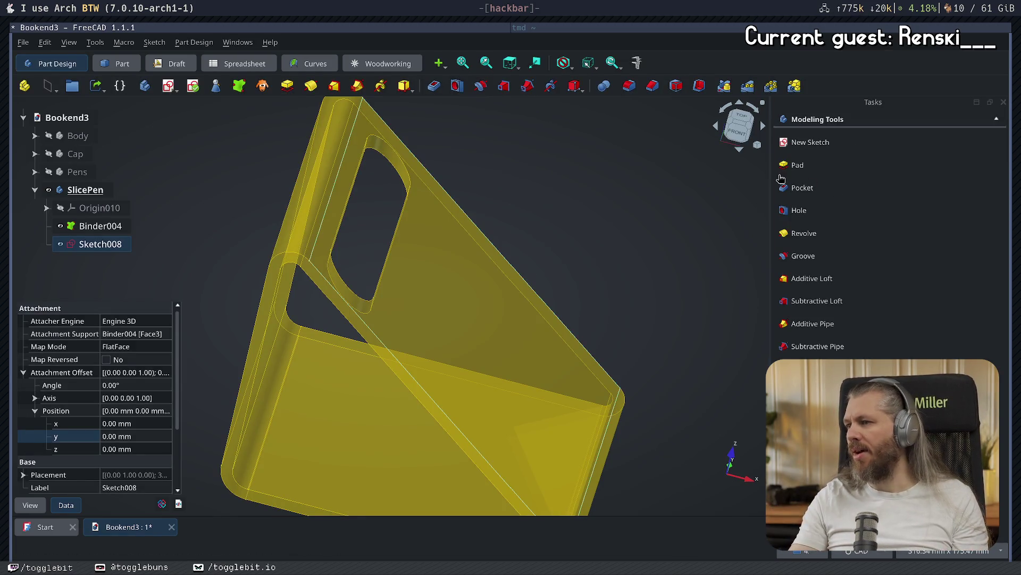
- Pad Sketch008 into a 76 mm slab
{"action": "left_click", "coordinate": [797, 166]}
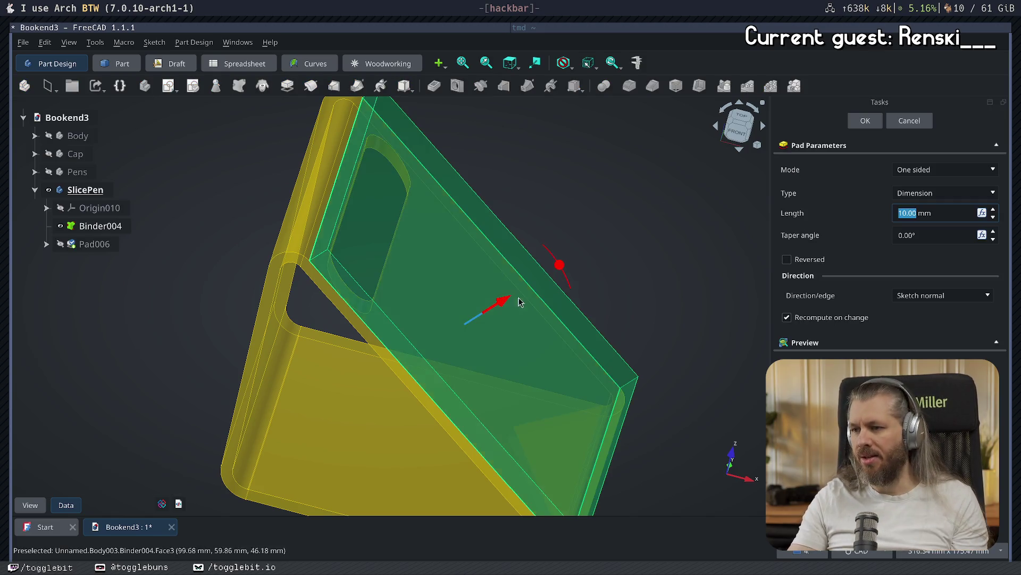
{"action": "left_click_drag", "start_coordinate": [507, 306], "coordinate": [639, 245]}
{"action": "key", "text": "Return"}
{"action": "mouse_move", "coordinate": [639, 245]}
{"action": "middle_mouse_down"}
{"action": "mouse_move", "coordinate": [610, 290]}
{"action": "mouse_move", "coordinate": [495, 244]}
{"action": "middle_mouse_up"}
- Pad the slab's broad face outward 145 mm into a long box
{"action": "left_click", "coordinate": [495, 244]}
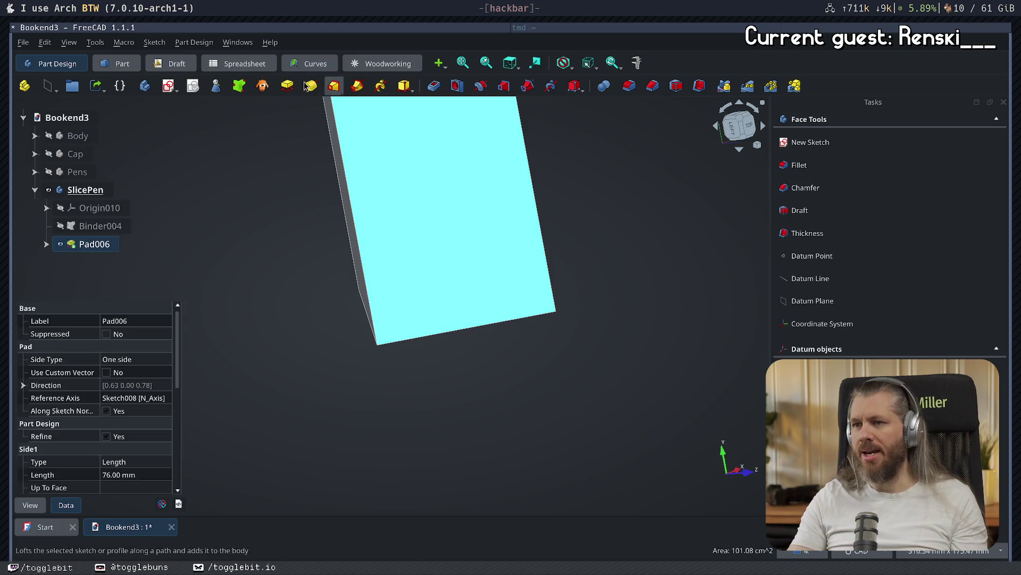
{"action": "left_click", "coordinate": [287, 87]}
{"action": "middle_click_drag", "start_coordinate": [638, 235], "coordinate": [335, 242]}
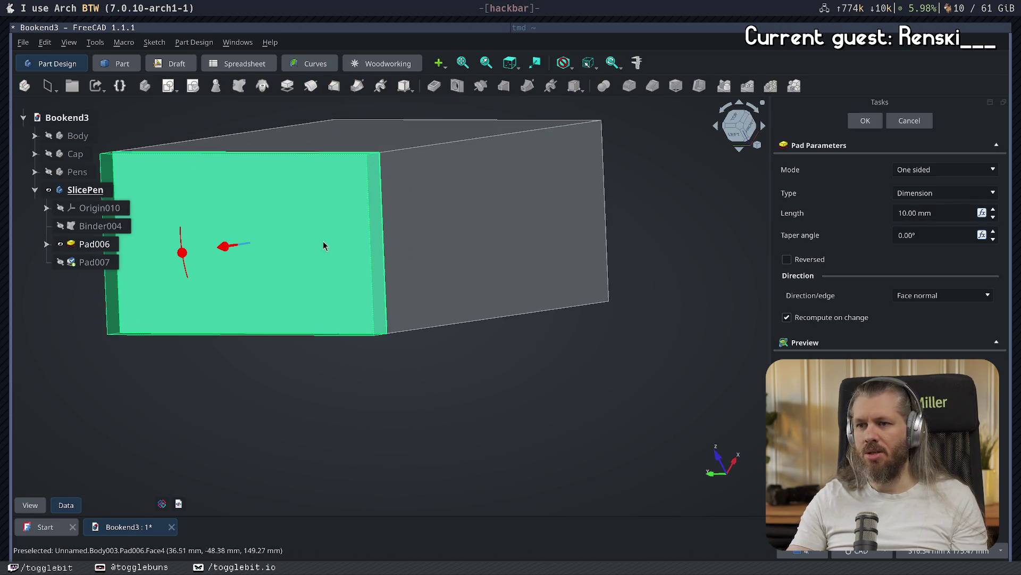
{"action": "left_click_drag", "start_coordinate": [226, 252], "coordinate": [80, 290]}
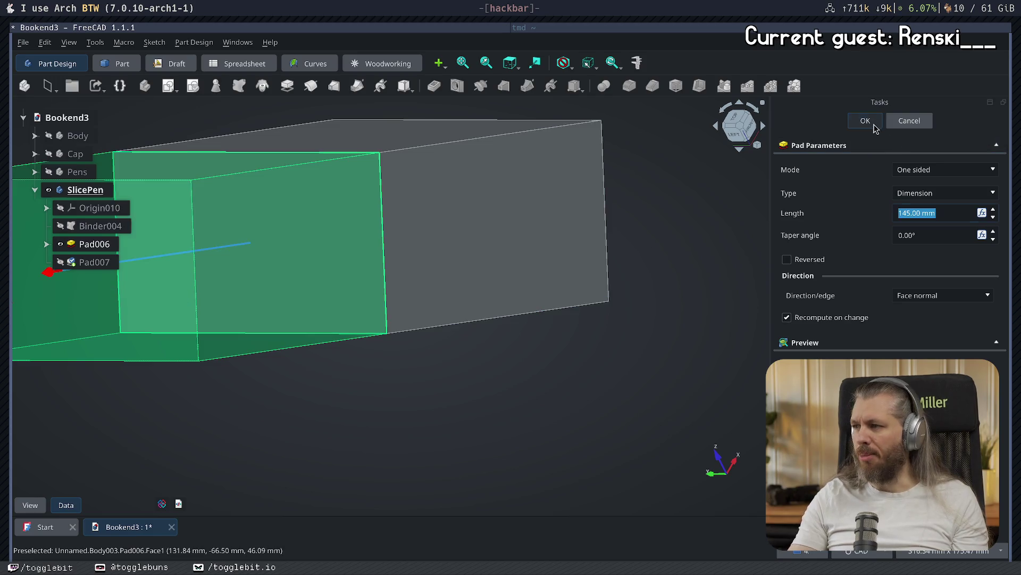
{"action": "left_click", "coordinate": [865, 121]}
{"action": "mouse_move", "coordinate": [708, 274]}
{"action": "middle_mouse_down"}
{"action": "mouse_move", "coordinate": [478, 314]}
{"action": "mouse_move", "coordinate": [392, 282]}
{"action": "middle_mouse_up"}
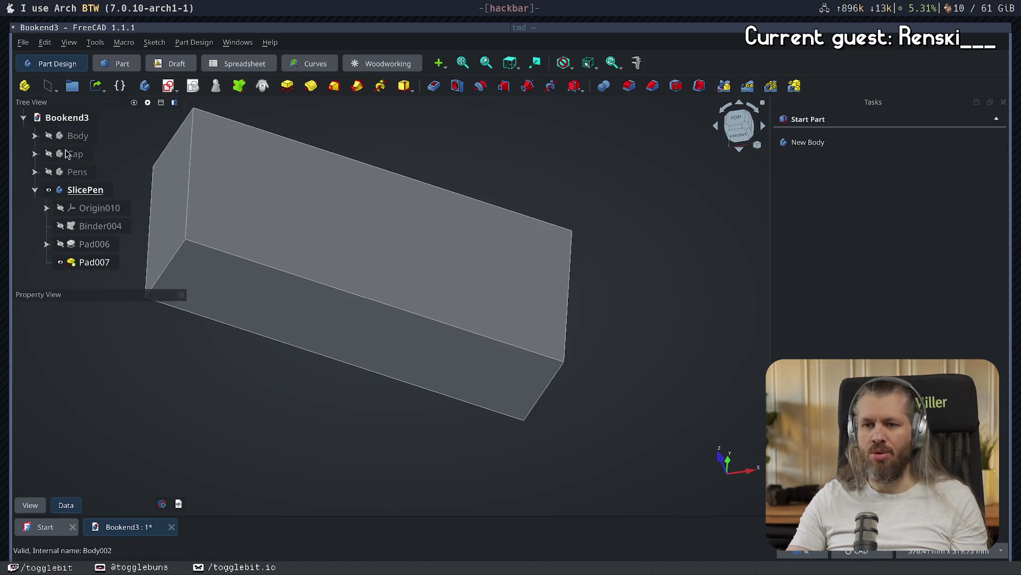
- Show Pens and Body beside the slicing box while keeping Cap hidden
{"action": "left_click", "coordinate": [48, 172]}
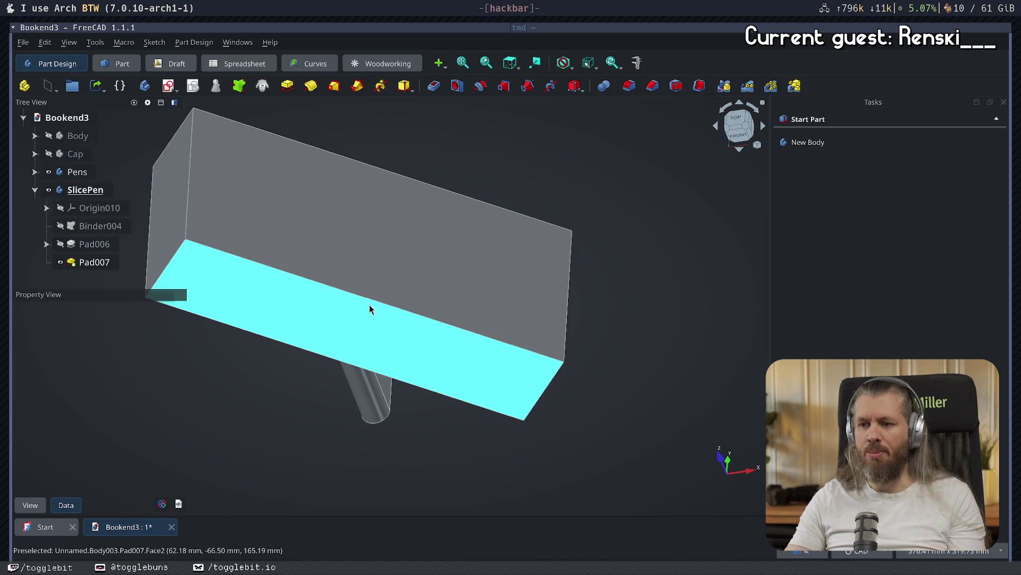
{"action": "mouse_move", "coordinate": [390, 263]}
{"action": "middle_mouse_down"}
{"action": "mouse_move", "coordinate": [432, 170]}
{"action": "mouse_move", "coordinate": [415, 226]}
{"action": "mouse_move", "coordinate": [341, 228]}
{"action": "middle_mouse_up"}
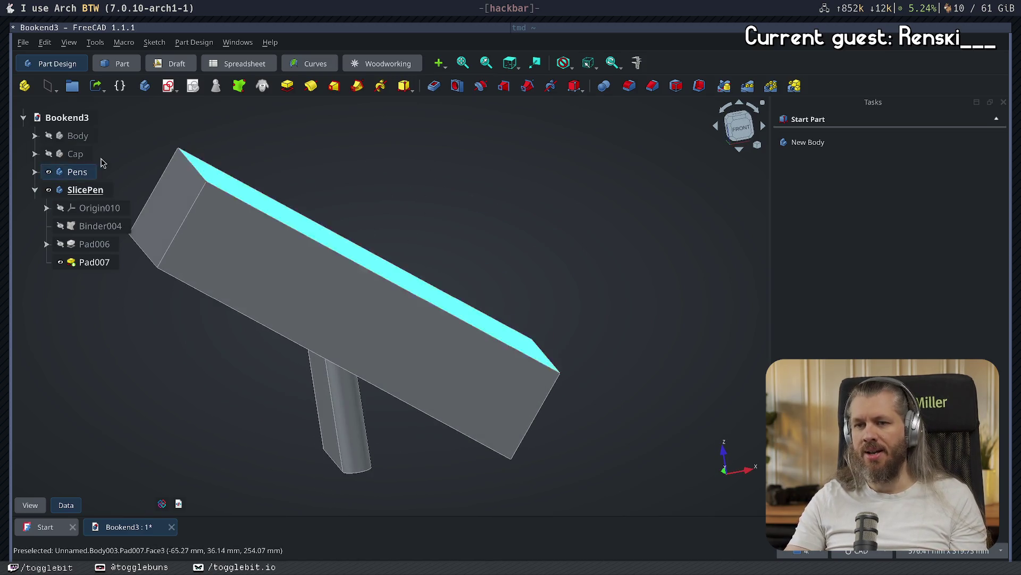
{"action": "left_click", "coordinate": [48, 135]}
{"action": "left_click", "coordinate": [48, 153]}
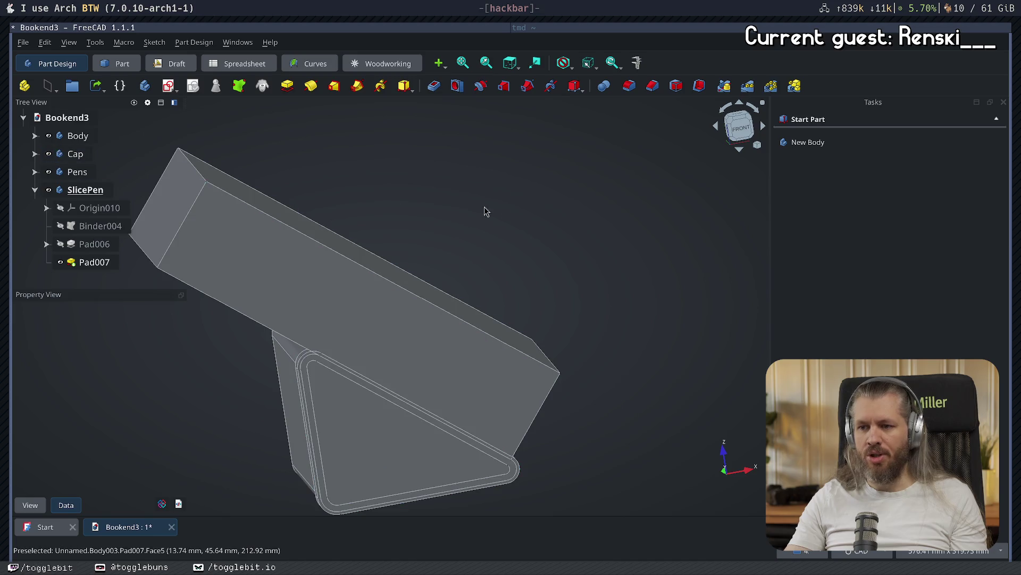
{"action": "left_click", "coordinate": [48, 154]}
{"action": "mouse_move", "coordinate": [566, 234]}
{"action": "middle_mouse_down"}
{"action": "mouse_move", "coordinate": [618, 305]}
{"action": "mouse_move", "coordinate": [604, 290]}
{"action": "mouse_move", "coordinate": [461, 313]}
{"action": "mouse_move", "coordinate": [545, 335]}
{"action": "mouse_move", "coordinate": [292, 349]}
{"action": "mouse_move", "coordinate": [226, 287]}
{"action": "mouse_move", "coordinate": [245, 301]}
{"action": "mouse_move", "coordinate": [440, 337]}
{"action": "mouse_move", "coordinate": [654, 313]}
{"action": "mouse_move", "coordinate": [317, 392]}
{"action": "middle_mouse_up"}
- Activate Pens, switch to the Part workbench, and select the Pens body
{"action": "left_click", "coordinate": [34, 190]}
{"action": "double_click", "coordinate": [77, 172]}
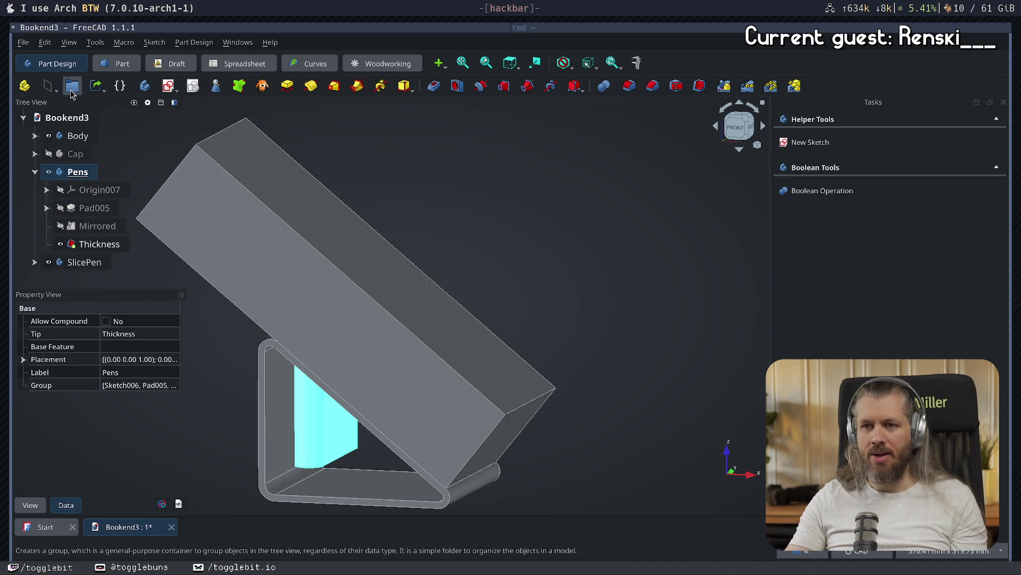
{"action": "left_click", "coordinate": [118, 63]}
{"action": "left_click", "coordinate": [415, 227]}
{"action": "left_click", "coordinate": [34, 172]}
{"action": "left_click", "coordinate": [77, 172]}
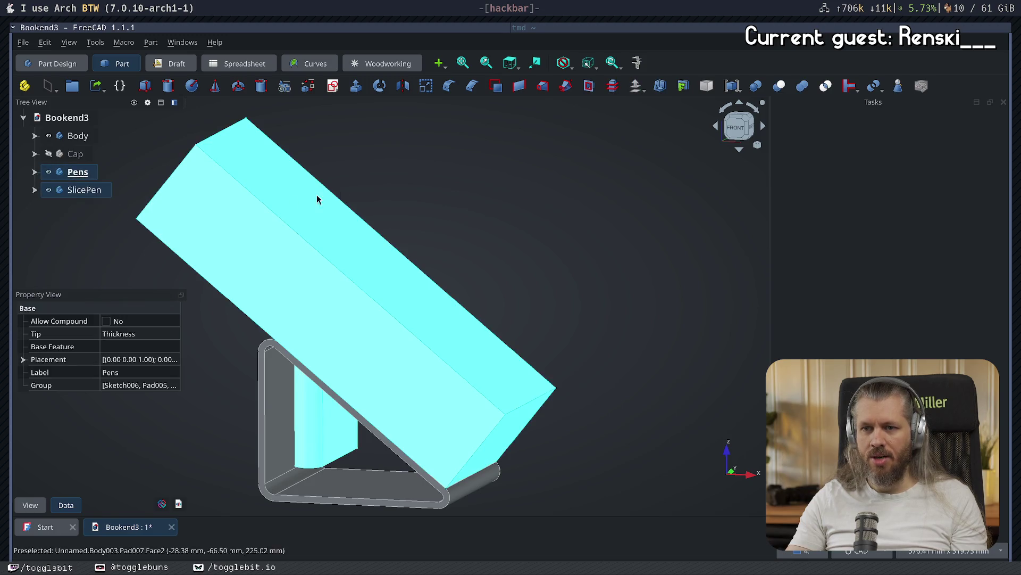
- Cut the SlicePen box away from Pens with a Part Boolean Cut
{"action": "left_click", "coordinate": [779, 86]}
{"action": "mouse_move", "coordinate": [470, 266]}
{"action": "middle_mouse_down"}
{"action": "mouse_move", "coordinate": [492, 346]}
{"action": "mouse_move", "coordinate": [504, 319]}
{"action": "mouse_move", "coordinate": [481, 294]}
{"action": "middle_mouse_up"}
{"action": "scroll", "coordinate": [425, 260], "scroll_direction": "up", "scroll_amount": 5}
{"action": "mouse_move", "coordinate": [425, 260]}
{"action": "middle_mouse_down"}
{"action": "mouse_move", "coordinate": [521, 208]}
{"action": "mouse_move", "coordinate": [440, 228]}
{"action": "middle_mouse_up"}
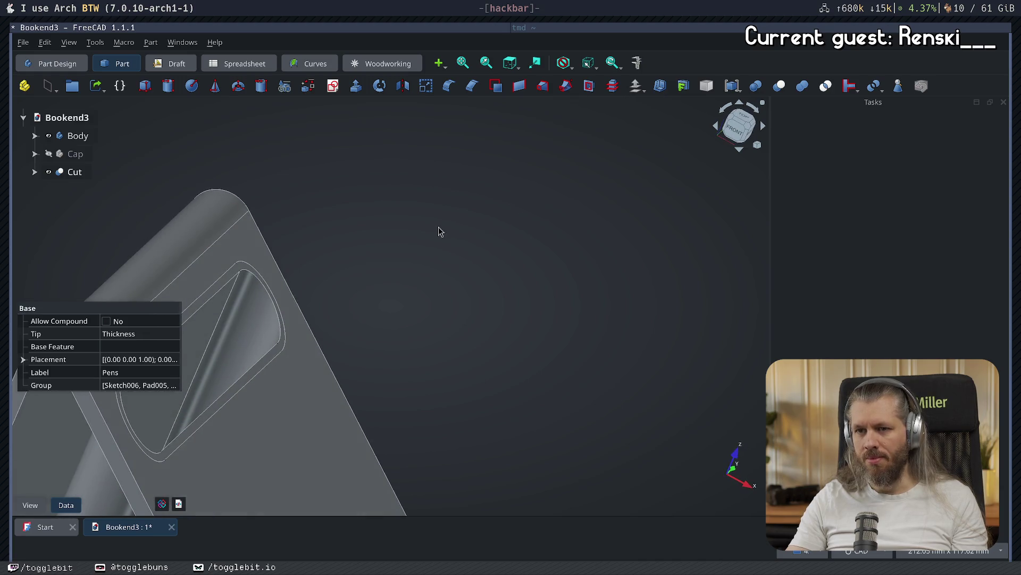
- Select the resulting Cut object and open the Fillet Edges task on it
{"action": "left_click", "coordinate": [254, 367]}
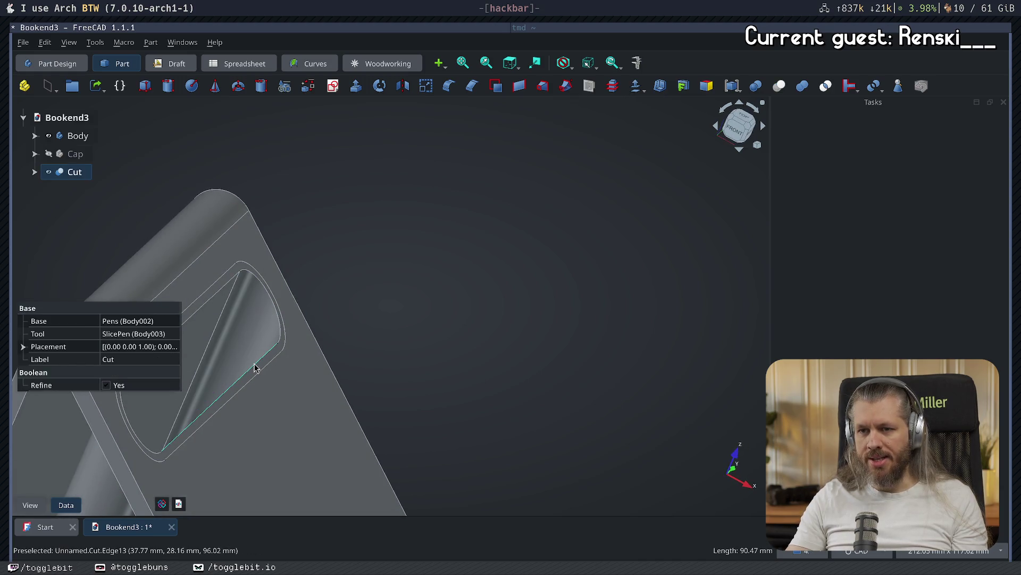
{"action": "left_click", "coordinate": [33, 173]}
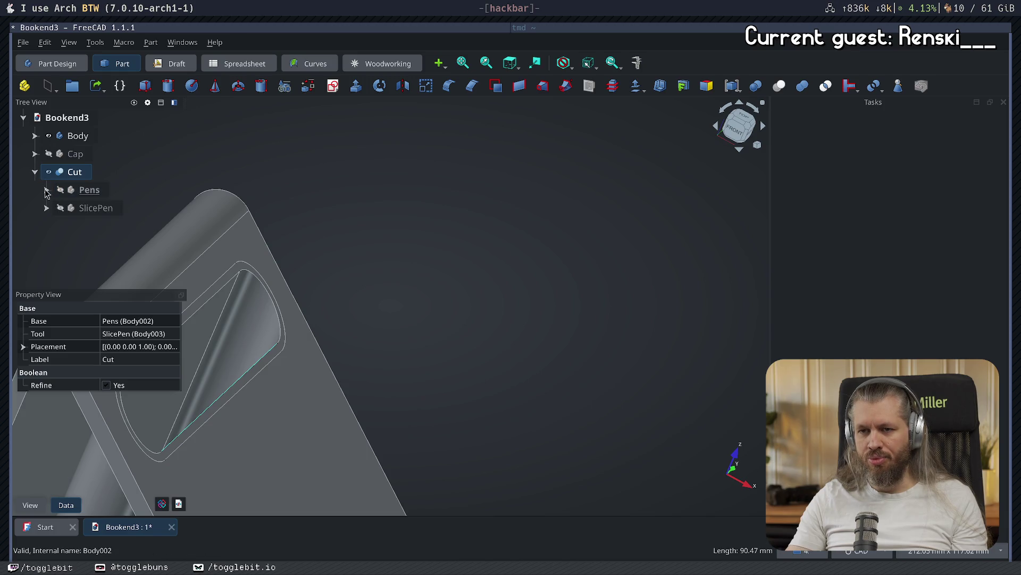
{"action": "left_click", "coordinate": [471, 260]}
{"action": "scroll", "coordinate": [499, 230], "scroll_direction": "up", "scroll_amount": 3}
{"action": "scroll", "coordinate": [354, 349], "scroll_direction": "down", "scroll_amount": 3}
{"action": "left_click", "coordinate": [335, 367]}
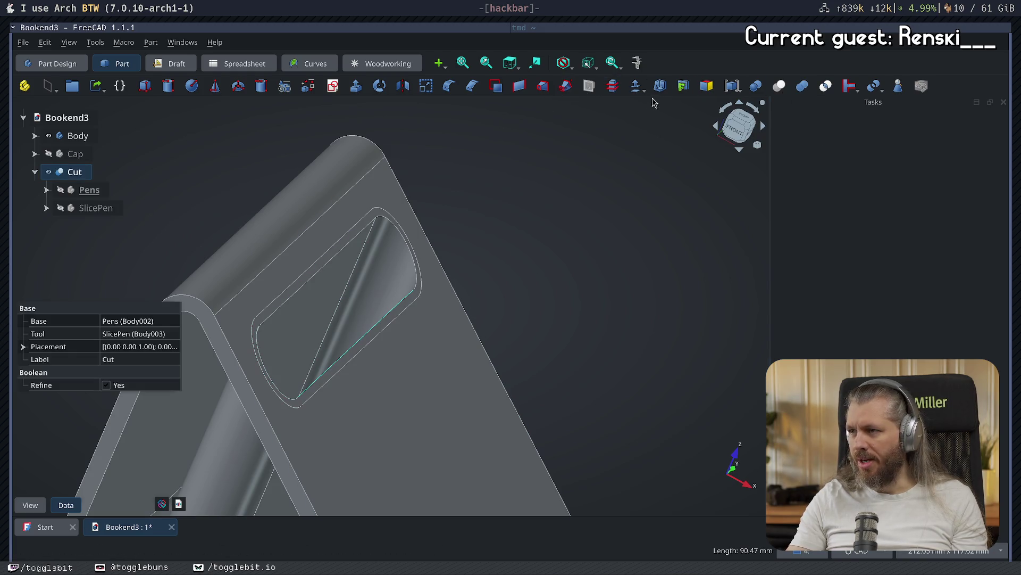
{"action": "left_click", "coordinate": [451, 86]}
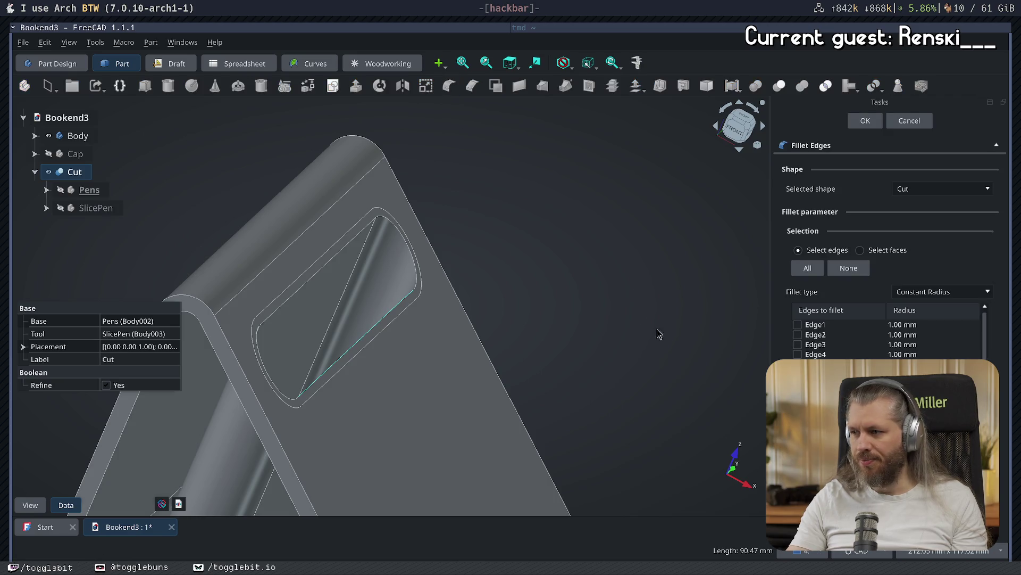
- Apply a trial fillet to the Cut, inspect it, then undo it
{"action": "left_click", "coordinate": [866, 122]}
{"action": "mouse_move", "coordinate": [609, 250]}
{"action": "middle_mouse_down"}
{"action": "mouse_move", "coordinate": [513, 228]}
{"action": "mouse_move", "coordinate": [551, 271]}
{"action": "mouse_move", "coordinate": [223, 390]}
{"action": "mouse_move", "coordinate": [285, 406]}
{"action": "mouse_move", "coordinate": [244, 335]}
{"action": "middle_mouse_up"}
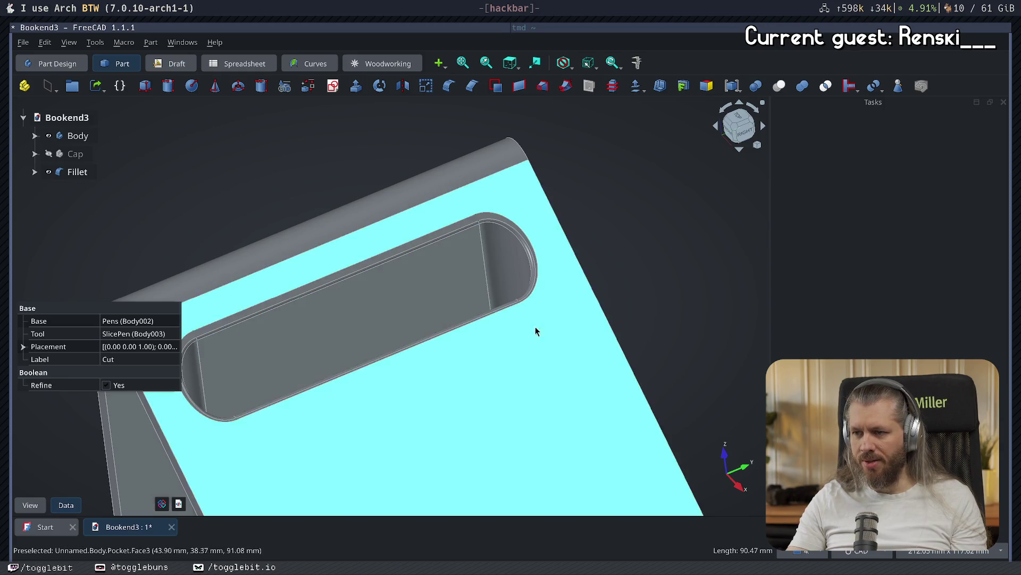
{"action": "key", "text": "ctrl+z"}
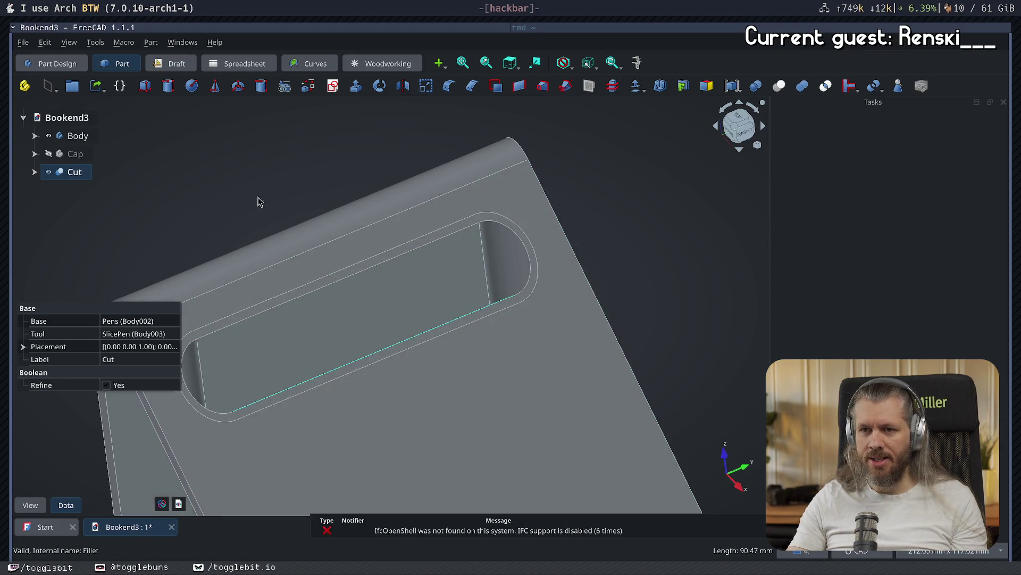
- Select the pen slot and fillet its edges, then inspect the rounded slot
{"action": "left_click", "coordinate": [478, 316]}
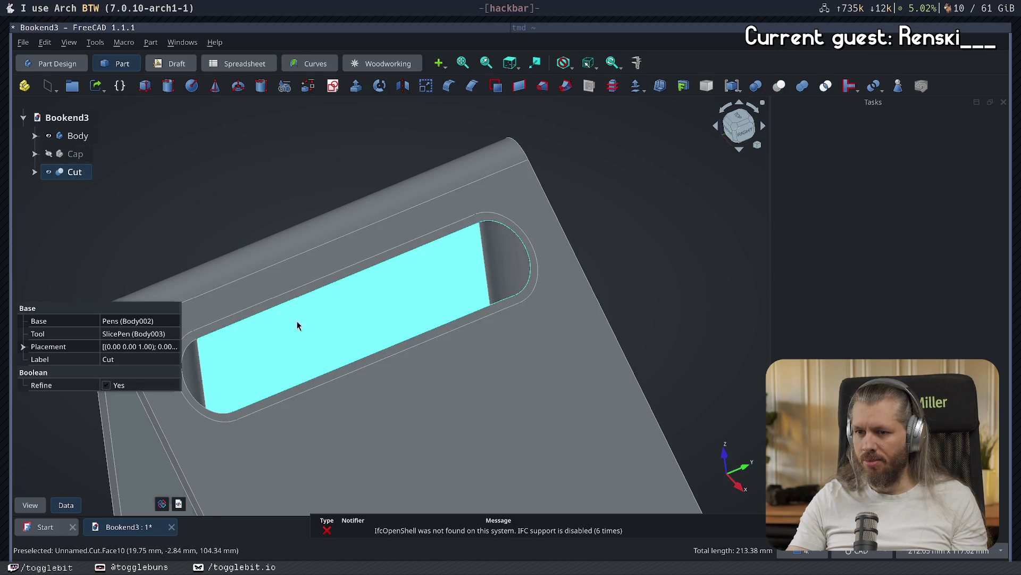
{"action": "middle_click_drag", "start_coordinate": [313, 320], "coordinate": [379, 331]}
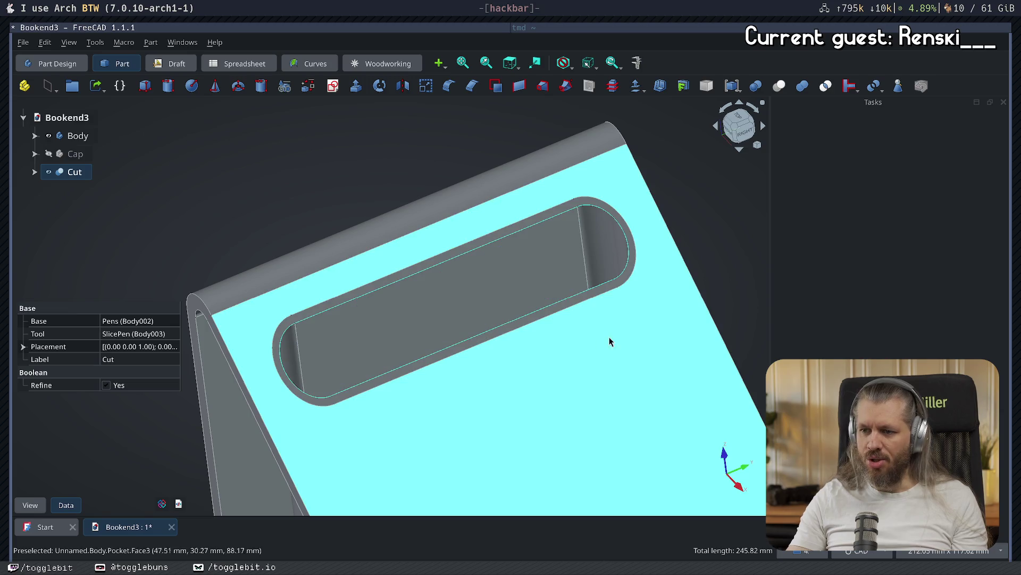
{"action": "mouse_move", "coordinate": [540, 386]}
{"action": "middle_mouse_down"}
{"action": "mouse_move", "coordinate": [621, 392]}
{"action": "mouse_move", "coordinate": [668, 381]}
{"action": "middle_mouse_up"}
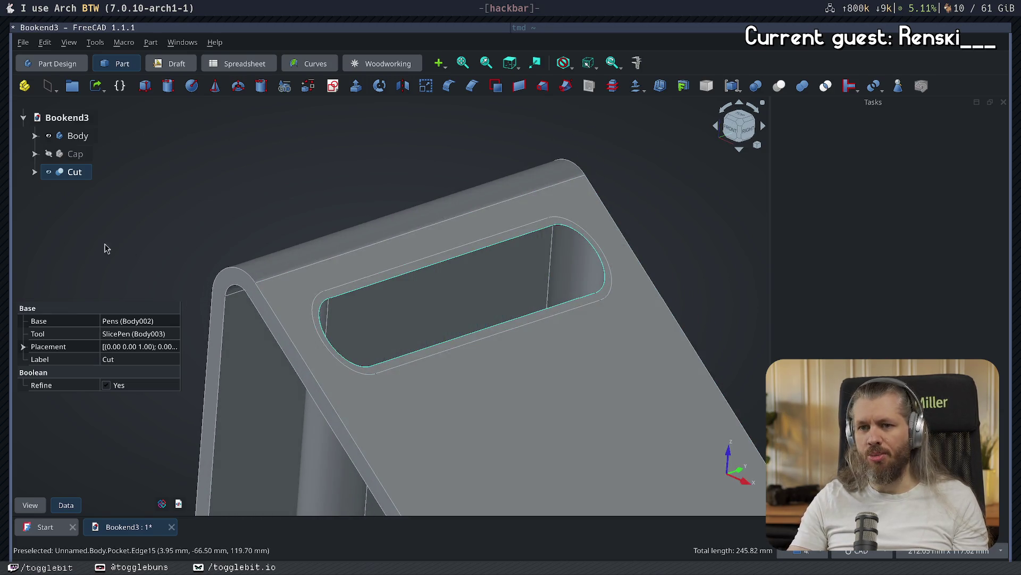
{"action": "left_click", "coordinate": [449, 86]}
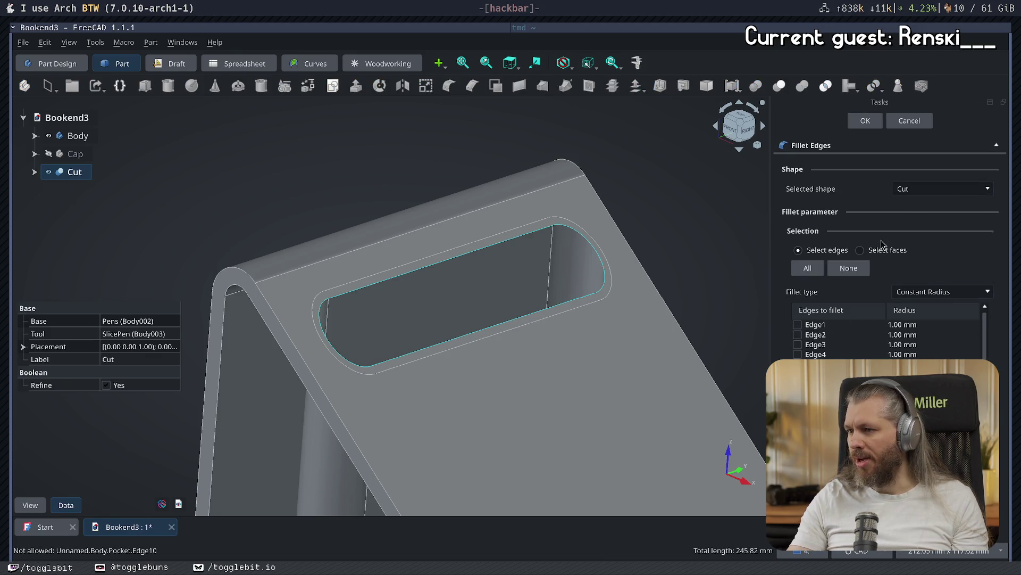
{"action": "left_click", "coordinate": [865, 121]}
{"action": "mouse_move", "coordinate": [695, 241]}
{"action": "middle_mouse_down"}
{"action": "mouse_move", "coordinate": [687, 314]}
{"action": "mouse_move", "coordinate": [771, 269]}
{"action": "mouse_move", "coordinate": [521, 374]}
{"action": "mouse_move", "coordinate": [572, 358]}
{"action": "mouse_move", "coordinate": [586, 365]}
{"action": "middle_mouse_up"}
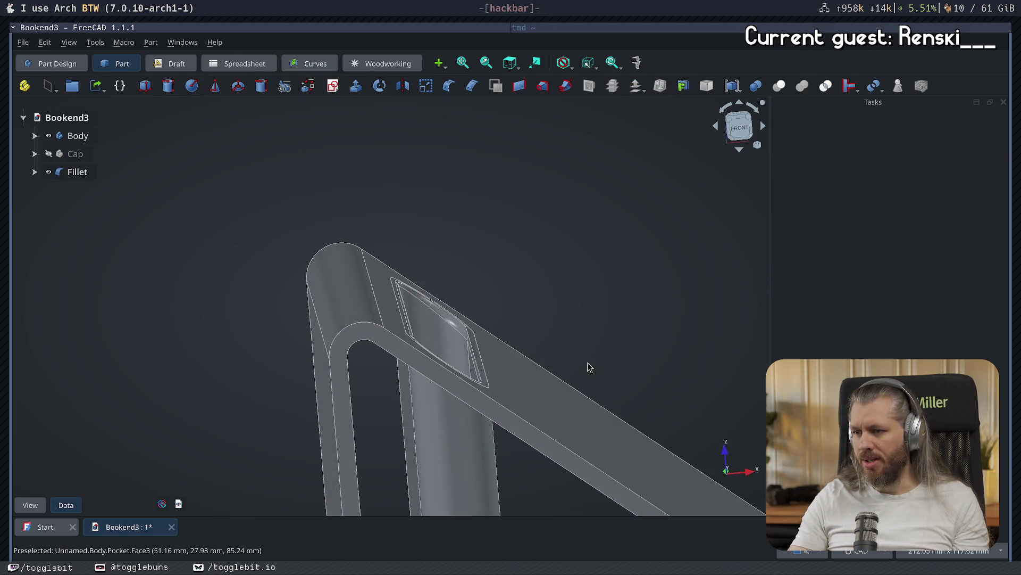
{"action": "scroll", "coordinate": [516, 388], "scroll_direction": "up", "scroll_amount": 8}
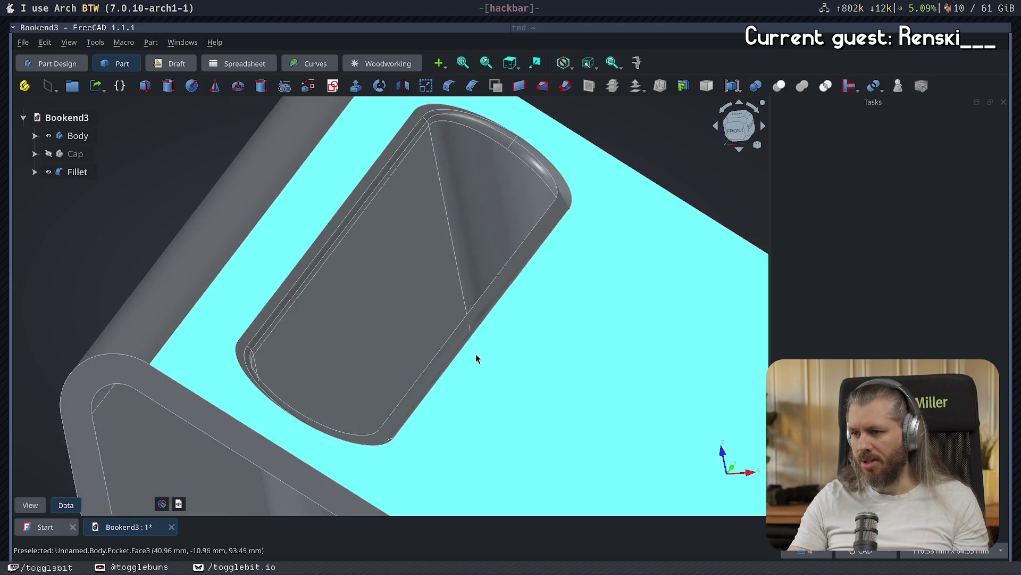
{"action": "mouse_move", "coordinate": [476, 359]}
{"action": "middle_mouse_down"}
{"action": "mouse_move", "coordinate": [444, 388]}
{"action": "mouse_move", "coordinate": [467, 369]}
{"action": "mouse_move", "coordinate": [500, 377]}
{"action": "mouse_move", "coordinate": [487, 410]}
{"action": "mouse_move", "coordinate": [430, 433]}
{"action": "mouse_move", "coordinate": [260, 322]}
{"action": "middle_mouse_up"}
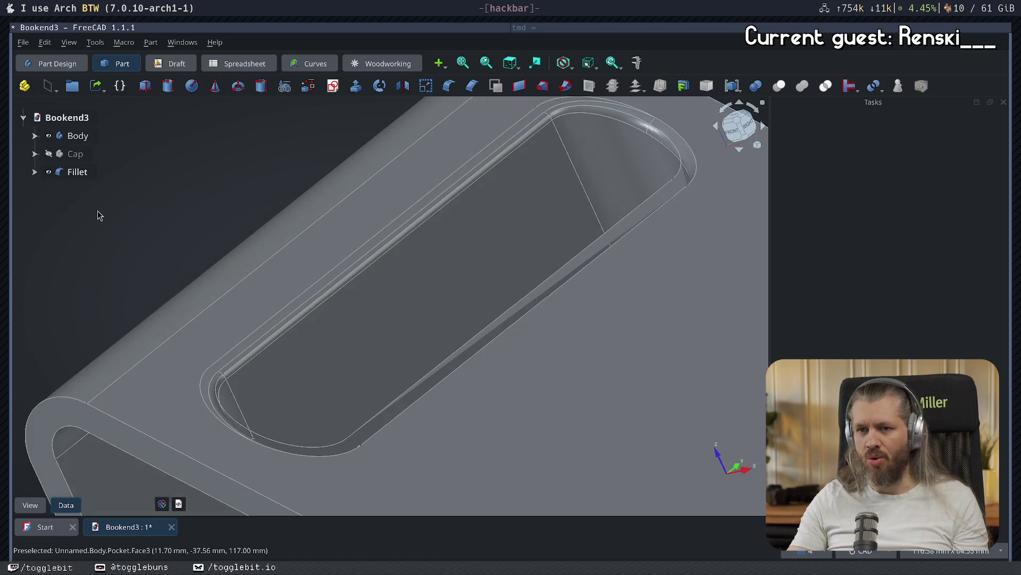
- Remove the Fillet so the bookend returns to the unfilleted Cut shape
{"action": "left_click", "coordinate": [77, 172]}
{"action": "key", "text": "Delete"}
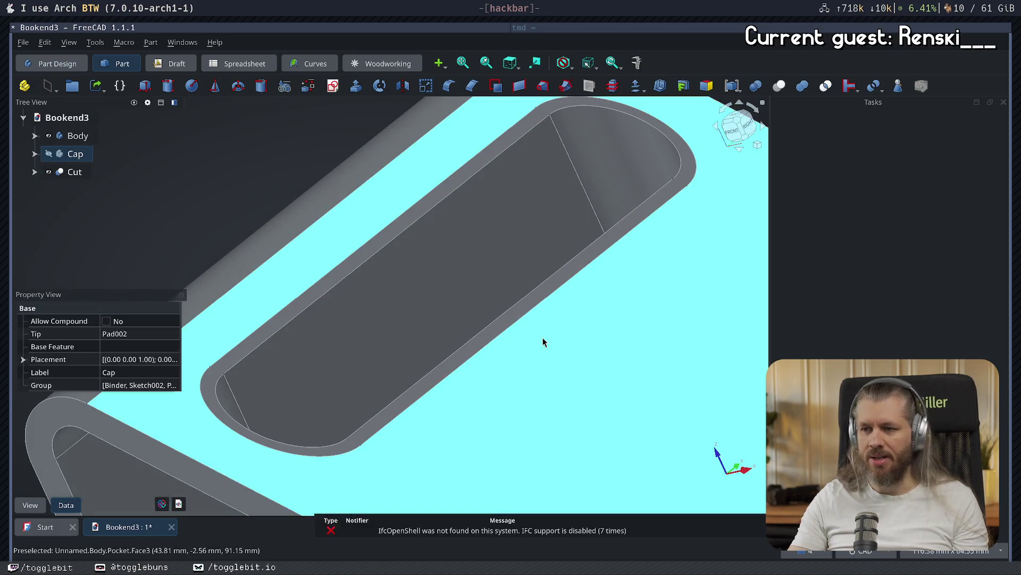
{"action": "scroll", "coordinate": [543, 342], "scroll_direction": "down", "scroll_amount": 5}
{"action": "mouse_move", "coordinate": [483, 347]}
{"action": "middle_mouse_down"}
{"action": "mouse_move", "coordinate": [351, 264]}
{"action": "mouse_move", "coordinate": [326, 271]}
{"action": "mouse_move", "coordinate": [394, 231]}
{"action": "mouse_move", "coordinate": [403, 255]}
{"action": "mouse_move", "coordinate": [490, 298]}
{"action": "mouse_move", "coordinate": [520, 285]}
{"action": "mouse_move", "coordinate": [406, 314]}
{"action": "middle_mouse_up"}
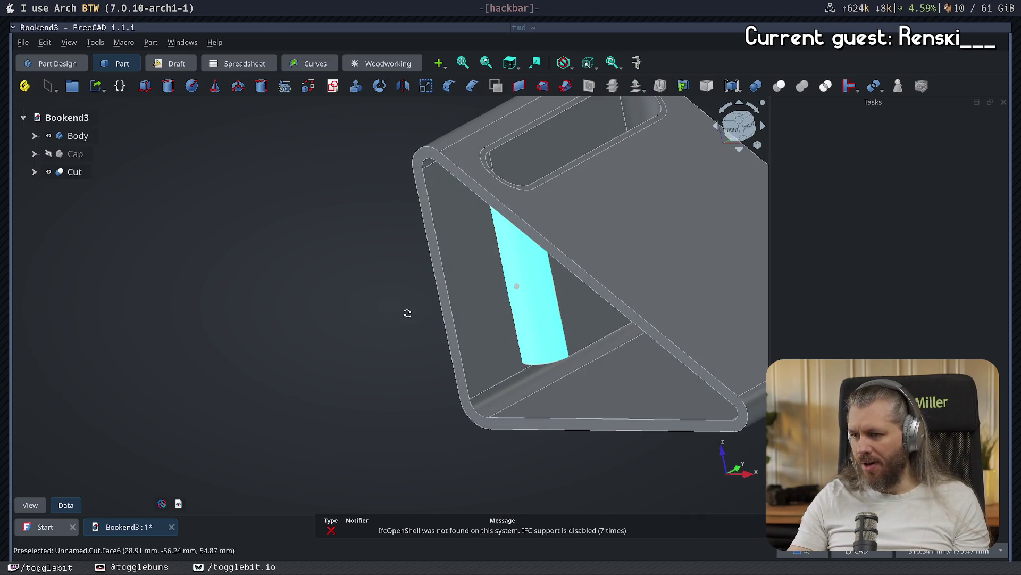
- Inspect the bookend from several angles and save the document
{"action": "middle_click_drag", "start_coordinate": [636, 341], "coordinate": [522, 360]}
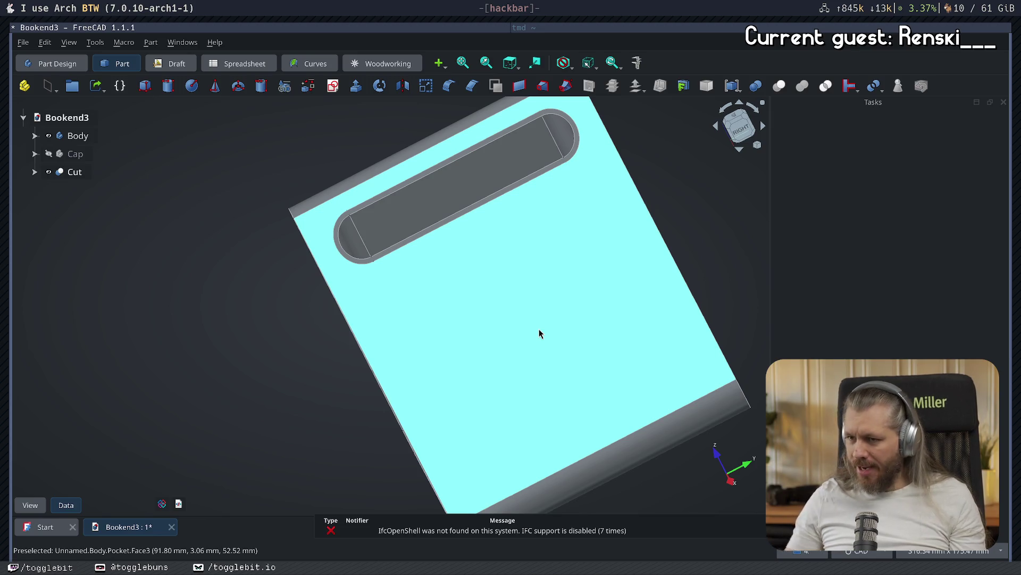
{"action": "mouse_move", "coordinate": [385, 445]}
{"action": "middle_mouse_down"}
{"action": "mouse_move", "coordinate": [399, 378]}
{"action": "mouse_move", "coordinate": [513, 337]}
{"action": "middle_mouse_up"}
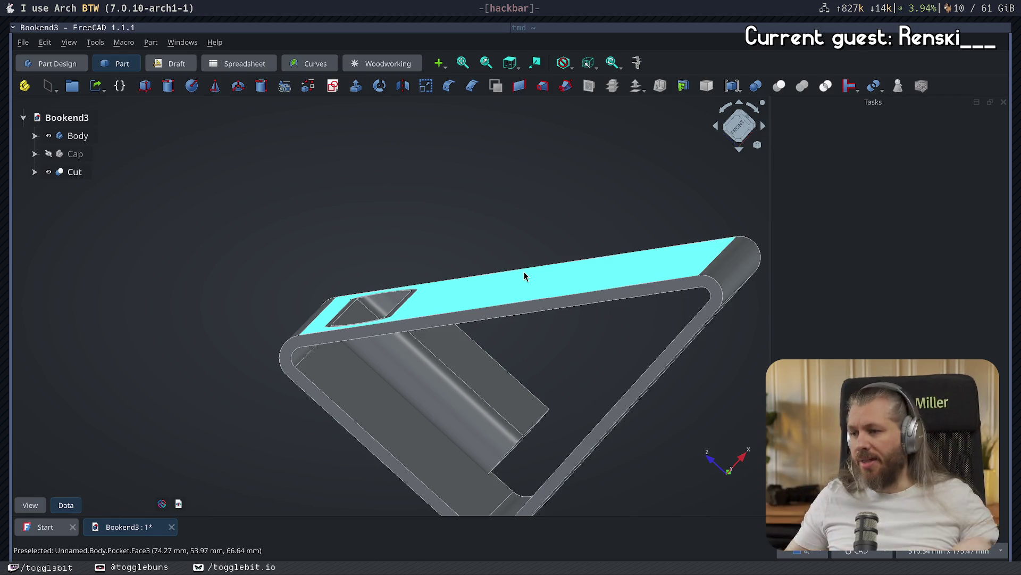
{"action": "mouse_move", "coordinate": [597, 349]}
{"action": "middle_mouse_down"}
{"action": "mouse_move", "coordinate": [532, 330]}
{"action": "mouse_move", "coordinate": [443, 424]}
{"action": "middle_mouse_up"}
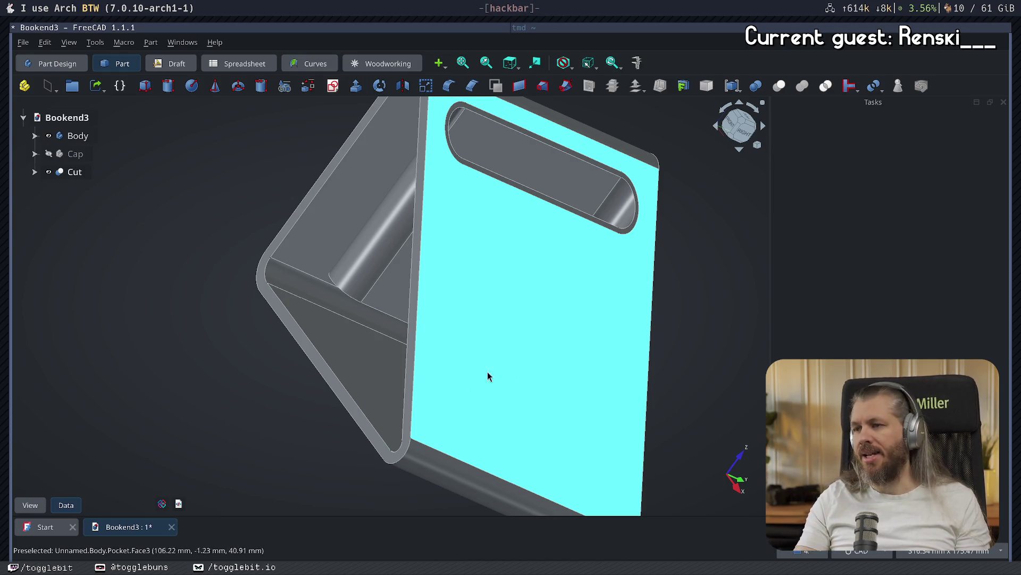
{"action": "mouse_move", "coordinate": [502, 383]}
{"action": "middle_mouse_down"}
{"action": "mouse_move", "coordinate": [636, 383]}
{"action": "mouse_move", "coordinate": [413, 330]}
{"action": "mouse_move", "coordinate": [397, 369]}
{"action": "mouse_move", "coordinate": [606, 296]}
{"action": "mouse_move", "coordinate": [399, 388]}
{"action": "mouse_move", "coordinate": [598, 363]}
{"action": "mouse_move", "coordinate": [585, 337]}
{"action": "mouse_move", "coordinate": [445, 319]}
{"action": "mouse_move", "coordinate": [349, 340]}
{"action": "mouse_move", "coordinate": [668, 307]}
{"action": "middle_mouse_up"}
{"action": "key", "text": "ctrl+s"}
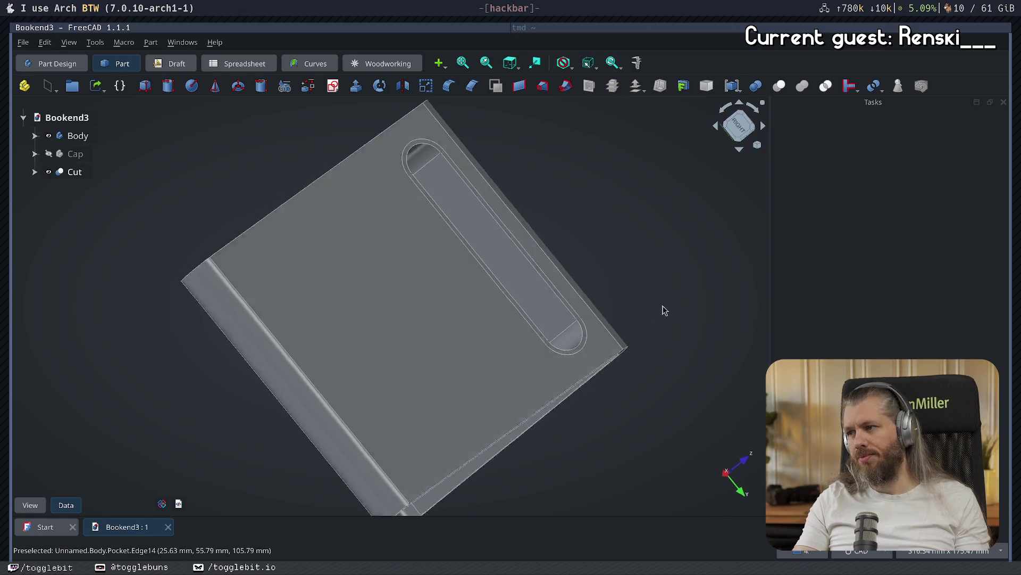
- Turn the view to face the bookend's sloped face and activate Body for editing
{"action": "key", "text": "3"}
{"action": "key", "text": "1"}
{"action": "mouse_move", "coordinate": [521, 375]}
{"action": "middle_mouse_down"}
{"action": "mouse_move", "coordinate": [424, 294]}
{"action": "mouse_move", "coordinate": [353, 378]}
{"action": "mouse_move", "coordinate": [481, 299]}
{"action": "mouse_move", "coordinate": [462, 297]}
{"action": "middle_mouse_up"}
{"action": "scroll", "coordinate": [639, 354], "scroll_direction": "down", "scroll_amount": 2}
{"action": "mouse_move", "coordinate": [626, 425]}
{"action": "middle_mouse_down"}
{"action": "mouse_move", "coordinate": [683, 396]}
{"action": "mouse_move", "coordinate": [552, 414]}
{"action": "mouse_move", "coordinate": [665, 392]}
{"action": "mouse_move", "coordinate": [706, 373]}
{"action": "mouse_move", "coordinate": [611, 326]}
{"action": "mouse_move", "coordinate": [536, 335]}
{"action": "mouse_move", "coordinate": [440, 283]}
{"action": "mouse_move", "coordinate": [413, 311]}
{"action": "mouse_move", "coordinate": [474, 377]}
{"action": "mouse_move", "coordinate": [585, 377]}
{"action": "mouse_move", "coordinate": [645, 353]}
{"action": "mouse_move", "coordinate": [434, 437]}
{"action": "middle_mouse_up"}
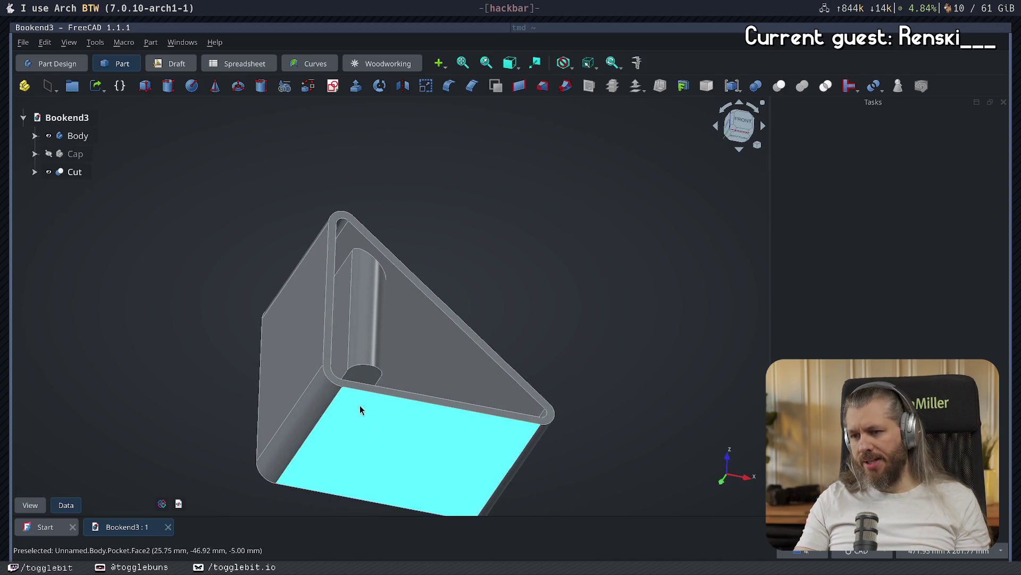
{"action": "mouse_move", "coordinate": [358, 467]}
{"action": "middle_mouse_down"}
{"action": "mouse_move", "coordinate": [452, 340]}
{"action": "mouse_move", "coordinate": [447, 354]}
{"action": "mouse_move", "coordinate": [511, 228]}
{"action": "mouse_move", "coordinate": [499, 203]}
{"action": "mouse_move", "coordinate": [329, 370]}
{"action": "mouse_move", "coordinate": [352, 392]}
{"action": "mouse_move", "coordinate": [490, 330]}
{"action": "mouse_move", "coordinate": [571, 310]}
{"action": "middle_mouse_up"}
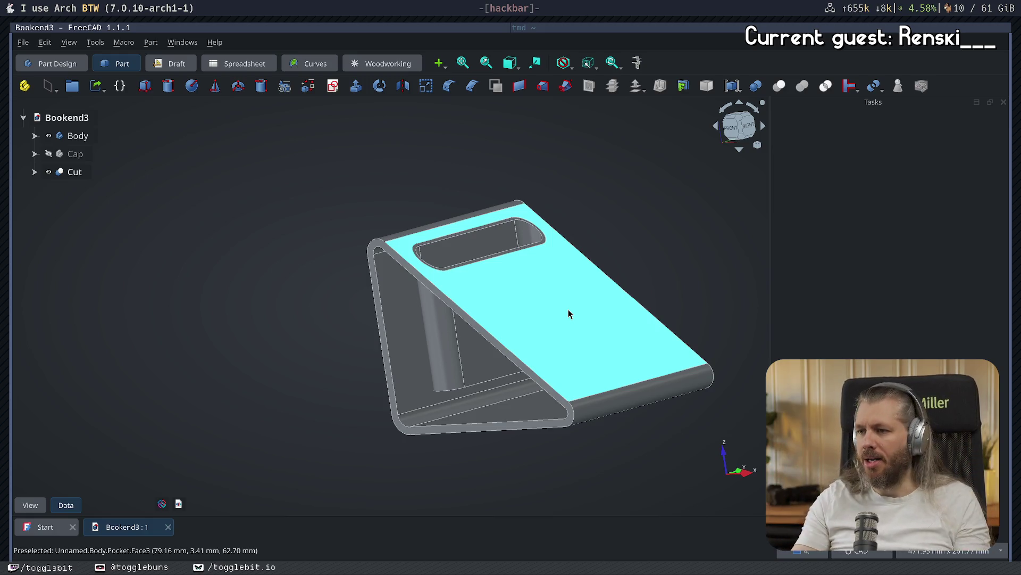
{"action": "mouse_move", "coordinate": [659, 286]}
{"action": "middle_mouse_down"}
{"action": "mouse_move", "coordinate": [640, 358]}
{"action": "mouse_move", "coordinate": [654, 345]}
{"action": "middle_mouse_up"}
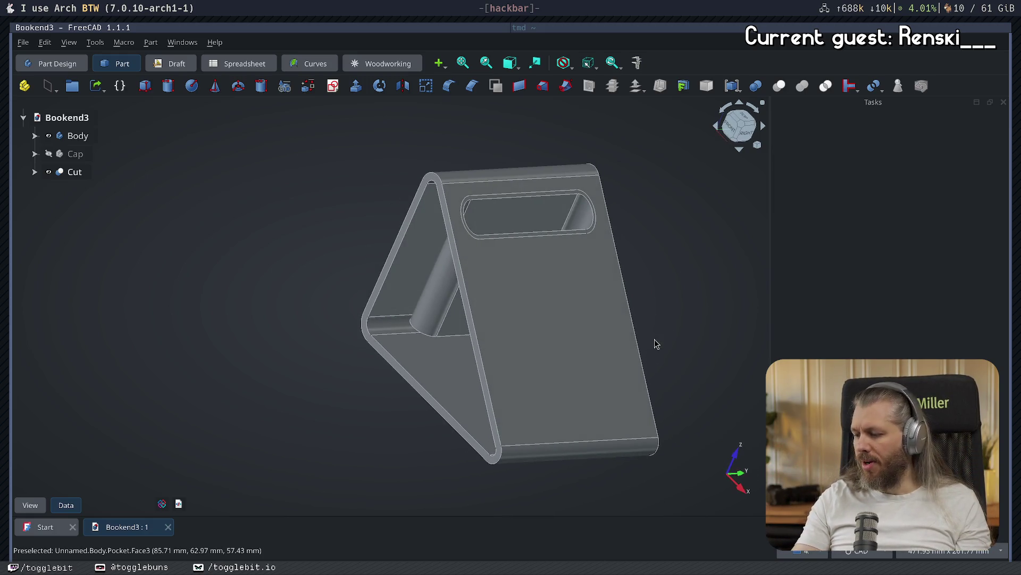
{"action": "mouse_move", "coordinate": [604, 262]}
{"action": "middle_mouse_down"}
{"action": "mouse_move", "coordinate": [525, 288]}
{"action": "mouse_move", "coordinate": [486, 337]}
{"action": "mouse_move", "coordinate": [686, 260]}
{"action": "mouse_move", "coordinate": [542, 269]}
{"action": "mouse_move", "coordinate": [399, 255]}
{"action": "mouse_move", "coordinate": [402, 277]}
{"action": "mouse_move", "coordinate": [497, 319]}
{"action": "mouse_move", "coordinate": [554, 303]}
{"action": "mouse_move", "coordinate": [592, 257]}
{"action": "middle_mouse_up"}
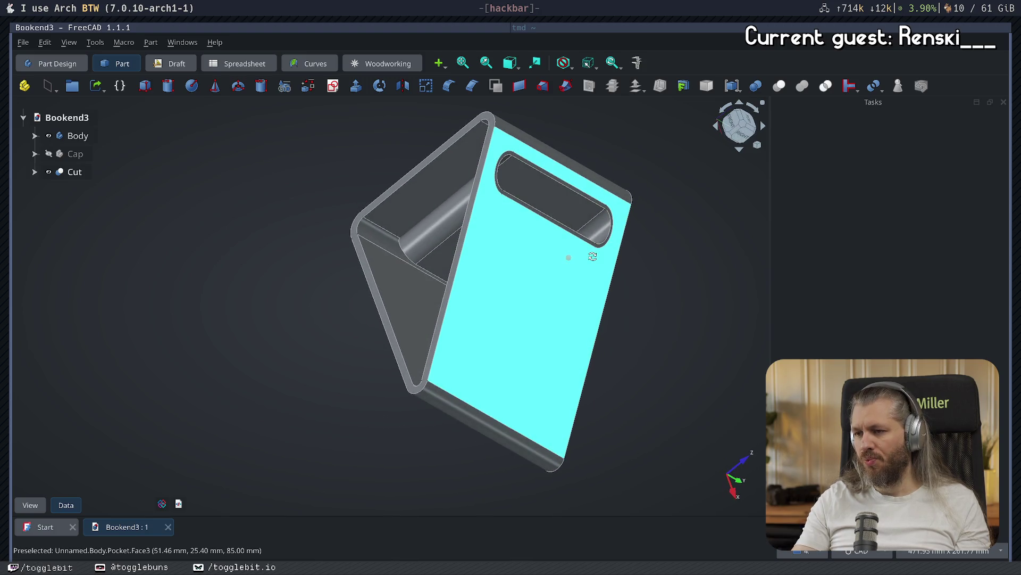
{"action": "double_click", "coordinate": [78, 136]}
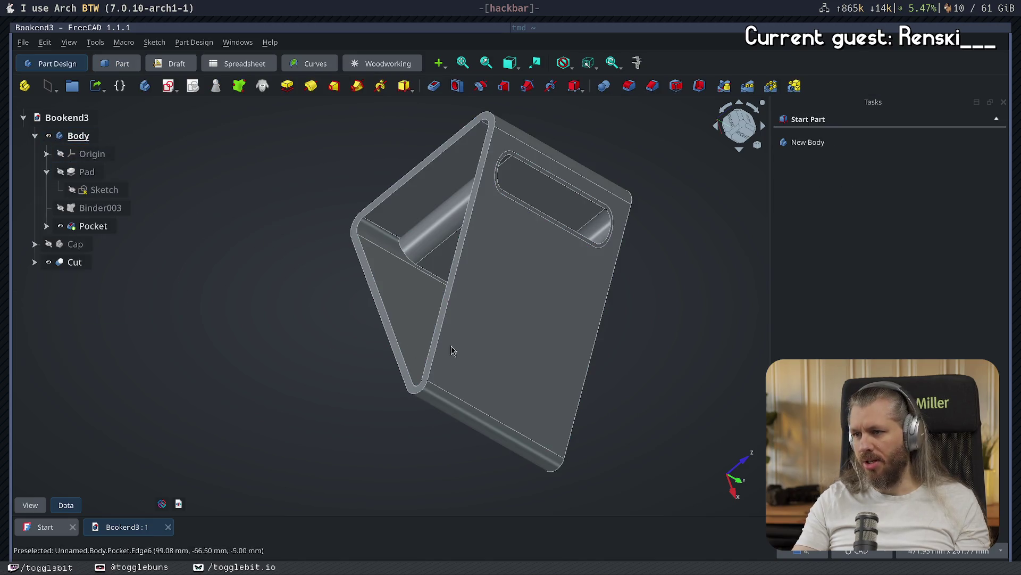
- Sketch a 40 mm circle on the sloped face and start pocketing it into the plate
{"action": "left_click", "coordinate": [533, 335]}
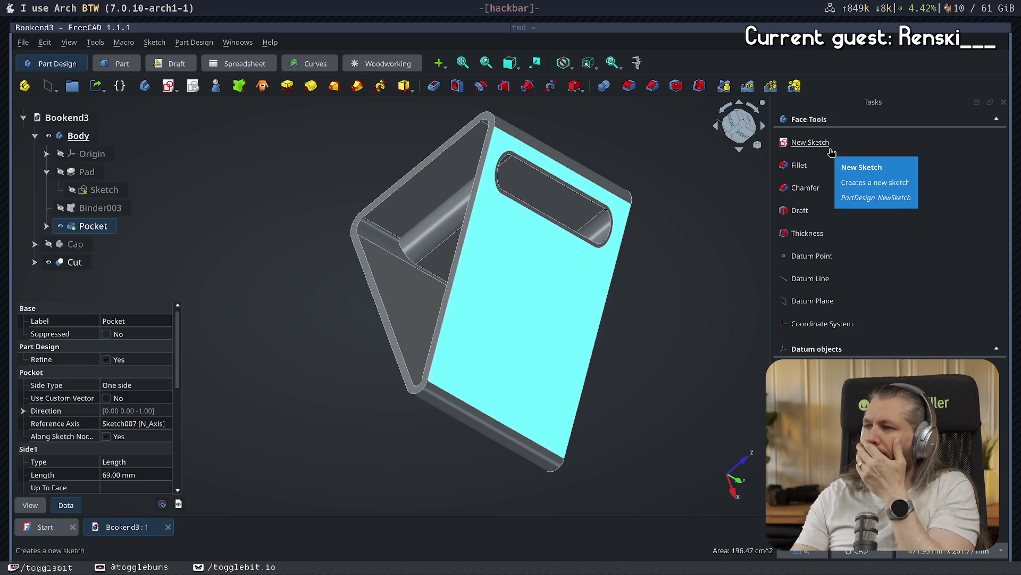
{"action": "left_click", "coordinate": [810, 142]}
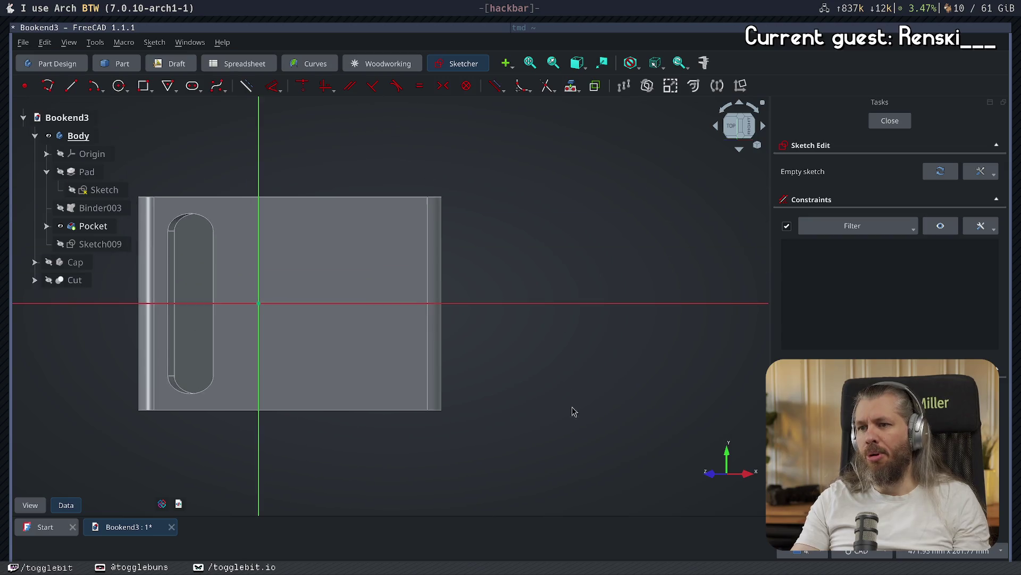
{"action": "left_click", "coordinate": [119, 86]}
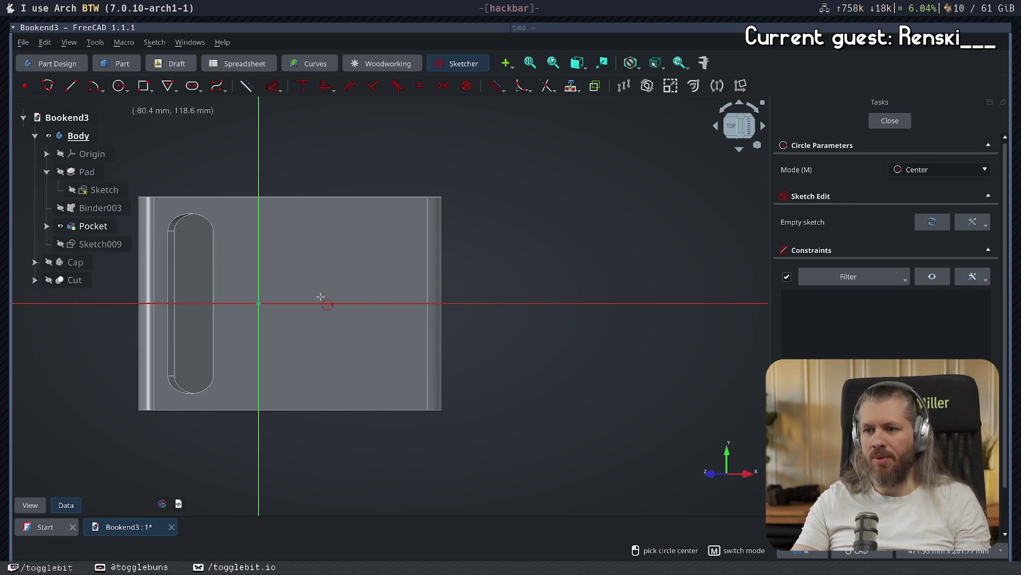
{"action": "left_click", "coordinate": [356, 304]}
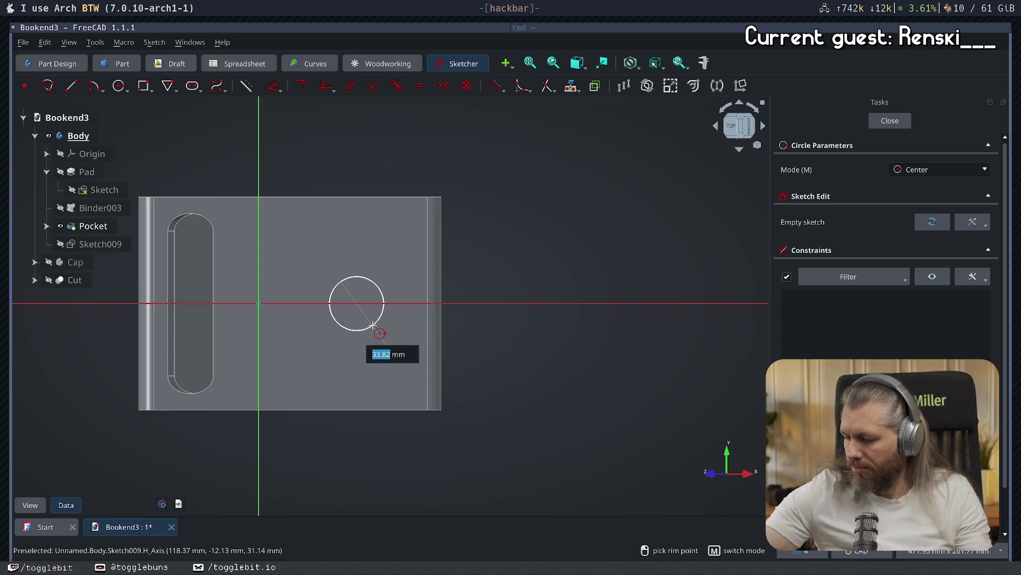
{"action": "type", "text": "40"}
{"action": "key", "text": "Return"}
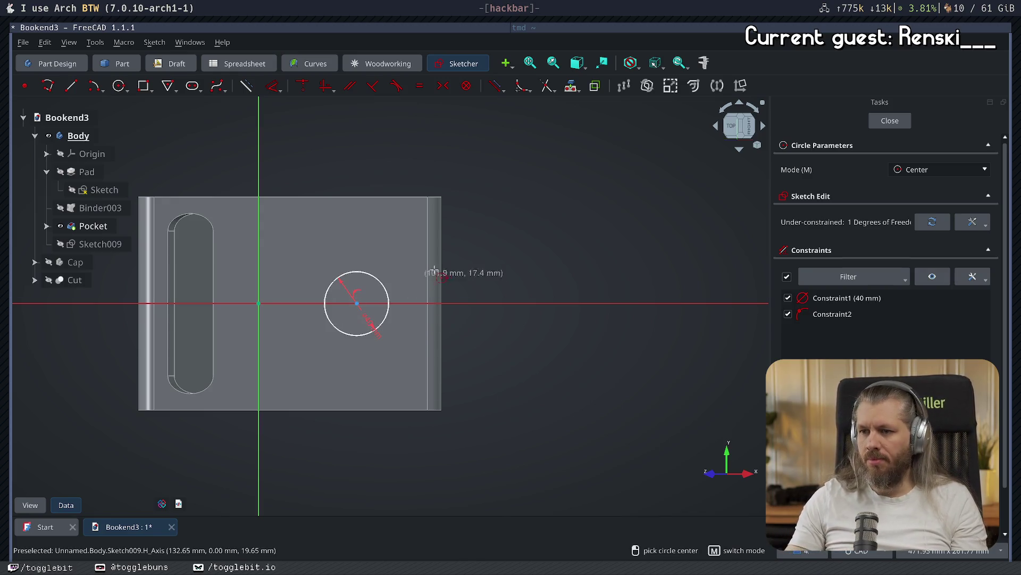
{"action": "left_click", "coordinate": [885, 120]}
{"action": "middle_click_drag", "start_coordinate": [612, 293], "coordinate": [769, 293]}
{"action": "left_click", "coordinate": [802, 188]}
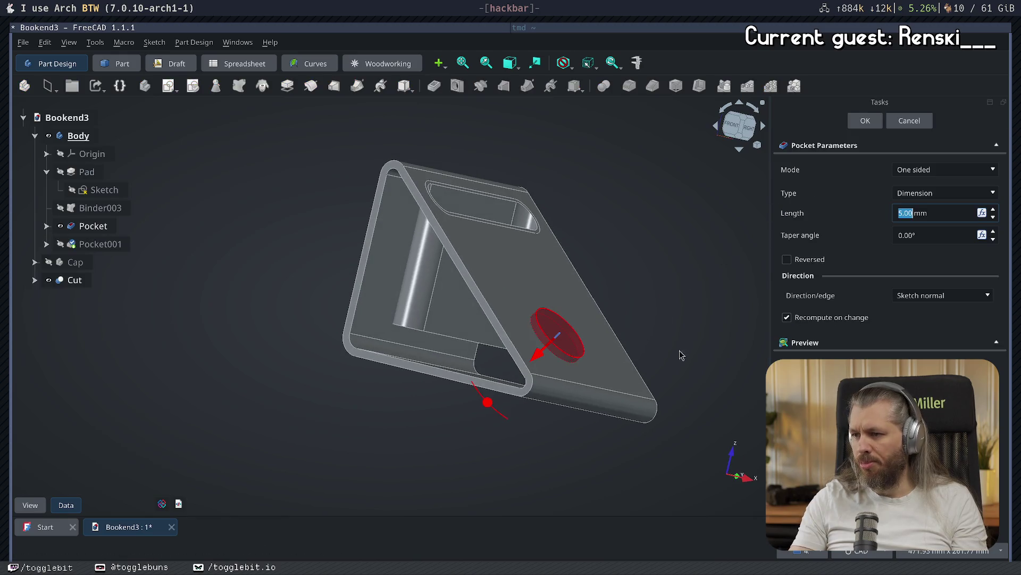
- Apply the 3 mm, 16° taper circular pocket, then undo it so only the circle sketch remains
{"action": "middle_click_drag", "start_coordinate": [674, 354], "coordinate": [769, 301]}
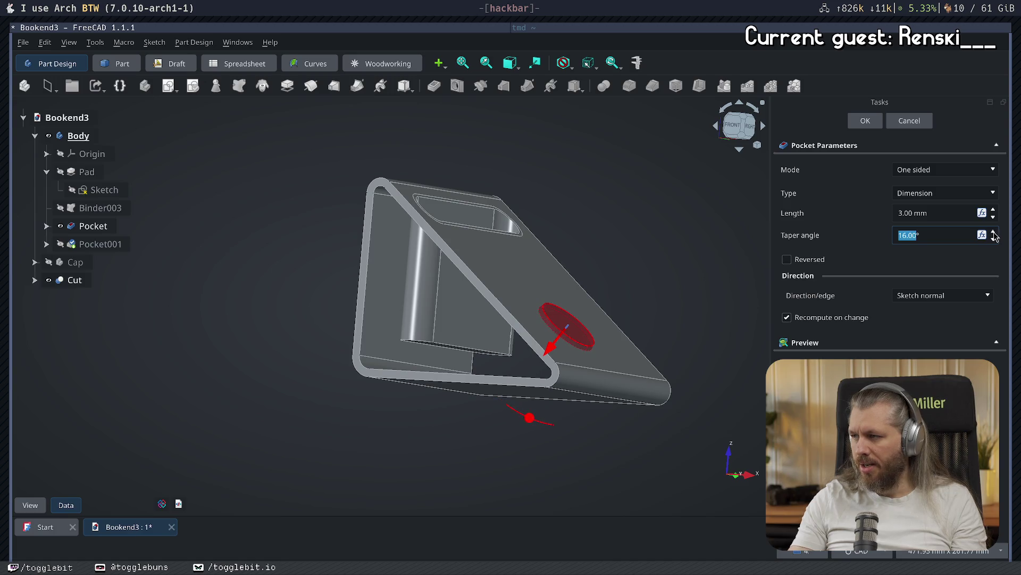
{"action": "left_click", "coordinate": [865, 121]}
{"action": "mouse_move", "coordinate": [695, 256]}
{"action": "middle_mouse_down"}
{"action": "mouse_move", "coordinate": [627, 315]}
{"action": "mouse_move", "coordinate": [480, 294]}
{"action": "mouse_move", "coordinate": [480, 229]}
{"action": "mouse_move", "coordinate": [611, 265]}
{"action": "mouse_move", "coordinate": [673, 308]}
{"action": "middle_mouse_up"}
{"action": "key", "text": "ctrl+z"}
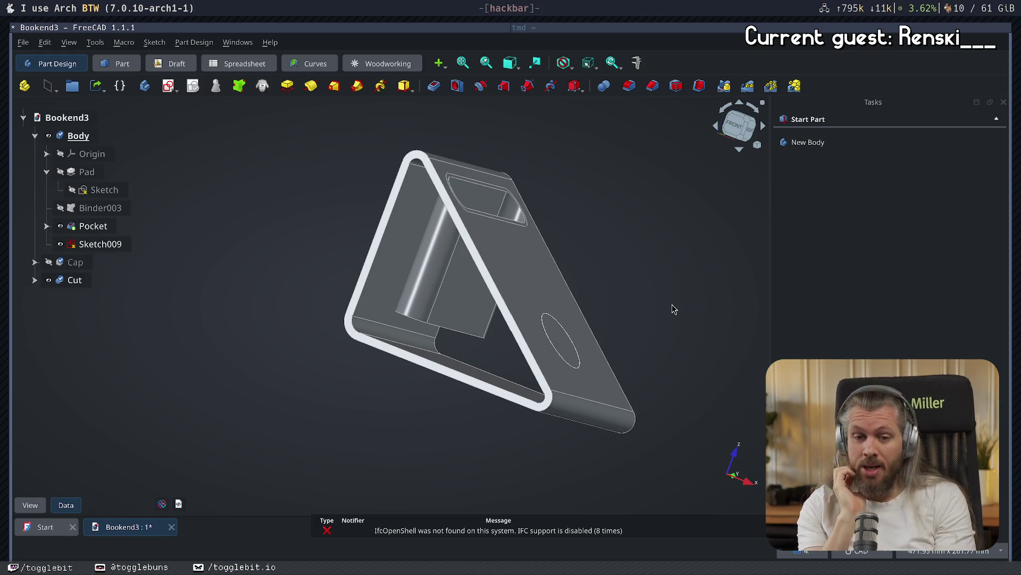
{"action": "mouse_move", "coordinate": [556, 199]}
{"action": "middle_mouse_down"}
{"action": "mouse_move", "coordinate": [668, 228]}
{"action": "mouse_move", "coordinate": [668, 190]}
{"action": "mouse_move", "coordinate": [567, 210]}
{"action": "mouse_move", "coordinate": [496, 271]}
{"action": "mouse_move", "coordinate": [481, 257]}
{"action": "mouse_move", "coordinate": [492, 372]}
{"action": "mouse_move", "coordinate": [433, 415]}
{"action": "middle_mouse_up"}
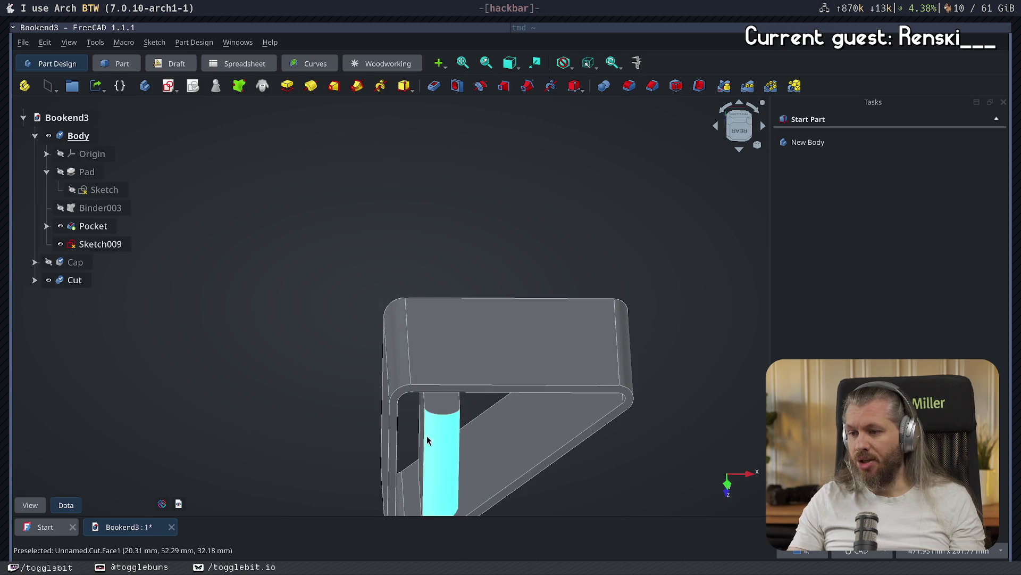
{"action": "mouse_move", "coordinate": [440, 489]}
{"action": "middle_mouse_down"}
{"action": "mouse_move", "coordinate": [450, 463]}
{"action": "mouse_move", "coordinate": [433, 491]}
{"action": "middle_mouse_up"}
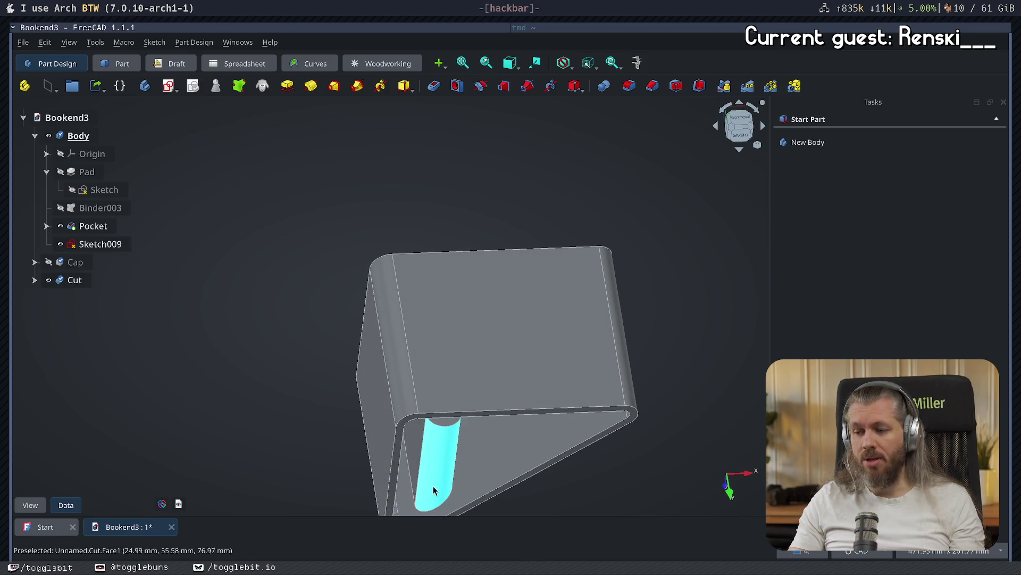
{"action": "mouse_move", "coordinate": [591, 283]}
{"action": "middle_mouse_down"}
{"action": "mouse_move", "coordinate": [552, 285]}
{"action": "mouse_move", "coordinate": [485, 465]}
{"action": "mouse_move", "coordinate": [634, 357]}
{"action": "mouse_move", "coordinate": [476, 343]}
{"action": "mouse_move", "coordinate": [328, 217]}
{"action": "mouse_move", "coordinate": [502, 292]}
{"action": "mouse_move", "coordinate": [352, 285]}
{"action": "mouse_move", "coordinate": [424, 333]}
{"action": "mouse_move", "coordinate": [701, 394]}
{"action": "mouse_move", "coordinate": [409, 262]}
{"action": "mouse_move", "coordinate": [344, 337]}
{"action": "middle_mouse_up"}
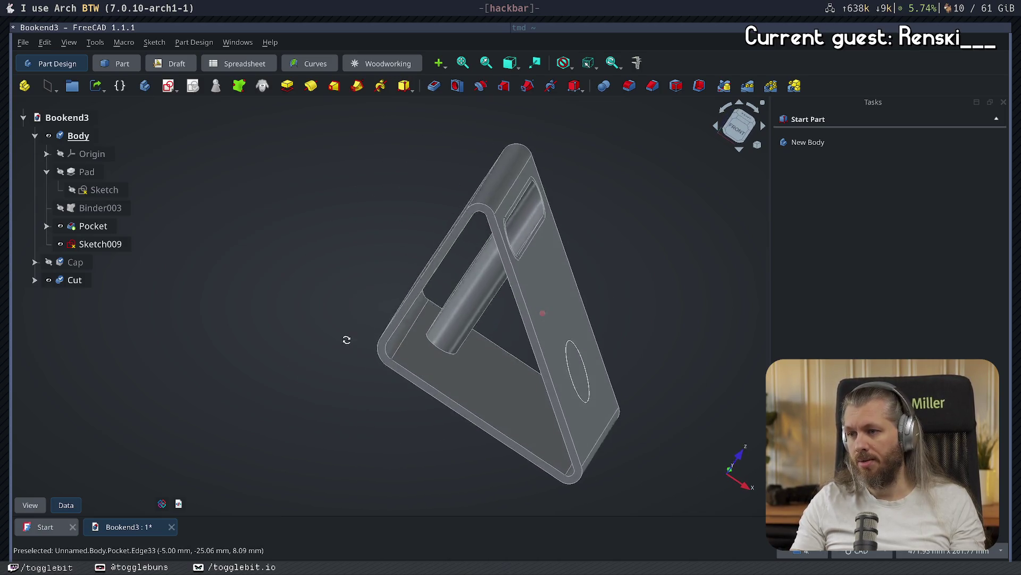
{"action": "left_click", "coordinate": [739, 126]}
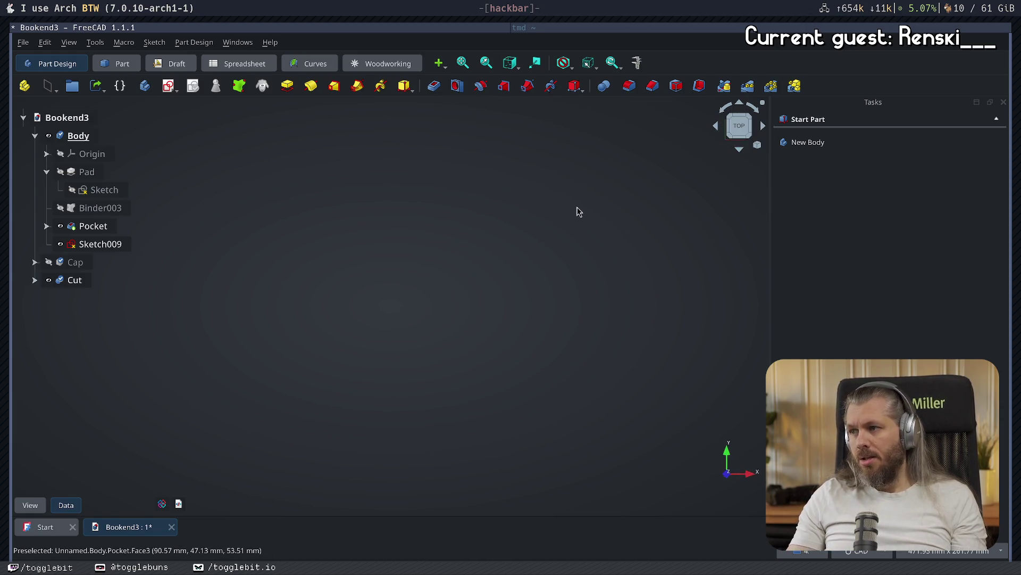
{"action": "key", "text": "v"}
{"action": "key", "text": "f"}
{"action": "mouse_move", "coordinate": [308, 353]}
{"action": "middle_mouse_down"}
{"action": "mouse_move", "coordinate": [627, 365]}
{"action": "mouse_move", "coordinate": [406, 314]}
{"action": "mouse_move", "coordinate": [402, 379]}
{"action": "mouse_move", "coordinate": [513, 298]}
{"action": "mouse_move", "coordinate": [667, 429]}
{"action": "middle_mouse_up"}
{"action": "key", "text": "2"}
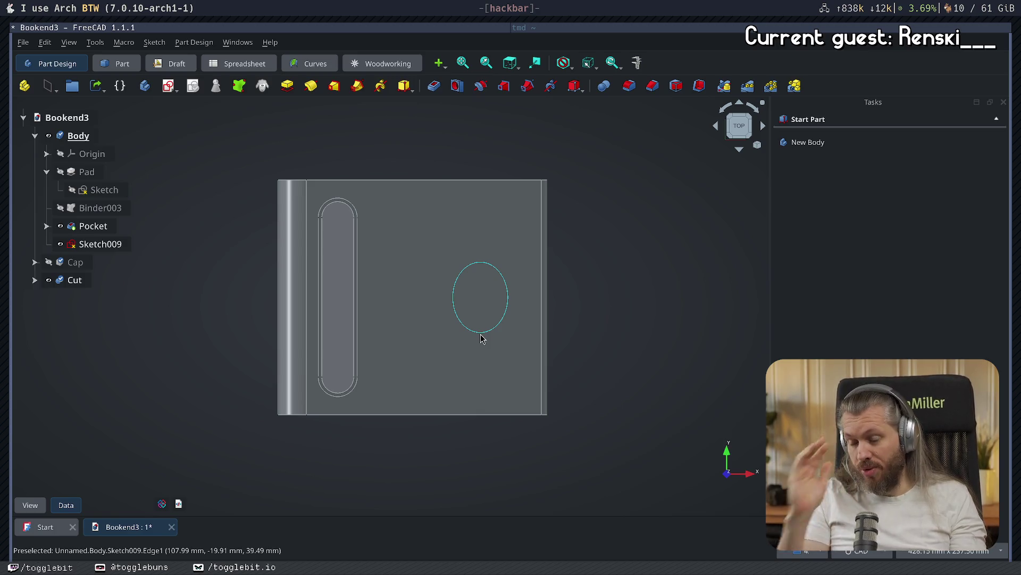
{"action": "mouse_move", "coordinate": [515, 319]}
{"action": "middle_mouse_down"}
{"action": "mouse_move", "coordinate": [660, 217]}
{"action": "mouse_move", "coordinate": [516, 169]}
{"action": "mouse_move", "coordinate": [456, 236]}
{"action": "mouse_move", "coordinate": [541, 274]}
{"action": "mouse_move", "coordinate": [540, 294]}
{"action": "mouse_move", "coordinate": [473, 392]}
{"action": "mouse_move", "coordinate": [424, 387]}
{"action": "mouse_move", "coordinate": [369, 128]}
{"action": "middle_mouse_up"}
{"action": "mouse_move", "coordinate": [565, 346]}
{"action": "middle_mouse_down"}
{"action": "mouse_move", "coordinate": [296, 292]}
{"action": "mouse_move", "coordinate": [303, 298]}
{"action": "mouse_move", "coordinate": [191, 244]}
{"action": "middle_mouse_up"}
{"action": "mouse_move", "coordinate": [455, 414]}
{"action": "middle_mouse_down"}
{"action": "mouse_move", "coordinate": [607, 282]}
{"action": "mouse_move", "coordinate": [520, 347]}
{"action": "mouse_move", "coordinate": [406, 364]}
{"action": "mouse_move", "coordinate": [458, 380]}
{"action": "mouse_move", "coordinate": [415, 358]}
{"action": "mouse_move", "coordinate": [494, 358]}
{"action": "mouse_move", "coordinate": [367, 406]}
{"action": "mouse_move", "coordinate": [468, 367]}
{"action": "middle_mouse_up"}
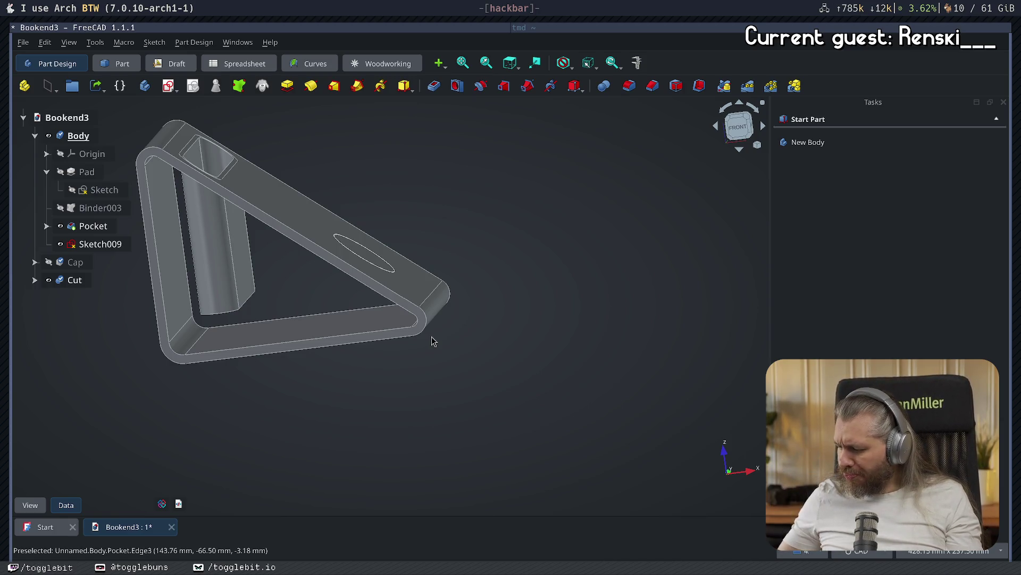
{"action": "mouse_move", "coordinate": [323, 433]}
{"action": "middle_mouse_down"}
{"action": "mouse_move", "coordinate": [547, 379]}
{"action": "mouse_move", "coordinate": [459, 411]}
{"action": "middle_mouse_up"}
- Save the bookend, delete the unused circle sketch Sketch009, and launch the web browser
{"action": "key", "text": "ctrl+s"}
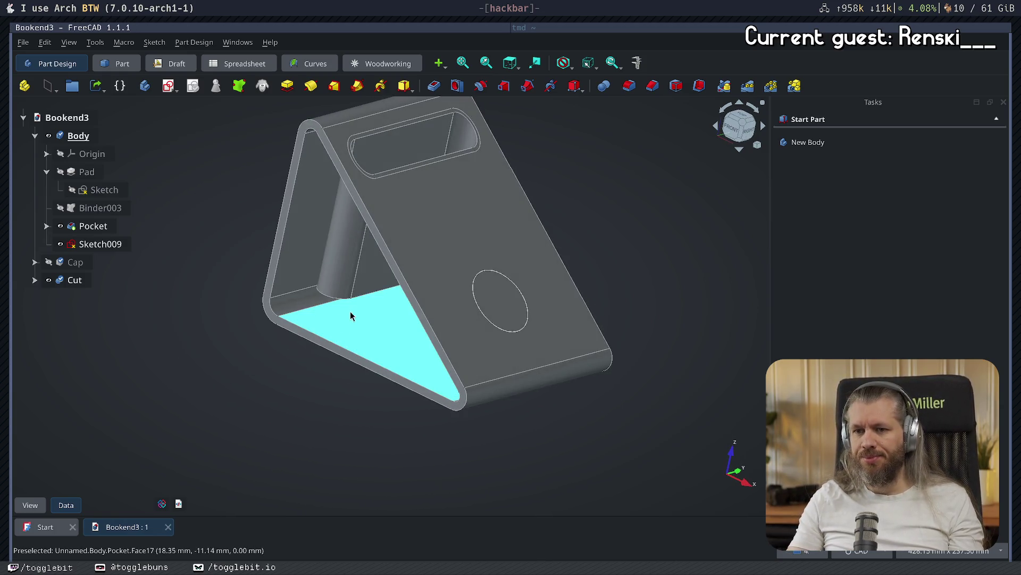
{"action": "middle_click_drag", "start_coordinate": [353, 312], "coordinate": [322, 381]}
{"action": "mouse_move", "coordinate": [592, 246]}
{"action": "middle_mouse_down"}
{"action": "mouse_move", "coordinate": [560, 257]}
{"action": "mouse_move", "coordinate": [541, 372]}
{"action": "mouse_move", "coordinate": [586, 349]}
{"action": "mouse_move", "coordinate": [619, 258]}
{"action": "mouse_move", "coordinate": [605, 321]}
{"action": "mouse_move", "coordinate": [419, 307]}
{"action": "mouse_move", "coordinate": [593, 301]}
{"action": "mouse_move", "coordinate": [535, 361]}
{"action": "middle_mouse_up"}
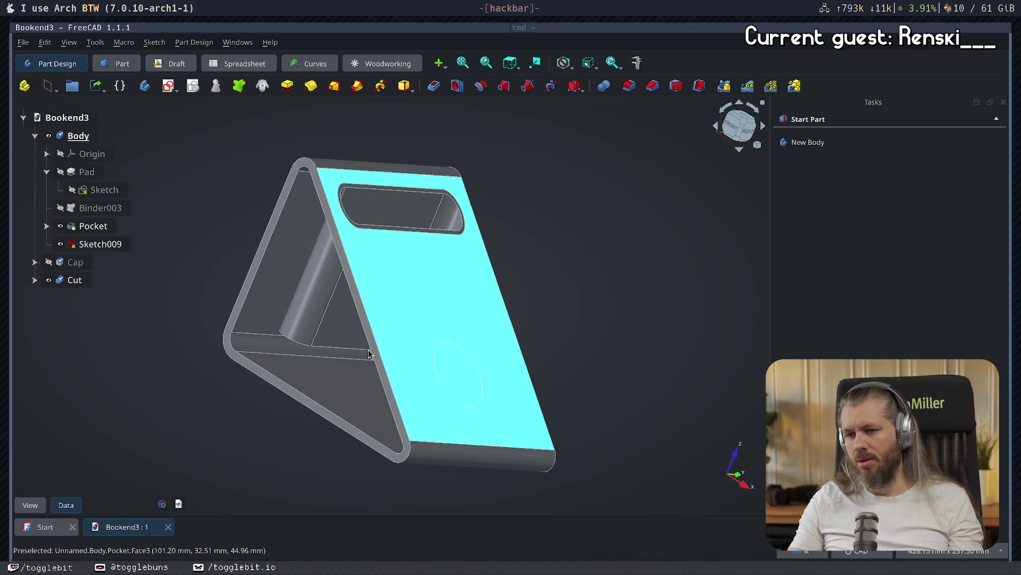
{"action": "left_click", "coordinate": [110, 248]}
{"action": "key", "text": "Delete"}
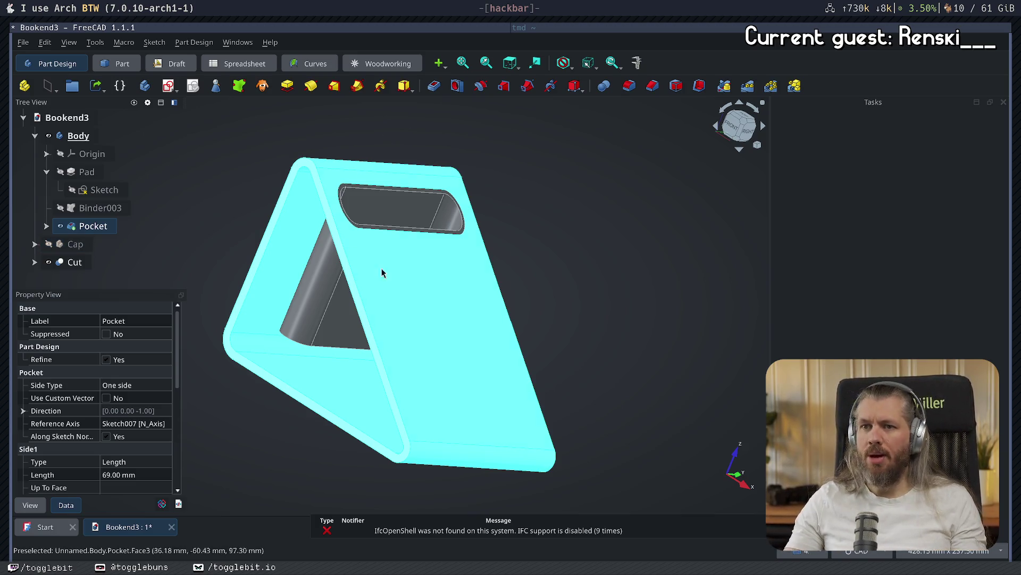
{"action": "key", "text": "super+d"}
{"action": "key", "text": "Return"}
- Search DuckDuckGo for 'rubber feet' and browse the image results
{"action": "type", "text": "rubber feet"}
{"action": "key", "text": "Return"}
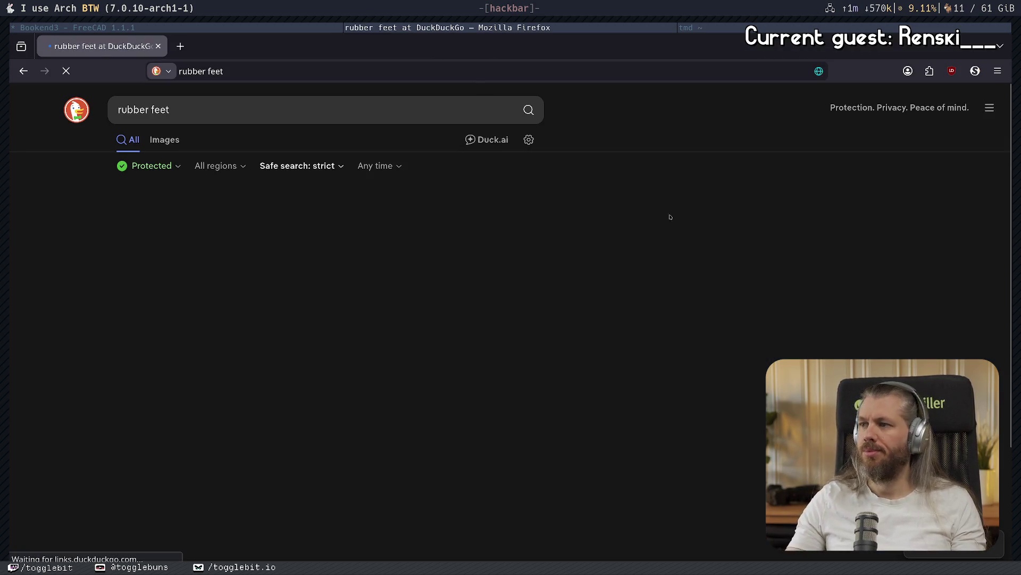
{"action": "left_click", "coordinate": [160, 140]}
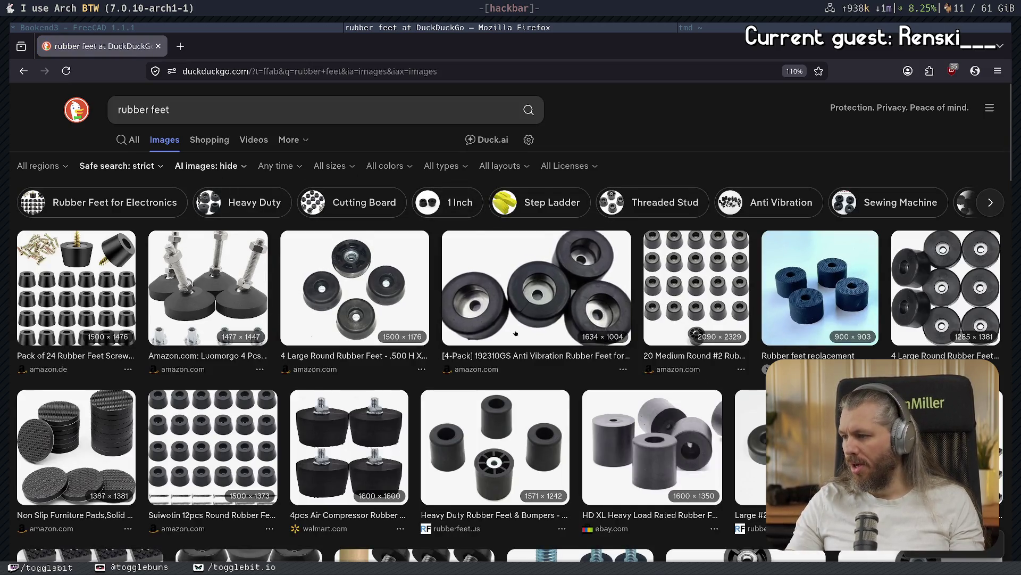
{"action": "scroll", "coordinate": [515, 333], "scroll_direction": "down", "scroll_amount": 10}
{"action": "scroll", "coordinate": [595, 272], "scroll_direction": "down", "scroll_amount": 10}
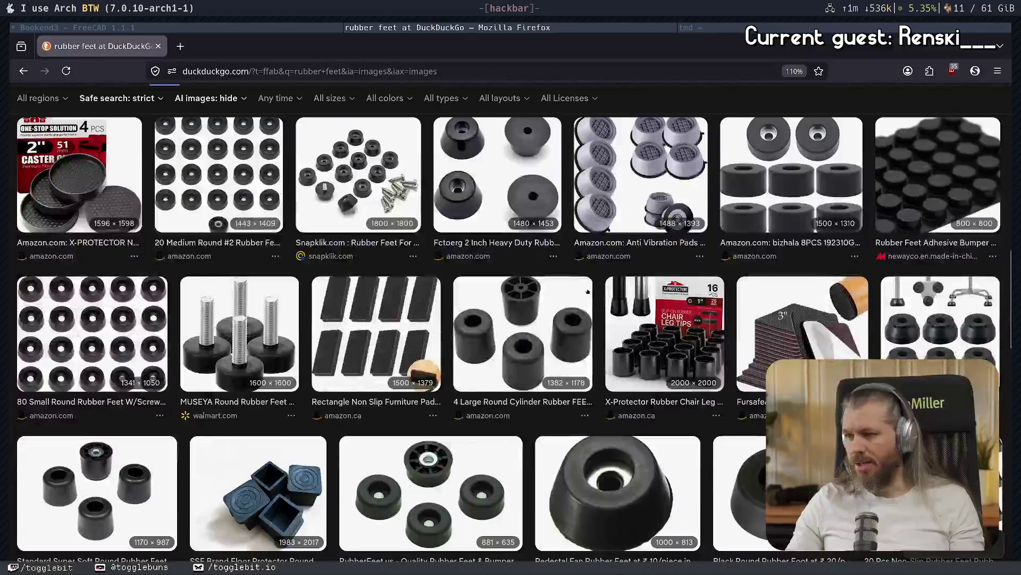
{"action": "scroll", "coordinate": [324, 170], "scroll_direction": "up", "scroll_amount": 12}
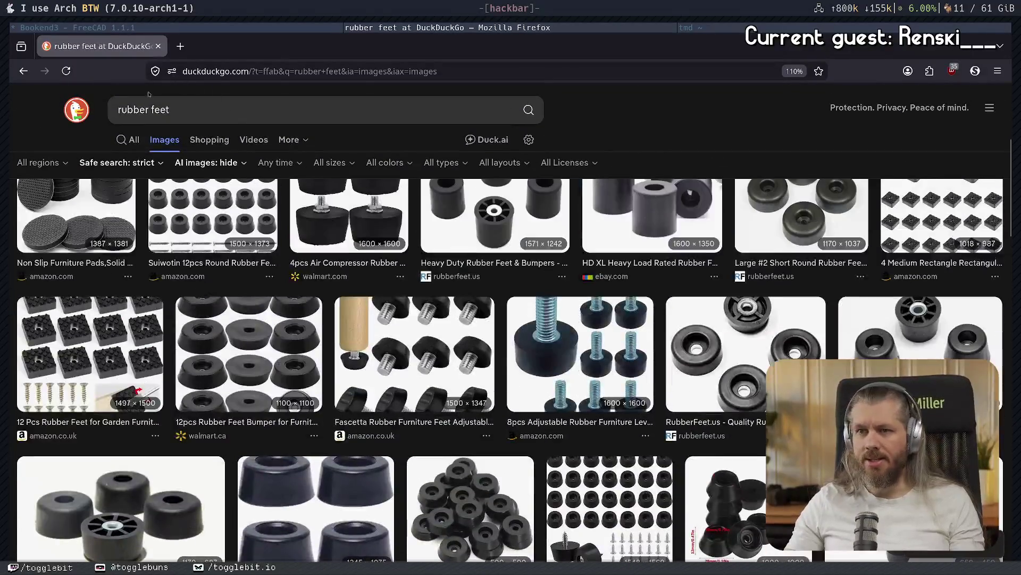
- Refine the search to 'sticky rubber feet' and preview the 30Pcs/Set adhesive pads image
{"action": "left_click", "coordinate": [118, 110]}
{"action": "type", "text": "st"}
{"action": "type", "text": "icky"}
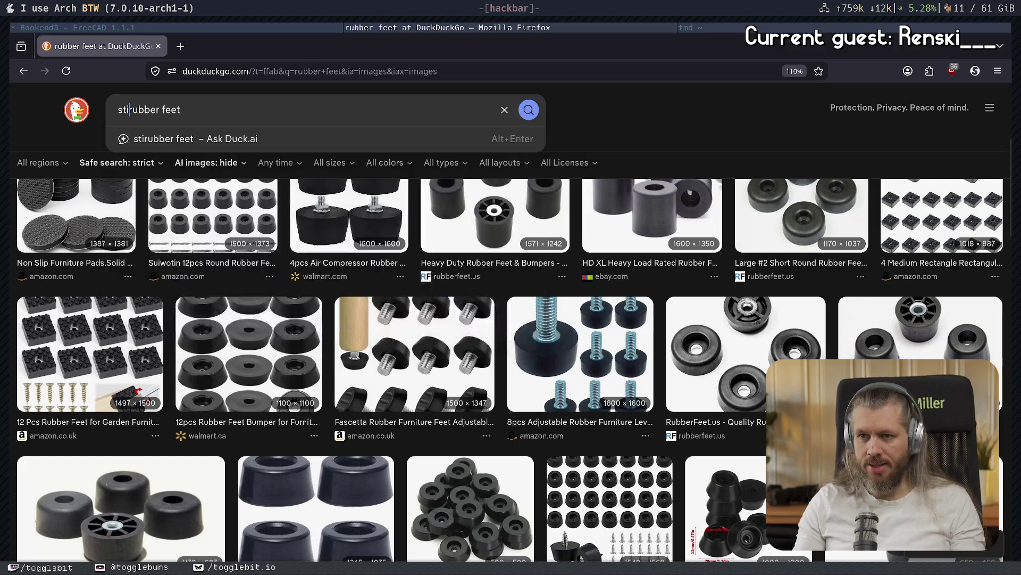
{"action": "key", "text": "Return"}
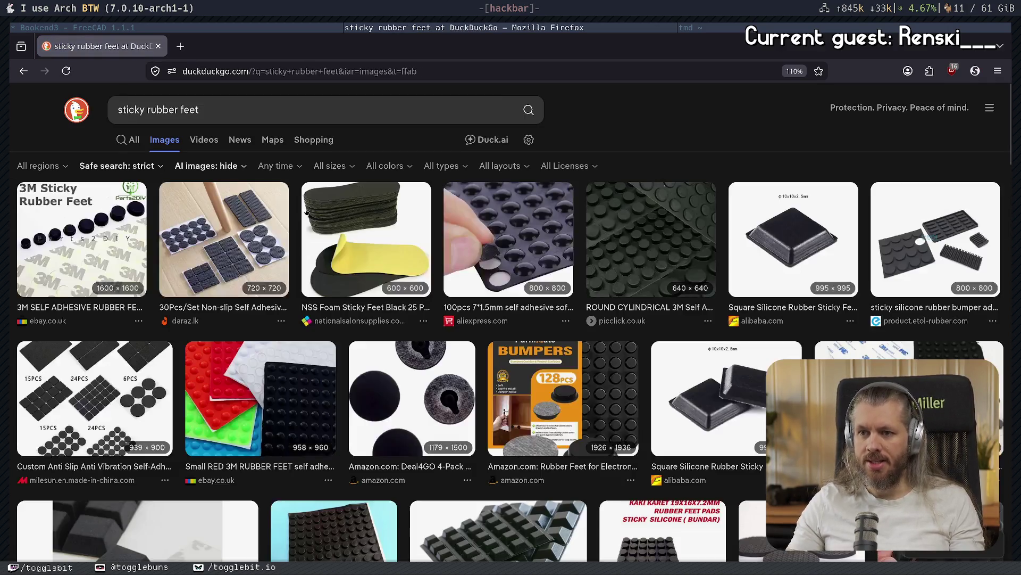
{"action": "left_click", "coordinate": [258, 249]}
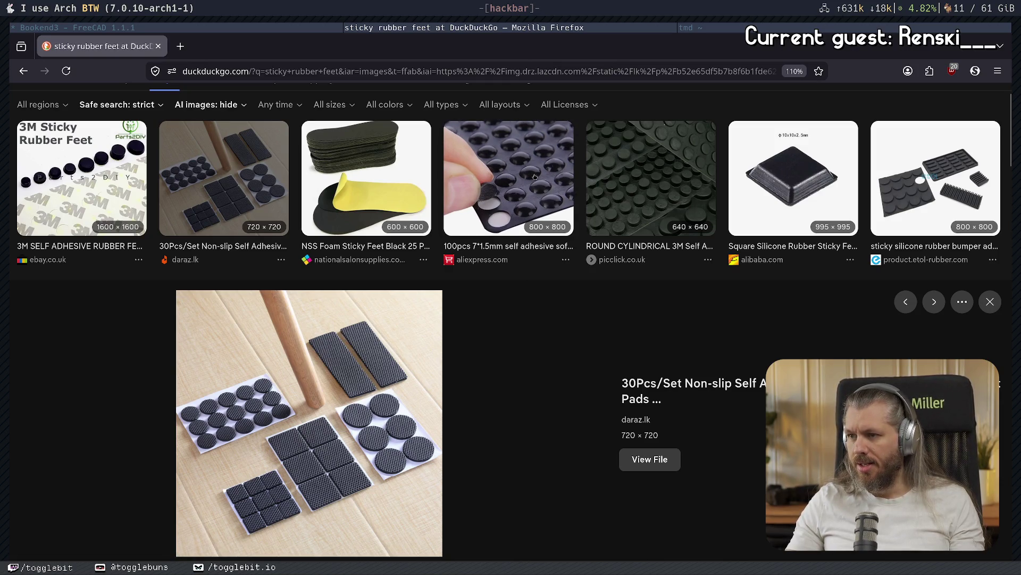
{"action": "scroll", "coordinate": [523, 199], "scroll_direction": "down", "scroll_amount": 2}
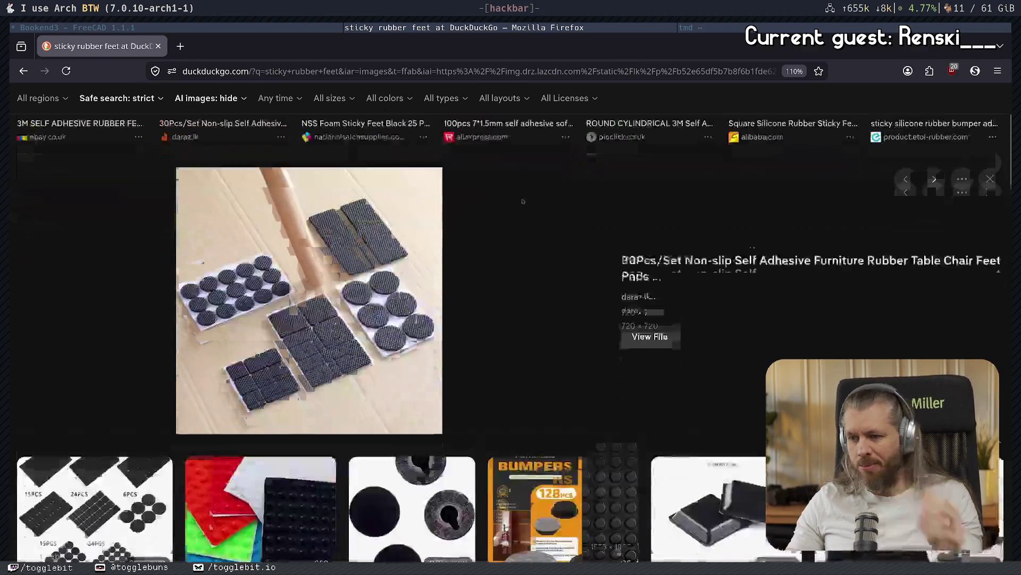
{"action": "scroll", "coordinate": [523, 198], "scroll_direction": "down", "scroll_amount": 3}
{"action": "scroll", "coordinate": [522, 207], "scroll_direction": "down", "scroll_amount": 5}
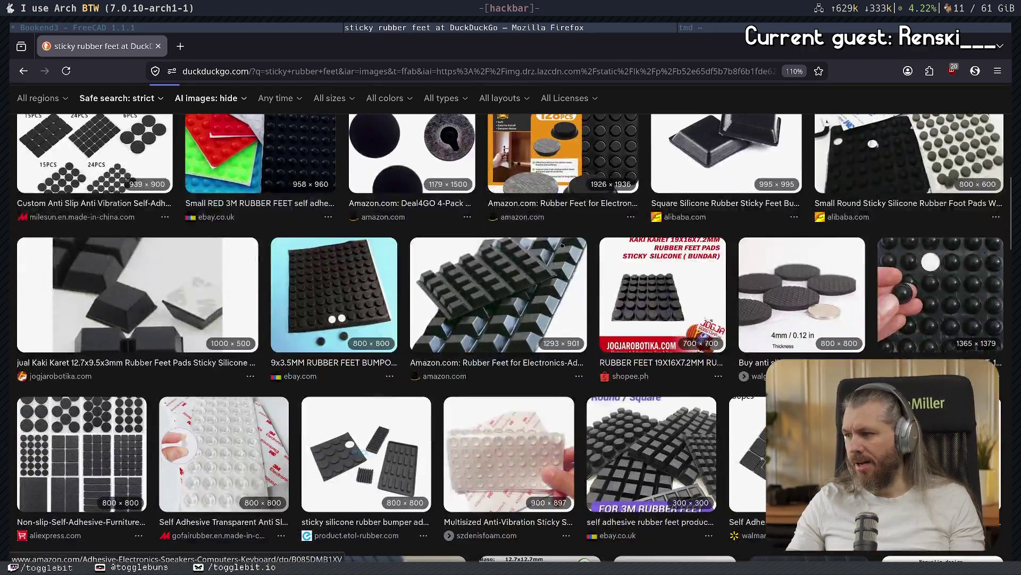
{"action": "key", "text": "super+Left"}
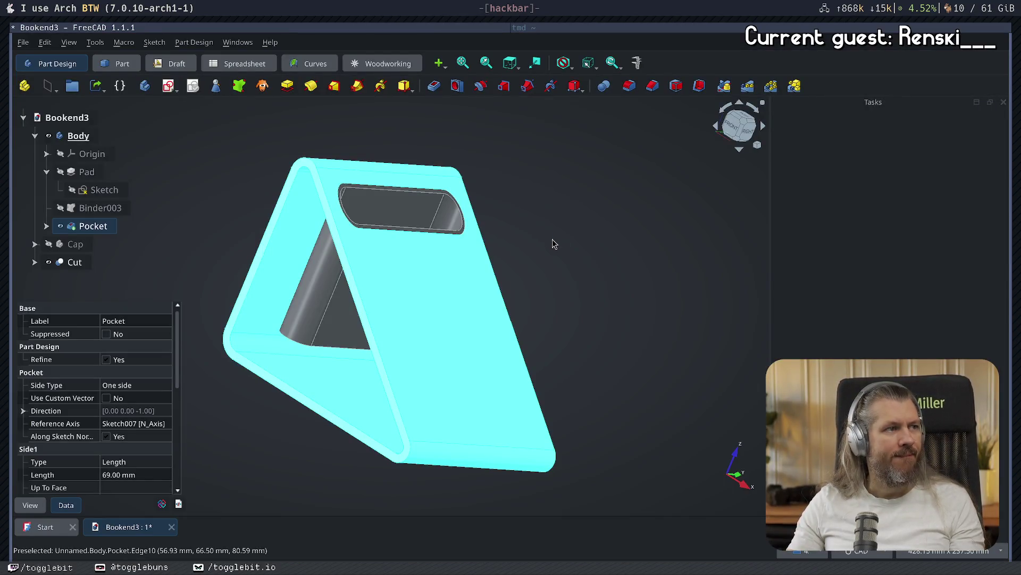
- Clear the Pocket selection, look over the bookend's top slope, and save the document
{"action": "left_click", "coordinate": [640, 273]}
{"action": "mouse_move", "coordinate": [640, 274]}
{"action": "middle_mouse_down"}
{"action": "mouse_move", "coordinate": [401, 252]}
{"action": "mouse_move", "coordinate": [607, 264]}
{"action": "mouse_move", "coordinate": [658, 250]}
{"action": "middle_mouse_up"}
{"action": "mouse_move", "coordinate": [452, 372]}
{"action": "middle_mouse_down"}
{"action": "mouse_move", "coordinate": [356, 385]}
{"action": "mouse_move", "coordinate": [272, 379]}
{"action": "mouse_move", "coordinate": [350, 373]}
{"action": "middle_mouse_up"}
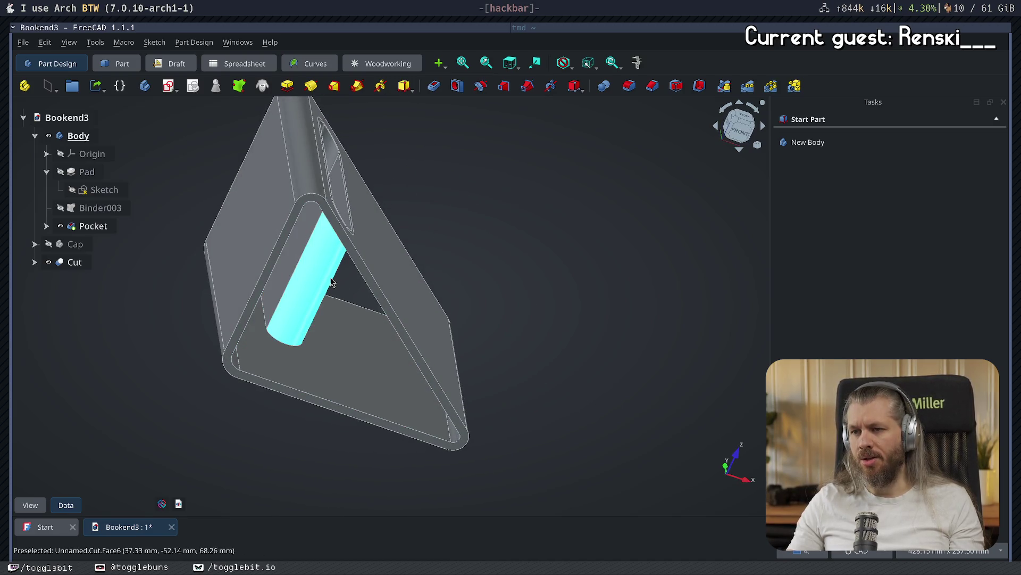
{"action": "mouse_move", "coordinate": [598, 312]}
{"action": "middle_mouse_down"}
{"action": "mouse_move", "coordinate": [498, 287]}
{"action": "mouse_move", "coordinate": [545, 296]}
{"action": "mouse_move", "coordinate": [476, 241]}
{"action": "mouse_move", "coordinate": [415, 313]}
{"action": "mouse_move", "coordinate": [504, 335]}
{"action": "mouse_move", "coordinate": [544, 319]}
{"action": "mouse_move", "coordinate": [450, 303]}
{"action": "mouse_move", "coordinate": [574, 308]}
{"action": "mouse_move", "coordinate": [522, 317]}
{"action": "mouse_move", "coordinate": [559, 298]}
{"action": "mouse_move", "coordinate": [629, 291]}
{"action": "mouse_move", "coordinate": [444, 342]}
{"action": "mouse_move", "coordinate": [615, 245]}
{"action": "mouse_move", "coordinate": [653, 244]}
{"action": "mouse_move", "coordinate": [556, 298]}
{"action": "mouse_move", "coordinate": [520, 372]}
{"action": "middle_mouse_up"}
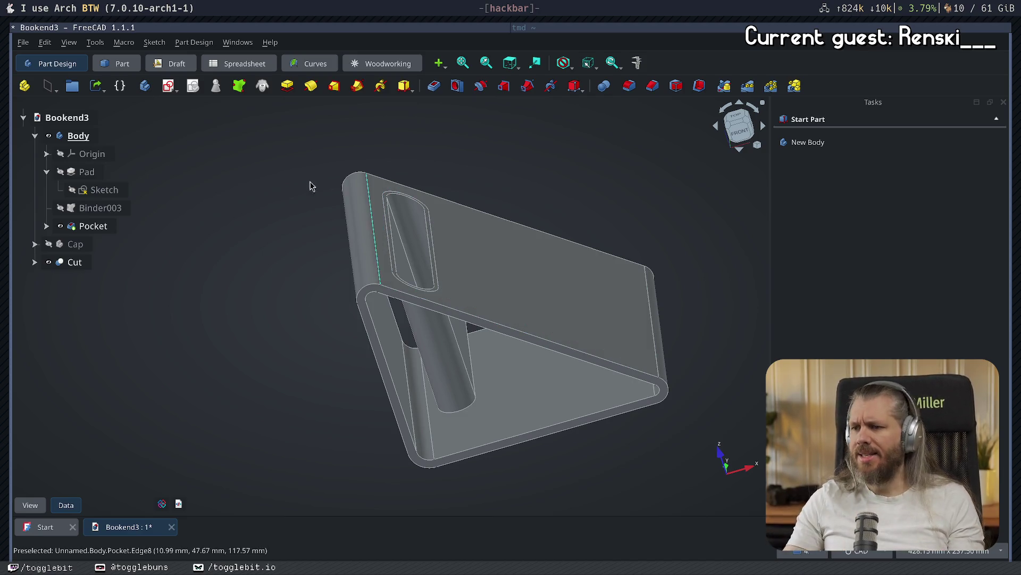
{"action": "key", "text": "ctrl+s"}
- Make the hidden Cap body visible again and collapse the Body's feature list
{"action": "mouse_move", "coordinate": [290, 287]}
{"action": "middle_mouse_down"}
{"action": "mouse_move", "coordinate": [383, 298]}
{"action": "mouse_move", "coordinate": [269, 292]}
{"action": "mouse_move", "coordinate": [368, 250]}
{"action": "mouse_move", "coordinate": [393, 256]}
{"action": "middle_mouse_up"}
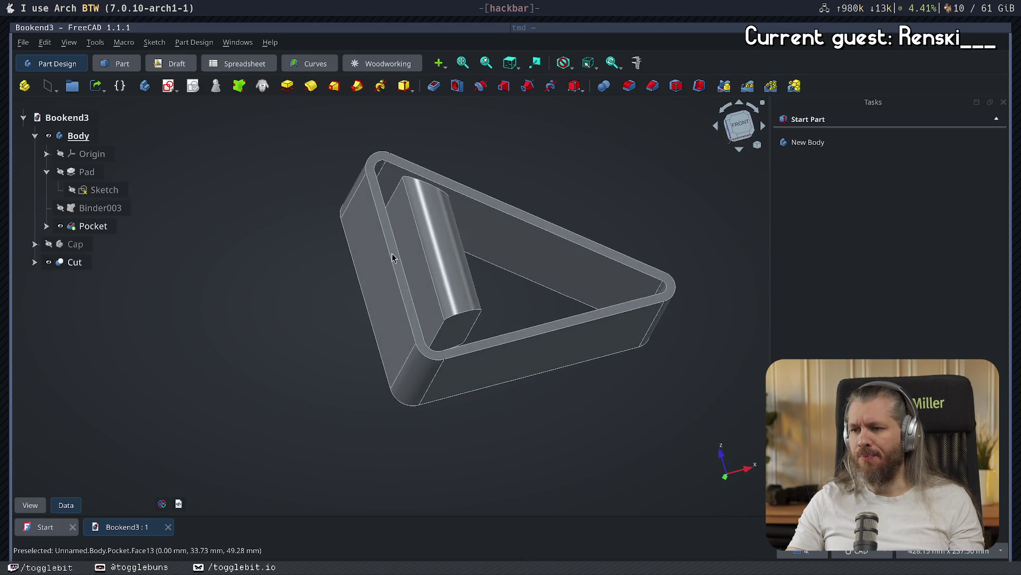
{"action": "left_click", "coordinate": [47, 244]}
{"action": "mouse_move", "coordinate": [404, 288]}
{"action": "middle_mouse_down"}
{"action": "mouse_move", "coordinate": [439, 298]}
{"action": "mouse_move", "coordinate": [447, 326]}
{"action": "middle_mouse_up"}
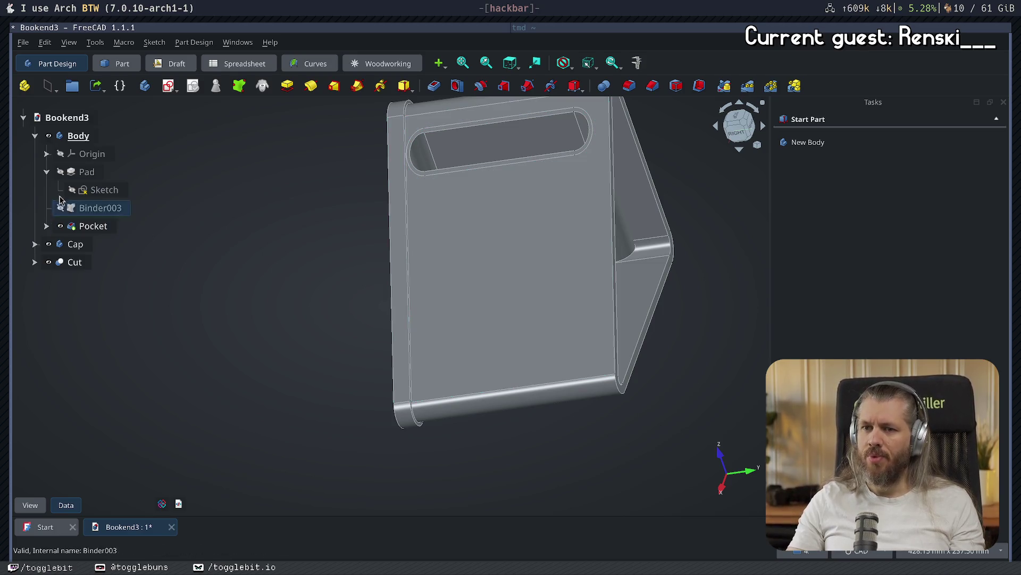
{"action": "left_click", "coordinate": [35, 136]}
- Save, then unite the Body and the Cut pen sleeve with a Part Boolean Union
{"action": "key", "text": "ctrl+s"}
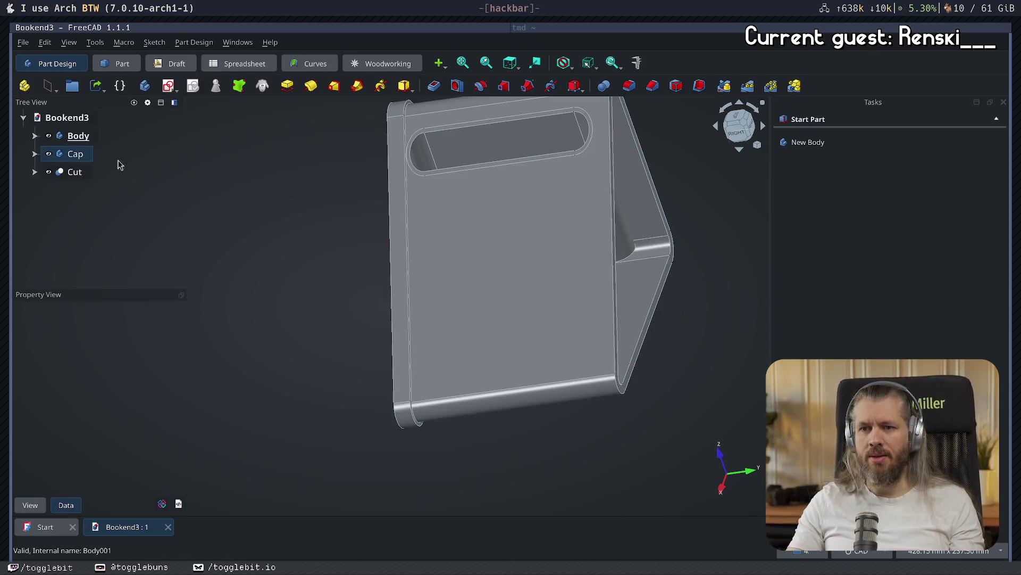
{"action": "left_click", "coordinate": [78, 135]}
{"action": "left_click", "coordinate": [79, 171], "text": "ctrl"}
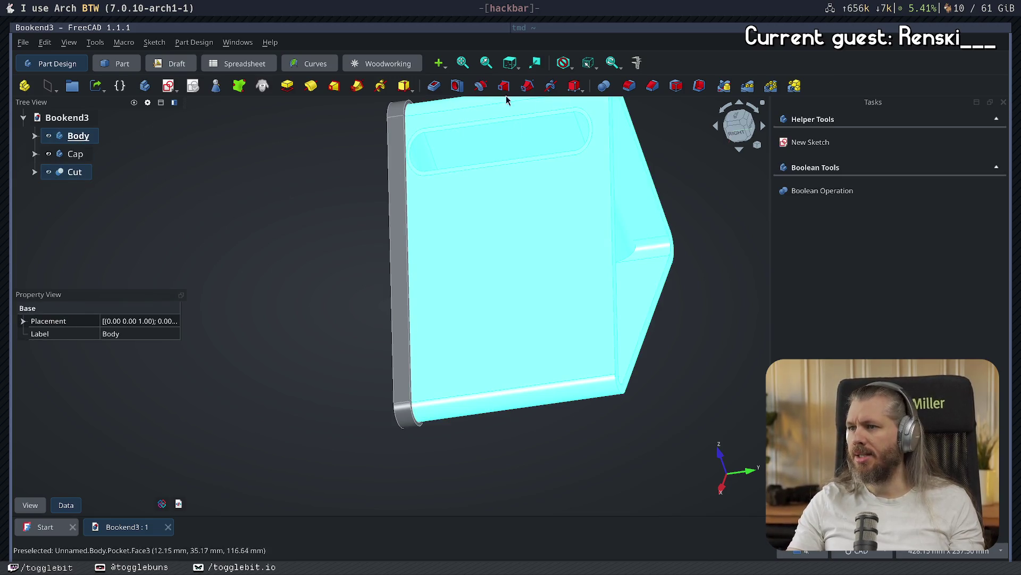
{"action": "left_click", "coordinate": [822, 191]}
{"action": "left_click", "coordinate": [761, 120]}
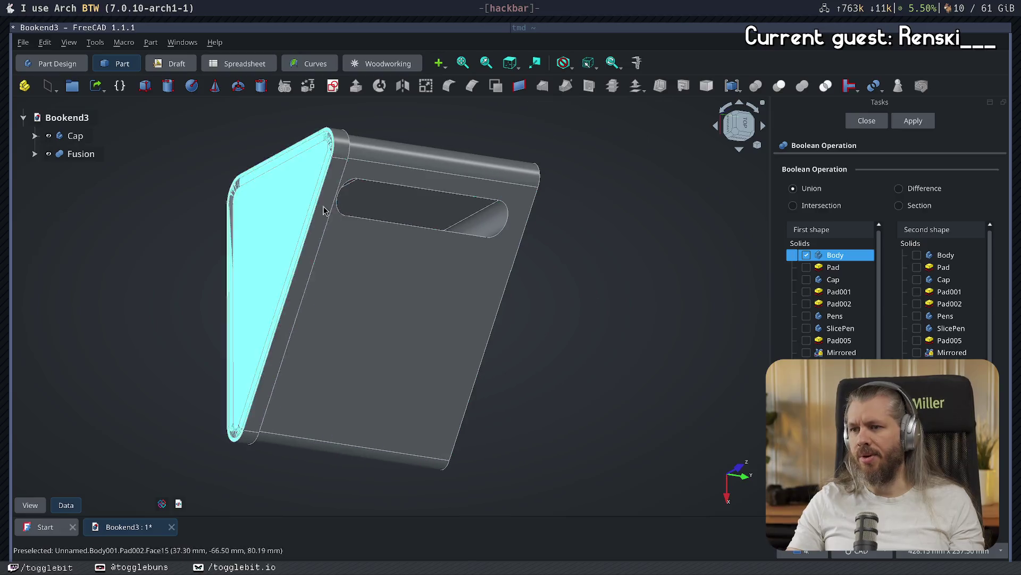
{"action": "mouse_move", "coordinate": [559, 271]}
{"action": "middle_mouse_down"}
{"action": "mouse_move", "coordinate": [247, 273]}
{"action": "mouse_move", "coordinate": [680, 244]}
{"action": "mouse_move", "coordinate": [537, 252]}
{"action": "mouse_move", "coordinate": [346, 237]}
{"action": "mouse_move", "coordinate": [553, 259]}
{"action": "middle_mouse_up"}
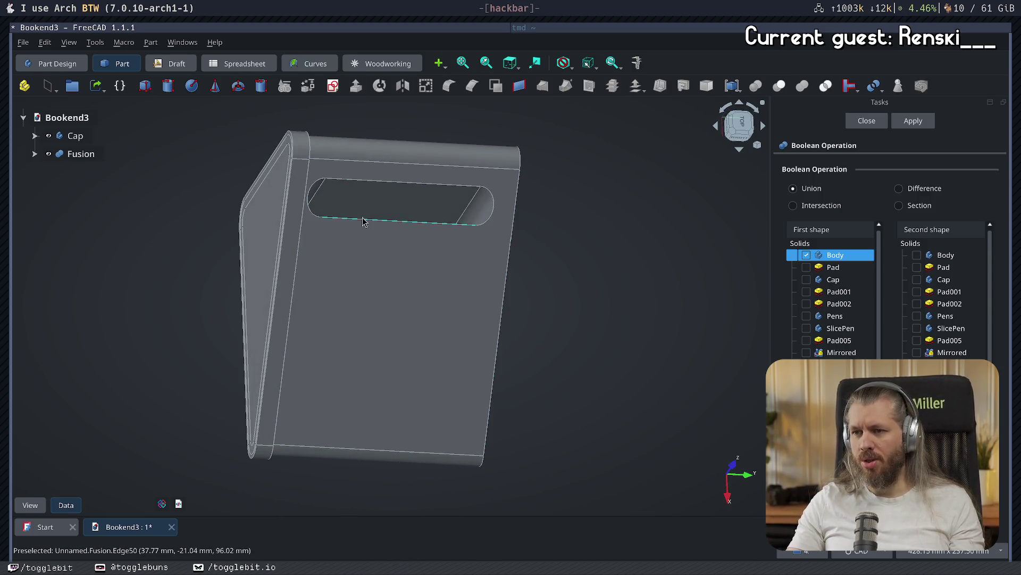
{"action": "left_click", "coordinate": [326, 223]}
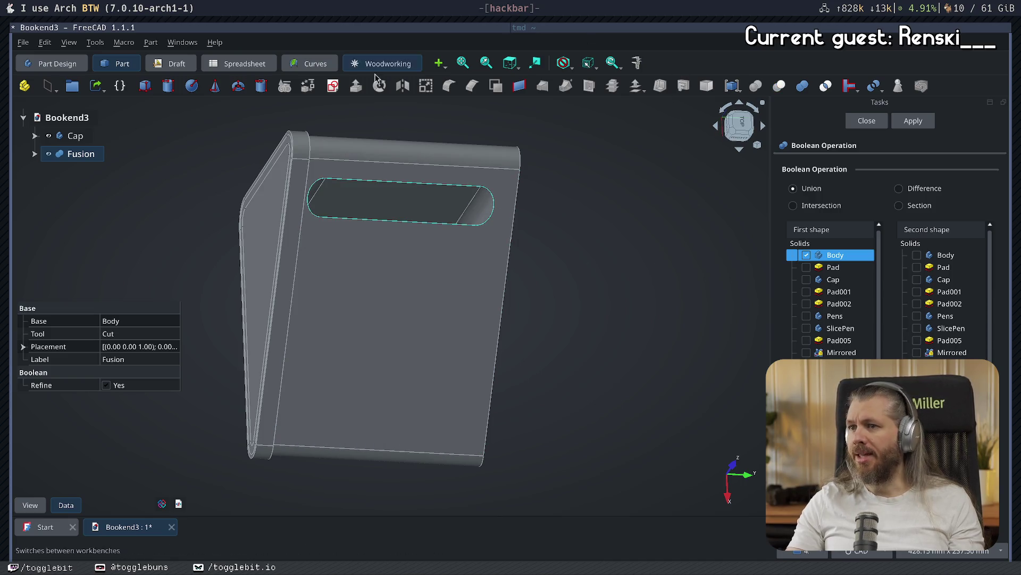
{"action": "left_click", "coordinate": [865, 121]}
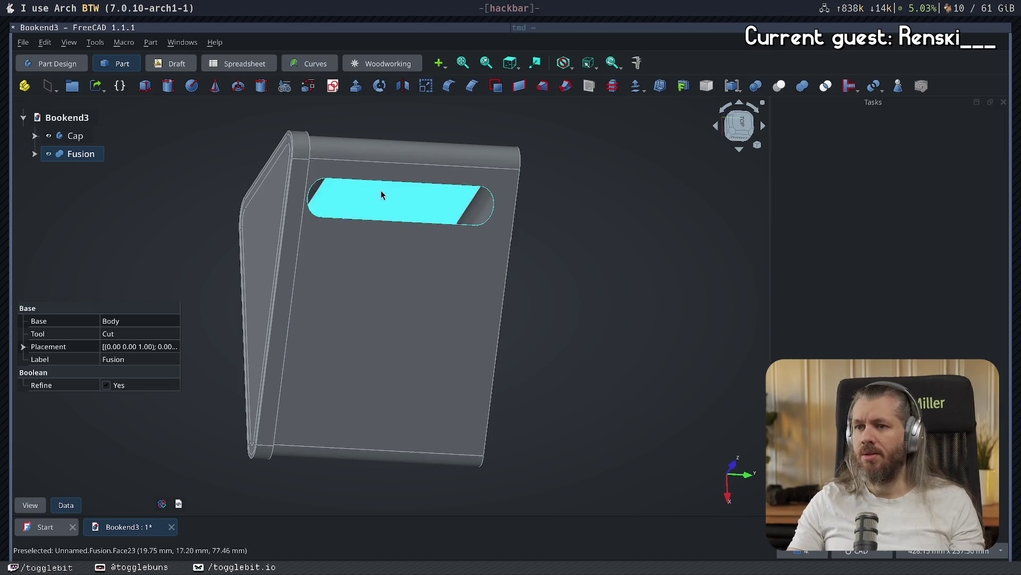
- Apply a 1.00 mm constant-radius Part fillet to the Fusion's slot edges and inspect it
{"action": "left_click", "coordinate": [449, 85]}
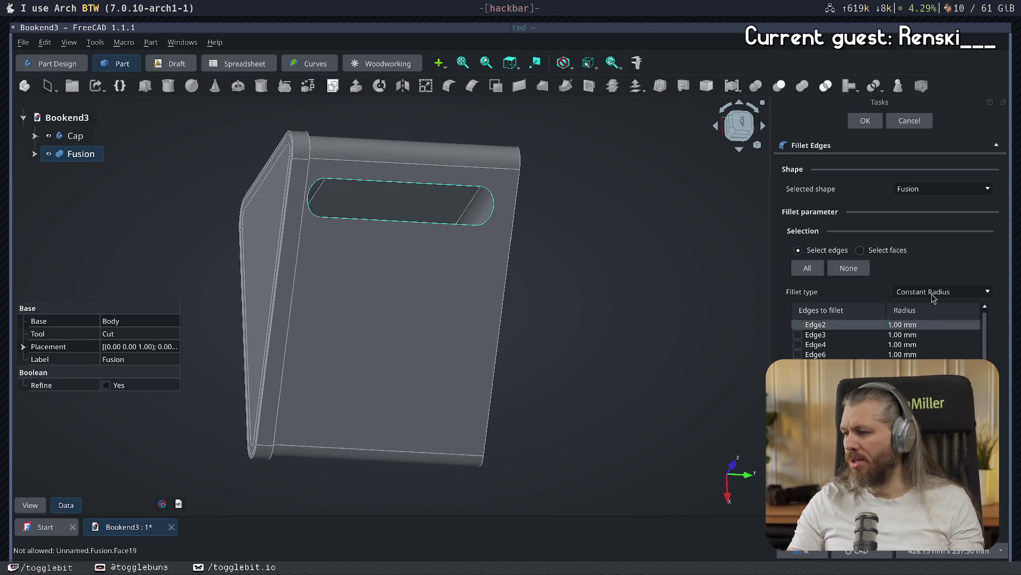
{"action": "left_click", "coordinate": [865, 121]}
{"action": "middle_click_drag", "start_coordinate": [586, 298], "coordinate": [542, 292]}
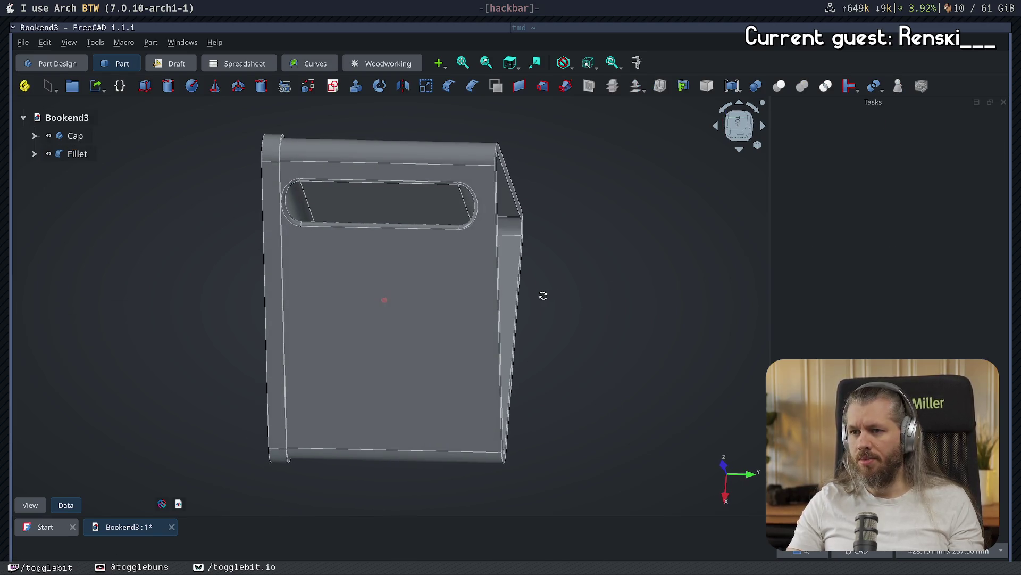
{"action": "scroll", "coordinate": [538, 276], "scroll_direction": "up", "scroll_amount": 6}
{"action": "scroll", "coordinate": [375, 217], "scroll_direction": "down", "scroll_amount": 4}
{"action": "mouse_move", "coordinate": [494, 360]}
{"action": "middle_mouse_down"}
{"action": "mouse_move", "coordinate": [611, 317]}
{"action": "mouse_move", "coordinate": [604, 328]}
{"action": "mouse_move", "coordinate": [333, 347]}
{"action": "mouse_move", "coordinate": [442, 406]}
{"action": "mouse_move", "coordinate": [455, 391]}
{"action": "middle_mouse_up"}
{"action": "scroll", "coordinate": [456, 394], "scroll_direction": "down", "scroll_amount": 5}
{"action": "mouse_move", "coordinate": [540, 383]}
{"action": "middle_mouse_down"}
{"action": "mouse_move", "coordinate": [390, 317]}
{"action": "mouse_move", "coordinate": [292, 294]}
{"action": "mouse_move", "coordinate": [436, 354]}
{"action": "mouse_move", "coordinate": [519, 369]}
{"action": "mouse_move", "coordinate": [413, 322]}
{"action": "mouse_move", "coordinate": [479, 353]}
{"action": "mouse_move", "coordinate": [490, 298]}
{"action": "mouse_move", "coordinate": [475, 287]}
{"action": "middle_mouse_up"}
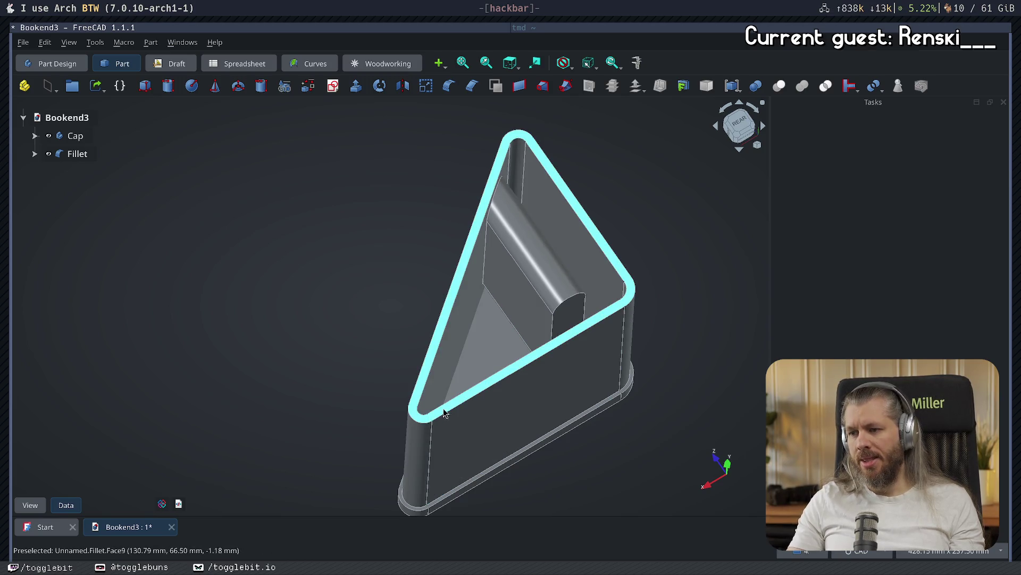
- Save the filleted bookend document
{"action": "mouse_move", "coordinate": [484, 394]}
{"action": "middle_mouse_down"}
{"action": "mouse_move", "coordinate": [519, 402]}
{"action": "mouse_move", "coordinate": [415, 296]}
{"action": "mouse_move", "coordinate": [312, 347]}
{"action": "mouse_move", "coordinate": [206, 368]}
{"action": "middle_mouse_up"}
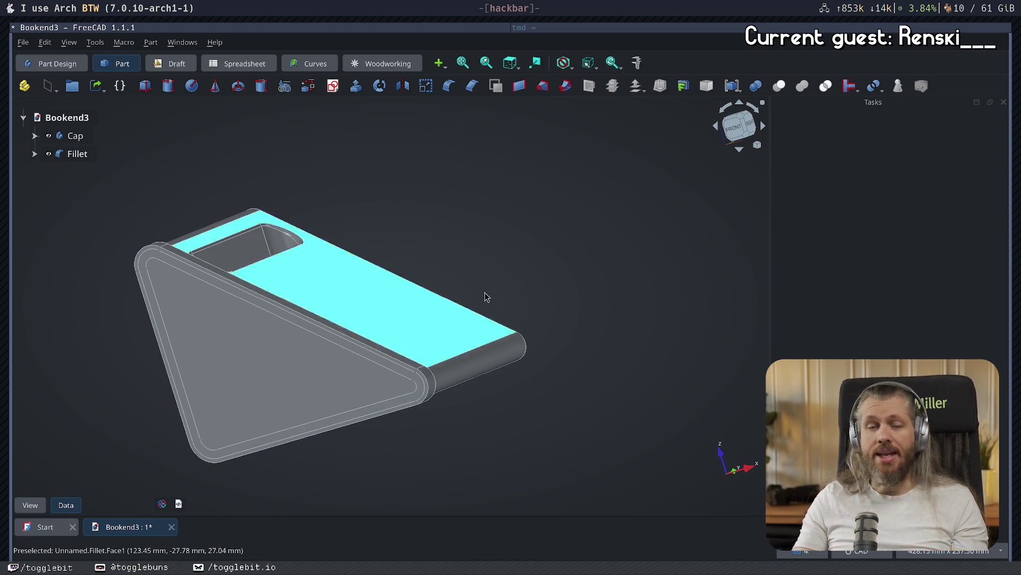
{"action": "key", "text": "ctrl+s"}
{"action": "mouse_move", "coordinate": [334, 302]}
{"action": "middle_mouse_down"}
{"action": "mouse_move", "coordinate": [521, 299]}
{"action": "mouse_move", "coordinate": [181, 374]}
{"action": "mouse_move", "coordinate": [206, 345]}
{"action": "mouse_move", "coordinate": [403, 430]}
{"action": "mouse_move", "coordinate": [351, 367]}
{"action": "mouse_move", "coordinate": [383, 388]}
{"action": "mouse_move", "coordinate": [623, 369]}
{"action": "mouse_move", "coordinate": [417, 346]}
{"action": "mouse_move", "coordinate": [486, 381]}
{"action": "middle_mouse_up"}
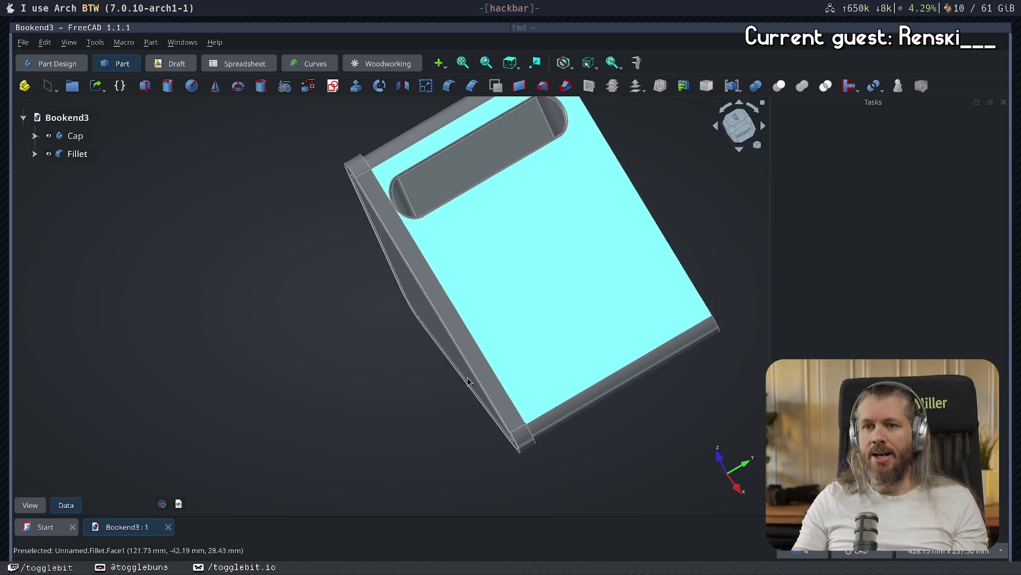
- Select both the Cap and Fillet bodies in the tree for export
{"action": "left_click", "coordinate": [77, 123]}
{"action": "left_click", "coordinate": [75, 135]}
{"action": "left_click", "coordinate": [75, 120]}
{"action": "left_click", "coordinate": [78, 154]}
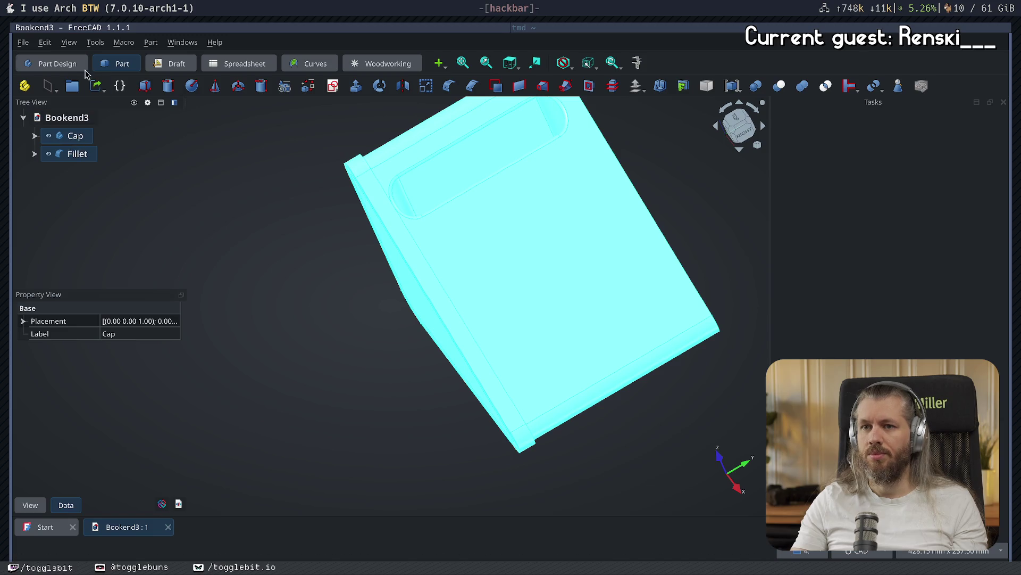
{"action": "left_click", "coordinate": [22, 42]}
- Export the selected bodies as Bookend3.3mf in 3D Manufacturing Format
{"action": "left_click", "coordinate": [86, 230]}
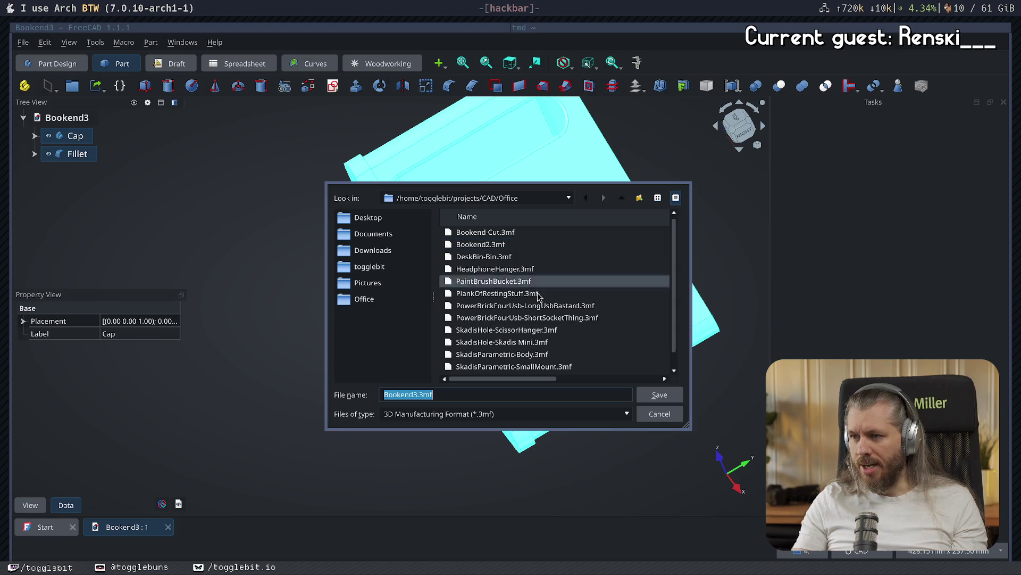
{"action": "left_click", "coordinate": [674, 400]}
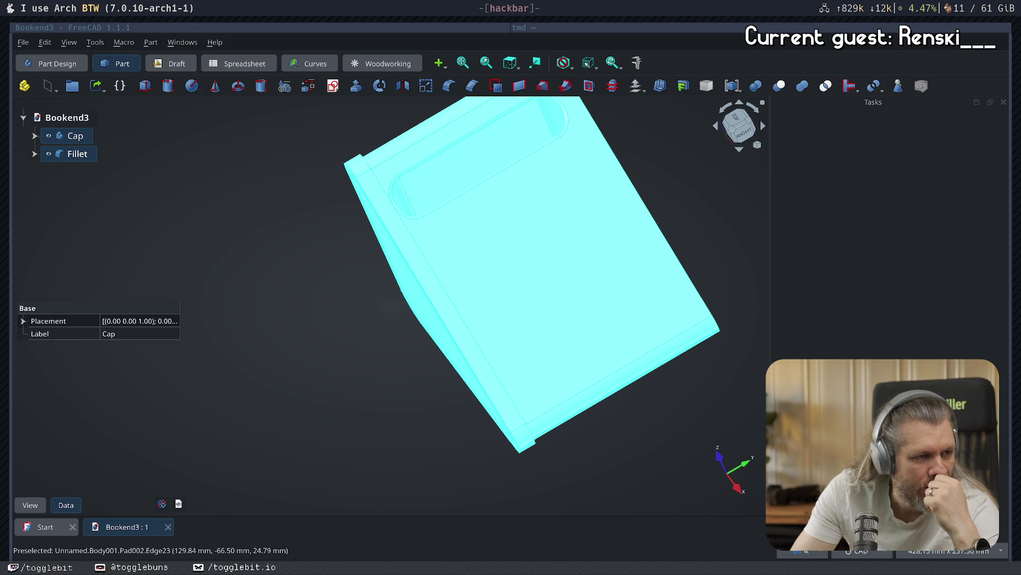
- Clear the model selection and bring up a blank Infiniboard whiteboard over FreeCAD
{"action": "left_click", "coordinate": [336, 401]}
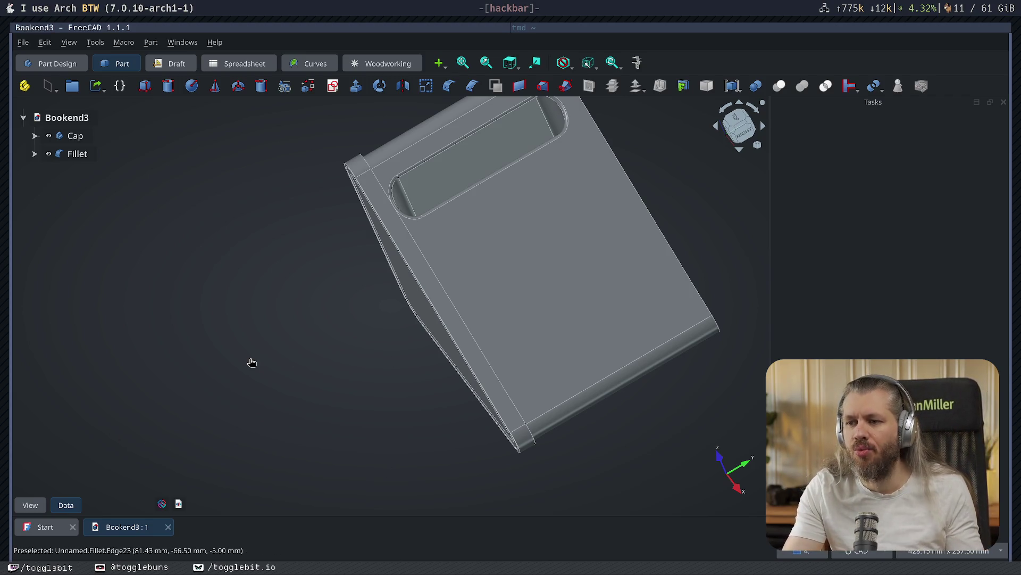
{"action": "key", "text": "super+i"}
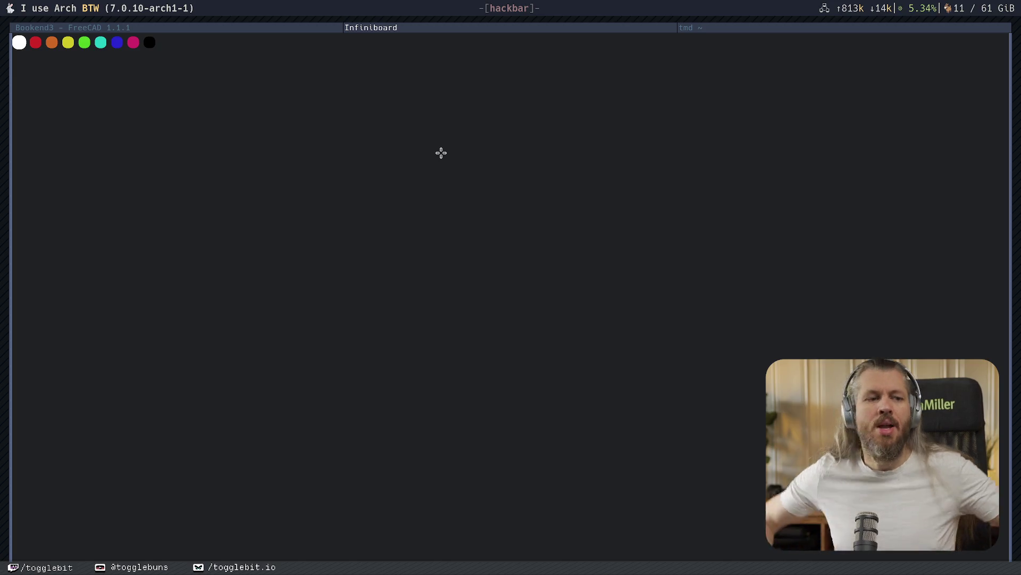
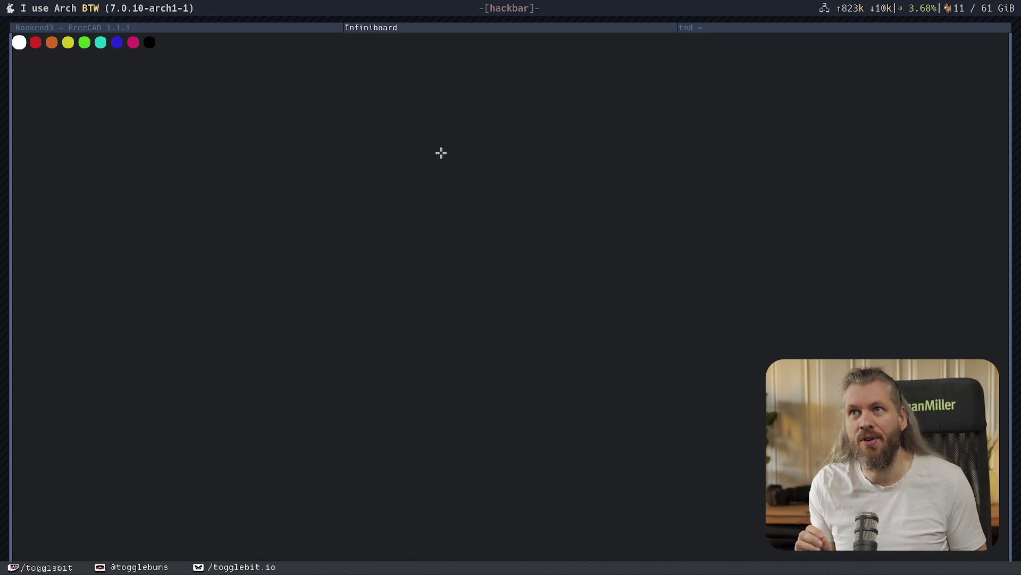
- Draw freehand boxes linked by an arrow, add a dash and chevron, then close the whiteboard
{"action": "mouse_move", "coordinate": [173, 148]}
{"action": "left_mouse_down"}
{"action": "mouse_move", "coordinate": [174, 214]}
{"action": "mouse_move", "coordinate": [242, 211]}
{"action": "mouse_move", "coordinate": [244, 161]}
{"action": "mouse_move", "coordinate": [232, 146]}
{"action": "mouse_move", "coordinate": [174, 145]}
{"action": "left_mouse_up"}
{"action": "mouse_move", "coordinate": [229, 180]}
{"action": "left_mouse_down"}
{"action": "mouse_move", "coordinate": [337, 182]}
{"action": "mouse_move", "coordinate": [321, 170]}
{"action": "mouse_move", "coordinate": [321, 195]}
{"action": "left_mouse_up"}
{"action": "mouse_move", "coordinate": [297, 133]}
{"action": "left_mouse_down"}
{"action": "mouse_move", "coordinate": [282, 205]}
{"action": "mouse_move", "coordinate": [360, 223]}
{"action": "mouse_move", "coordinate": [360, 131]}
{"action": "mouse_move", "coordinate": [294, 130]}
{"action": "left_mouse_up"}
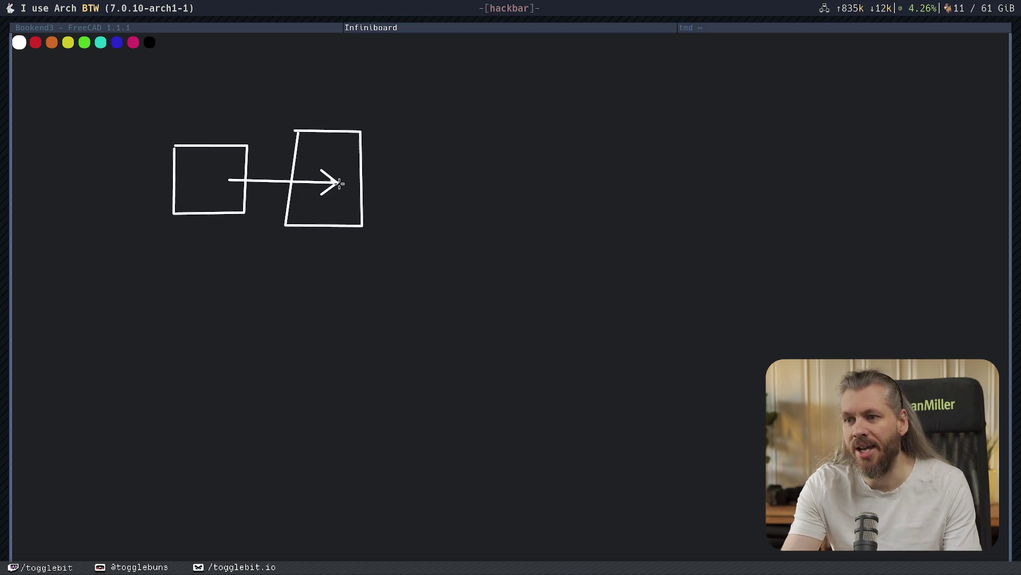
{"action": "mouse_move", "coordinate": [340, 183]}
{"action": "left_mouse_down"}
{"action": "mouse_move", "coordinate": [377, 184]}
{"action": "mouse_move", "coordinate": [384, 199]}
{"action": "left_mouse_up"}
{"action": "mouse_move", "coordinate": [321, 177]}
{"action": "left_mouse_down"}
{"action": "mouse_move", "coordinate": [284, 155]}
{"action": "mouse_move", "coordinate": [280, 163]}
{"action": "left_mouse_up"}
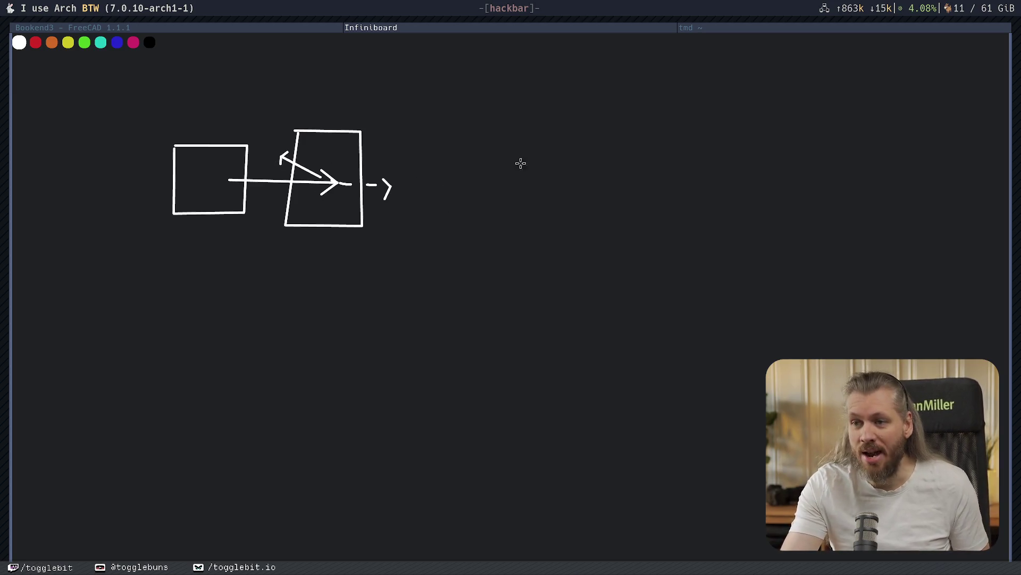
{"action": "key", "text": "super+shift+q"}
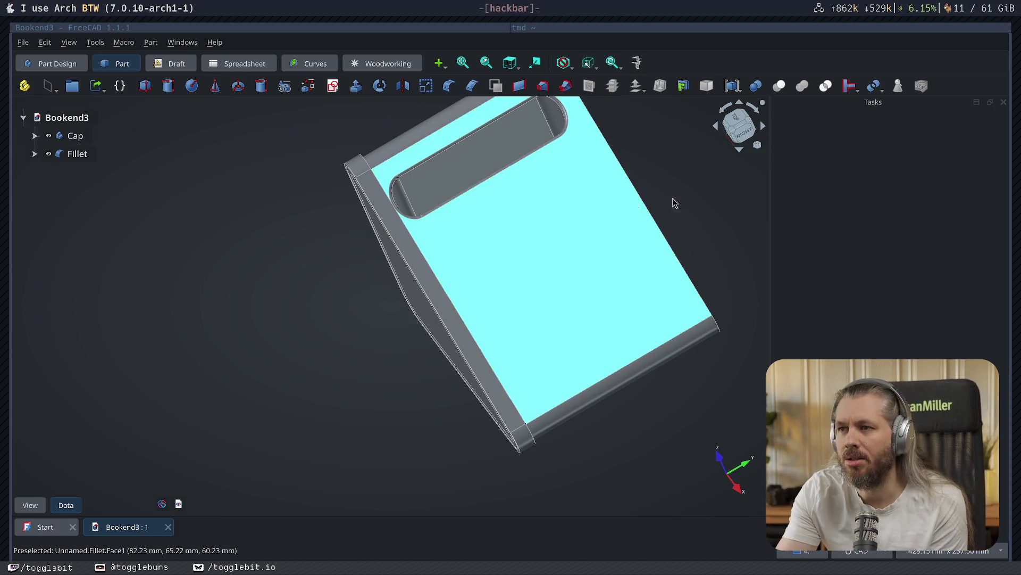
- Bring FreeCAD back into focus, then launch a fresh blank Infiniboard whiteboard
{"action": "key", "text": "super+Right"}
{"action": "key", "text": "super+Left"}
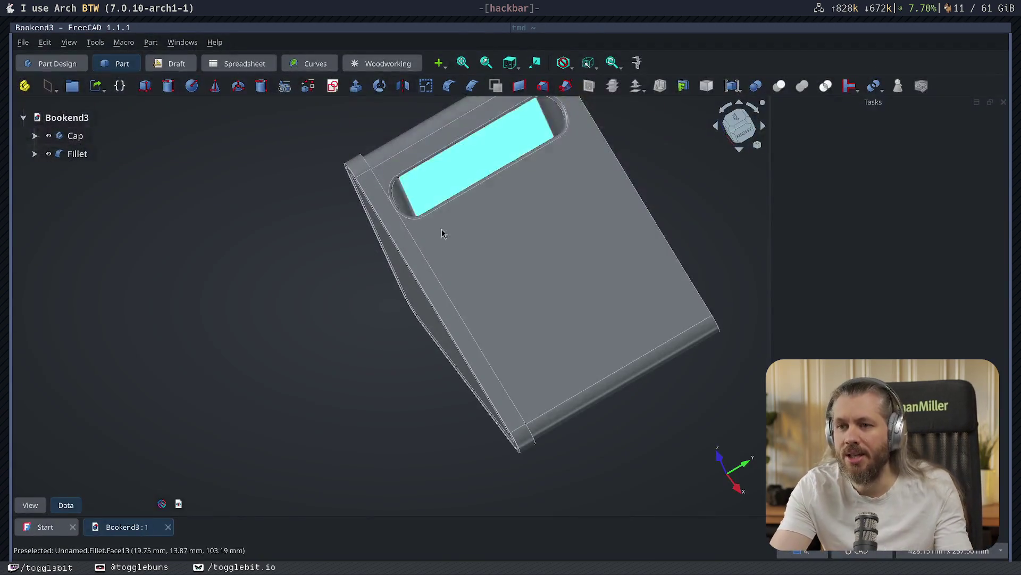
{"action": "key", "text": "super+w"}
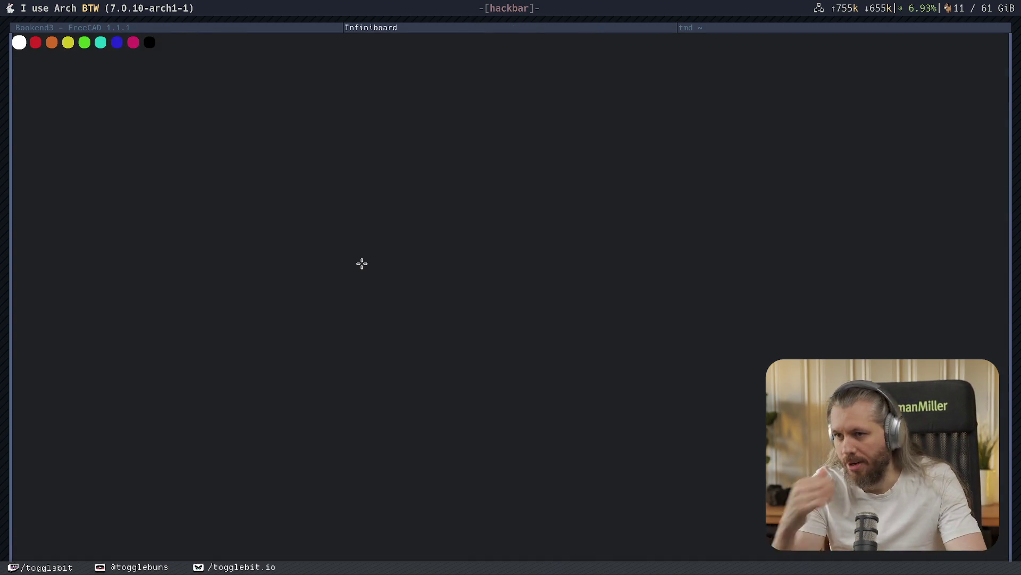
{"action": "mouse_move", "coordinate": [324, 141]}
{"action": "left_mouse_down"}
{"action": "mouse_move", "coordinate": [319, 306]}
{"action": "mouse_move", "coordinate": [458, 328]}
{"action": "mouse_move", "coordinate": [544, 327]}
{"action": "mouse_move", "coordinate": [551, 141]}
{"action": "mouse_move", "coordinate": [313, 140]}
{"action": "mouse_move", "coordinate": [239, 96]}
{"action": "left_mouse_up"}
{"action": "mouse_move", "coordinate": [319, 321]}
{"action": "left_mouse_down"}
{"action": "mouse_move", "coordinate": [209, 223]}
{"action": "mouse_move", "coordinate": [202, 252]}
{"action": "left_mouse_up"}
{"action": "mouse_move", "coordinate": [237, 94]}
{"action": "left_mouse_down"}
{"action": "mouse_move", "coordinate": [219, 240]}
{"action": "mouse_move", "coordinate": [238, 276]}
{"action": "left_mouse_up"}
{"action": "key", "text": "ctrl+z"}
{"action": "left_click_drag", "start_coordinate": [318, 314], "coordinate": [240, 275]}
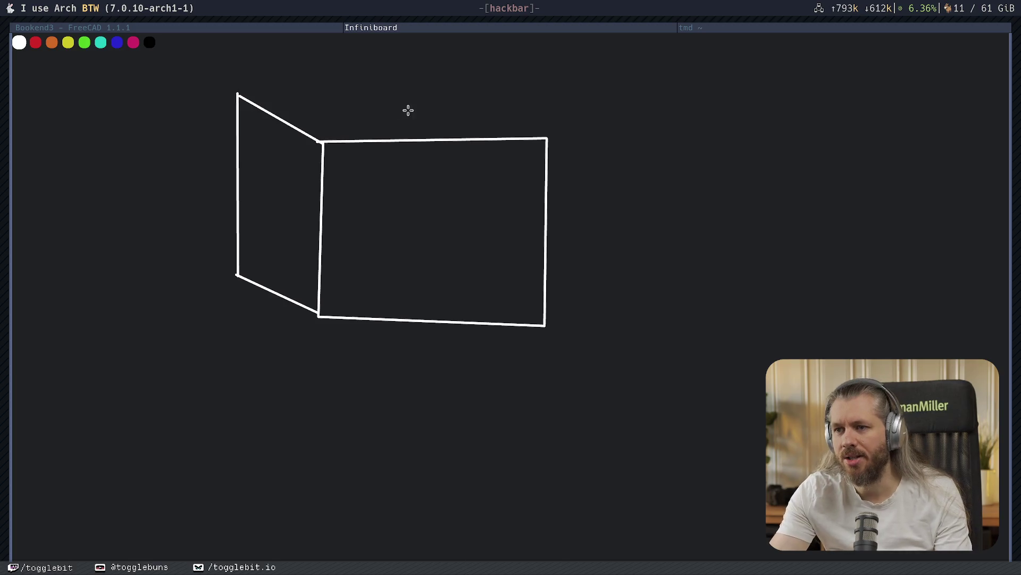
{"action": "mouse_move", "coordinate": [547, 134]}
{"action": "left_mouse_down"}
{"action": "mouse_move", "coordinate": [483, 85]}
{"action": "mouse_move", "coordinate": [237, 93]}
{"action": "left_mouse_up"}
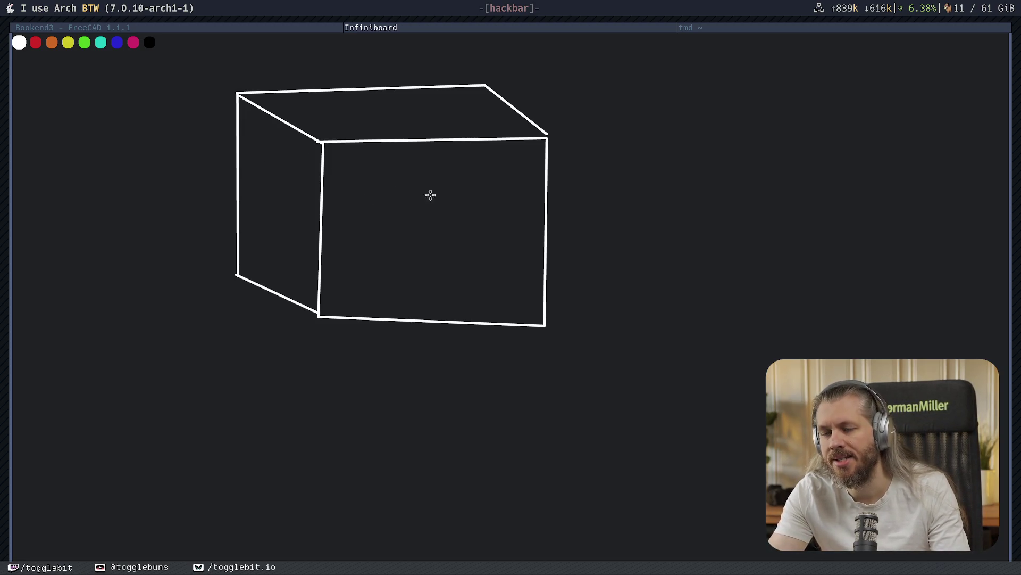
{"action": "left_click_drag", "start_coordinate": [338, 182], "coordinate": [339, 188]}
{"action": "left_click_drag", "start_coordinate": [338, 208], "coordinate": [338, 216]}
{"action": "left_click_drag", "start_coordinate": [339, 264], "coordinate": [338, 279]}
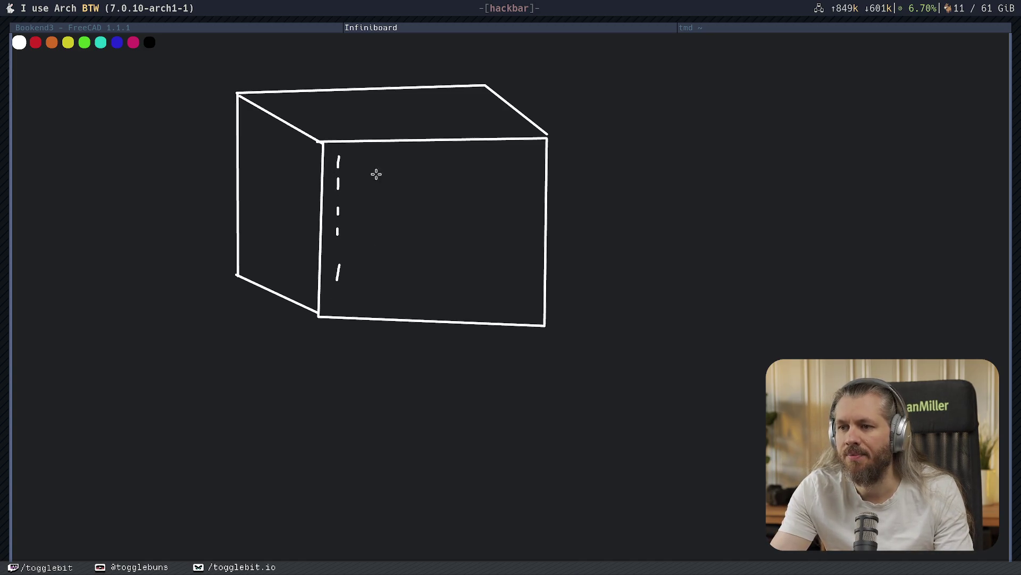
{"action": "left_click_drag", "start_coordinate": [360, 273], "coordinate": [362, 280]}
{"action": "left_click_drag", "start_coordinate": [389, 155], "coordinate": [387, 192]}
{"action": "left_click_drag", "start_coordinate": [389, 261], "coordinate": [387, 267]}
{"action": "left_click_drag", "start_coordinate": [411, 177], "coordinate": [411, 187]}
{"action": "left_click_drag", "start_coordinate": [412, 228], "coordinate": [414, 236]}
{"action": "mouse_move", "coordinate": [457, 246]}
{"action": "right_mouse_down"}
{"action": "mouse_move", "coordinate": [377, 155]}
{"action": "mouse_move", "coordinate": [339, 160]}
{"action": "mouse_move", "coordinate": [387, 207]}
{"action": "right_mouse_up"}
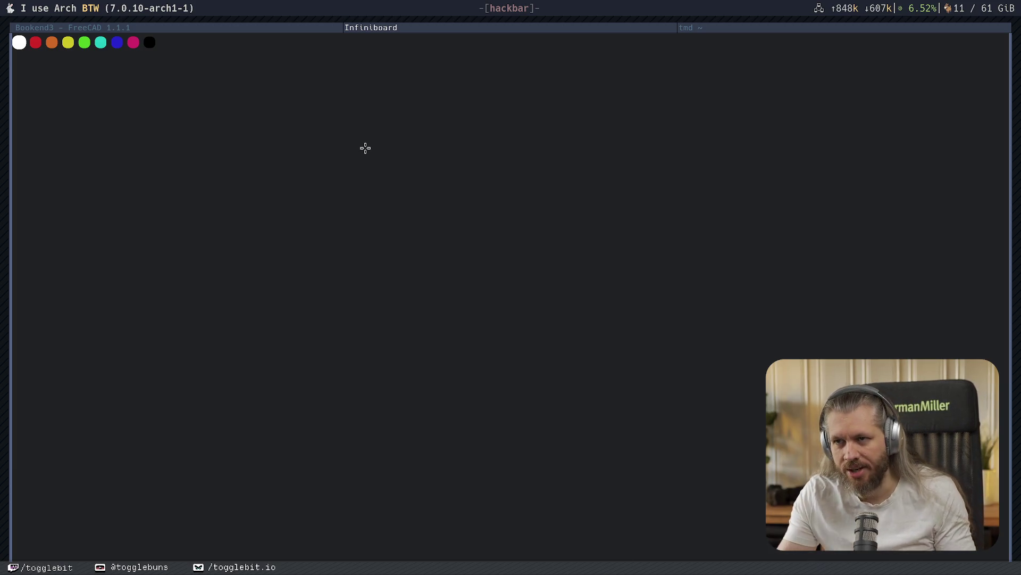
- Sketch a box outline with slanted edges and a bottom line, undo one stroke, and return to FreeCAD
{"action": "mouse_move", "coordinate": [330, 174]}
{"action": "left_mouse_down"}
{"action": "mouse_move", "coordinate": [330, 243]}
{"action": "mouse_move", "coordinate": [540, 250]}
{"action": "mouse_move", "coordinate": [526, 245]}
{"action": "mouse_move", "coordinate": [525, 173]}
{"action": "mouse_move", "coordinate": [329, 173]}
{"action": "mouse_move", "coordinate": [361, 240]}
{"action": "mouse_move", "coordinate": [356, 322]}
{"action": "mouse_move", "coordinate": [371, 341]}
{"action": "left_mouse_up"}
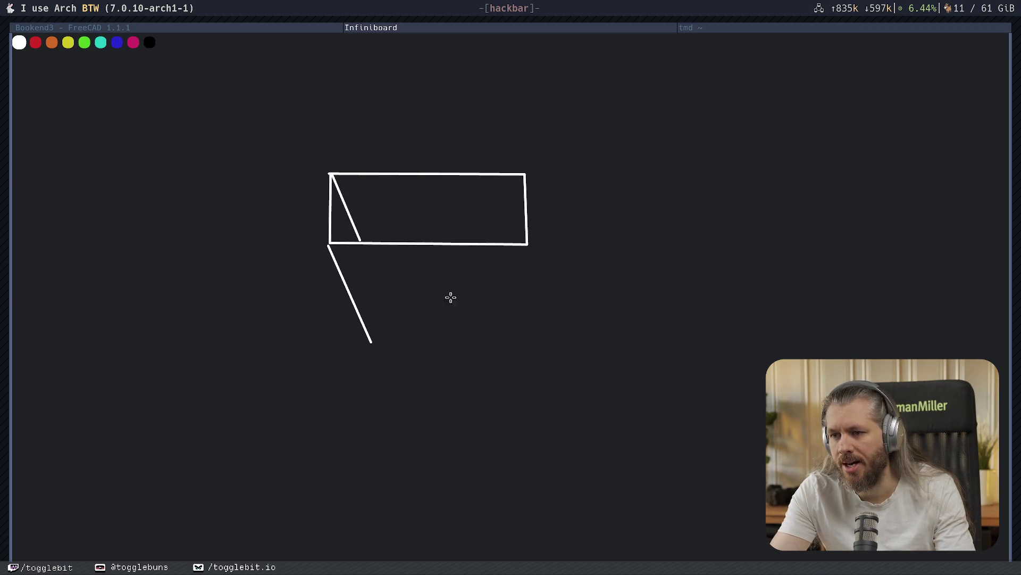
{"action": "mouse_move", "coordinate": [527, 245]}
{"action": "left_mouse_down"}
{"action": "mouse_move", "coordinate": [533, 333]}
{"action": "mouse_move", "coordinate": [551, 343]}
{"action": "left_mouse_up"}
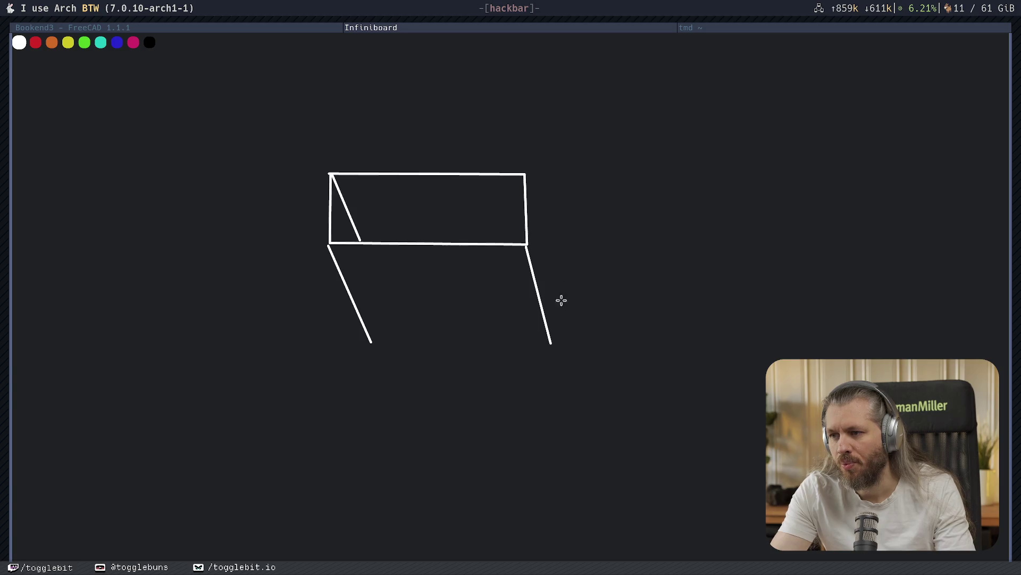
{"action": "left_click_drag", "start_coordinate": [525, 174], "coordinate": [563, 301]}
{"action": "left_click_drag", "start_coordinate": [480, 350], "coordinate": [537, 344]}
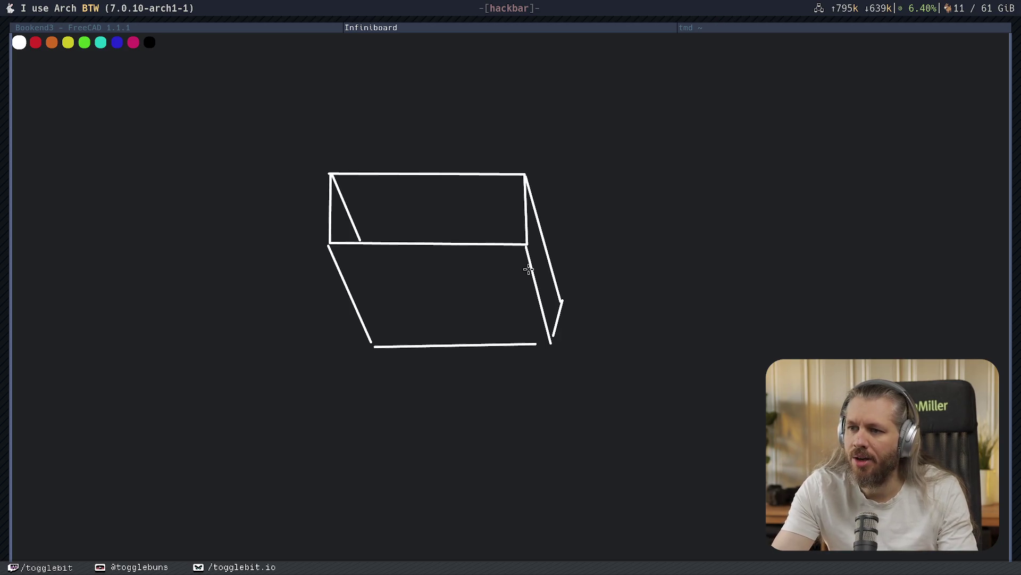
{"action": "key", "text": "ctrl+z"}
{"action": "key", "text": "ctrl+z"}
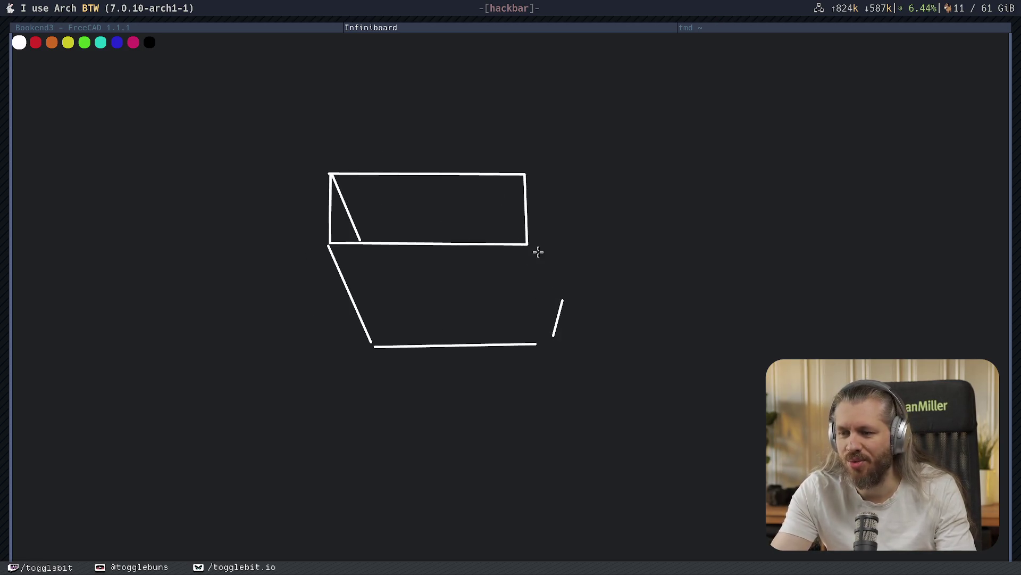
{"action": "key", "text": "super+Left"}
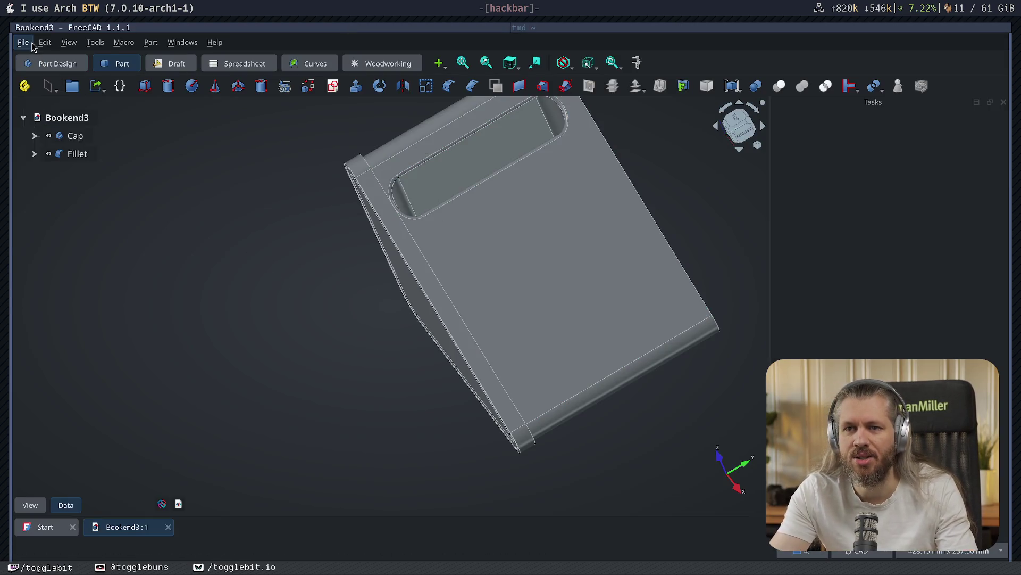
- Close all documents, create a new body with an XY-plane sketch, and choose centred rectangles
{"action": "left_click", "coordinate": [23, 42]}
{"action": "left_click", "coordinate": [46, 121]}
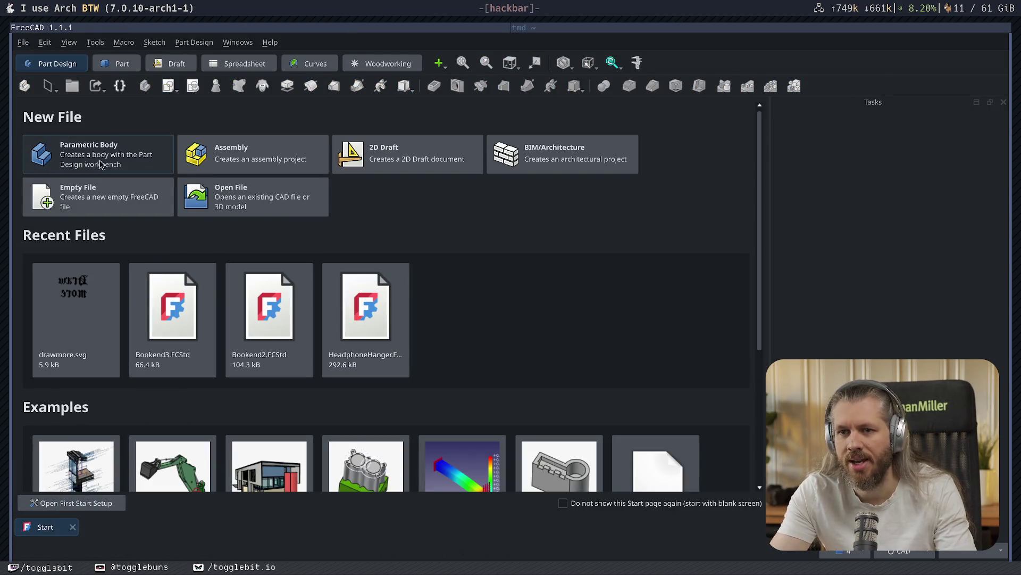
{"action": "left_click", "coordinate": [85, 162]}
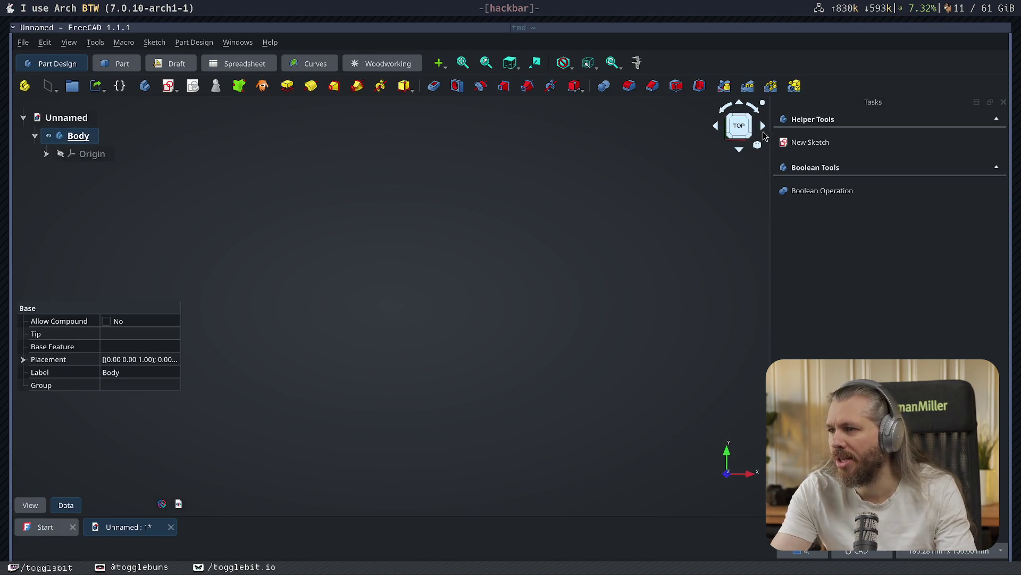
{"action": "left_click", "coordinate": [796, 143]}
{"action": "left_click", "coordinate": [463, 258]}
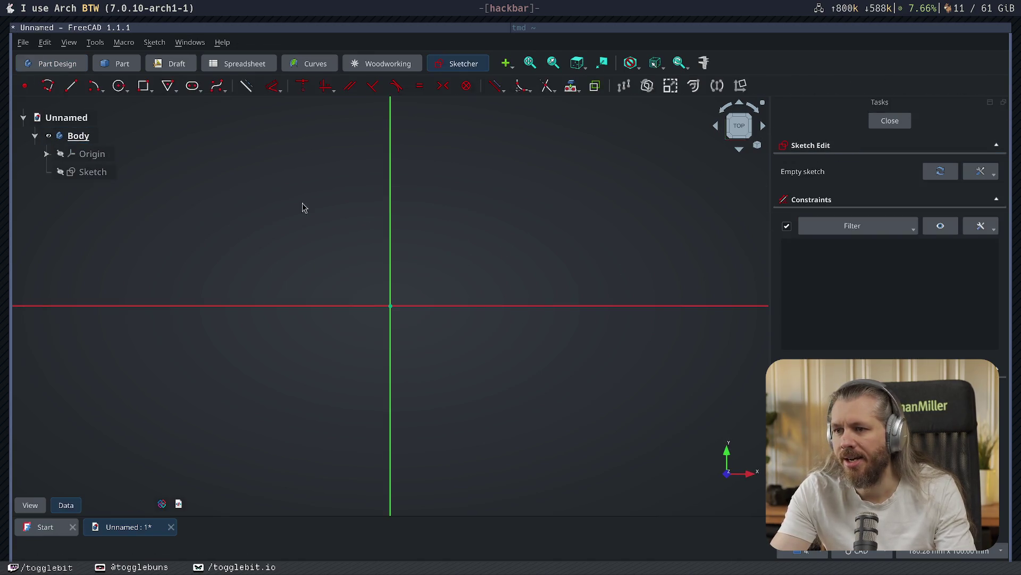
{"action": "left_click", "coordinate": [143, 85]}
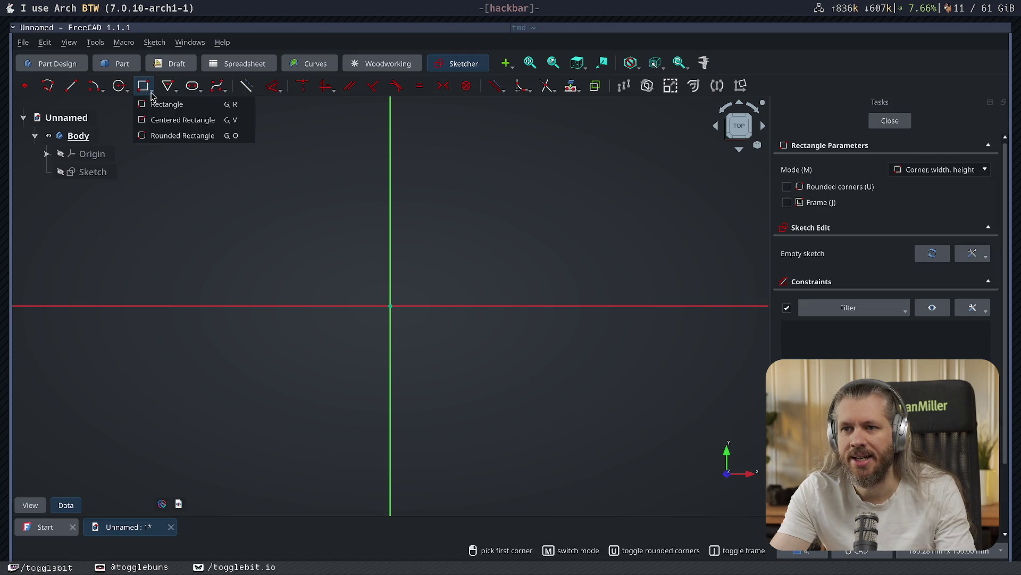
{"action": "left_click", "coordinate": [178, 119]}
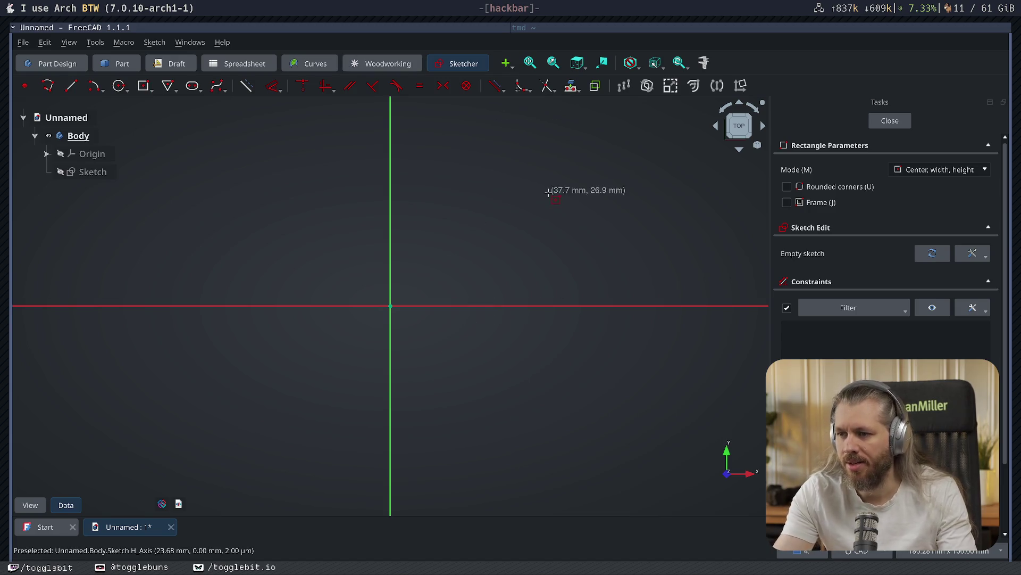
{"action": "key", "text": "Escape"}
- Launch Firefox and start typing a search for the average bank card size
{"action": "key", "text": "super+d"}
{"action": "key", "text": "Return"}
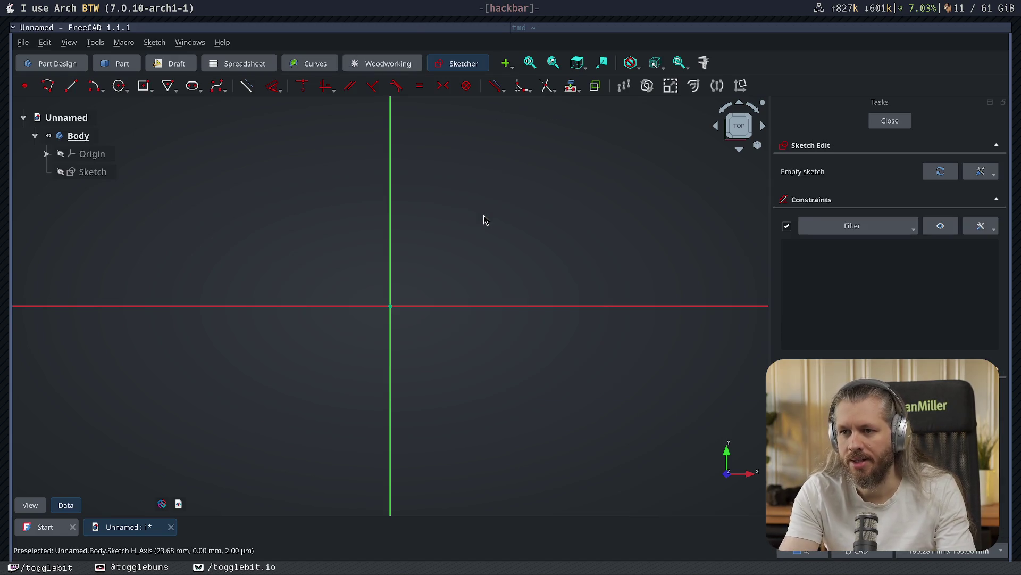
{"action": "type", "text": "avg size of a bankc"}
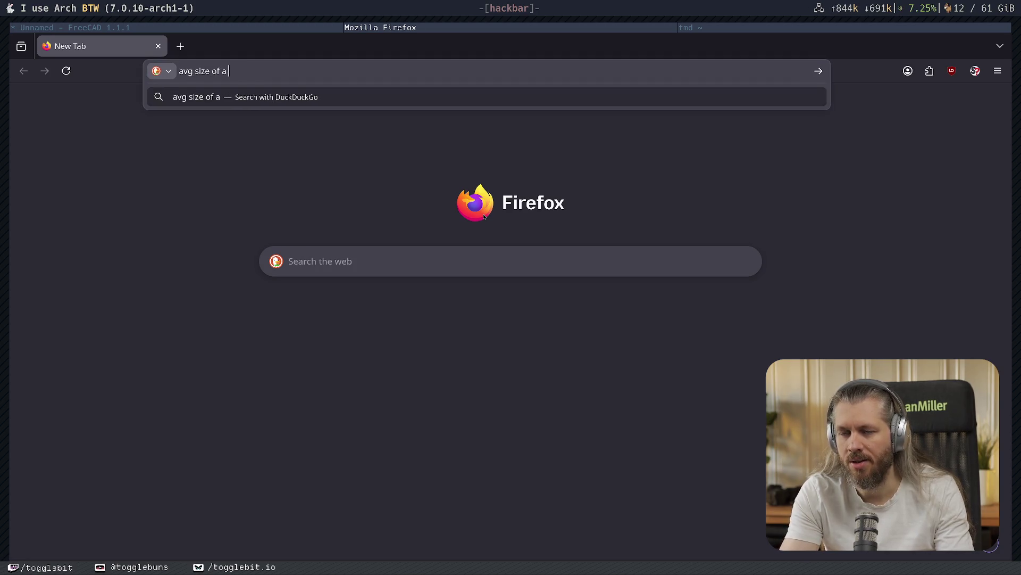
- Search 'avg size of a bank card', find 85.6 × 54 mm, and resume the FreeCAD rectangle
{"action": "key", "text": "BackSpace"}
{"action": "type", "text": "card"}
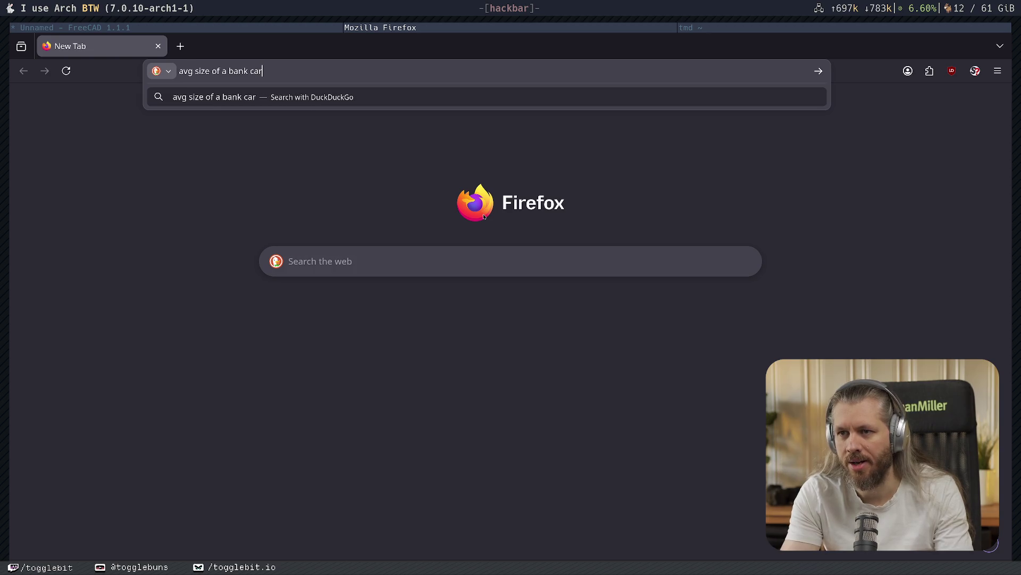
{"action": "key", "text": "Return"}
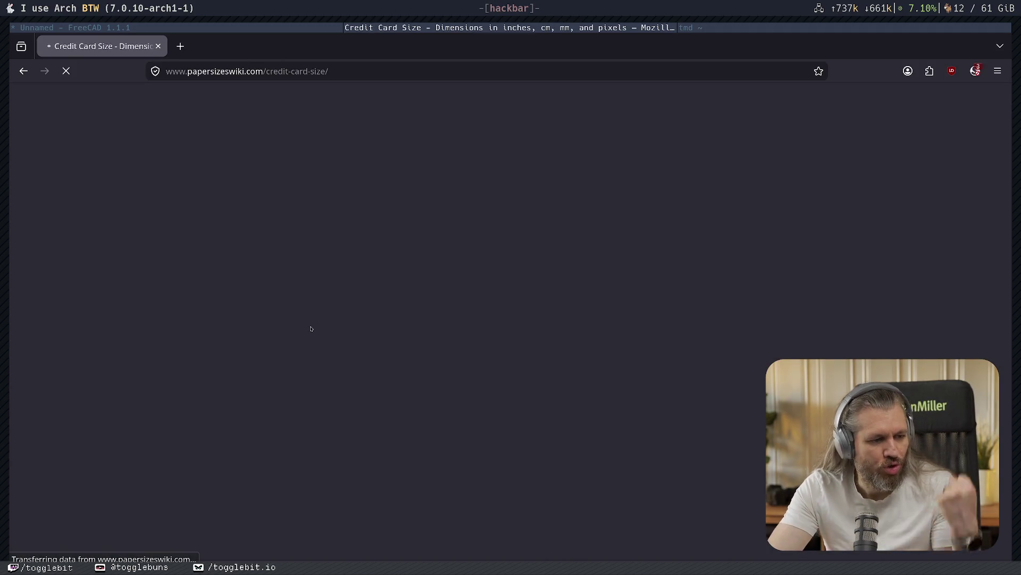
{"action": "scroll", "coordinate": [510, 443], "scroll_direction": "down", "scroll_amount": 3}
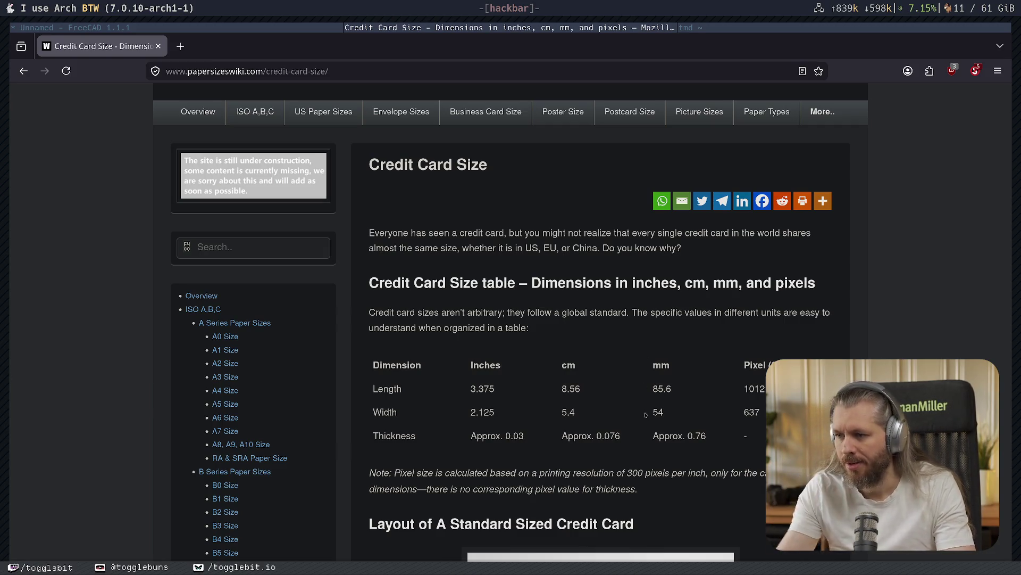
{"action": "key", "text": "super+Left"}
{"action": "left_click", "coordinate": [143, 86]}
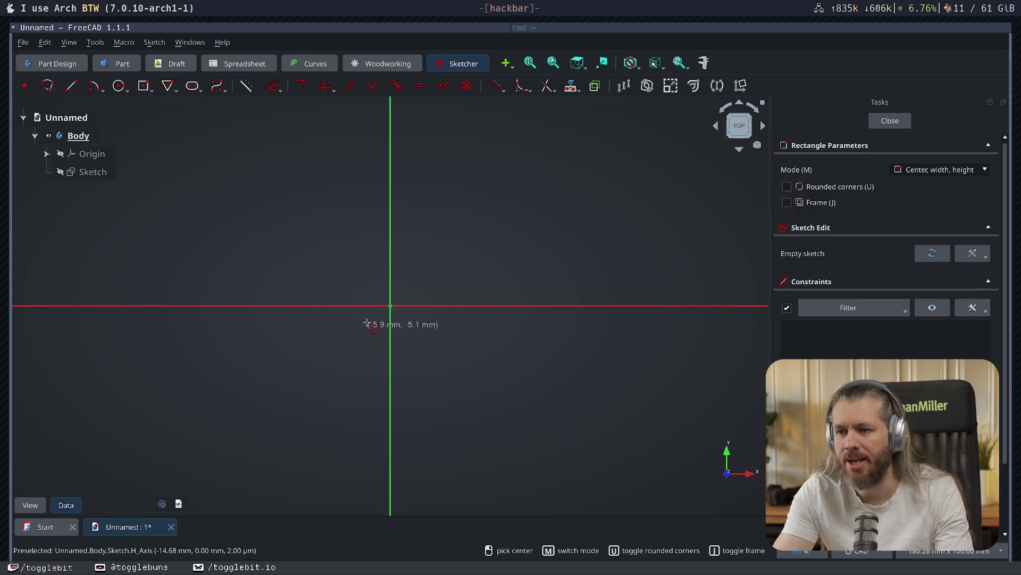
- Draw a 60 mm wide centred rectangle and pad it 100 mm
{"action": "left_click", "coordinate": [391, 306]}
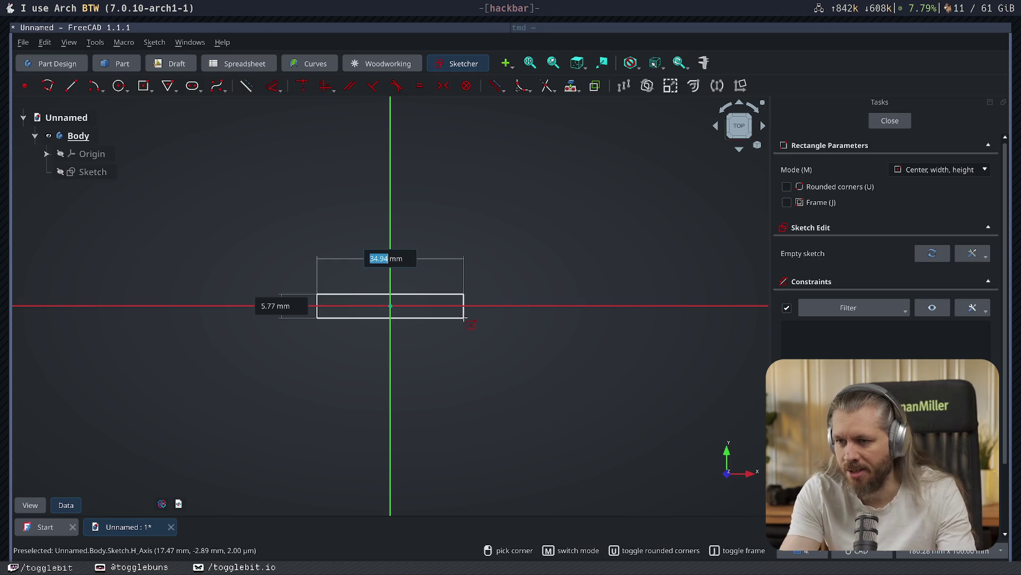
{"action": "type", "text": "60"}
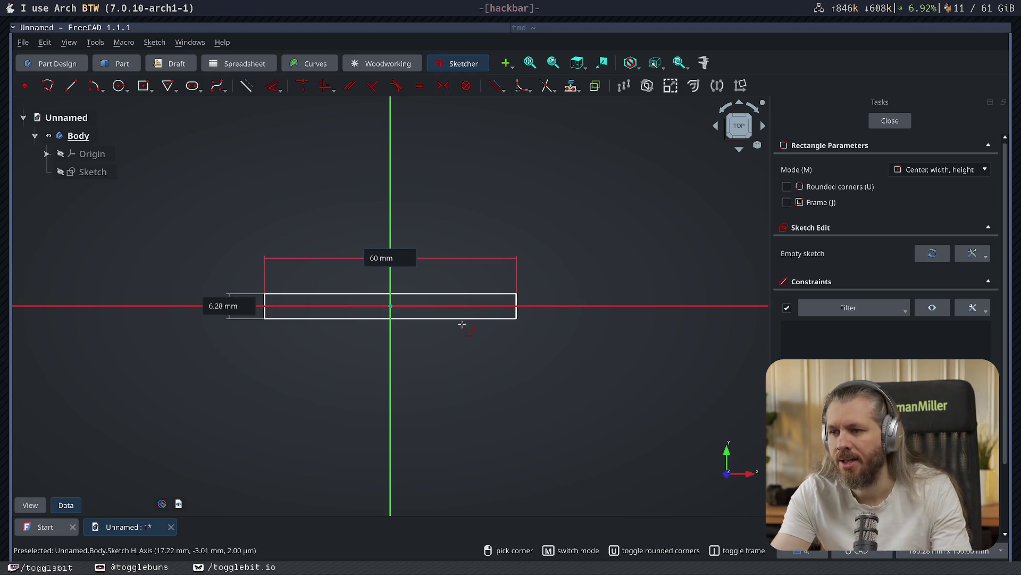
{"action": "left_click", "coordinate": [539, 372]}
{"action": "left_click", "coordinate": [890, 121]}
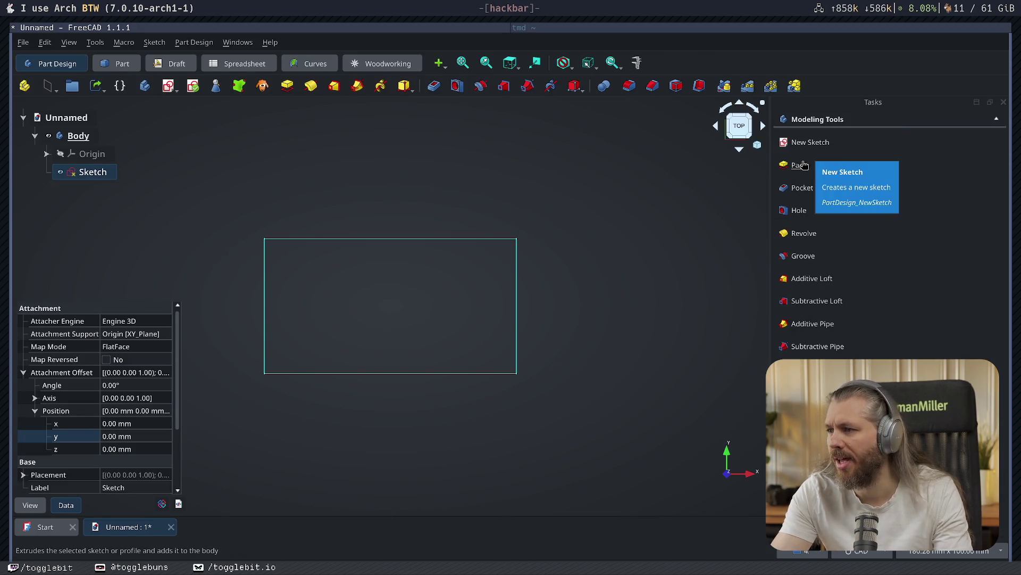
{"action": "left_click", "coordinate": [797, 165]}
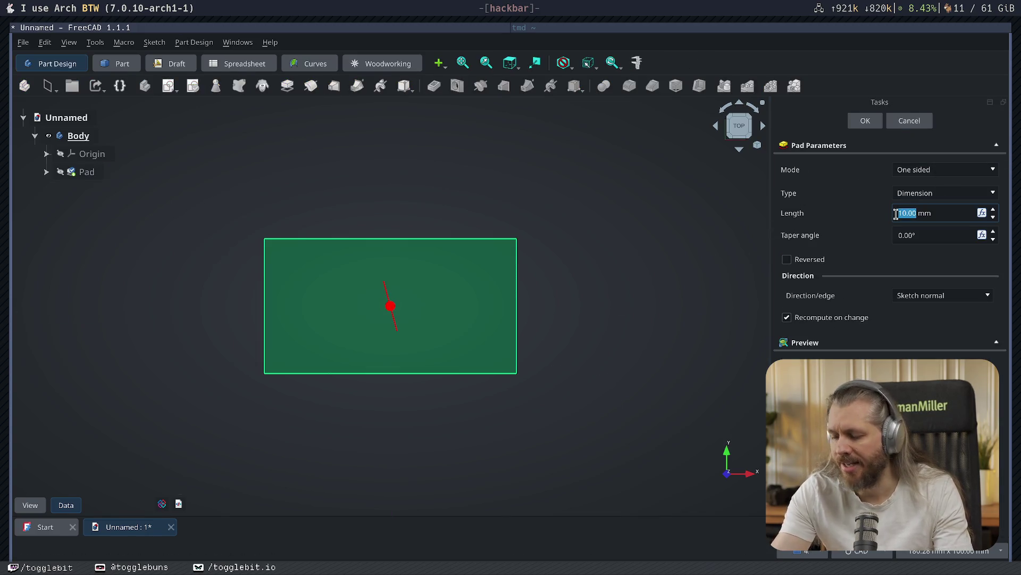
{"action": "type", "text": "100"}
{"action": "key", "text": "Return"}
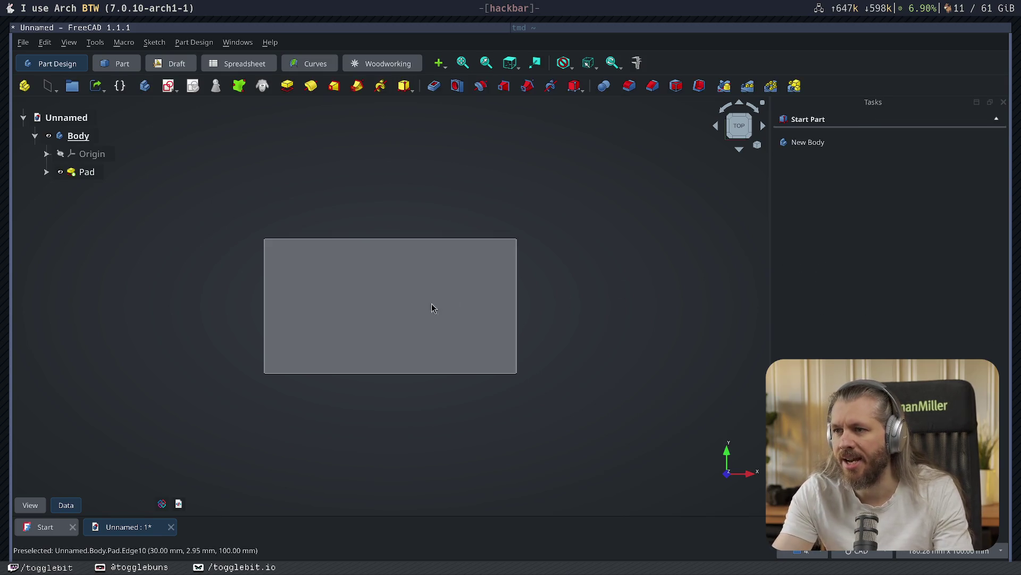
- Hollow the block from its top face with a 2 mm Thickness and orbit to inspect it
{"action": "left_click", "coordinate": [447, 307]}
{"action": "left_click", "coordinate": [814, 232]}
{"action": "type", "text": "2"}
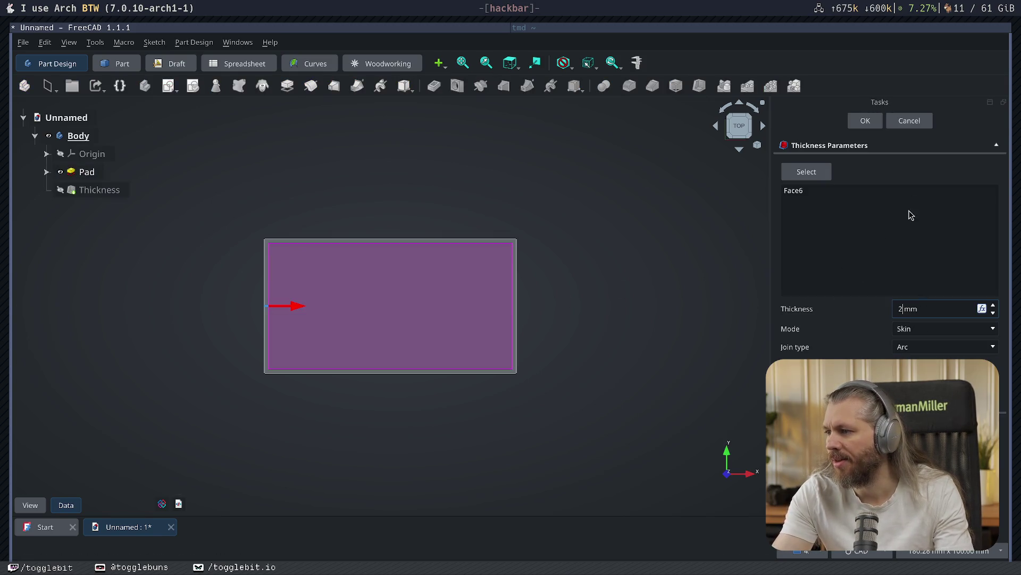
{"action": "key", "text": "Return"}
{"action": "mouse_move", "coordinate": [663, 333]}
{"action": "middle_mouse_down"}
{"action": "mouse_move", "coordinate": [629, 262]}
{"action": "mouse_move", "coordinate": [640, 362]}
{"action": "mouse_move", "coordinate": [431, 322]}
{"action": "middle_mouse_up"}
{"action": "mouse_move", "coordinate": [451, 395]}
{"action": "middle_mouse_down"}
{"action": "mouse_move", "coordinate": [383, 289]}
{"action": "mouse_move", "coordinate": [429, 317]}
{"action": "mouse_move", "coordinate": [497, 390]}
{"action": "mouse_move", "coordinate": [495, 300]}
{"action": "mouse_move", "coordinate": [478, 324]}
{"action": "mouse_move", "coordinate": [500, 317]}
{"action": "mouse_move", "coordinate": [360, 208]}
{"action": "mouse_move", "coordinate": [506, 285]}
{"action": "middle_mouse_up"}
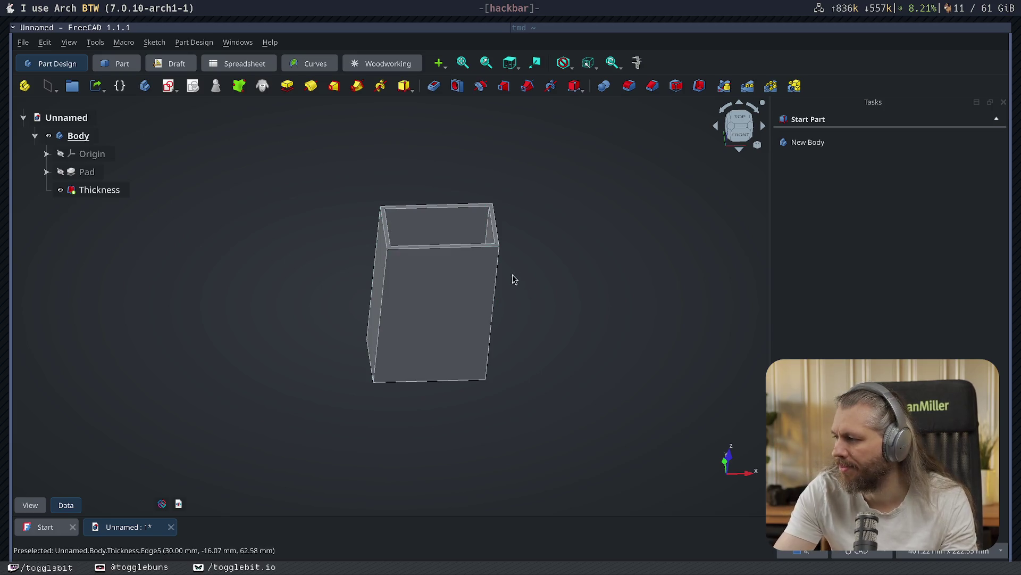
{"action": "mouse_move", "coordinate": [521, 388]}
{"action": "middle_mouse_down"}
{"action": "mouse_move", "coordinate": [501, 367]}
{"action": "mouse_move", "coordinate": [506, 344]}
{"action": "mouse_move", "coordinate": [248, 374]}
{"action": "middle_mouse_up"}
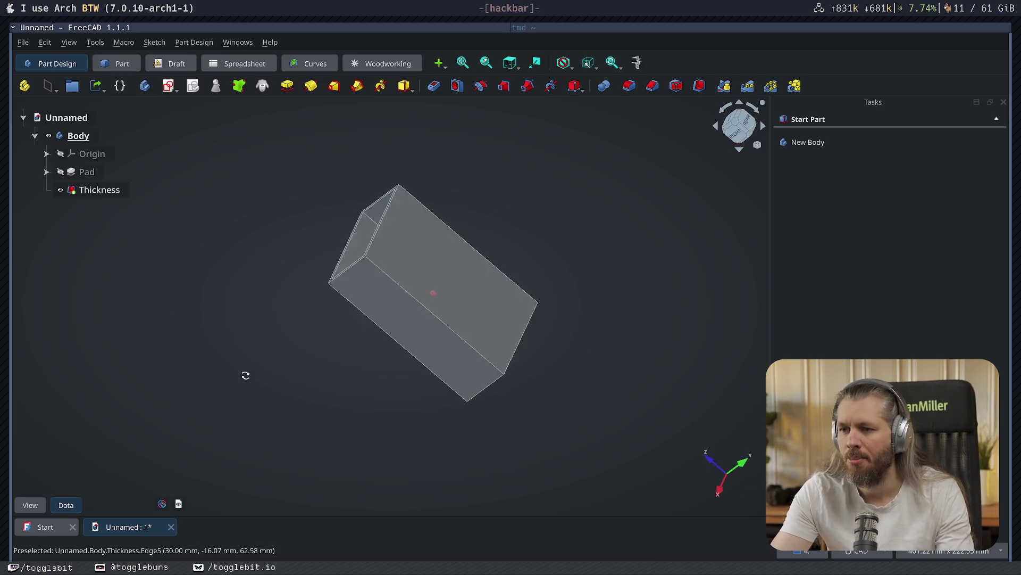
- On a side wall, sketch a circle on the vertical axis and copy it lower with Translate
{"action": "left_click", "coordinate": [405, 255]}
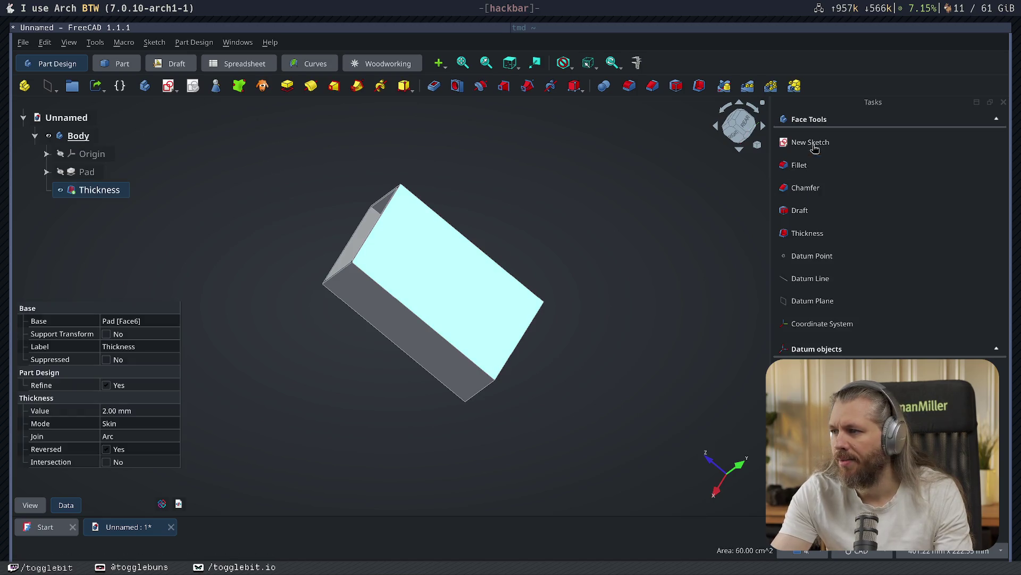
{"action": "left_click", "coordinate": [810, 143]}
{"action": "left_click", "coordinate": [119, 85]}
{"action": "left_click", "coordinate": [373, 252]}
{"action": "left_click", "coordinate": [377, 259]}
{"action": "right_click", "coordinate": [386, 276]}
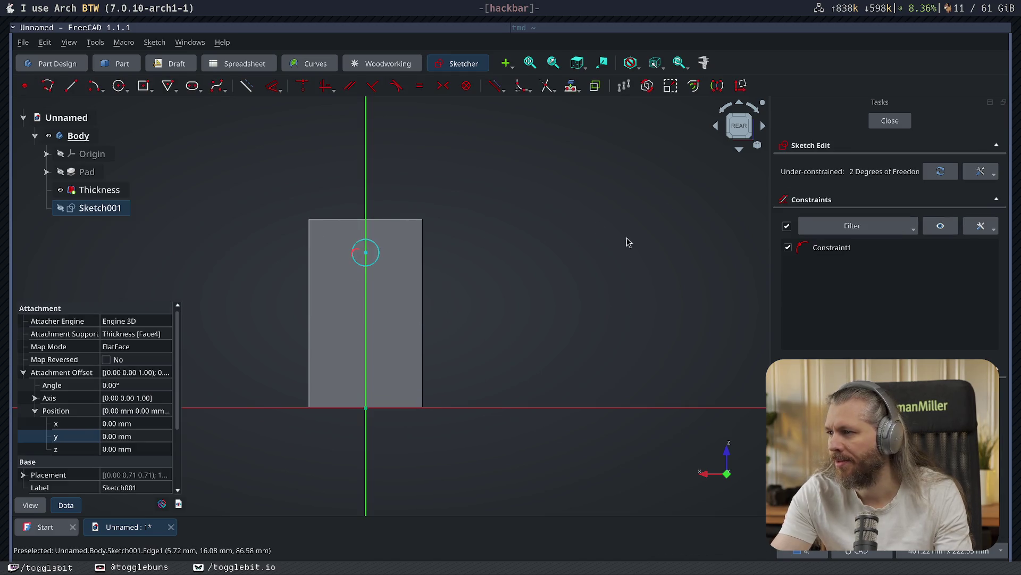
{"action": "key", "text": "w"}
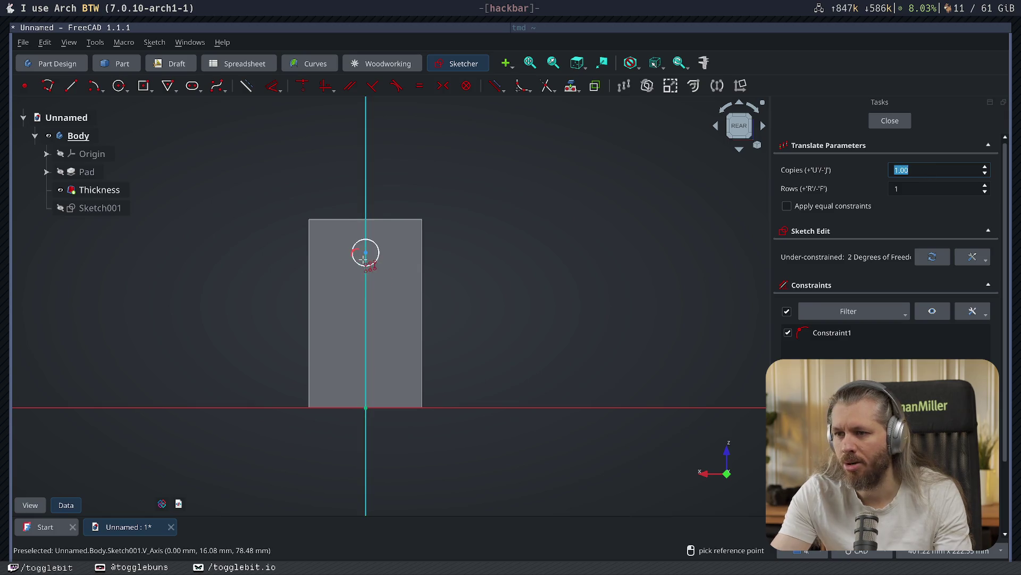
{"action": "left_click", "coordinate": [364, 258]}
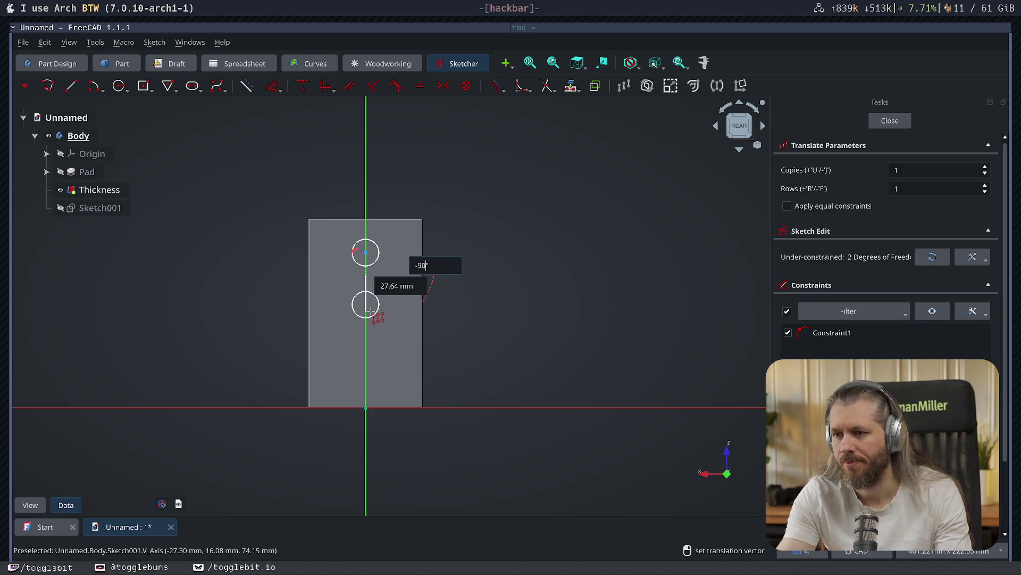
{"action": "left_click", "coordinate": [372, 352]}
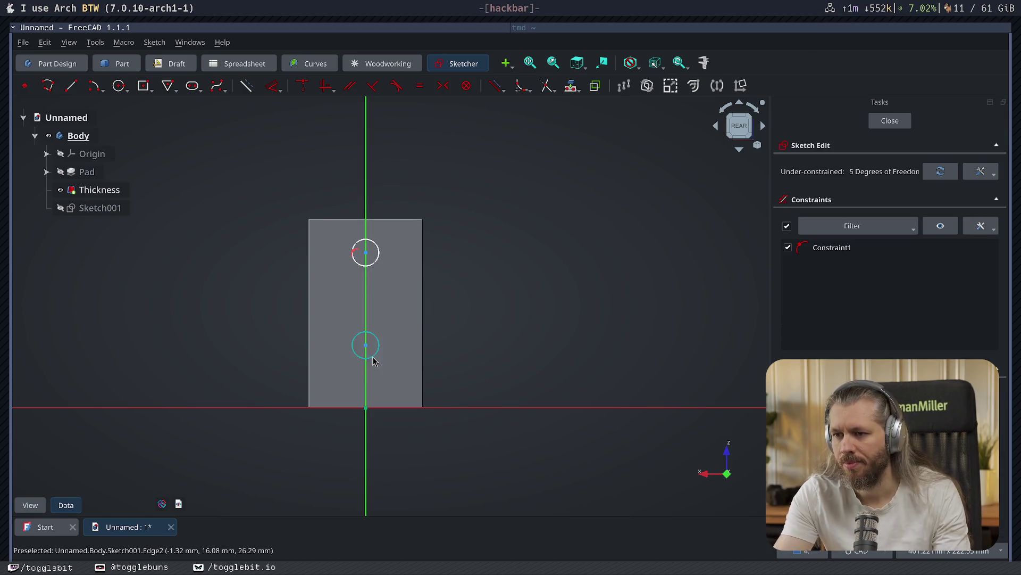
- Pad the two circles 2 mm into studs, then start a sketch on the box's wide wall
{"action": "left_click", "coordinate": [894, 129]}
{"action": "left_click", "coordinate": [852, 167]}
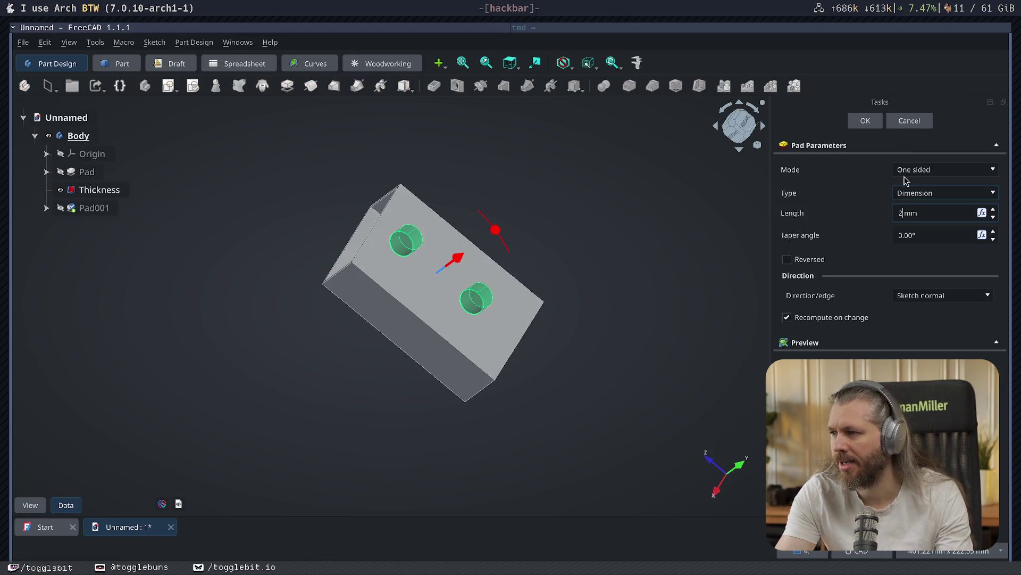
{"action": "left_click", "coordinate": [863, 119]}
{"action": "mouse_move", "coordinate": [633, 235]}
{"action": "middle_mouse_down"}
{"action": "mouse_move", "coordinate": [520, 208]}
{"action": "mouse_move", "coordinate": [556, 265]}
{"action": "mouse_move", "coordinate": [465, 288]}
{"action": "middle_mouse_up"}
{"action": "middle_click_drag", "start_coordinate": [579, 241], "coordinate": [686, 189]}
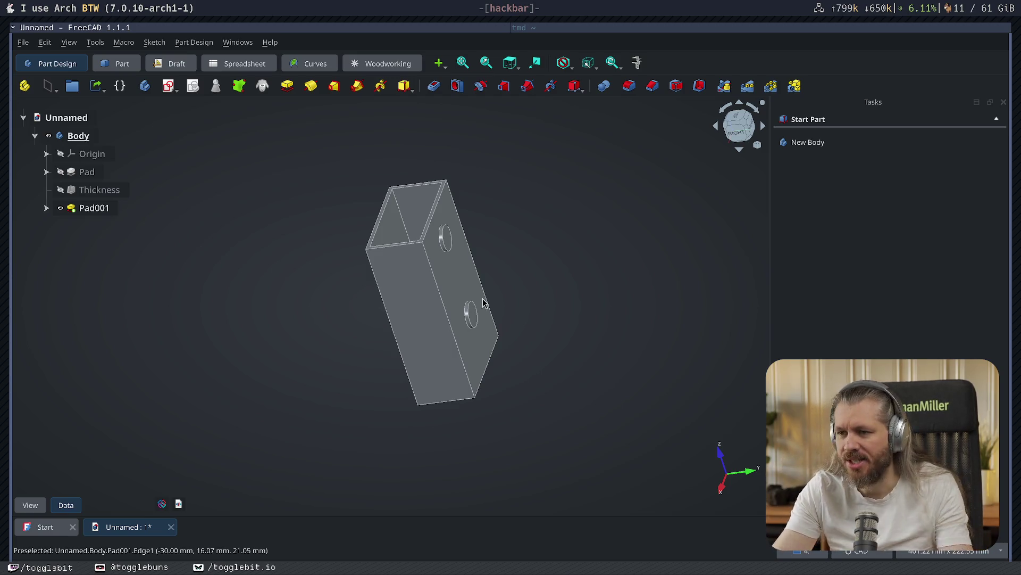
{"action": "key", "text": "1"}
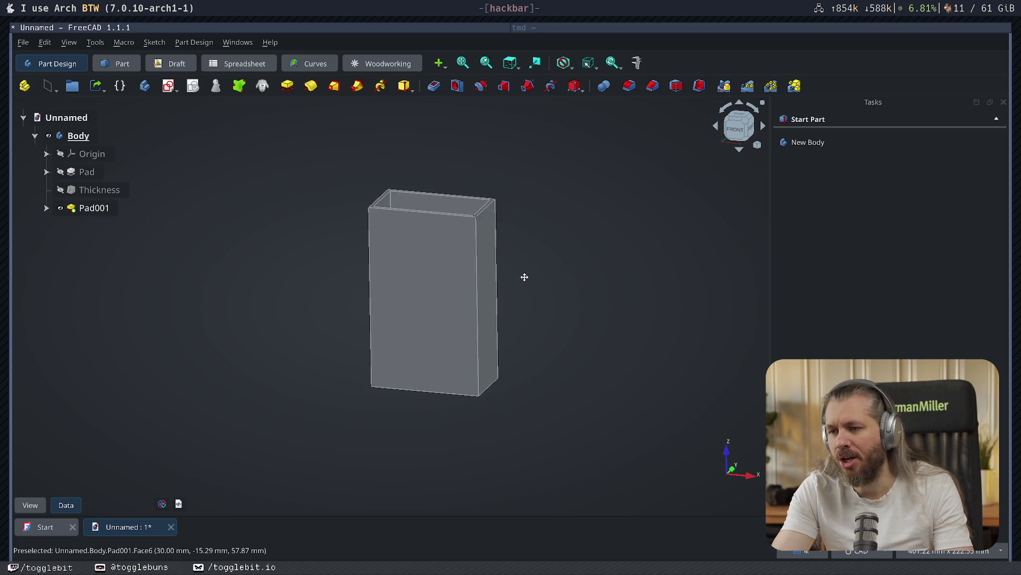
{"action": "mouse_move", "coordinate": [512, 323]}
{"action": "middle_mouse_down"}
{"action": "mouse_move", "coordinate": [422, 383]}
{"action": "mouse_move", "coordinate": [415, 399]}
{"action": "mouse_move", "coordinate": [481, 384]}
{"action": "mouse_move", "coordinate": [562, 280]}
{"action": "mouse_move", "coordinate": [575, 287]}
{"action": "mouse_move", "coordinate": [440, 351]}
{"action": "mouse_move", "coordinate": [458, 378]}
{"action": "middle_mouse_up"}
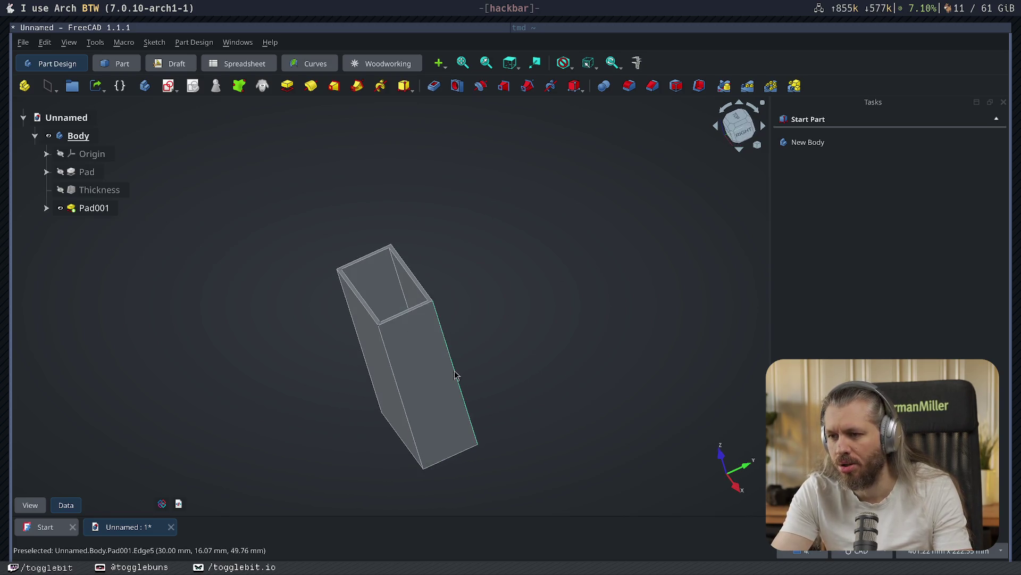
{"action": "left_click", "coordinate": [455, 375]}
{"action": "left_click", "coordinate": [797, 144]}
- Draw a vertical slot along the axis and pocket it into the wall
{"action": "left_click", "coordinate": [192, 86]}
{"action": "left_click", "coordinate": [370, 221]}
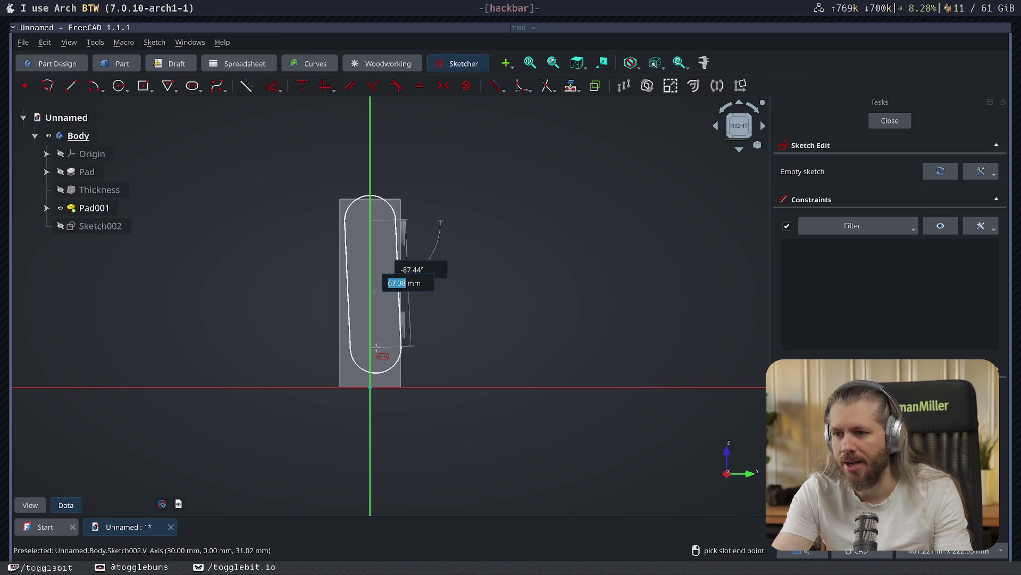
{"action": "left_click", "coordinate": [370, 359]}
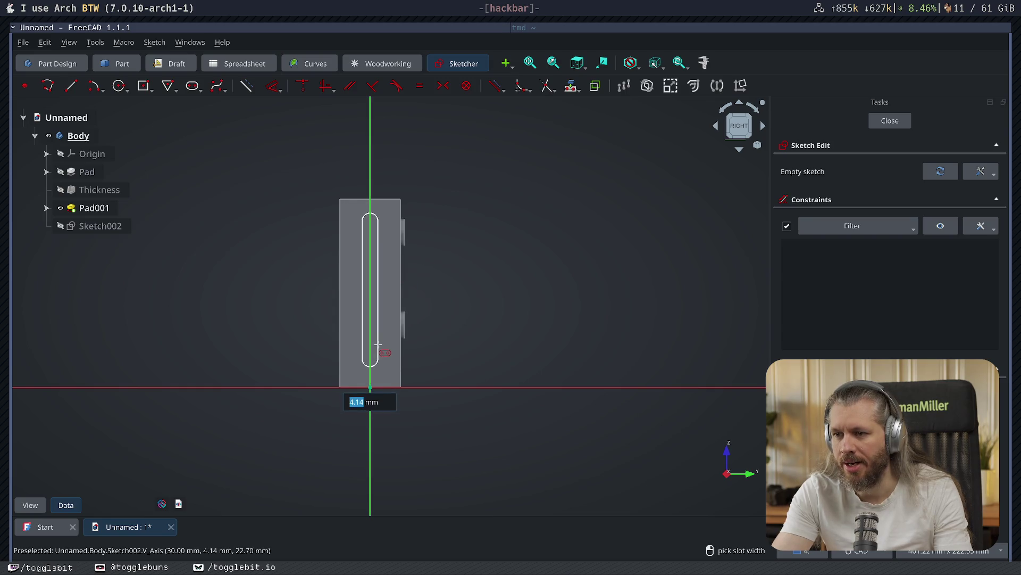
{"action": "left_click", "coordinate": [879, 128]}
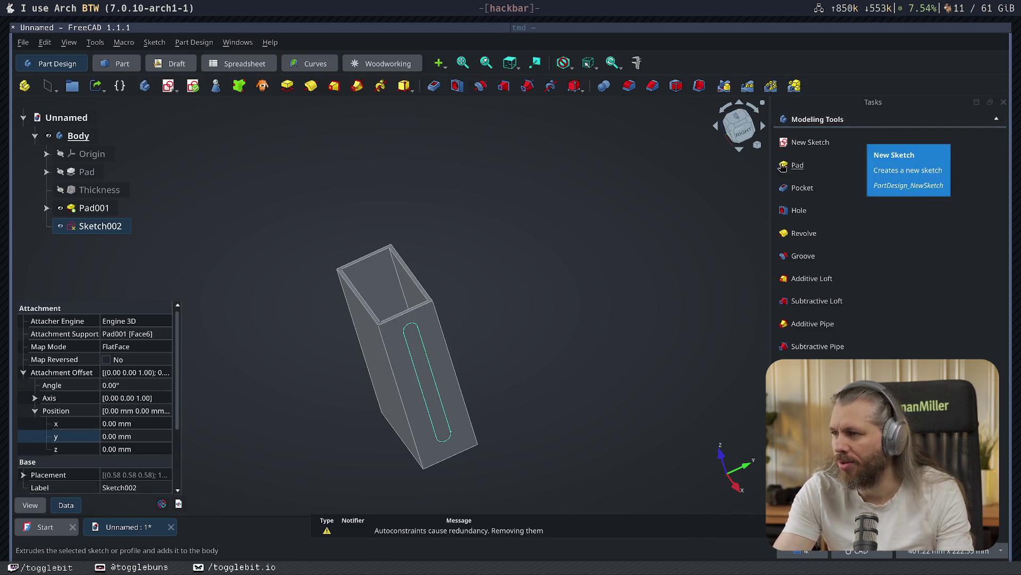
{"action": "left_click", "coordinate": [858, 189]}
{"action": "left_click", "coordinate": [866, 122]}
{"action": "mouse_move", "coordinate": [727, 209]}
{"action": "middle_mouse_down"}
{"action": "mouse_move", "coordinate": [488, 326]}
{"action": "mouse_move", "coordinate": [502, 283]}
{"action": "mouse_move", "coordinate": [586, 299]}
{"action": "mouse_move", "coordinate": [564, 380]}
{"action": "mouse_move", "coordinate": [531, 392]}
{"action": "mouse_move", "coordinate": [561, 344]}
{"action": "mouse_move", "coordinate": [592, 360]}
{"action": "mouse_move", "coordinate": [518, 438]}
{"action": "mouse_move", "coordinate": [435, 440]}
{"action": "mouse_move", "coordinate": [479, 365]}
{"action": "mouse_move", "coordinate": [430, 411]}
{"action": "mouse_move", "coordinate": [641, 396]}
{"action": "mouse_move", "coordinate": [424, 392]}
{"action": "mouse_move", "coordinate": [586, 258]}
{"action": "mouse_move", "coordinate": [283, 321]}
{"action": "middle_mouse_up"}
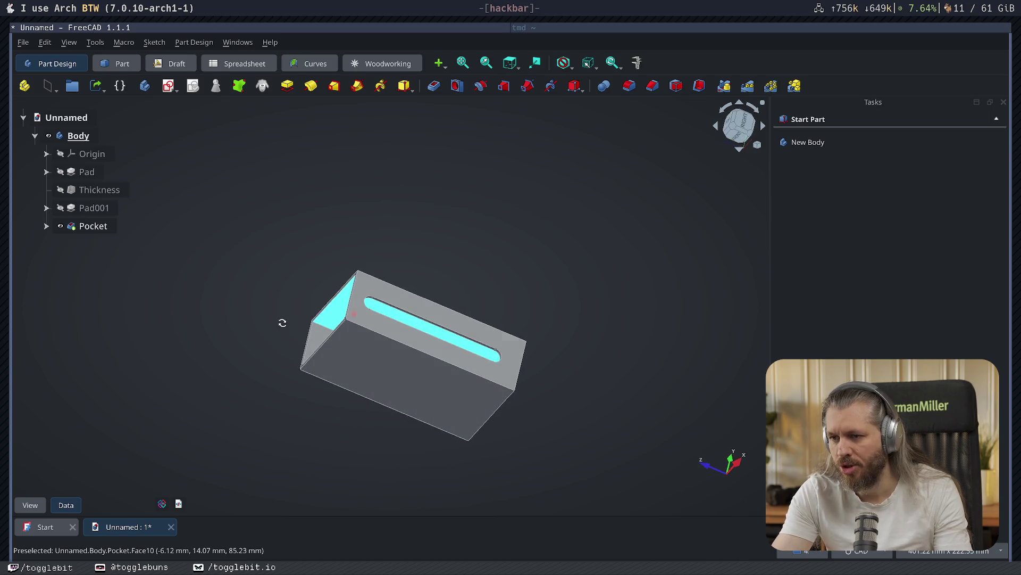
- Change the slot pocket's type to Through all
{"action": "double_click", "coordinate": [74, 226]}
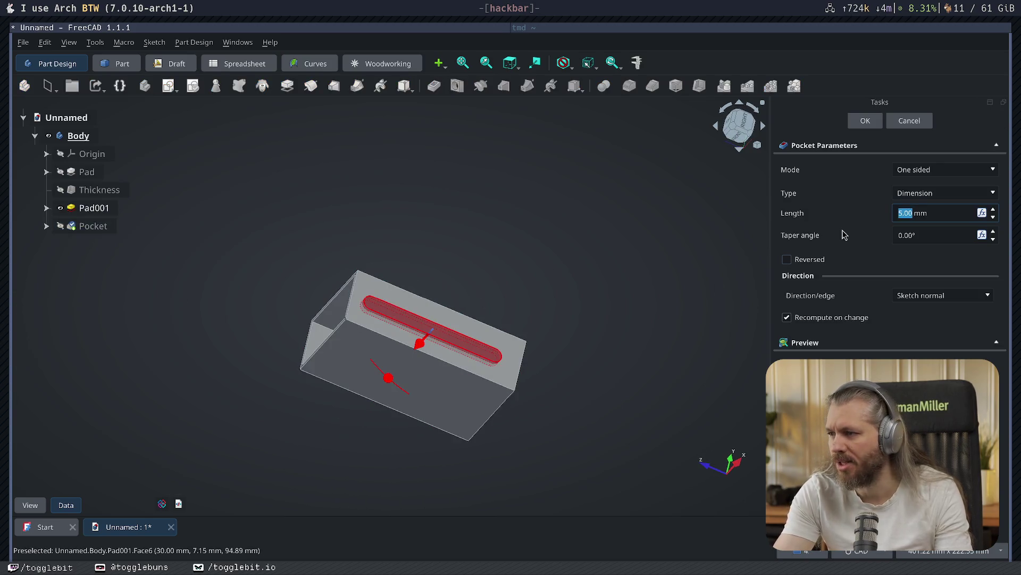
{"action": "left_click", "coordinate": [962, 193]}
{"action": "left_click", "coordinate": [937, 194]}
{"action": "left_click", "coordinate": [933, 193]}
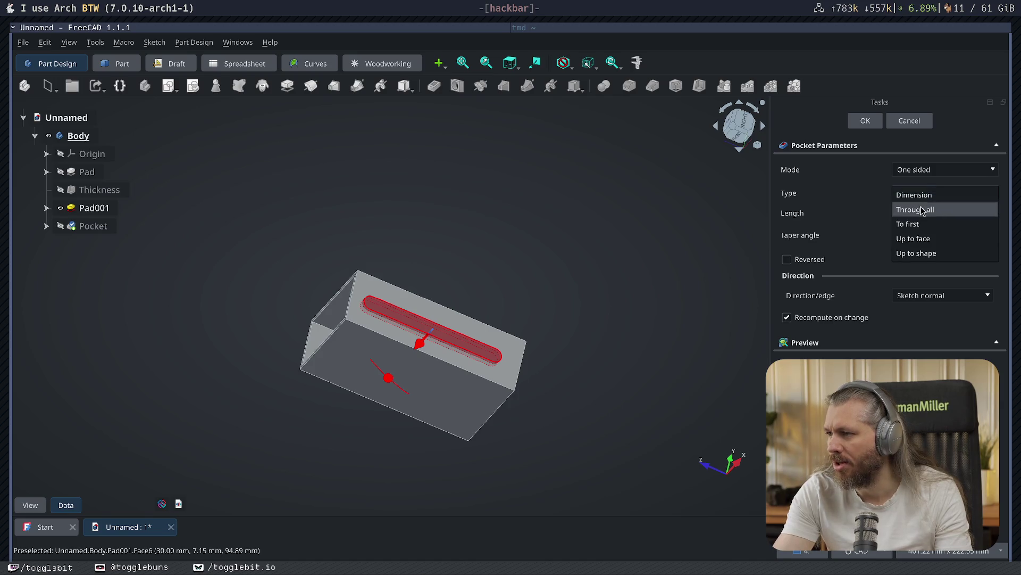
{"action": "left_click", "coordinate": [925, 210]}
{"action": "left_click", "coordinate": [865, 121]}
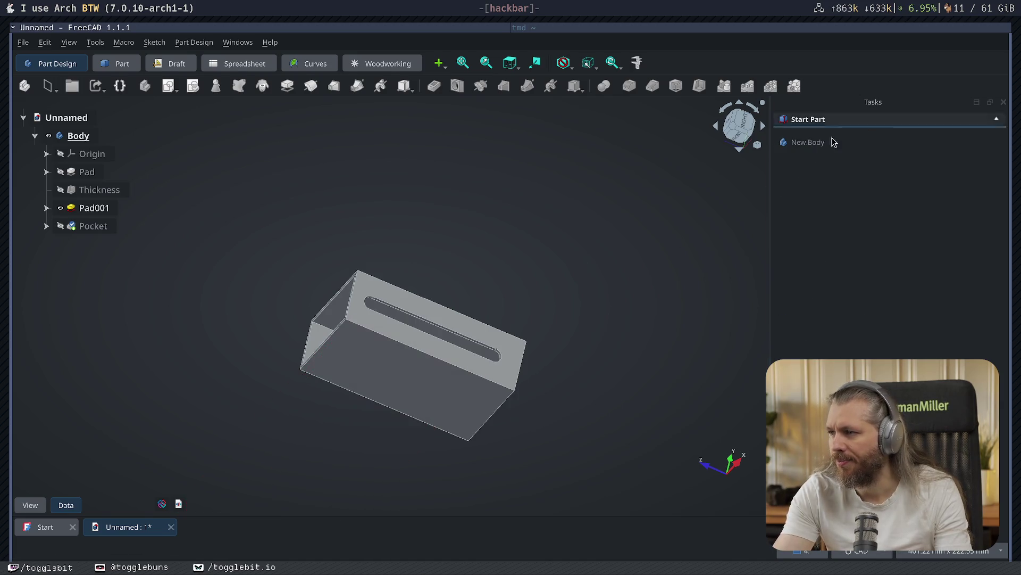
{"action": "mouse_move", "coordinate": [553, 231]}
{"action": "middle_mouse_down"}
{"action": "mouse_move", "coordinate": [615, 230]}
{"action": "mouse_move", "coordinate": [534, 333]}
{"action": "mouse_move", "coordinate": [583, 372]}
{"action": "mouse_move", "coordinate": [524, 369]}
{"action": "mouse_move", "coordinate": [478, 426]}
{"action": "mouse_move", "coordinate": [494, 420]}
{"action": "middle_mouse_up"}
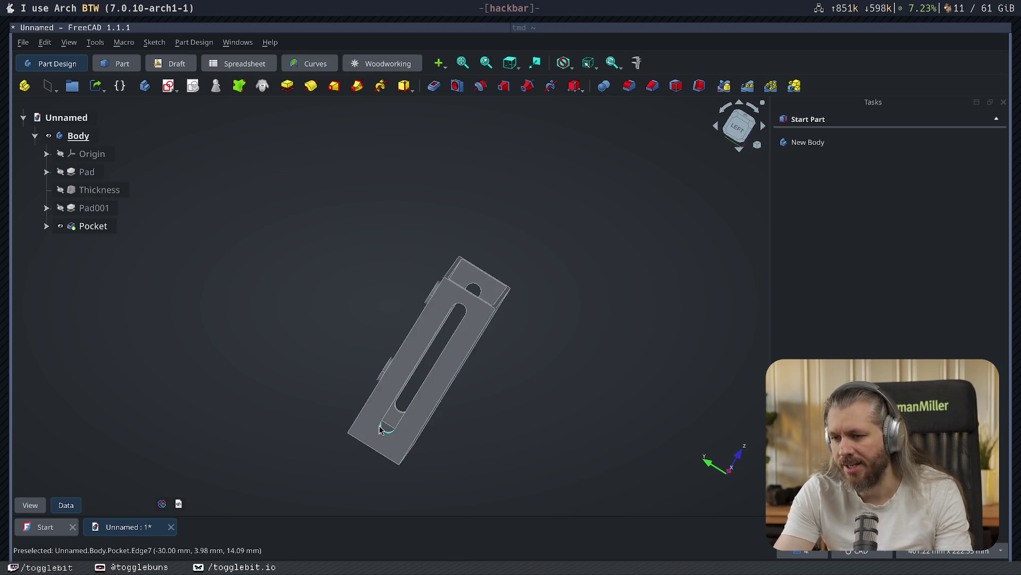
- Create a second empty body, Body001, in the document
{"action": "mouse_move", "coordinate": [579, 413]}
{"action": "middle_mouse_down"}
{"action": "mouse_move", "coordinate": [401, 426]}
{"action": "mouse_move", "coordinate": [529, 330]}
{"action": "mouse_move", "coordinate": [500, 326]}
{"action": "middle_mouse_up"}
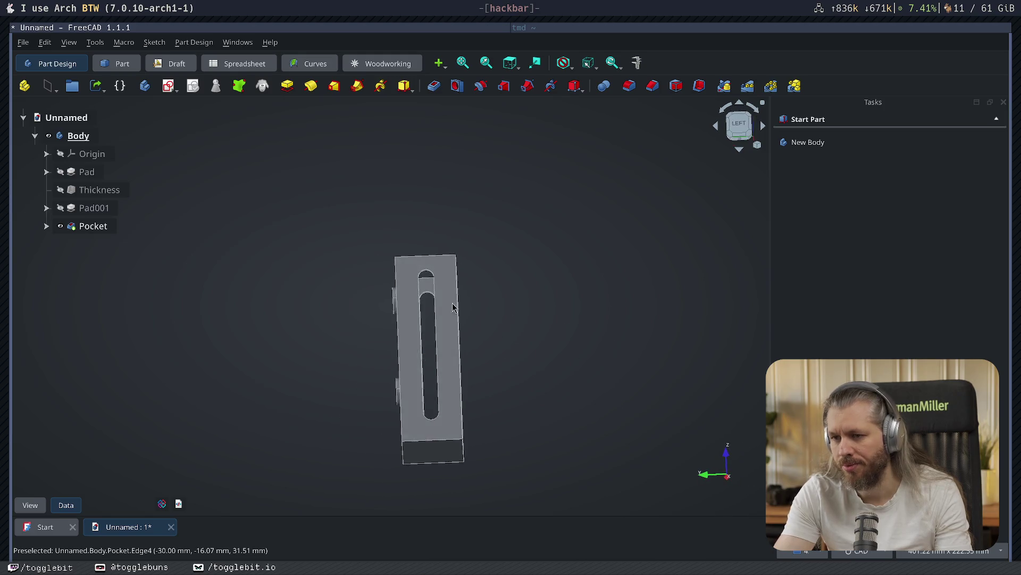
{"action": "left_click", "coordinate": [66, 120]}
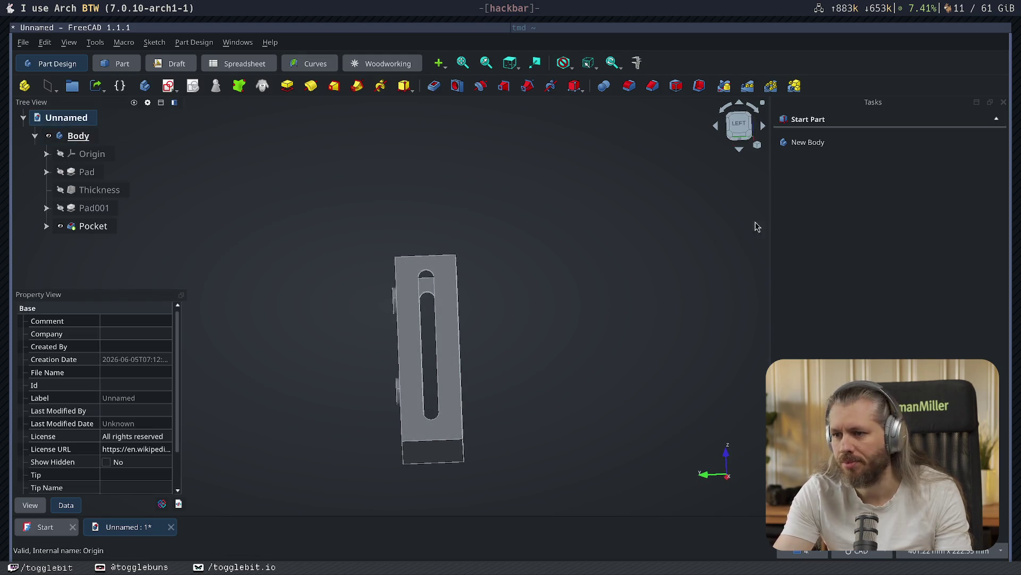
{"action": "left_click", "coordinate": [807, 146]}
{"action": "mouse_move", "coordinate": [556, 383]}
{"action": "middle_mouse_down"}
{"action": "mouse_move", "coordinate": [485, 383]}
{"action": "mouse_move", "coordinate": [425, 367]}
{"action": "middle_mouse_up"}
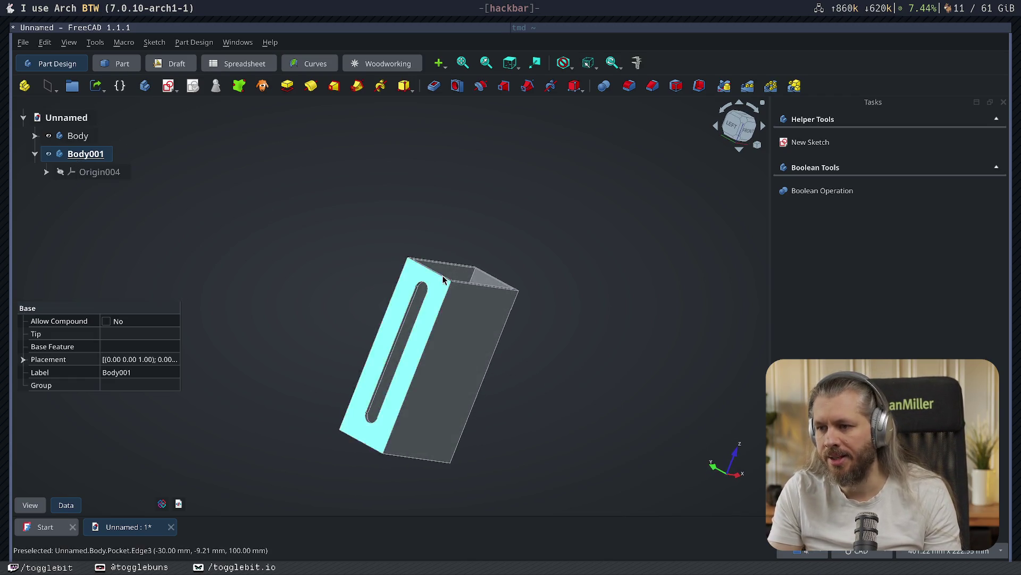
{"action": "middle_click_drag", "start_coordinate": [443, 279], "coordinate": [335, 360]}
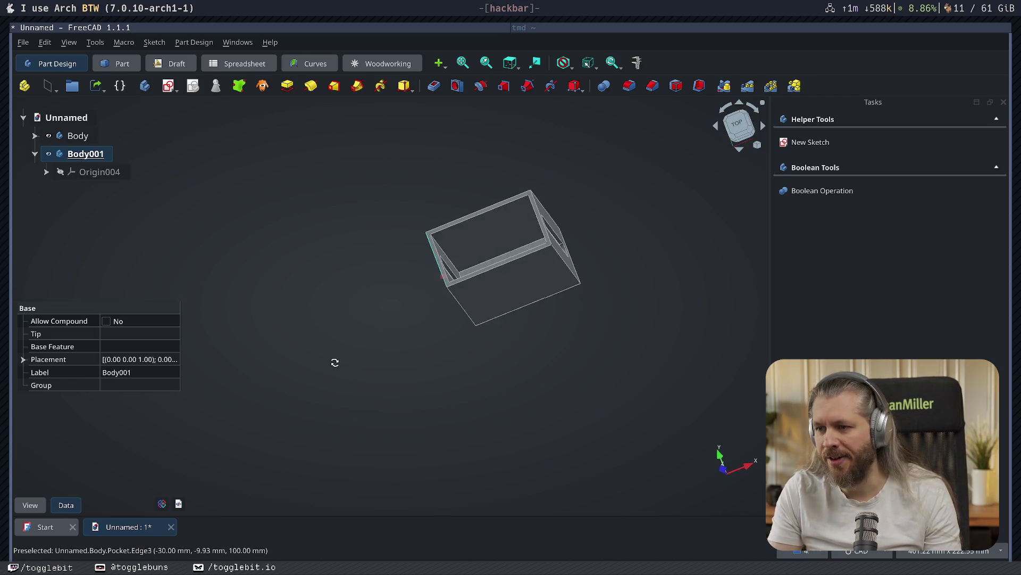
- Measure the box's long top edge and short end edge, then select Body001
{"action": "left_click", "coordinate": [477, 220]}
{"action": "left_click", "coordinate": [639, 63]}
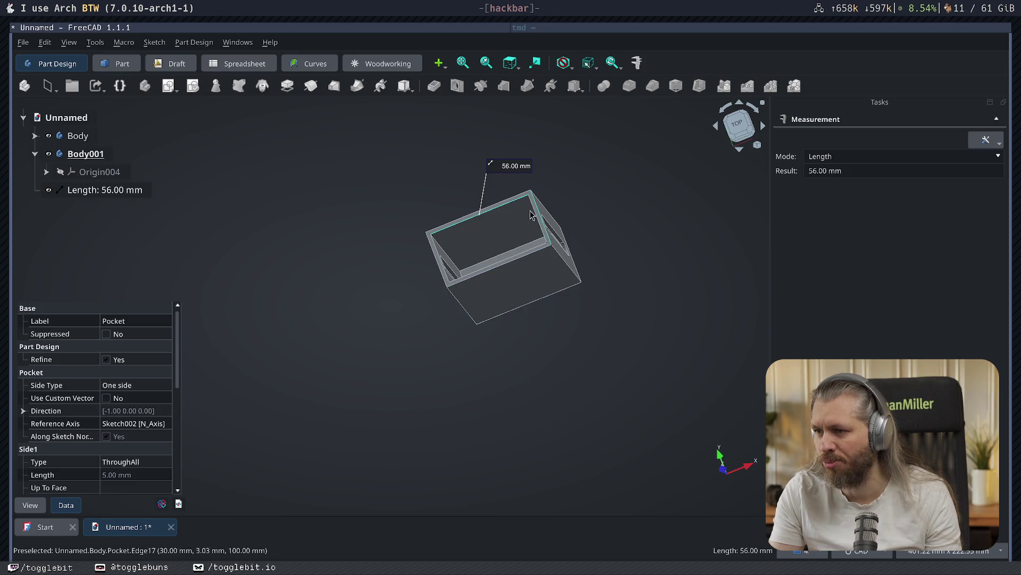
{"action": "left_click", "coordinate": [534, 215]}
{"action": "left_click", "coordinate": [537, 214]}
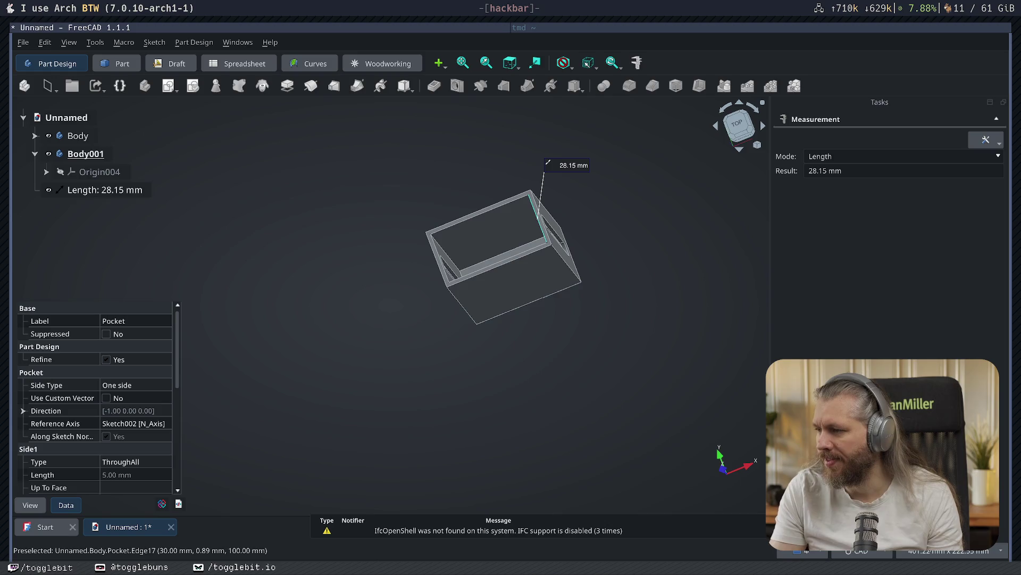
{"action": "key", "text": "Escape"}
{"action": "left_click", "coordinate": [85, 154]}
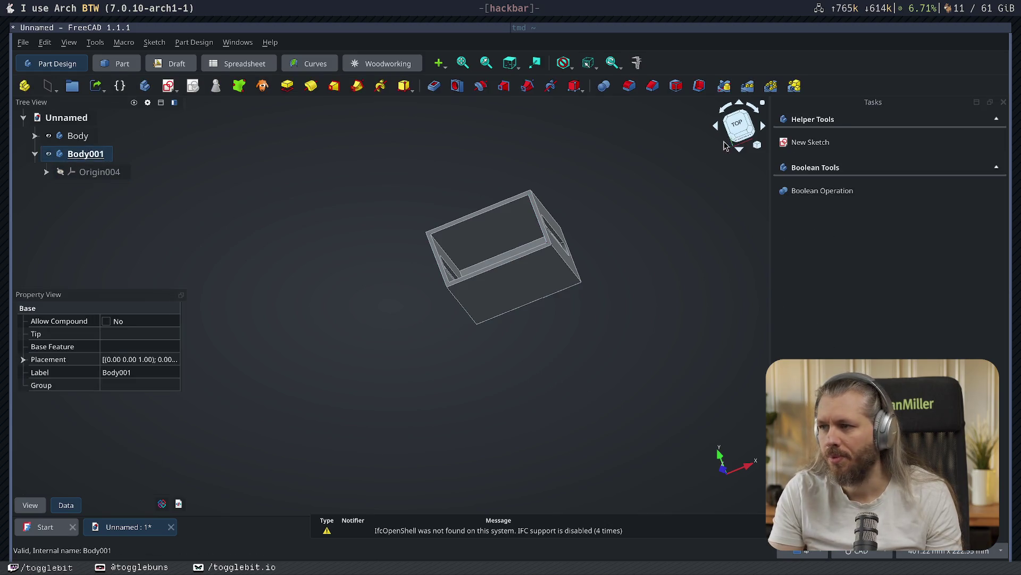
{"action": "left_click", "coordinate": [739, 125]}
- On the XY plane, draw a 56 × 28 mm rectangle centred on the origin
{"action": "left_click", "coordinate": [811, 142]}
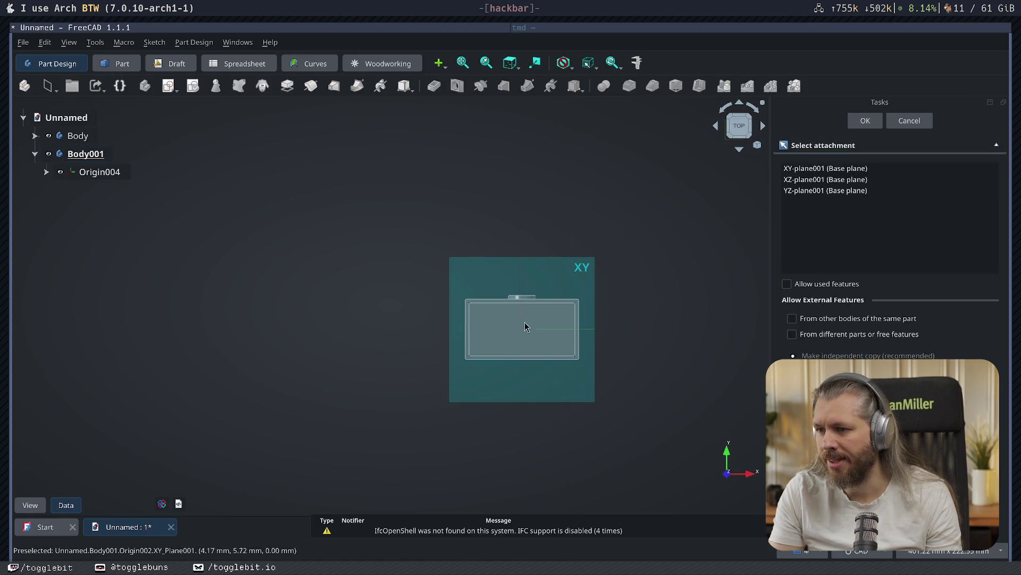
{"action": "left_click", "coordinate": [526, 335]}
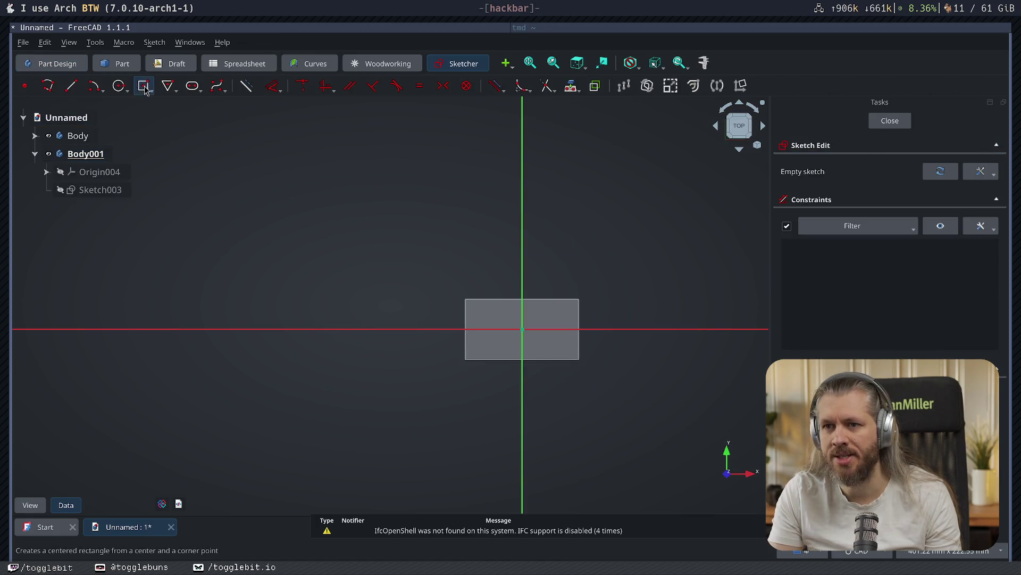
{"action": "left_click", "coordinate": [143, 85]}
{"action": "left_click", "coordinate": [522, 329]}
{"action": "type", "text": "56"}
{"action": "key", "text": "Tab"}
{"action": "type", "text": "28"}
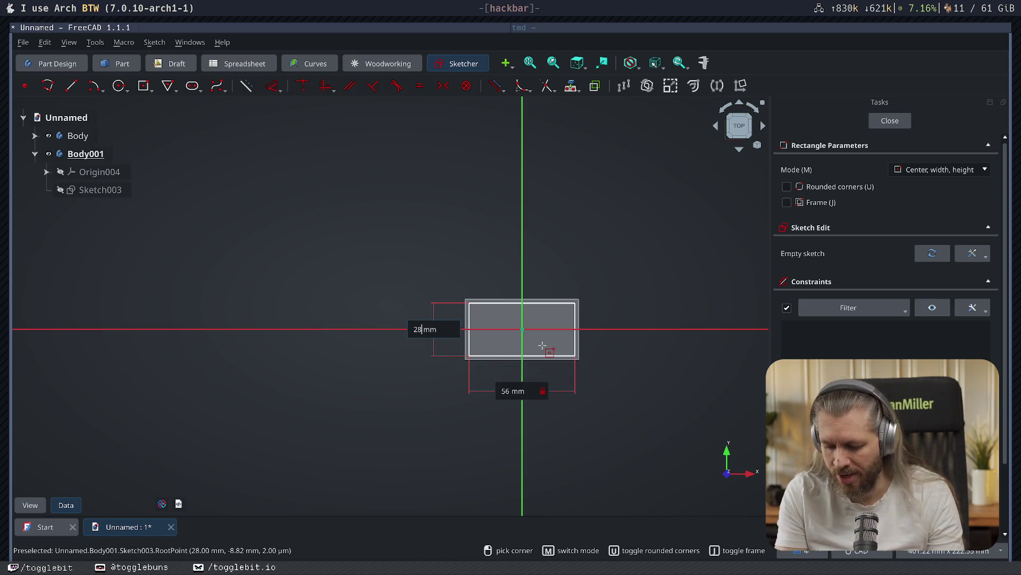
{"action": "key", "text": "Return"}
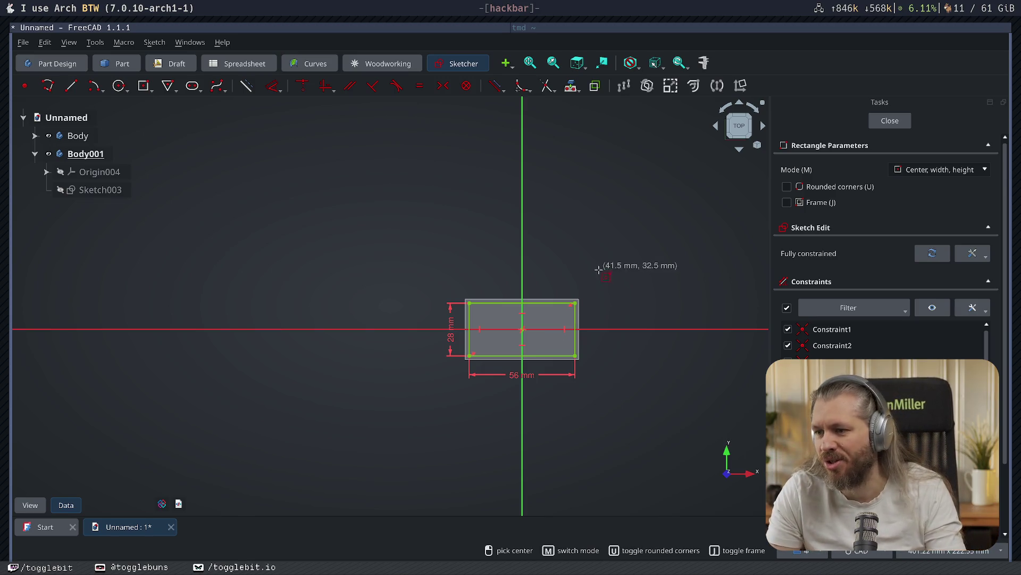
{"action": "key", "text": "Escape"}
- Offset the rectangle -1 mm inward with Intersection corners, deleting the original
{"action": "left_click_drag", "start_coordinate": [420, 265], "coordinate": [602, 406]}
{"action": "left_click", "coordinate": [413, 288]}
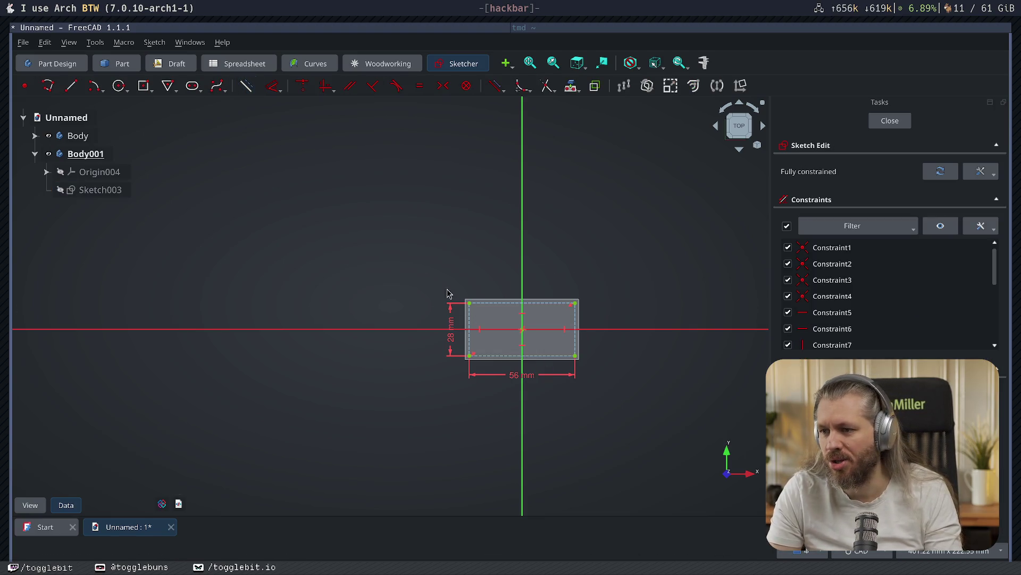
{"action": "left_click_drag", "start_coordinate": [428, 255], "coordinate": [611, 407]}
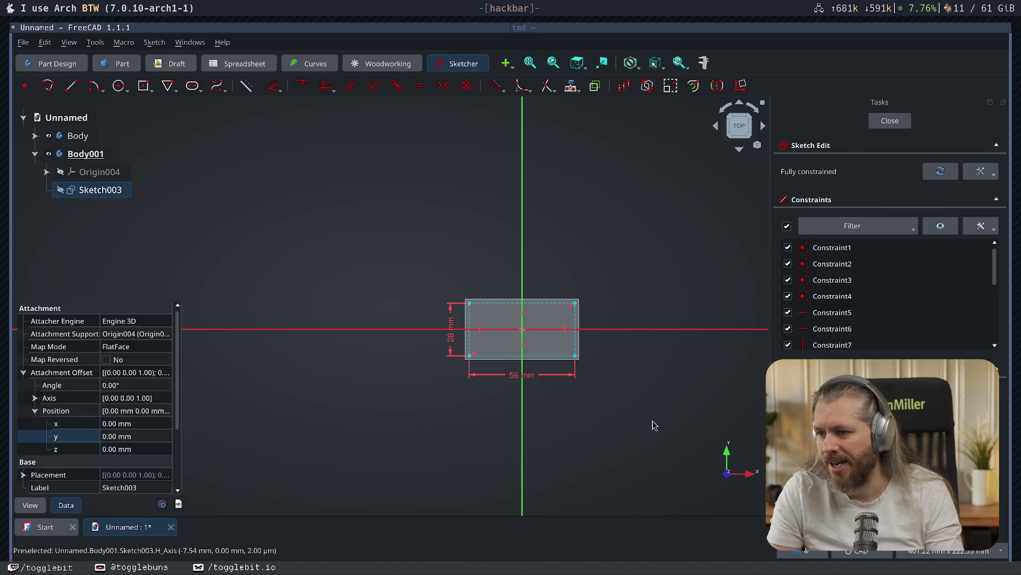
{"action": "key", "text": "z"}
{"action": "key", "text": "t"}
{"action": "left_click", "coordinate": [901, 171]}
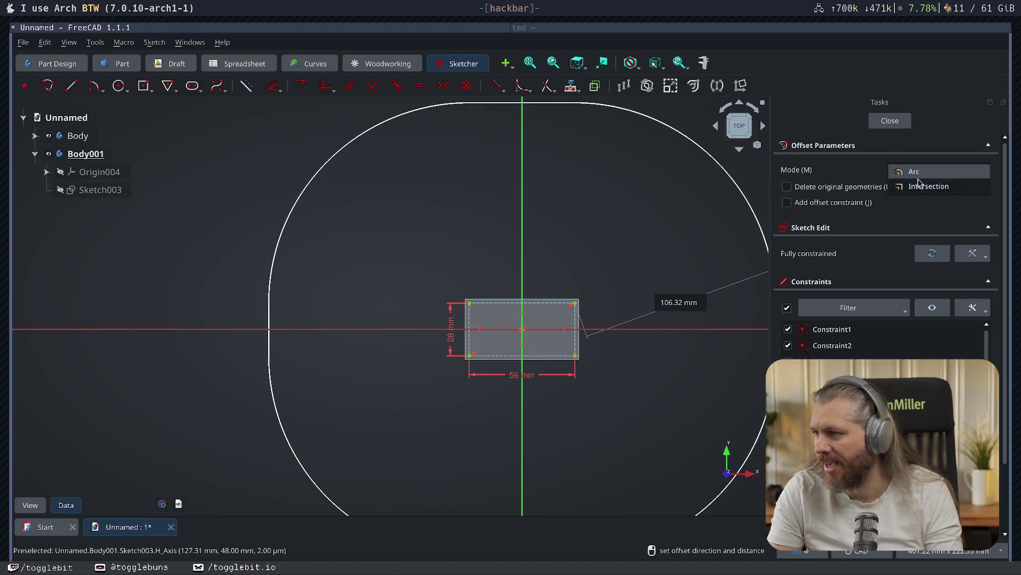
{"action": "left_click", "coordinate": [867, 189]}
{"action": "left_click", "coordinate": [834, 187]}
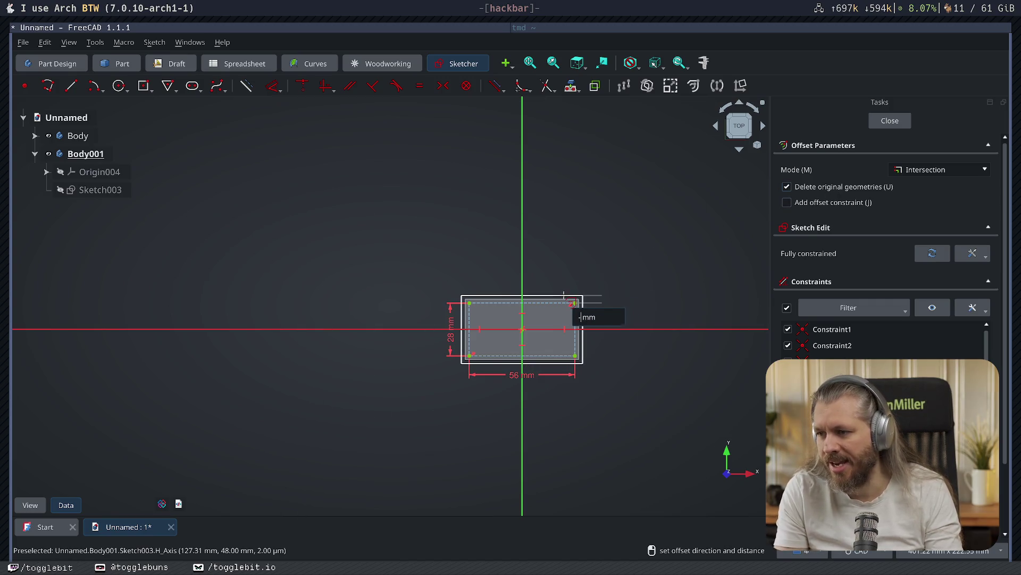
{"action": "type", "text": "1"}
{"action": "key", "text": "Return"}
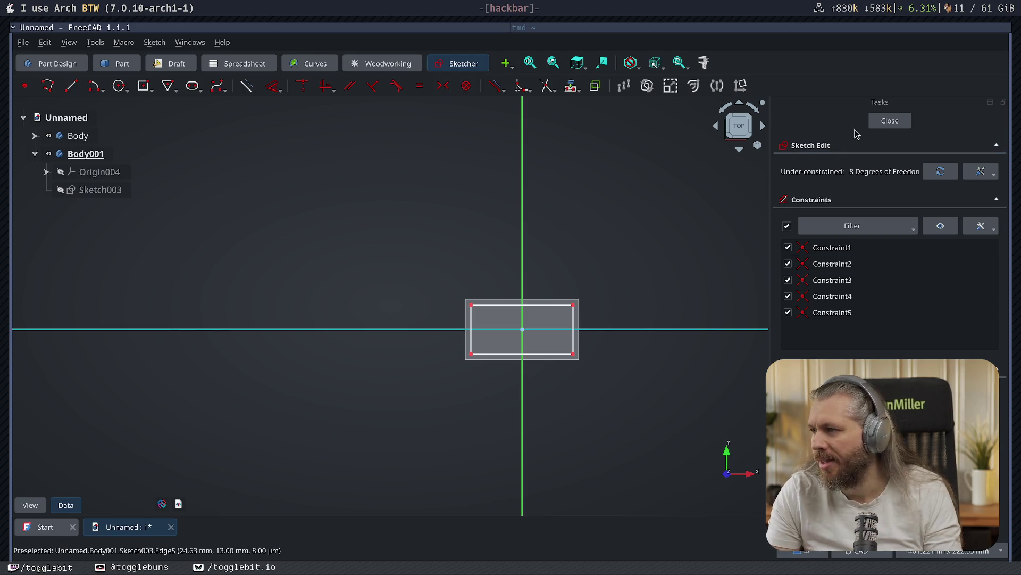
- Close the sketch and pad it into a thin plate
{"action": "left_click", "coordinate": [890, 120]}
{"action": "left_click", "coordinate": [798, 165]}
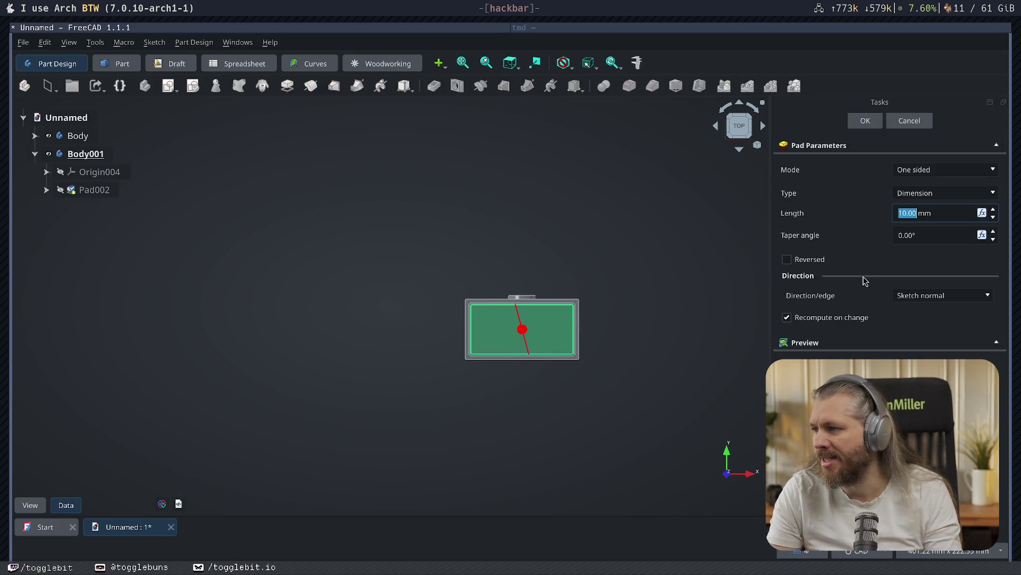
{"action": "left_click", "coordinate": [866, 121]}
{"action": "mouse_move", "coordinate": [617, 353]}
{"action": "middle_mouse_down"}
{"action": "mouse_move", "coordinate": [700, 260]}
{"action": "mouse_move", "coordinate": [693, 222]}
{"action": "mouse_move", "coordinate": [597, 376]}
{"action": "mouse_move", "coordinate": [652, 347]}
{"action": "mouse_move", "coordinate": [489, 436]}
{"action": "mouse_move", "coordinate": [586, 406]}
{"action": "mouse_move", "coordinate": [693, 321]}
{"action": "middle_mouse_up"}
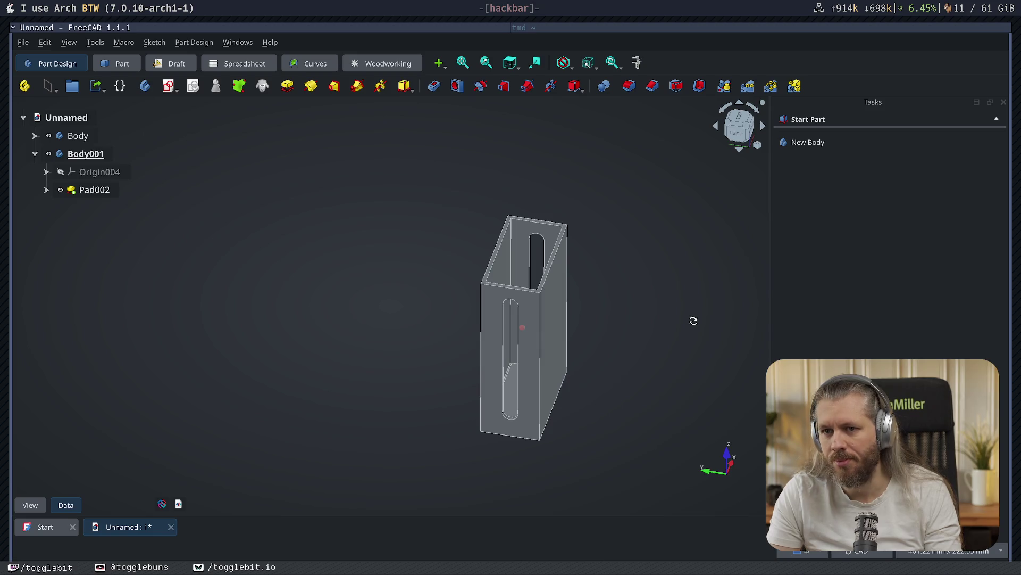
- Hide the original Body and start a new sketch on the plate's narrow end face
{"action": "left_click", "coordinate": [48, 135]}
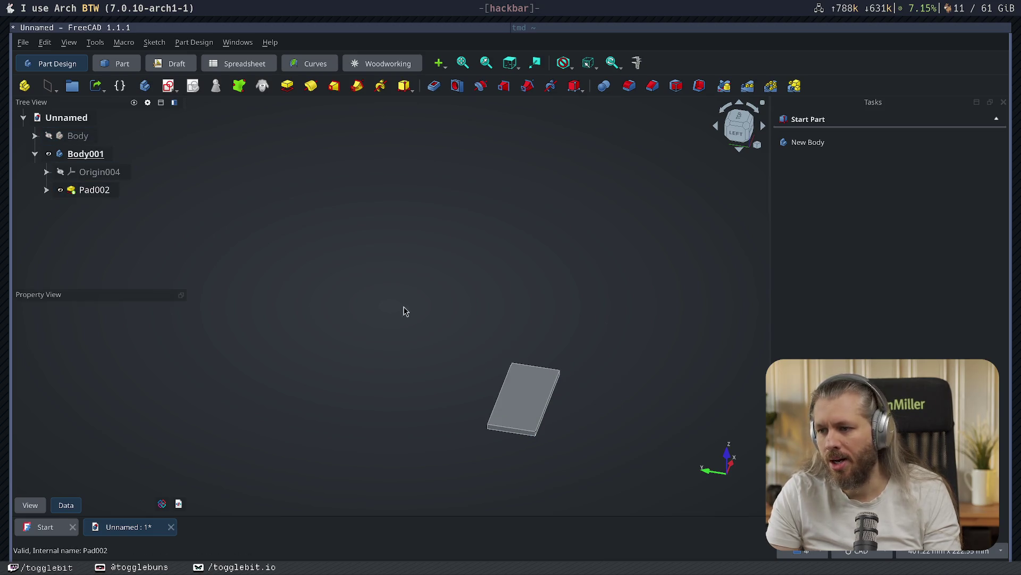
{"action": "mouse_move", "coordinate": [637, 409]}
{"action": "middle_mouse_down"}
{"action": "mouse_move", "coordinate": [479, 283]}
{"action": "mouse_move", "coordinate": [599, 351]}
{"action": "mouse_move", "coordinate": [612, 335]}
{"action": "mouse_move", "coordinate": [582, 325]}
{"action": "middle_mouse_up"}
{"action": "middle_click_drag", "start_coordinate": [472, 417], "coordinate": [578, 423]}
{"action": "key", "text": "0"}
{"action": "mouse_move", "coordinate": [477, 369]}
{"action": "middle_mouse_down"}
{"action": "mouse_move", "coordinate": [492, 346]}
{"action": "mouse_move", "coordinate": [570, 324]}
{"action": "middle_mouse_up"}
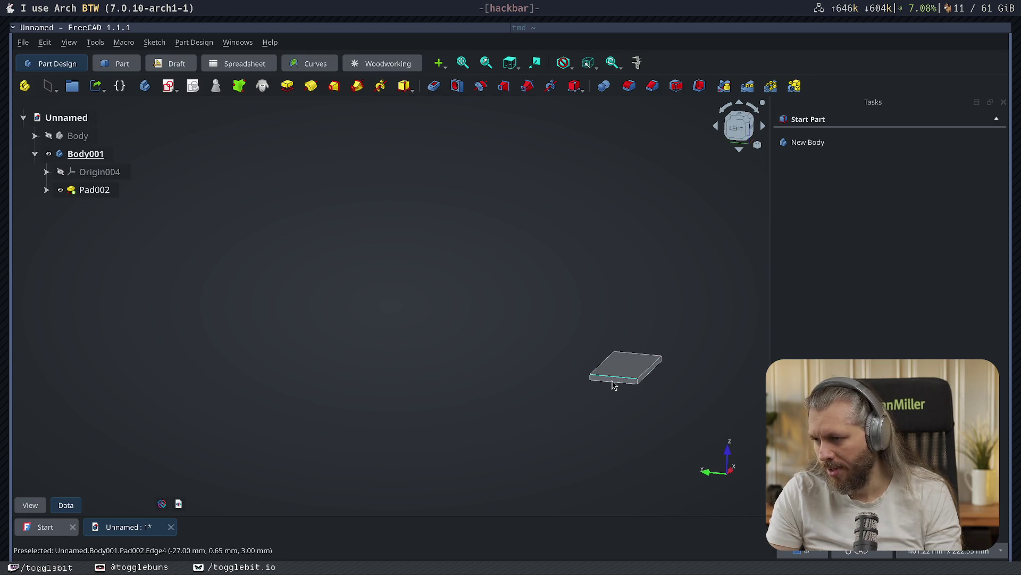
{"action": "scroll", "coordinate": [619, 386], "scroll_direction": "up", "scroll_amount": 4}
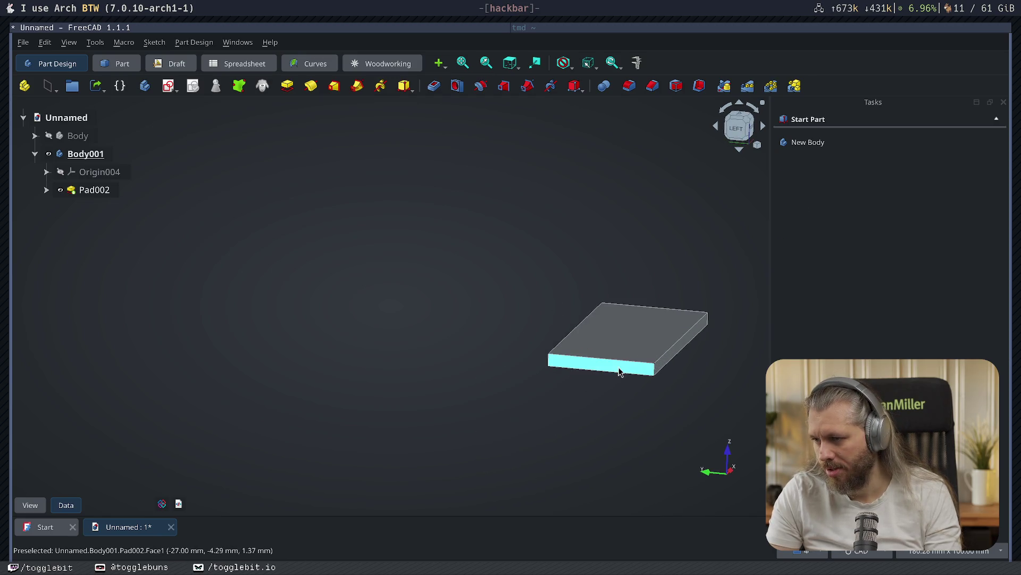
{"action": "left_click", "coordinate": [620, 370]}
{"action": "left_click", "coordinate": [831, 147]}
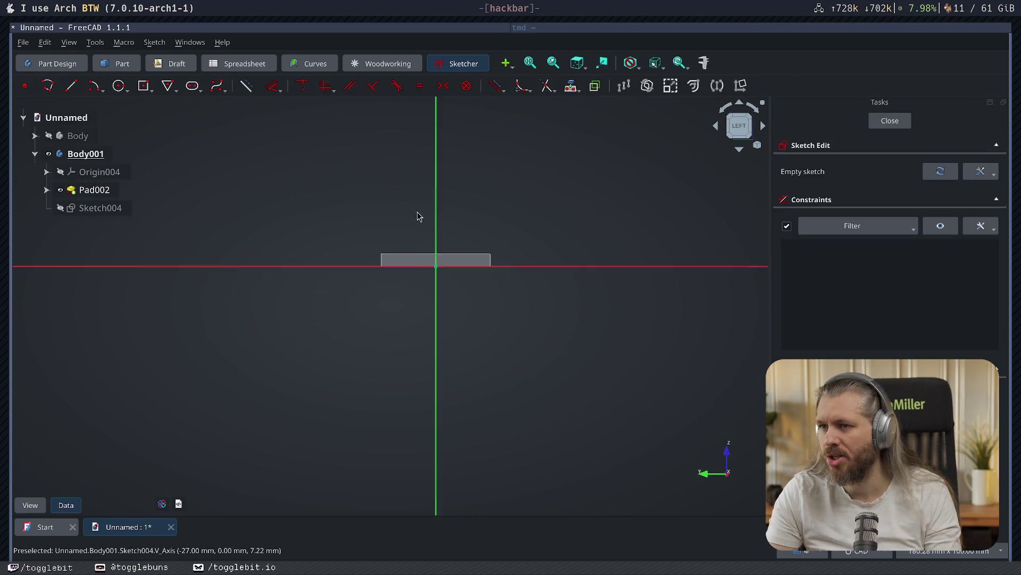
- Draw a small circle centred on the sketch origin and close the sketch
{"action": "left_click", "coordinate": [119, 86]}
{"action": "left_click", "coordinate": [416, 256]}
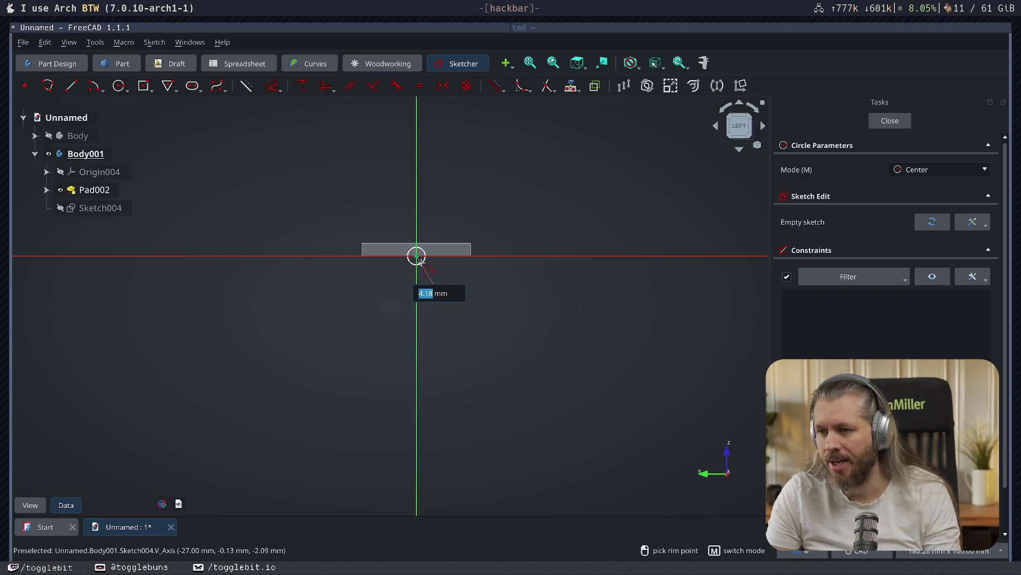
{"action": "left_click", "coordinate": [420, 261]}
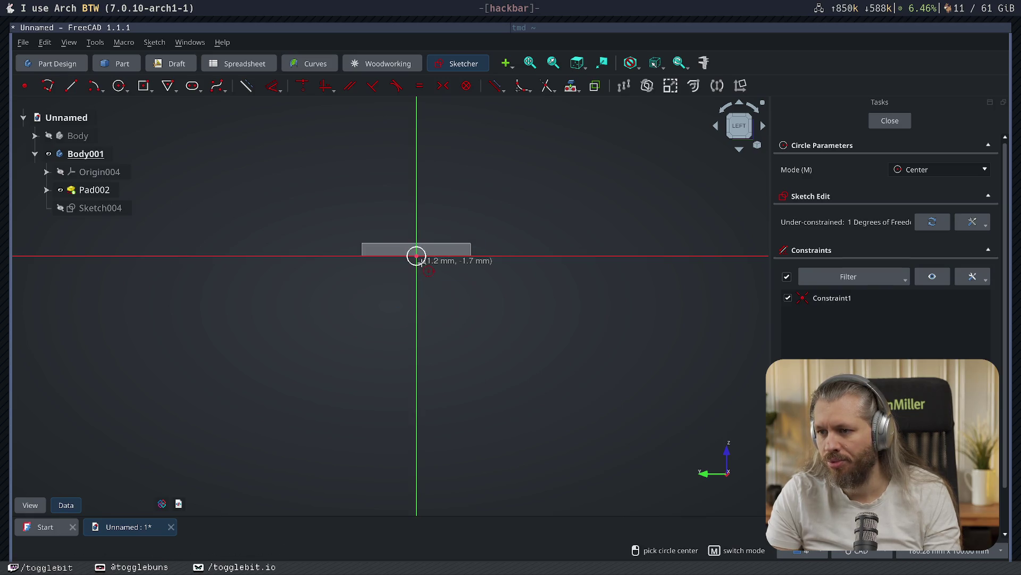
{"action": "key", "text": "Escape"}
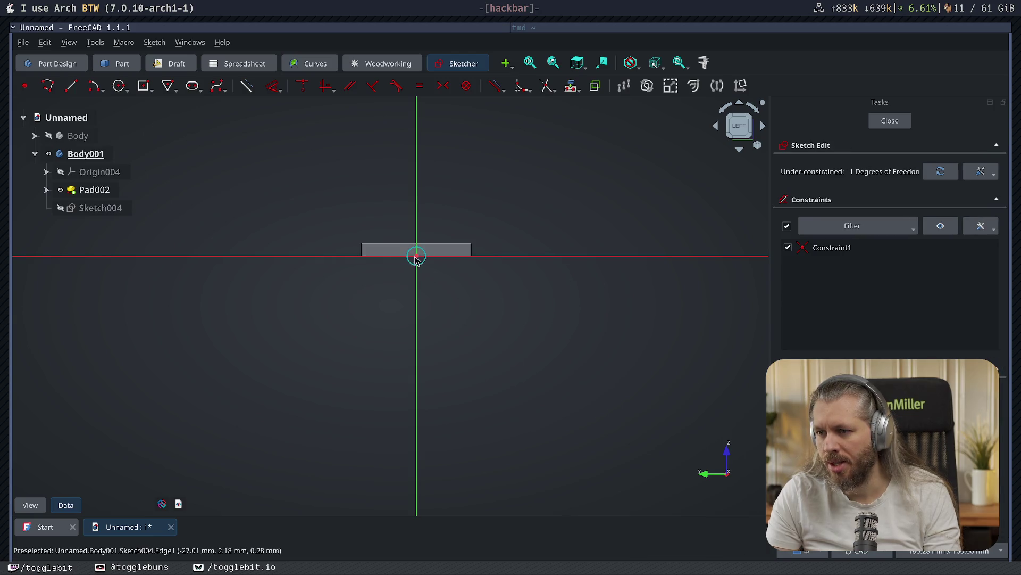
{"action": "left_click", "coordinate": [872, 121]}
- Pad the circle sketch into a small round peg
{"action": "mouse_move", "coordinate": [612, 319]}
{"action": "middle_mouse_down"}
{"action": "mouse_move", "coordinate": [499, 308]}
{"action": "mouse_move", "coordinate": [609, 292]}
{"action": "middle_mouse_up"}
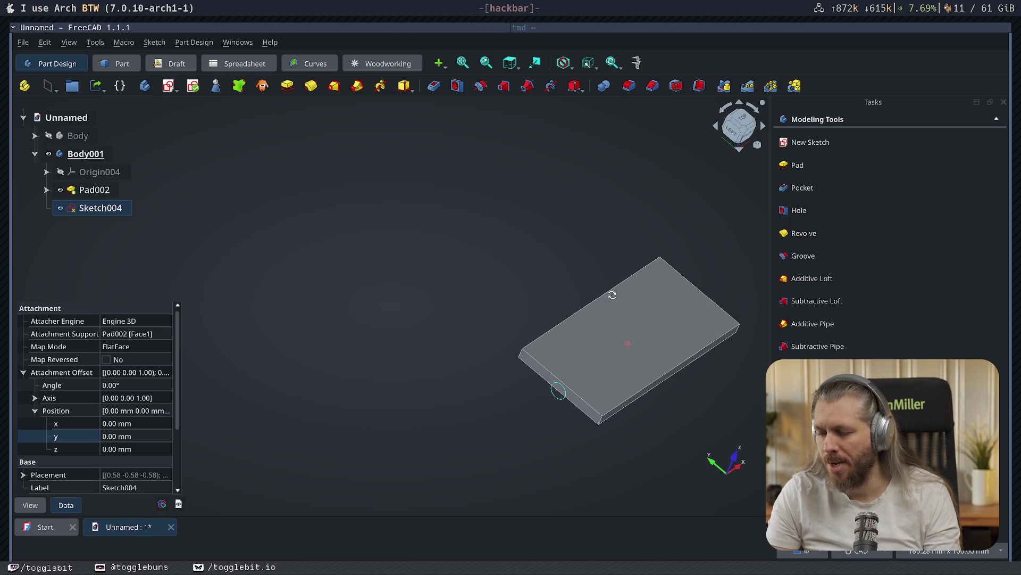
{"action": "middle_click_drag", "start_coordinate": [669, 311], "coordinate": [671, 306]}
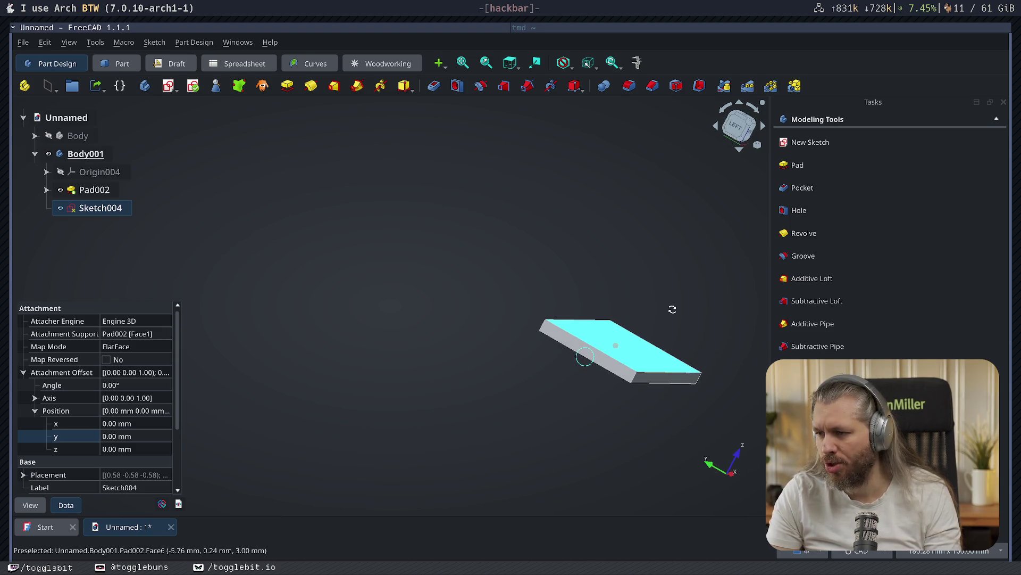
{"action": "left_click", "coordinate": [805, 166]}
{"action": "left_click", "coordinate": [866, 122]}
{"action": "mouse_move", "coordinate": [608, 292]}
{"action": "middle_mouse_down"}
{"action": "mouse_move", "coordinate": [534, 280]}
{"action": "mouse_move", "coordinate": [541, 351]}
{"action": "middle_mouse_up"}
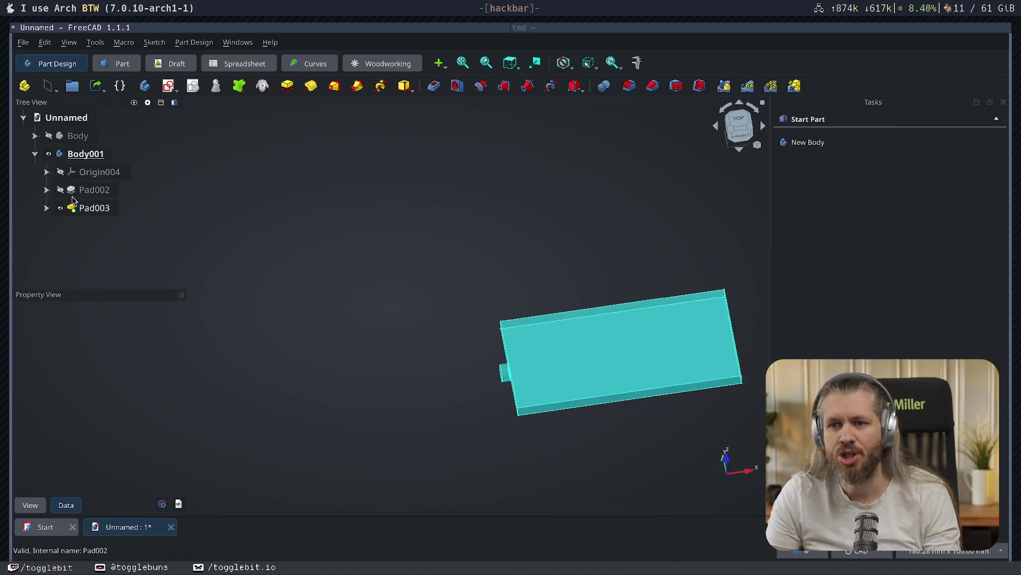
- Offset the rectangle outline in Sketch003, removing the original edges
{"action": "double_click", "coordinate": [106, 208]}
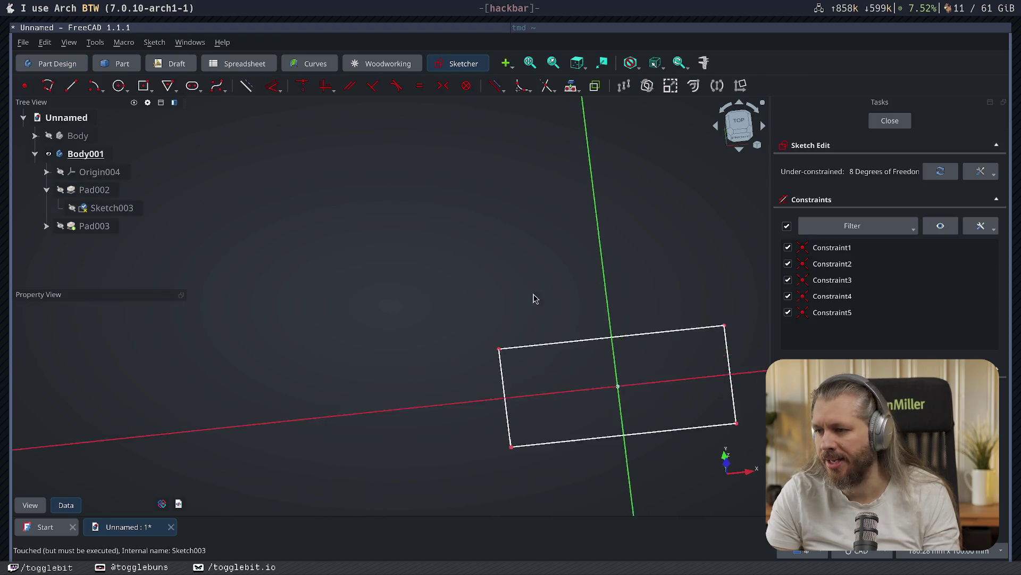
{"action": "left_click_drag", "start_coordinate": [383, 210], "coordinate": [723, 444]}
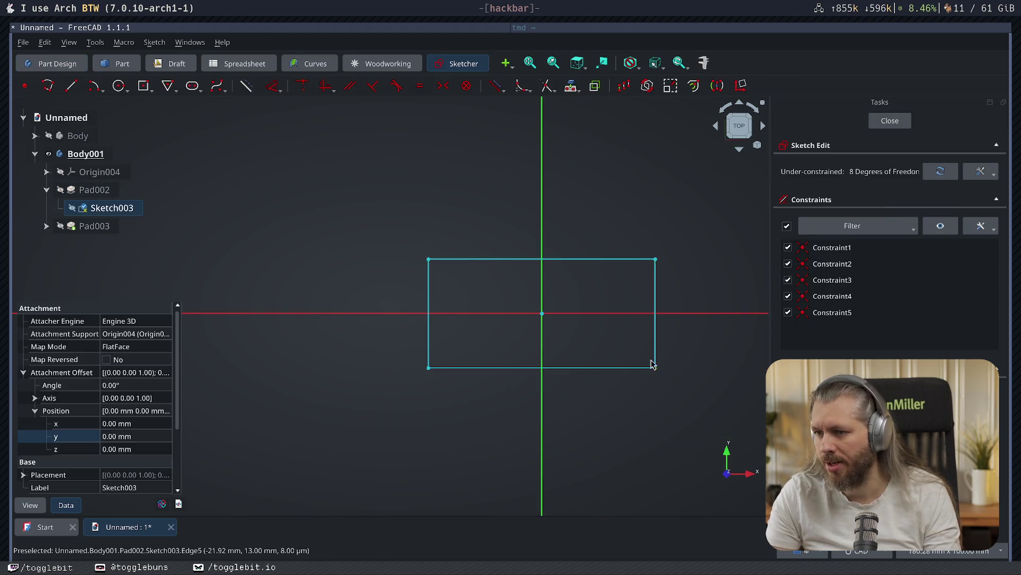
{"action": "key", "text": "z"}
{"action": "key", "text": "t"}
{"action": "left_click", "coordinate": [833, 187]}
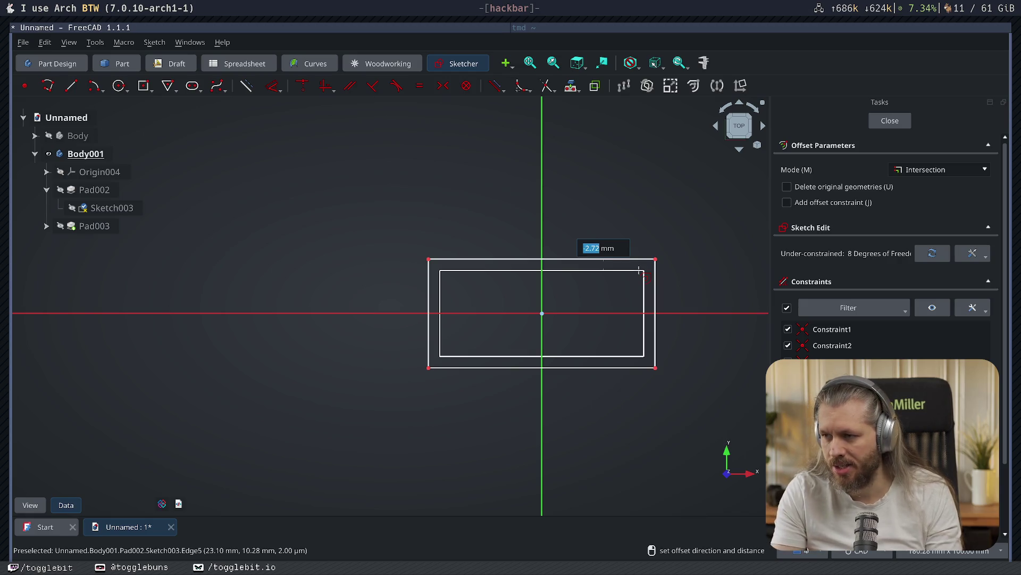
{"action": "left_click", "coordinate": [645, 269]}
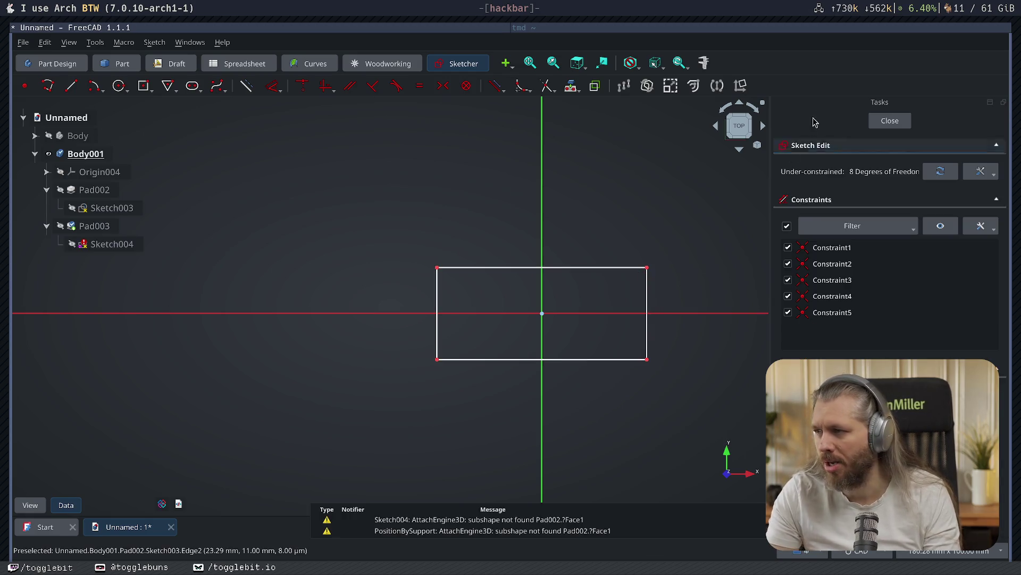
{"action": "left_click", "coordinate": [890, 121]}
- Reattach Sketch004 to a face of Pad002 via its Attachment Support
{"action": "mouse_move", "coordinate": [561, 328]}
{"action": "middle_mouse_down"}
{"action": "mouse_move", "coordinate": [554, 239]}
{"action": "mouse_move", "coordinate": [574, 334]}
{"action": "middle_mouse_up"}
{"action": "left_click", "coordinate": [119, 250]}
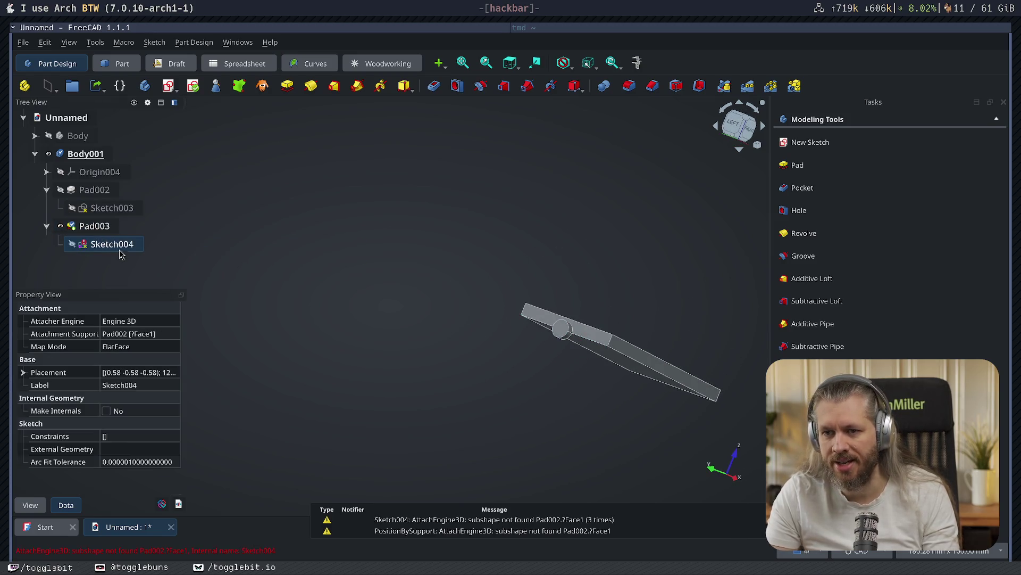
{"action": "left_click", "coordinate": [153, 335]}
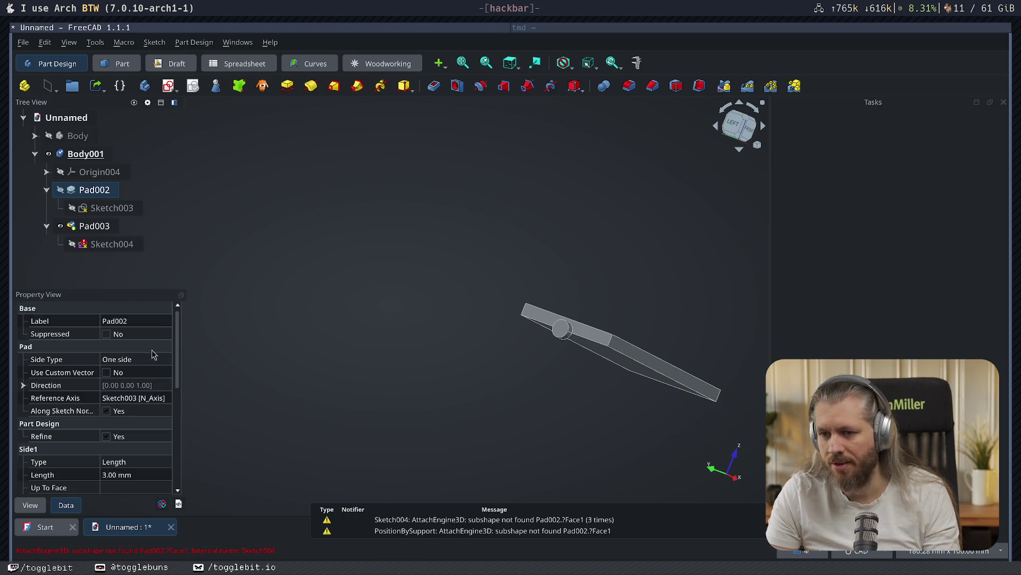
{"action": "left_click", "coordinate": [127, 247]}
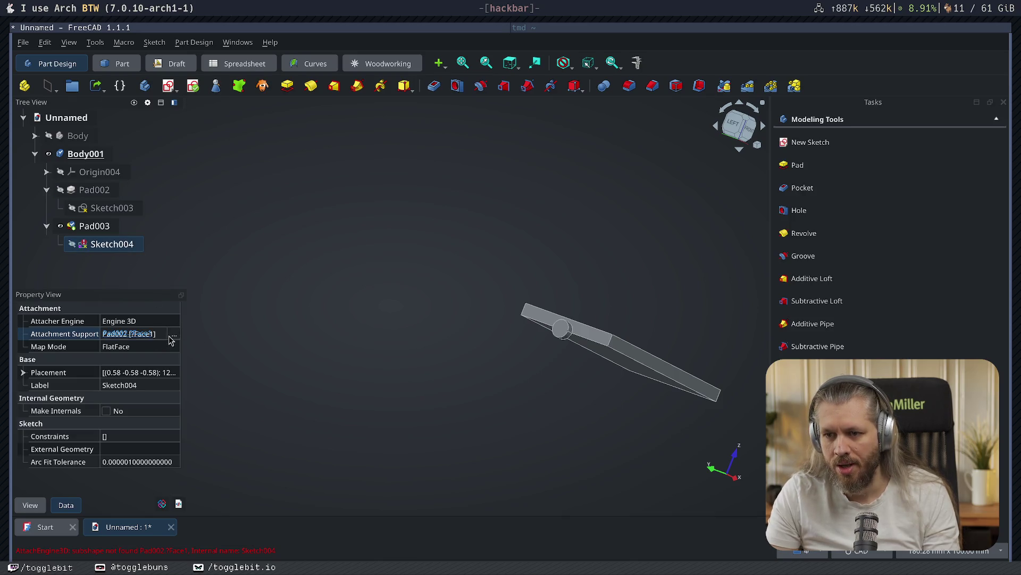
{"action": "left_click", "coordinate": [174, 335]}
{"action": "left_click", "coordinate": [398, 421]}
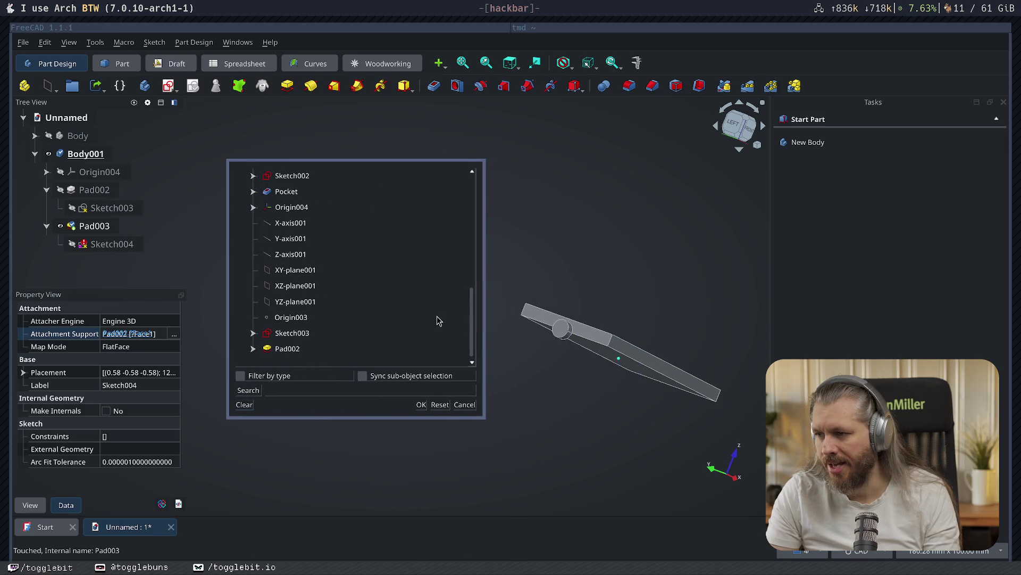
{"action": "left_click", "coordinate": [536, 337]}
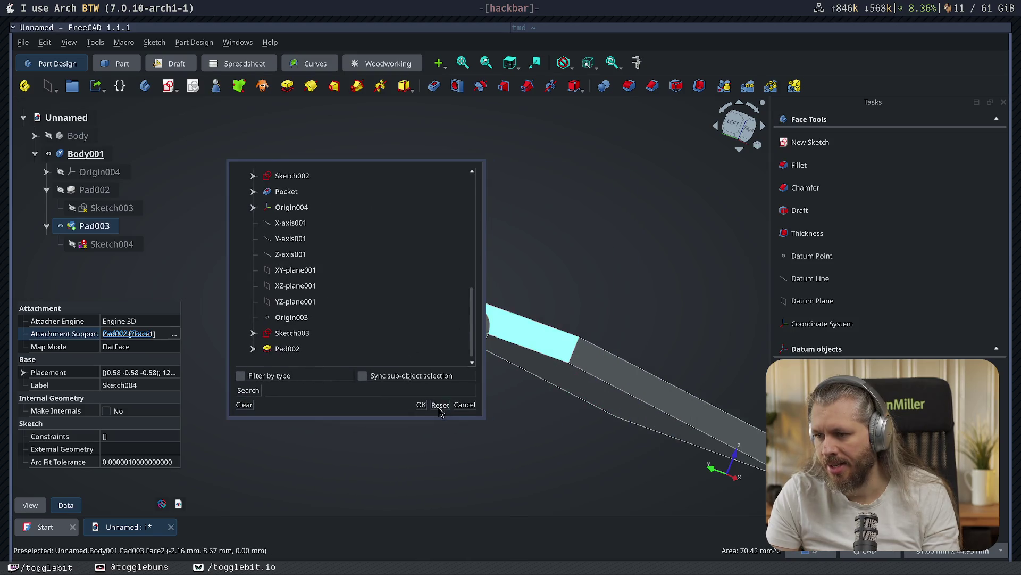
{"action": "left_click", "coordinate": [421, 405]}
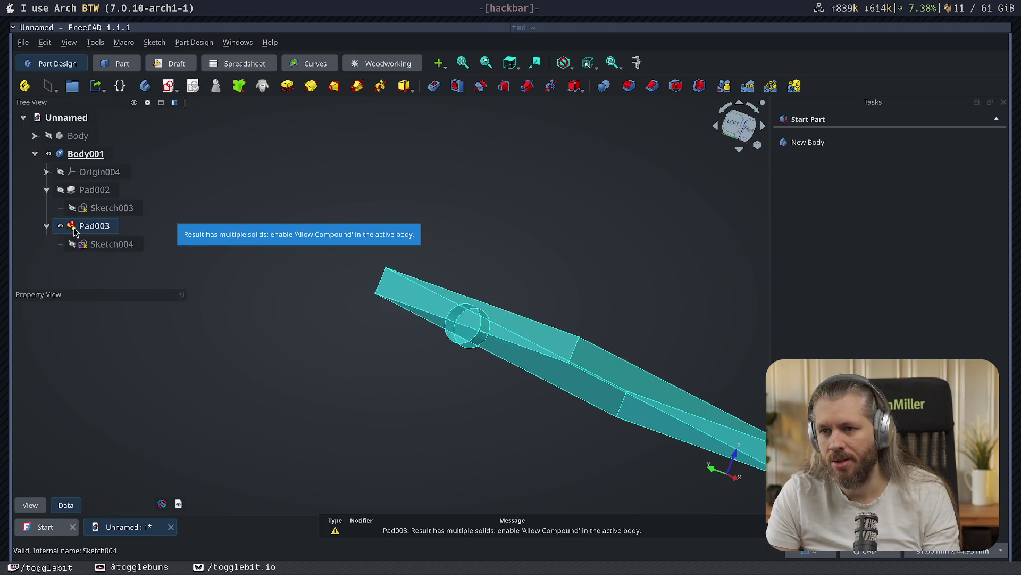
- Delete the cylinder pad Pad003
{"action": "mouse_move", "coordinate": [391, 326]}
{"action": "middle_mouse_down"}
{"action": "mouse_move", "coordinate": [280, 280]}
{"action": "mouse_move", "coordinate": [150, 266]}
{"action": "middle_mouse_up"}
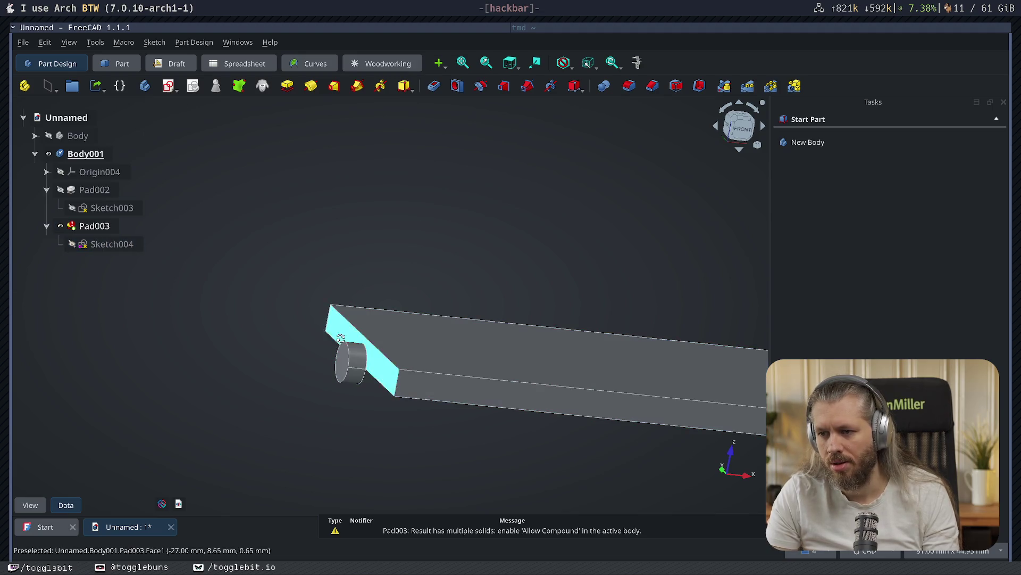
{"action": "middle_click_drag", "start_coordinate": [351, 330], "coordinate": [250, 346]}
{"action": "left_click", "coordinate": [94, 226]}
{"action": "key", "text": "Delete"}
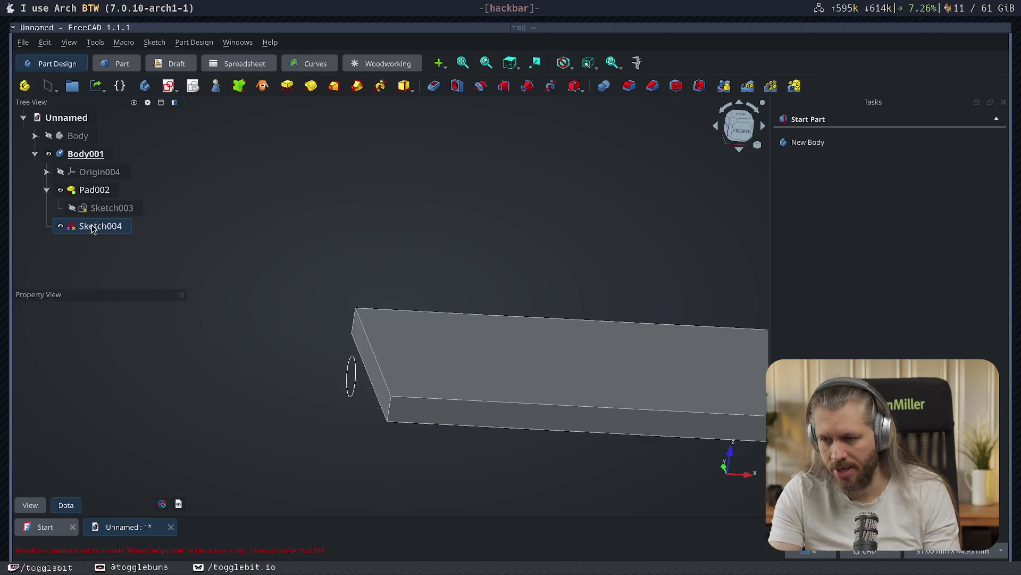
- Reattach Sketch004 to Face2, the slab's end face
{"action": "double_click", "coordinate": [91, 233]}
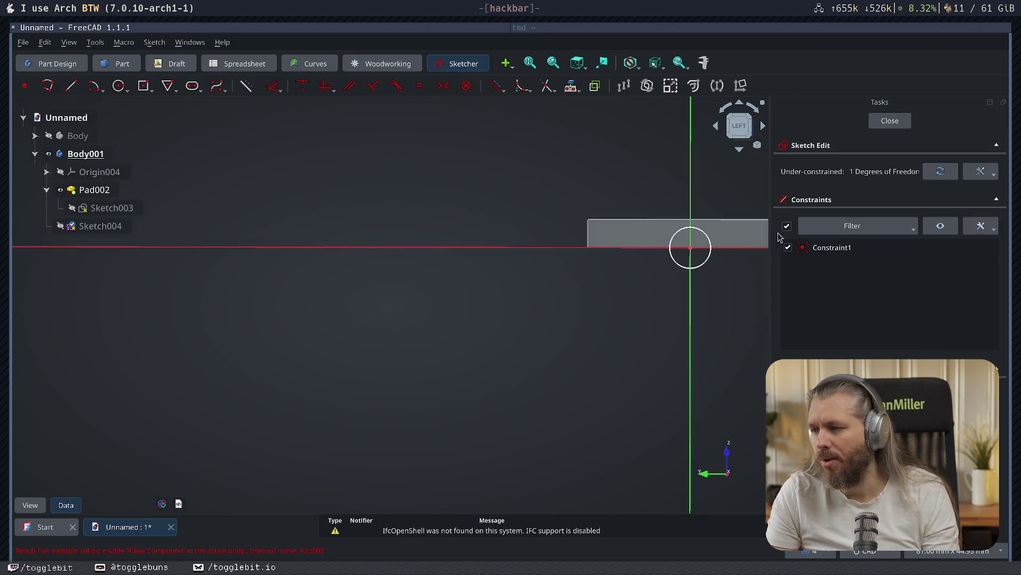
{"action": "left_click", "coordinate": [899, 120]}
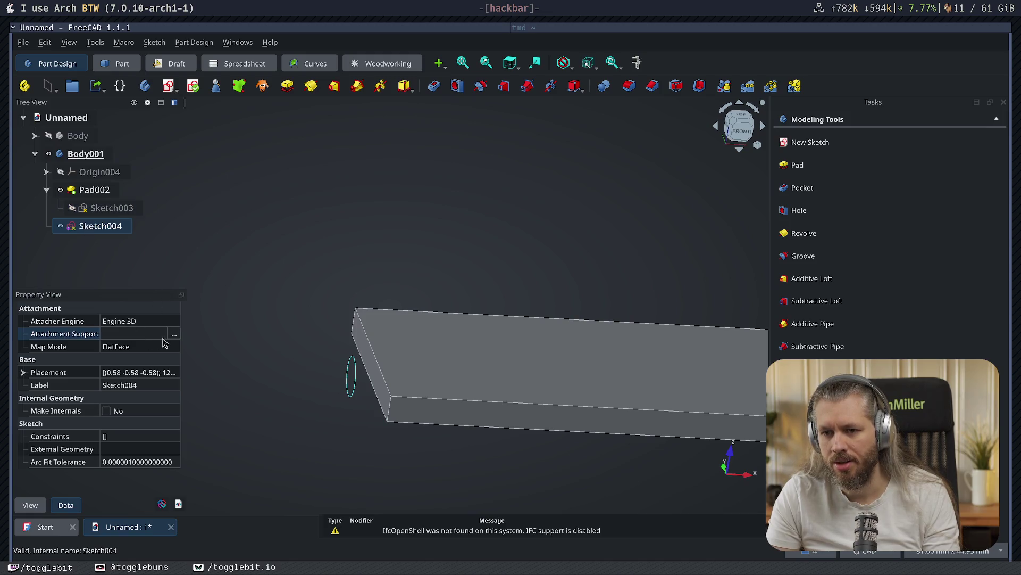
{"action": "left_click", "coordinate": [174, 333]}
{"action": "left_click", "coordinate": [366, 356]}
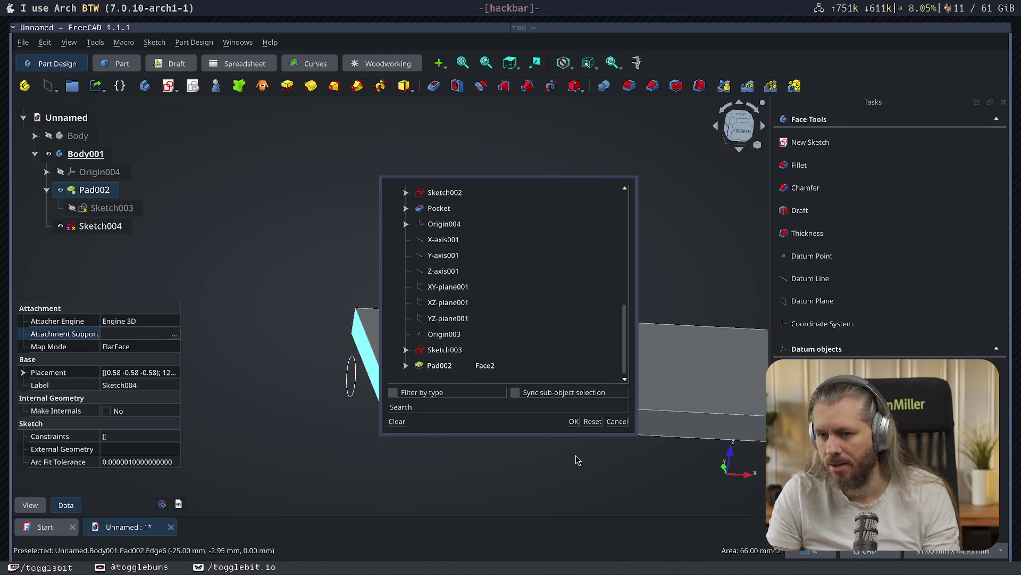
{"action": "left_click", "coordinate": [574, 422]}
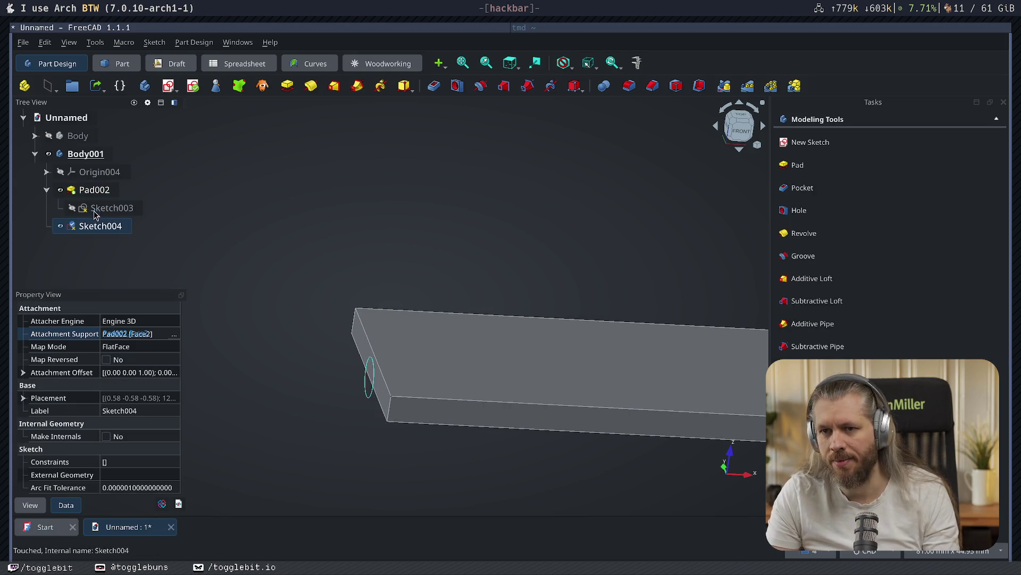
- Pad Sketch004 into a 2 mm cylinder
{"action": "left_click", "coordinate": [795, 180]}
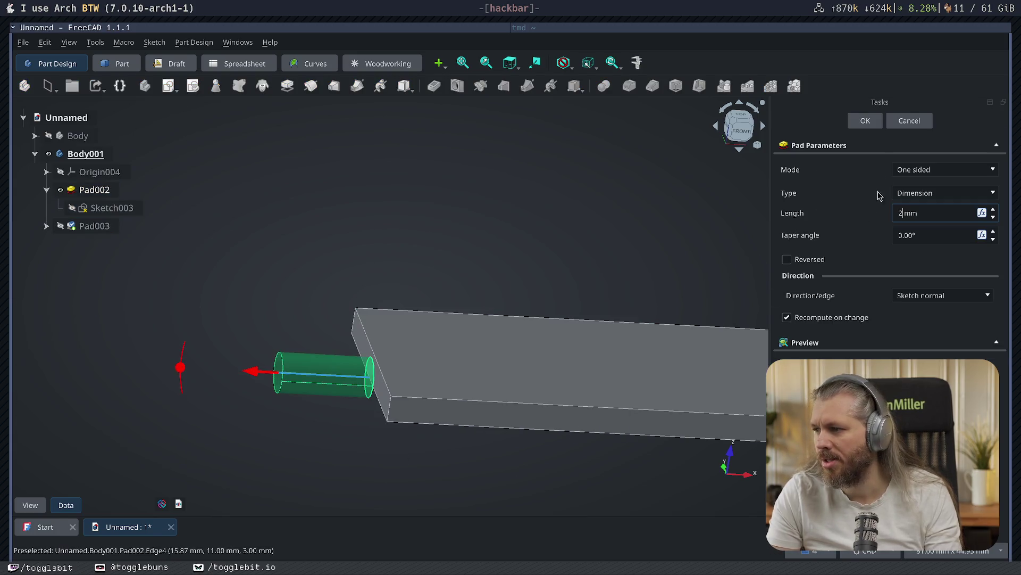
{"action": "left_click", "coordinate": [873, 126]}
{"action": "mouse_move", "coordinate": [566, 257]}
{"action": "middle_mouse_down"}
{"action": "mouse_move", "coordinate": [534, 233]}
{"action": "mouse_move", "coordinate": [650, 162]}
{"action": "middle_mouse_up"}
{"action": "right_click", "coordinate": [592, 222]}
{"action": "key", "text": "Escape"}
- Set the cylinder pad Pad003 to Symmetric mode
{"action": "left_click", "coordinate": [513, 388]}
{"action": "double_click", "coordinate": [94, 226]}
{"action": "left_click", "coordinate": [959, 166]}
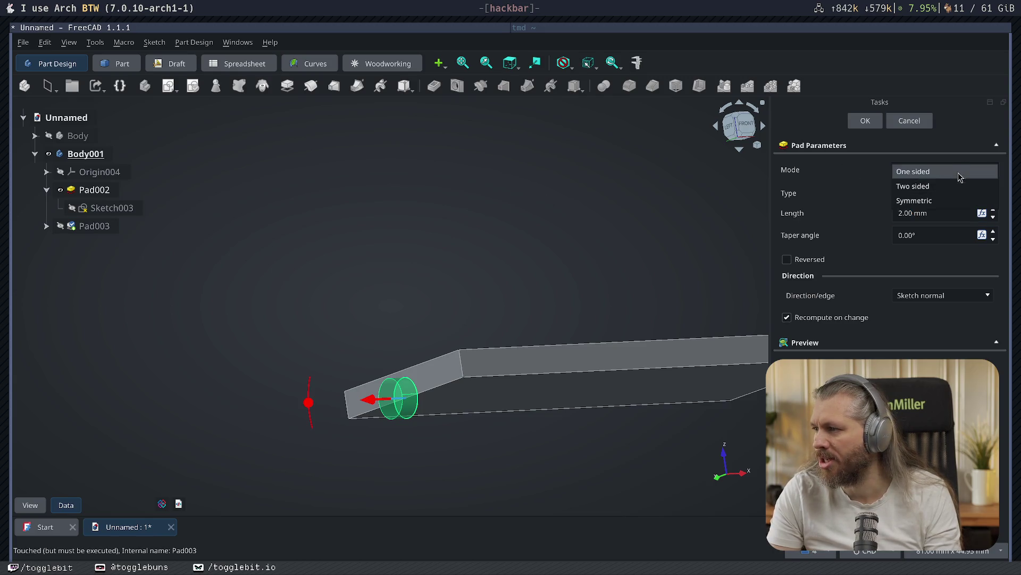
{"action": "left_click", "coordinate": [981, 201]}
{"action": "left_click", "coordinate": [873, 121]}
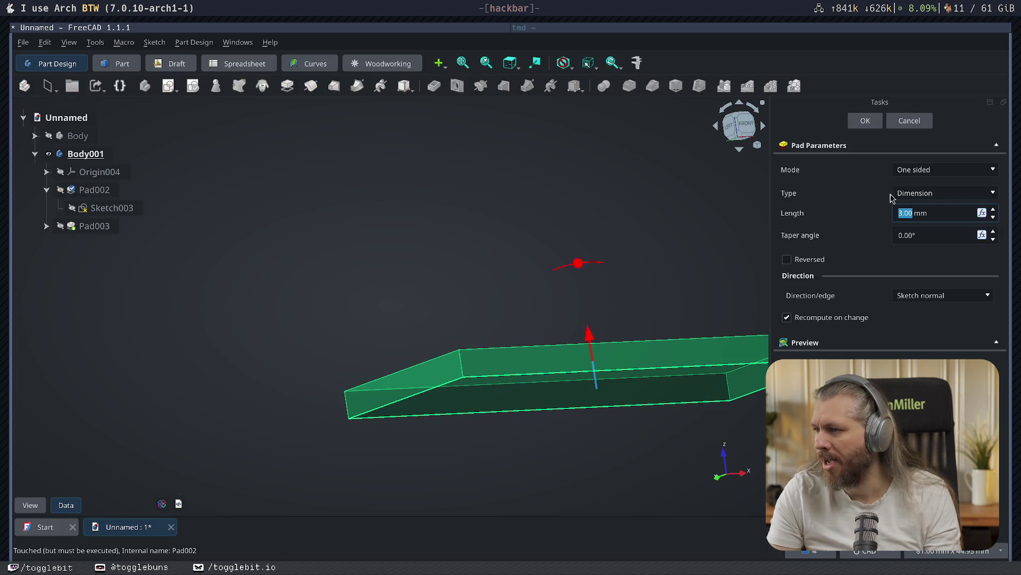
- Make the slab pad Pad002 symmetric and thicken it to about 4.90 mm
{"action": "left_click", "coordinate": [938, 194]}
{"action": "left_click", "coordinate": [952, 168]}
{"action": "left_click", "coordinate": [952, 169]}
{"action": "left_click", "coordinate": [935, 201]}
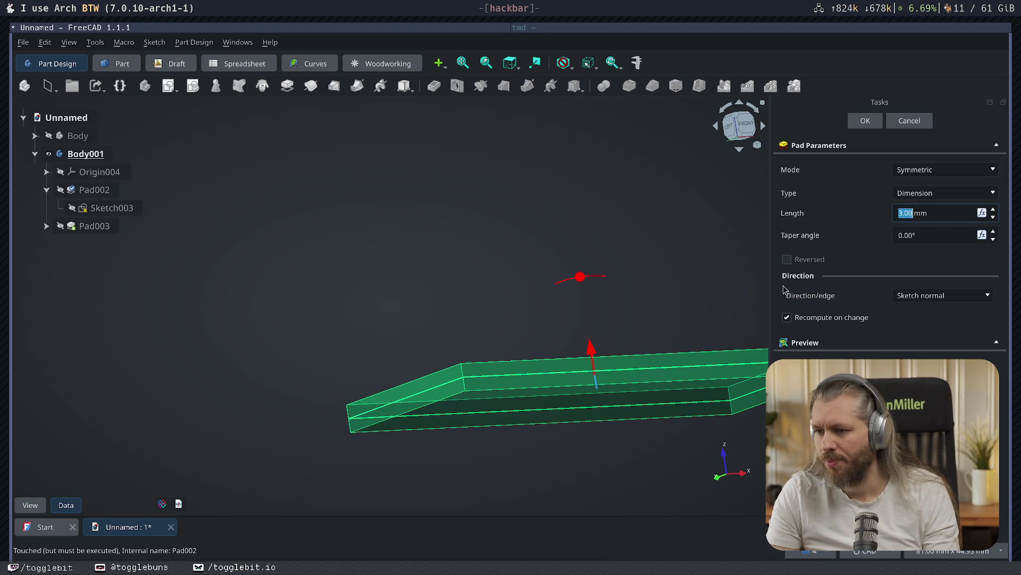
{"action": "left_click_drag", "start_coordinate": [589, 349], "coordinate": [590, 339]}
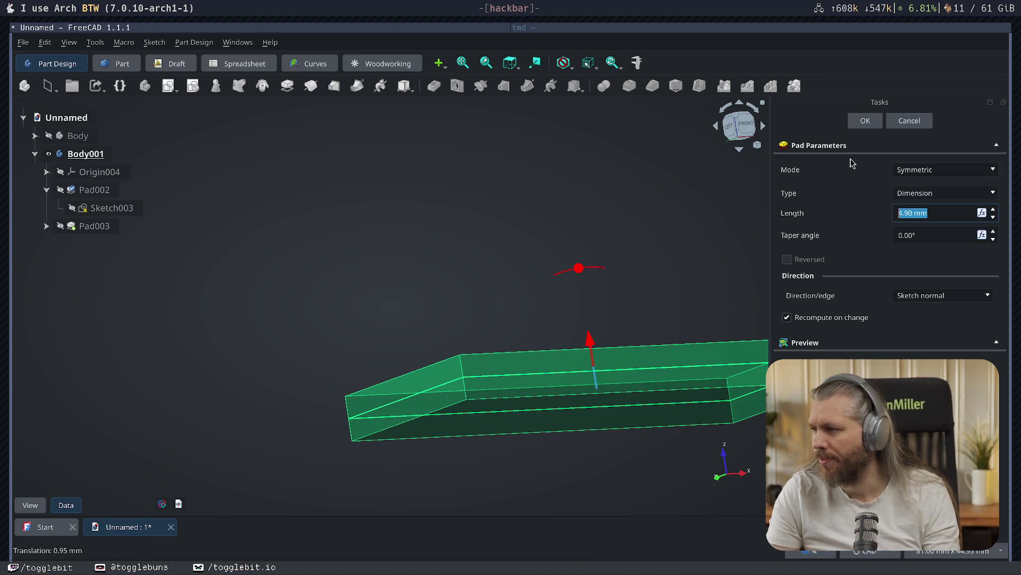
{"action": "left_click", "coordinate": [865, 121]}
- Select the cylinder pad Pad003 and apply the Mirrored tool to it
{"action": "mouse_move", "coordinate": [570, 230]}
{"action": "middle_mouse_down"}
{"action": "mouse_move", "coordinate": [650, 241]}
{"action": "mouse_move", "coordinate": [447, 253]}
{"action": "mouse_move", "coordinate": [388, 269]}
{"action": "mouse_move", "coordinate": [509, 283]}
{"action": "middle_mouse_up"}
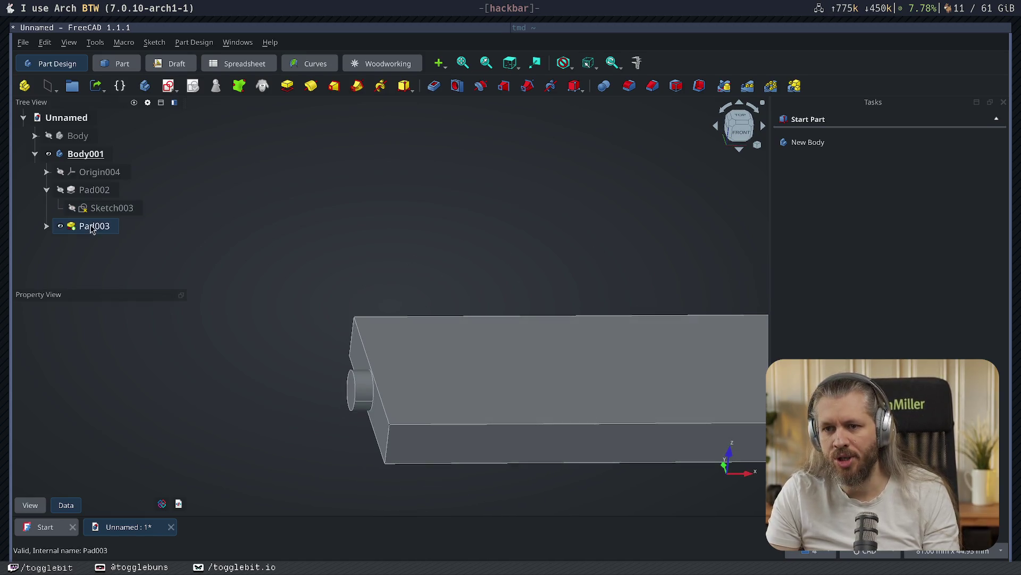
{"action": "left_click", "coordinate": [88, 226]}
{"action": "left_click", "coordinate": [748, 85]}
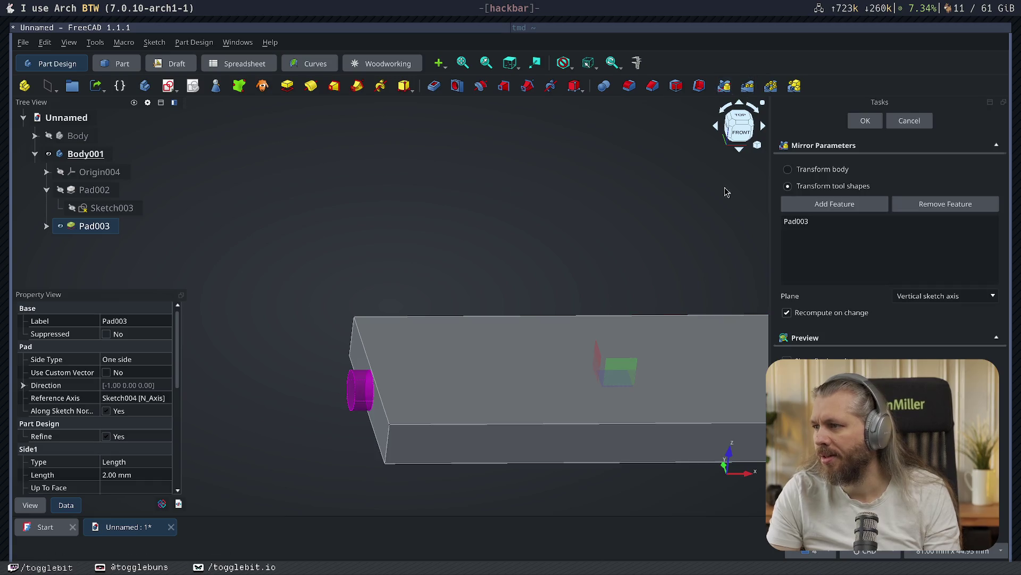
- Try mirroring across the horizontal sketch axis, then cancel the mirror
{"action": "mouse_move", "coordinate": [703, 290]}
{"action": "middle_mouse_down"}
{"action": "mouse_move", "coordinate": [475, 280]}
{"action": "mouse_move", "coordinate": [650, 319]}
{"action": "middle_mouse_up"}
{"action": "left_click", "coordinate": [944, 296]}
{"action": "left_click", "coordinate": [915, 310]}
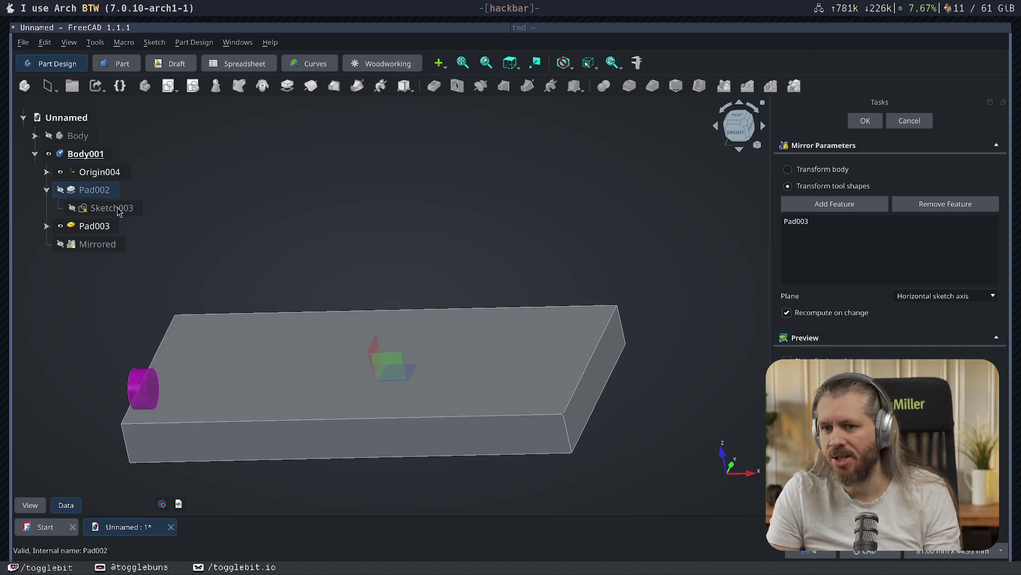
{"action": "left_click", "coordinate": [919, 121]}
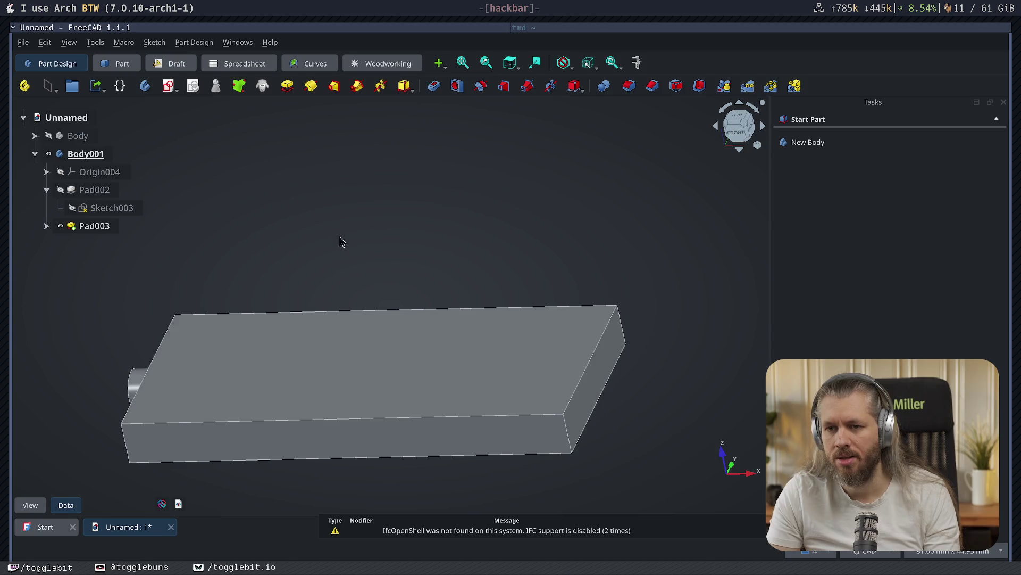
{"action": "scroll", "coordinate": [341, 240], "scroll_direction": "down", "scroll_amount": 3}
{"action": "key", "text": "ctrl+s"}
{"action": "key", "text": "Escape"}
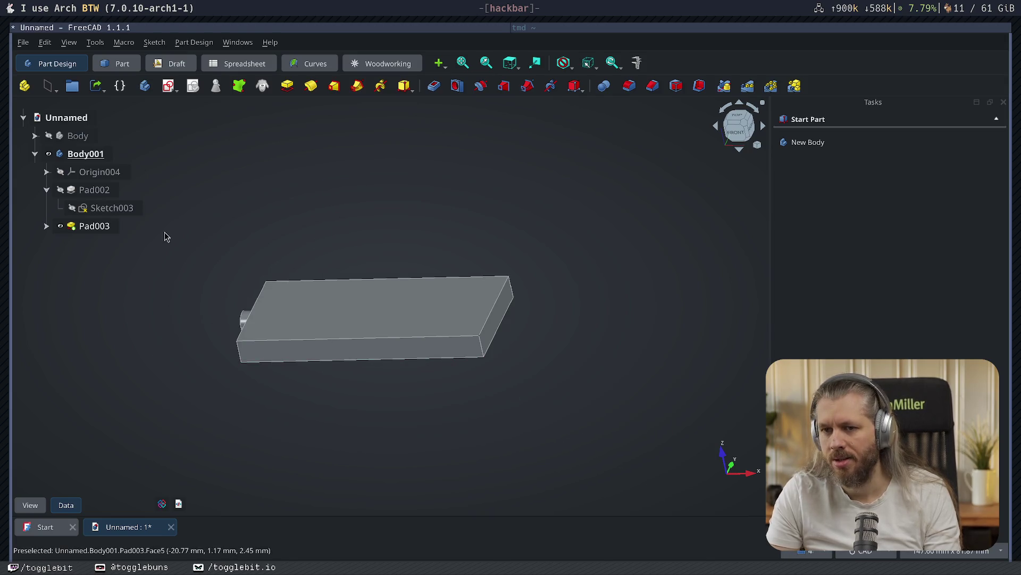
- Mirror Pad003 across the horizontal sketch axis and accept the Mirrored feature
{"action": "left_click", "coordinate": [127, 227]}
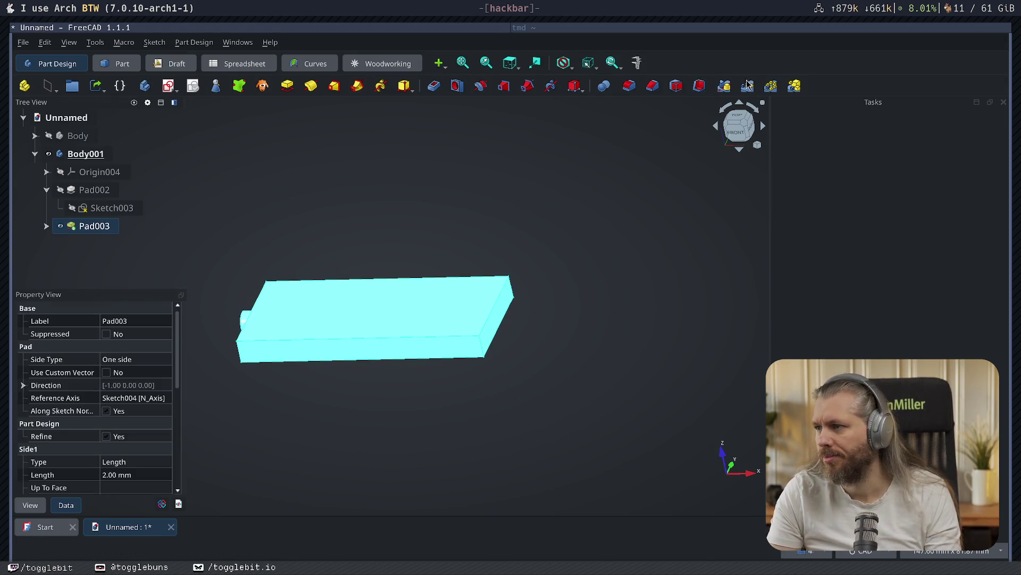
{"action": "left_click", "coordinate": [724, 86]}
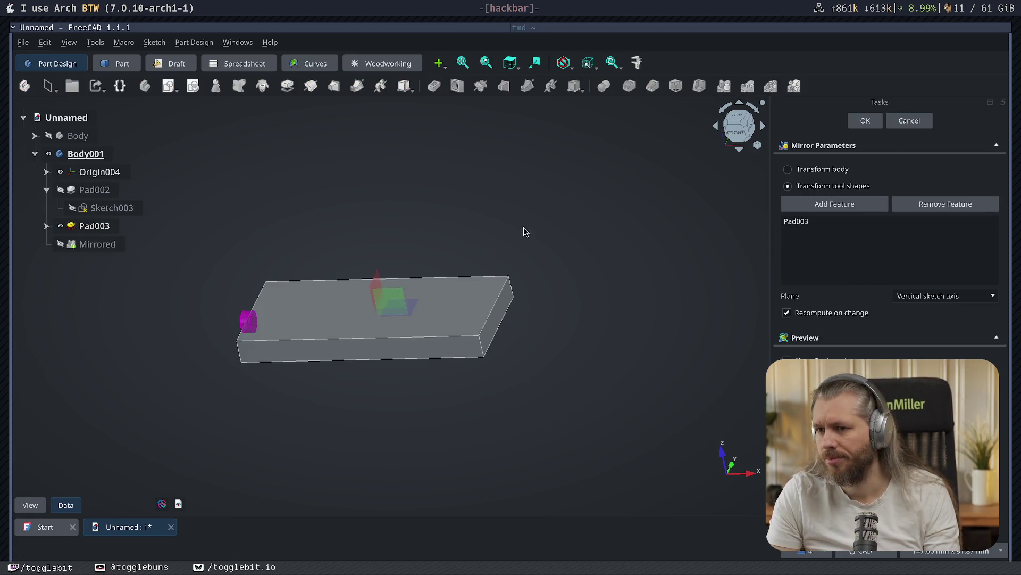
{"action": "left_click", "coordinate": [917, 296]}
{"action": "left_click", "coordinate": [928, 312]}
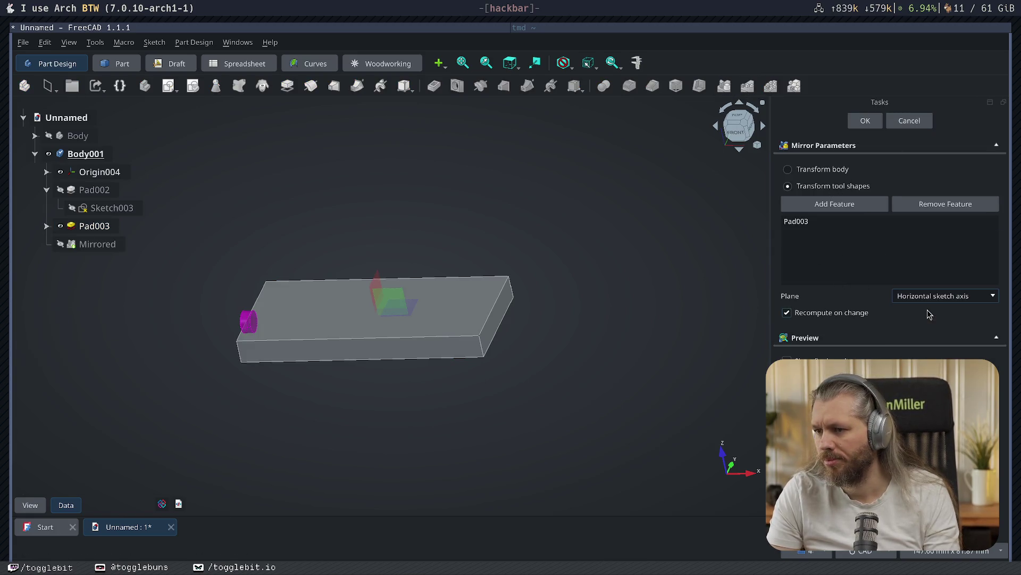
{"action": "mouse_move", "coordinate": [623, 343]}
{"action": "middle_mouse_down"}
{"action": "mouse_move", "coordinate": [639, 304]}
{"action": "mouse_move", "coordinate": [693, 280]}
{"action": "mouse_move", "coordinate": [586, 366]}
{"action": "mouse_move", "coordinate": [387, 358]}
{"action": "middle_mouse_up"}
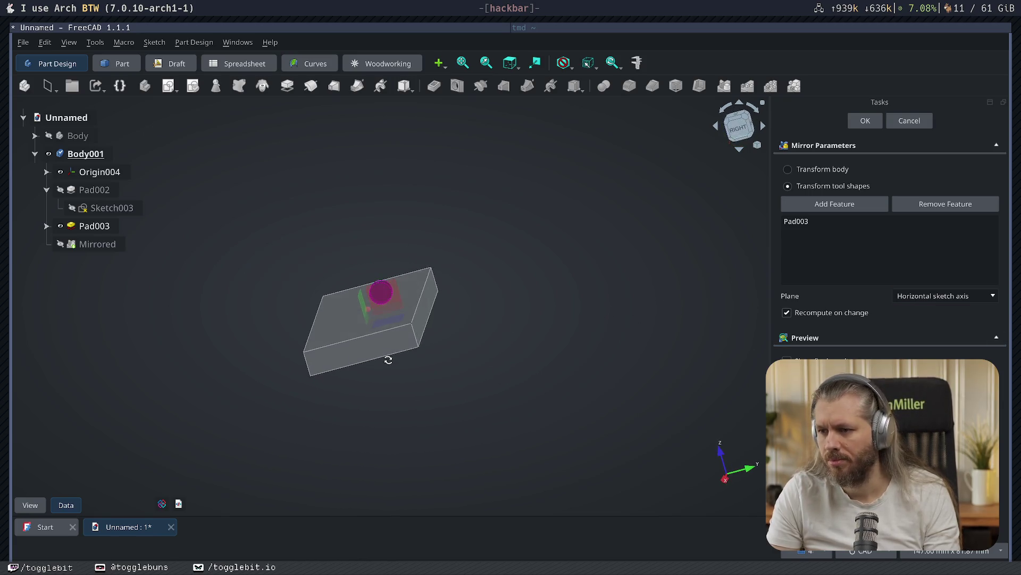
{"action": "left_click", "coordinate": [866, 120]}
- Review the mirror parameters, then delete the Mirrored feature
{"action": "mouse_move", "coordinate": [393, 299]}
{"action": "middle_mouse_down"}
{"action": "mouse_move", "coordinate": [648, 290]}
{"action": "mouse_move", "coordinate": [721, 304]}
{"action": "mouse_move", "coordinate": [424, 269]}
{"action": "middle_mouse_up"}
{"action": "double_click", "coordinate": [86, 243]}
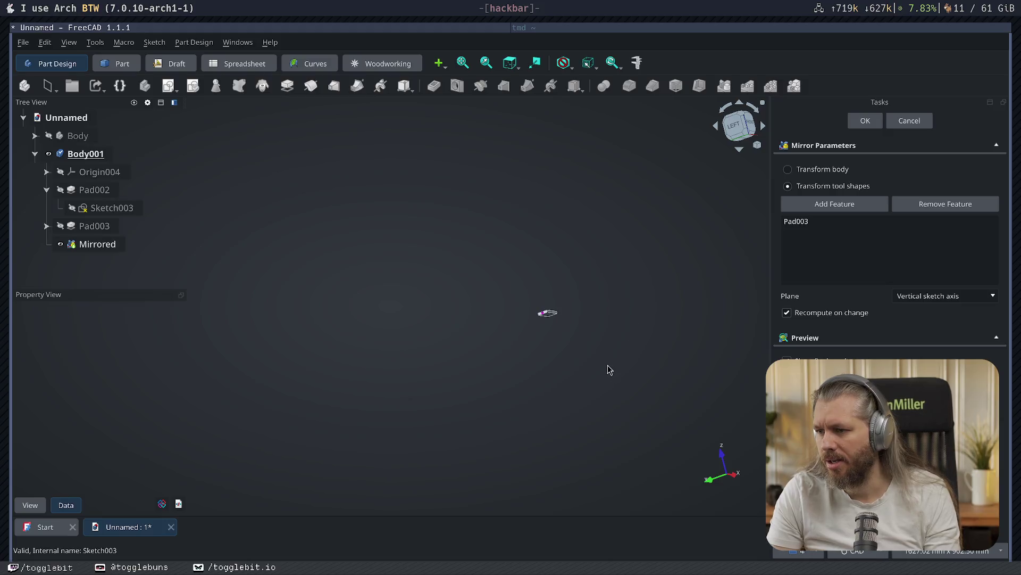
{"action": "middle_click_drag", "start_coordinate": [514, 210], "coordinate": [381, 292]}
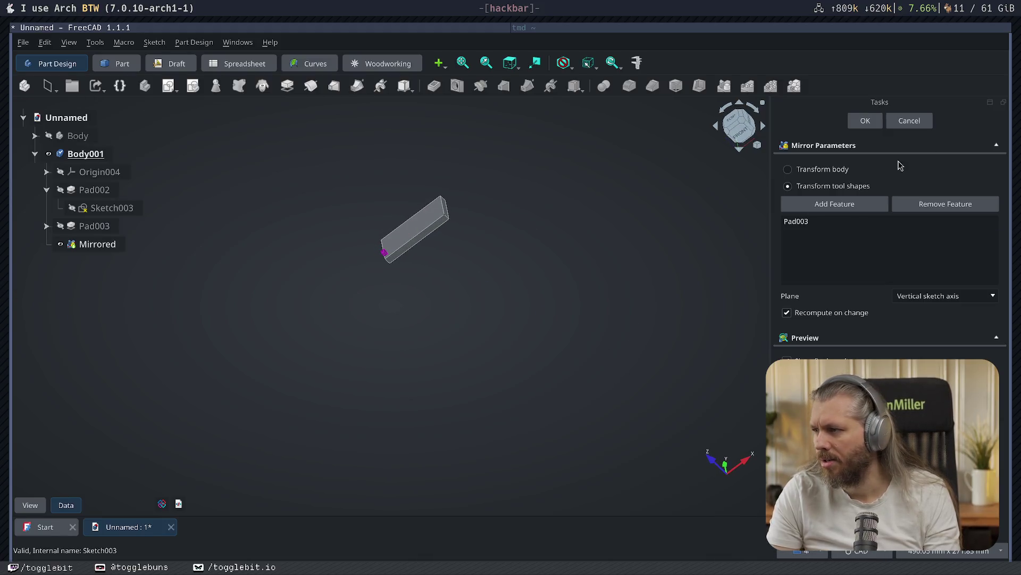
{"action": "left_click", "coordinate": [909, 120]}
{"action": "left_click", "coordinate": [97, 243]}
{"action": "key", "text": "Delete"}
- Delete Pad003 and save the document as CardHolder
{"action": "left_click", "coordinate": [94, 226]}
{"action": "key", "text": "Delete"}
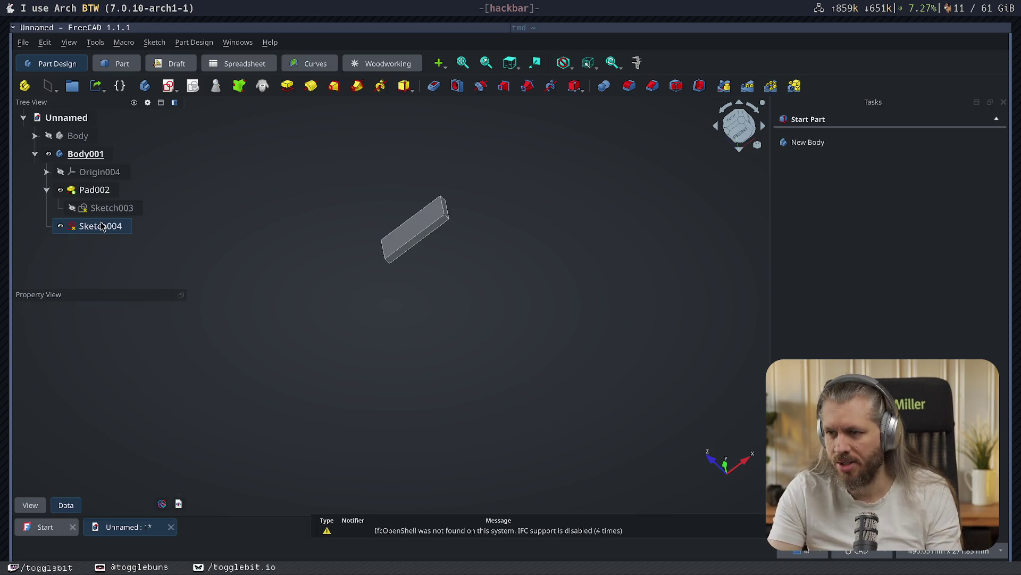
{"action": "key", "text": "ctrl+s"}
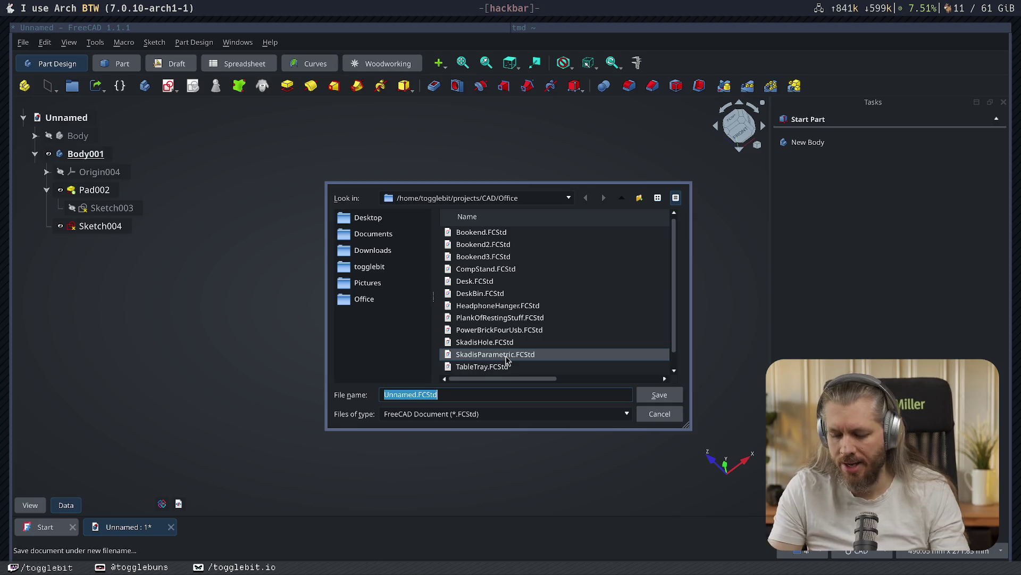
{"action": "type", "text": "CardHolder"}
{"action": "key", "text": "Return"}
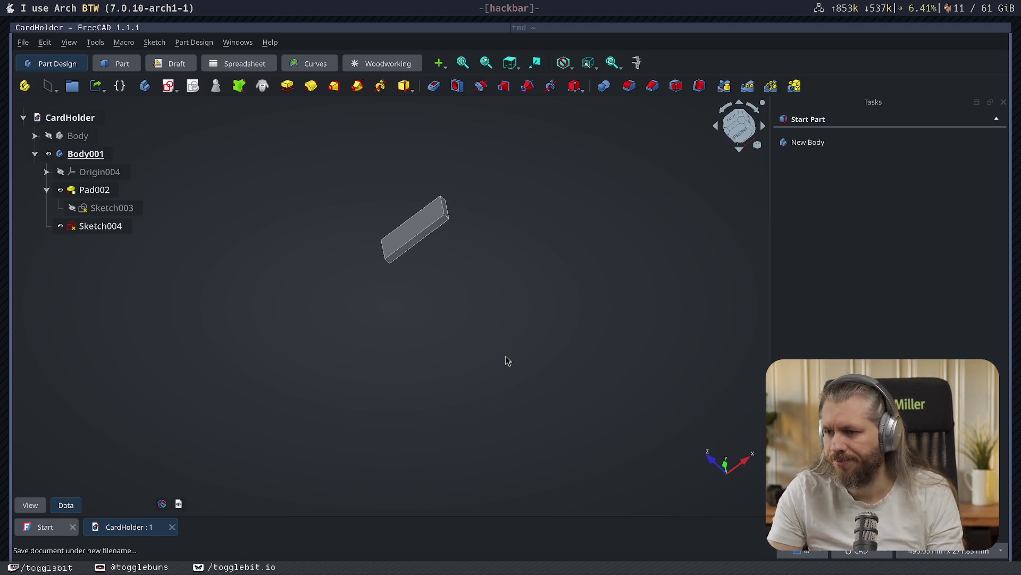
- Pad Sketch004 into a 10 mm cylinder
{"action": "mouse_move", "coordinate": [435, 258]}
{"action": "middle_mouse_down"}
{"action": "mouse_move", "coordinate": [585, 219]}
{"action": "mouse_move", "coordinate": [471, 269]}
{"action": "middle_mouse_up"}
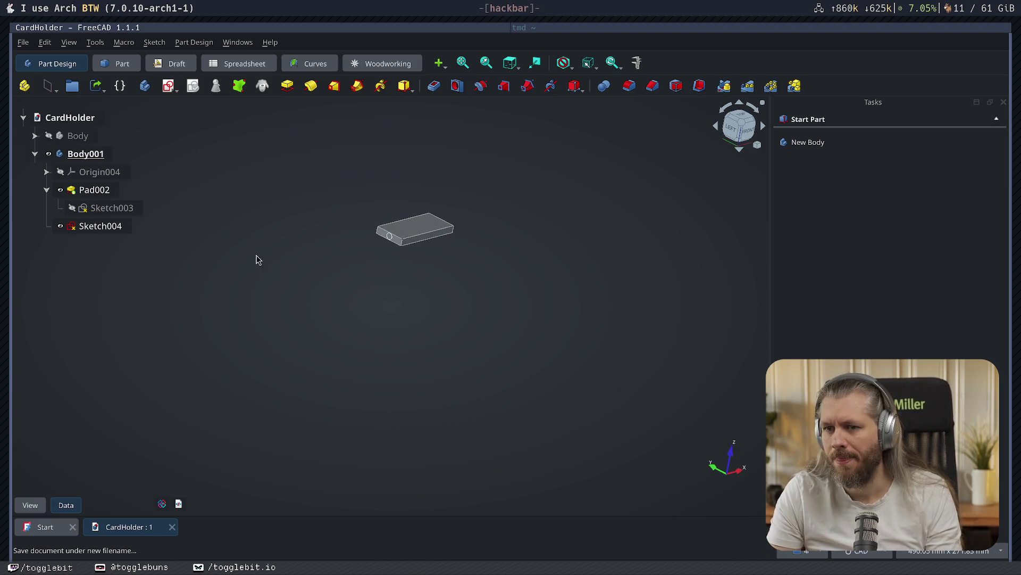
{"action": "left_click", "coordinate": [389, 236]}
{"action": "left_click", "coordinate": [798, 164]}
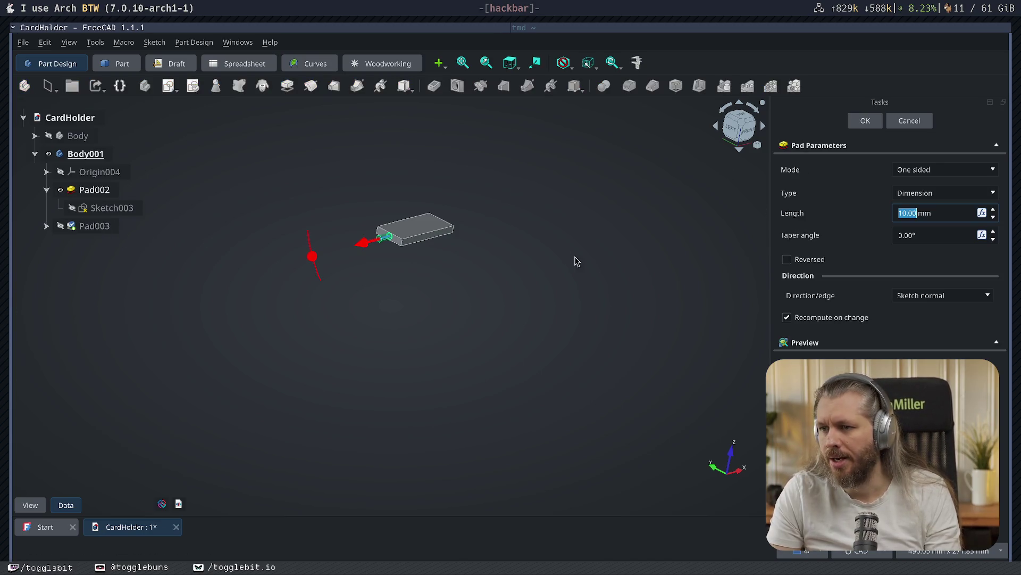
{"action": "left_click", "coordinate": [872, 124]}
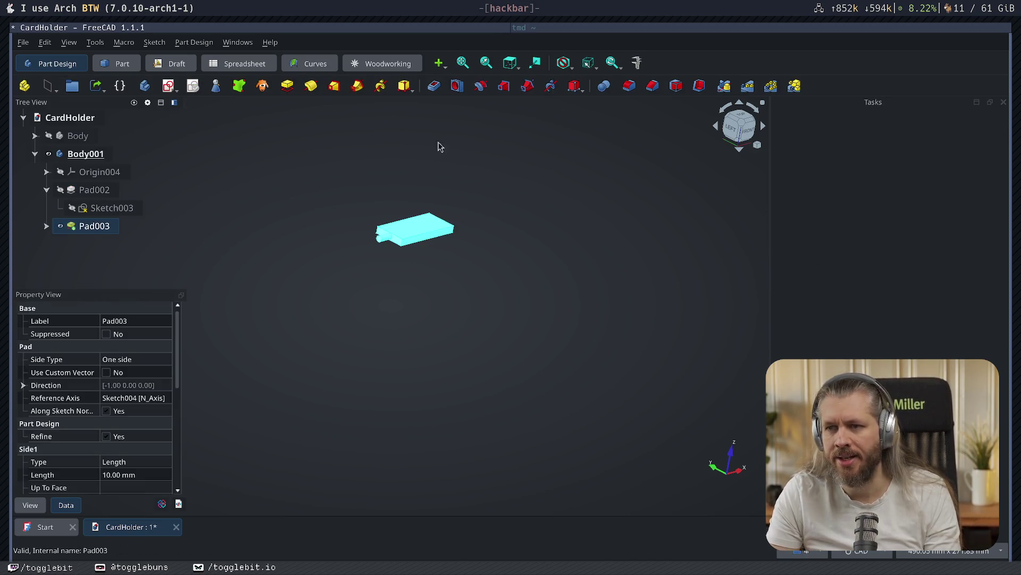
- Try several mirror planes for the new cylinder, then cancel the Mirrored feature
{"action": "left_click", "coordinate": [747, 86]}
{"action": "mouse_move", "coordinate": [620, 255]}
{"action": "middle_mouse_down"}
{"action": "mouse_move", "coordinate": [499, 296]}
{"action": "mouse_move", "coordinate": [458, 232]}
{"action": "middle_mouse_up"}
{"action": "left_click", "coordinate": [956, 297]}
{"action": "left_click", "coordinate": [952, 313]}
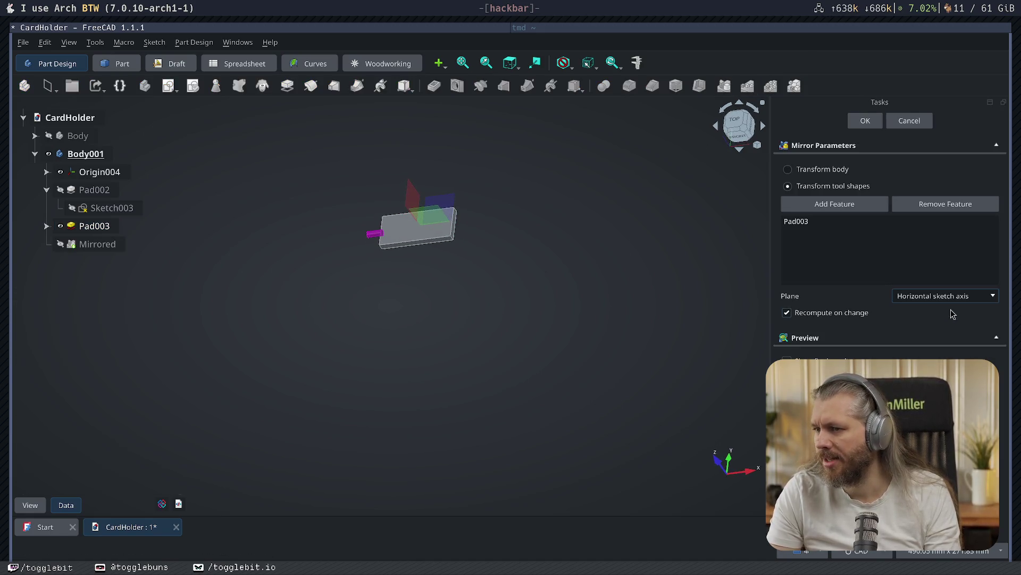
{"action": "middle_click_drag", "start_coordinate": [524, 257], "coordinate": [521, 175]}
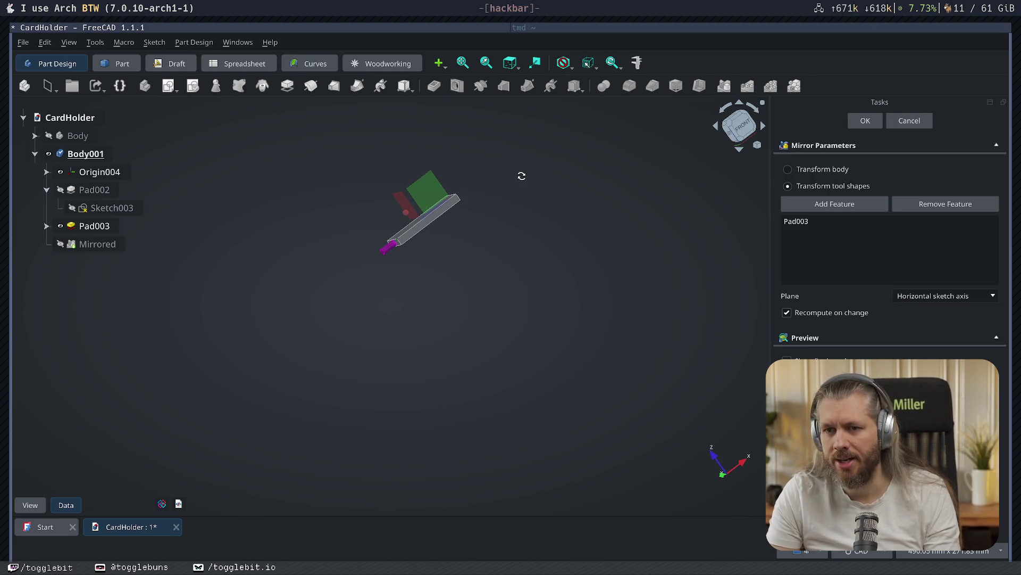
{"action": "left_click", "coordinate": [844, 170]}
{"action": "middle_click_drag", "start_coordinate": [560, 263], "coordinate": [495, 318]}
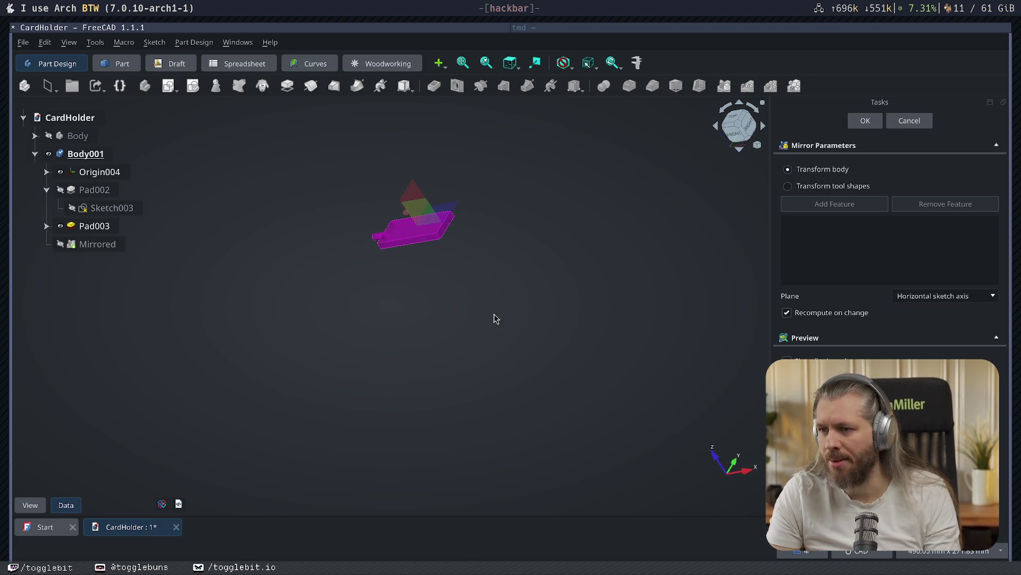
{"action": "left_click", "coordinate": [951, 297]}
{"action": "left_click", "coordinate": [946, 313]}
{"action": "left_click", "coordinate": [947, 303]}
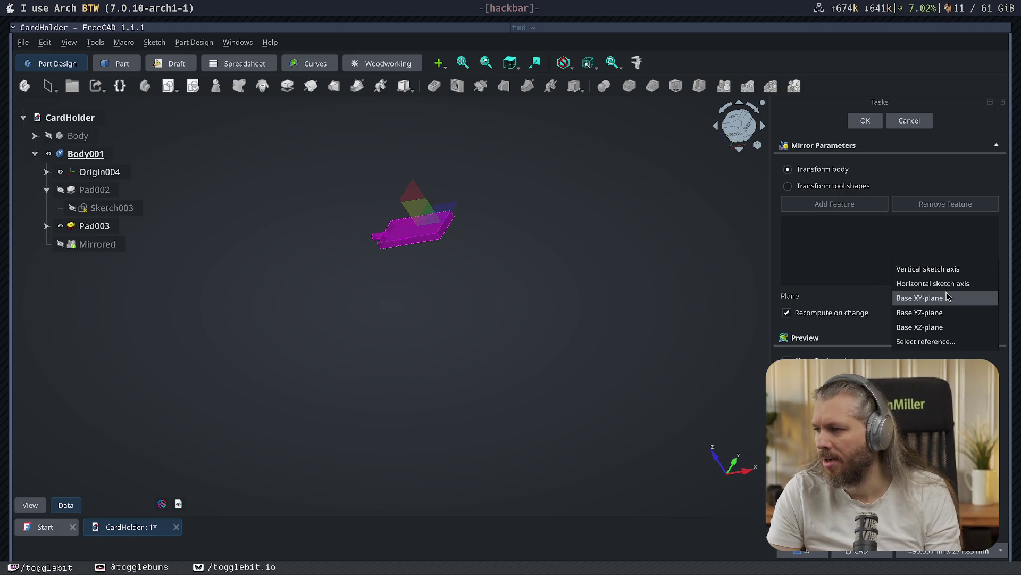
{"action": "left_click", "coordinate": [946, 289]}
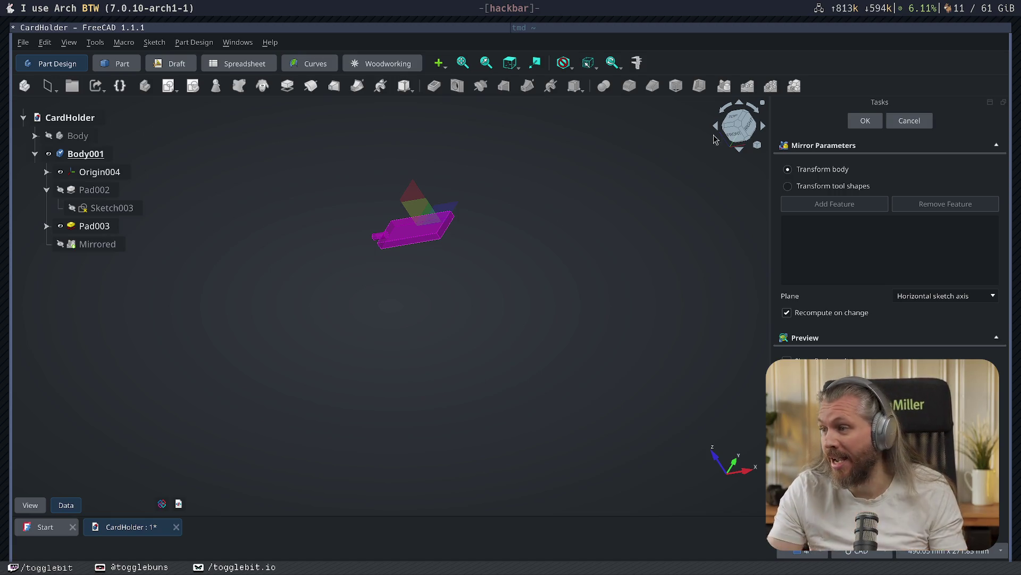
{"action": "left_click", "coordinate": [909, 122]}
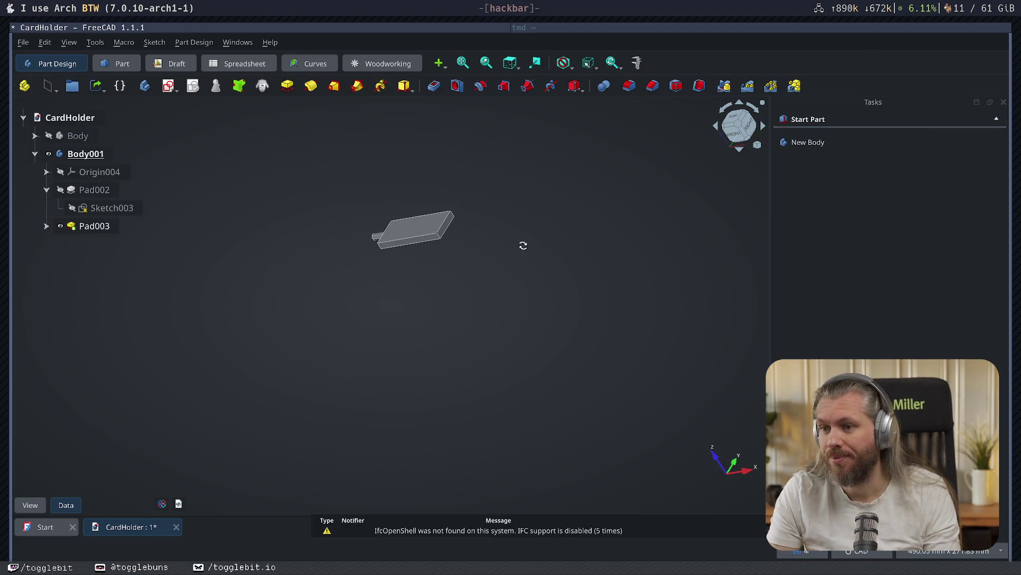
- Remove Pad003 and delete the leftover Sketch004
{"action": "double_click", "coordinate": [70, 226]}
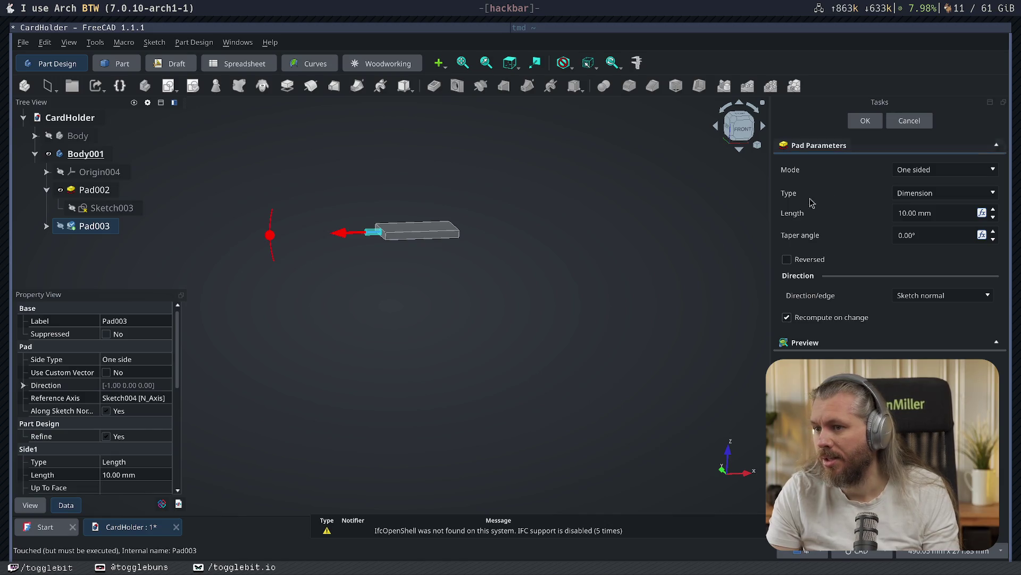
{"action": "left_click", "coordinate": [907, 122]}
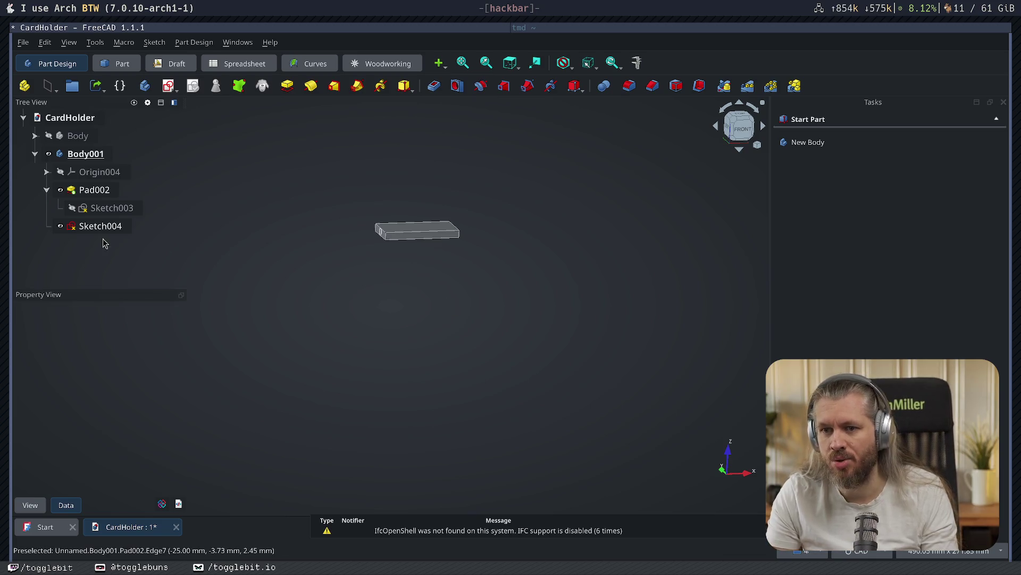
{"action": "left_click", "coordinate": [110, 225]}
{"action": "key", "text": "Delete"}
{"action": "left_click", "coordinate": [356, 312]}
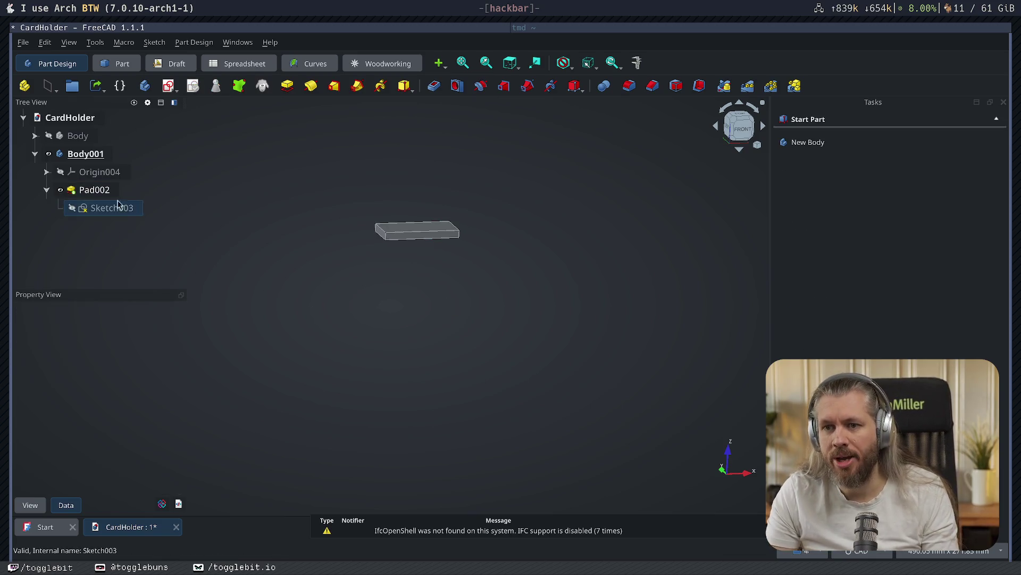
- Switch to the left view and start a new sketch in Body001 on a chosen plane
{"action": "middle_click_drag", "start_coordinate": [401, 284], "coordinate": [580, 249]}
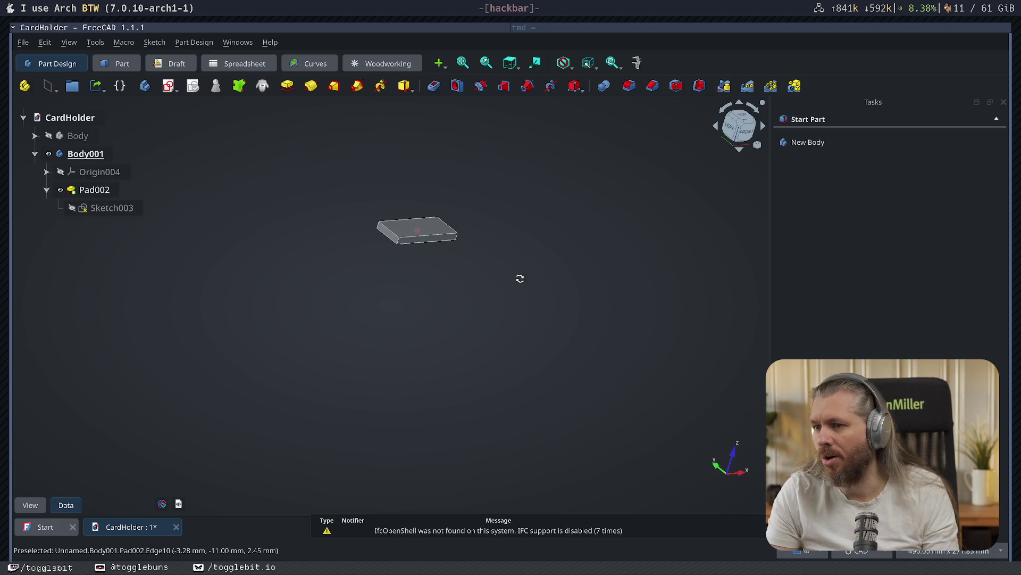
{"action": "middle_click_drag", "start_coordinate": [519, 277], "coordinate": [689, 196]}
{"action": "left_click", "coordinate": [734, 124]}
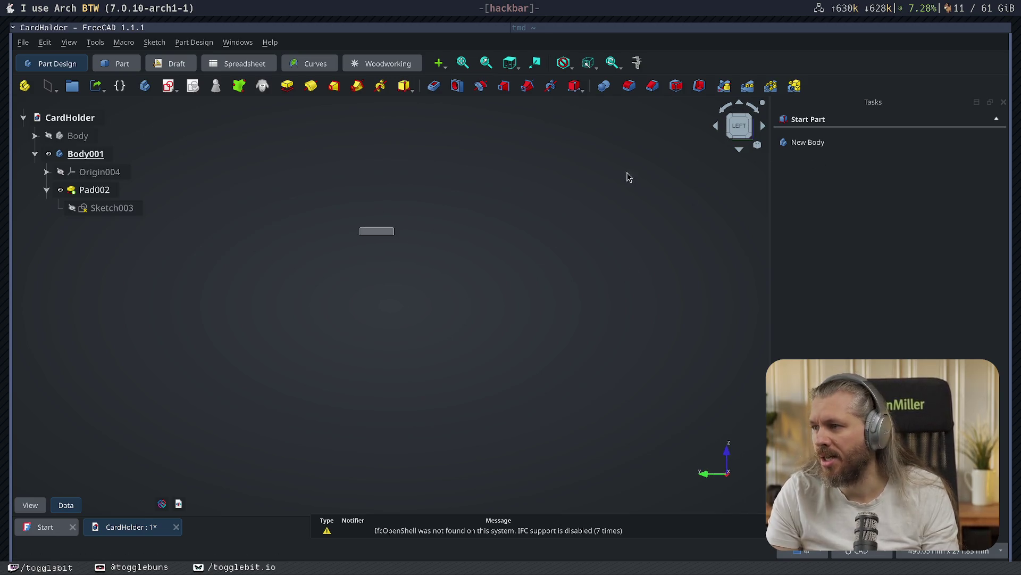
{"action": "left_click", "coordinate": [66, 156]}
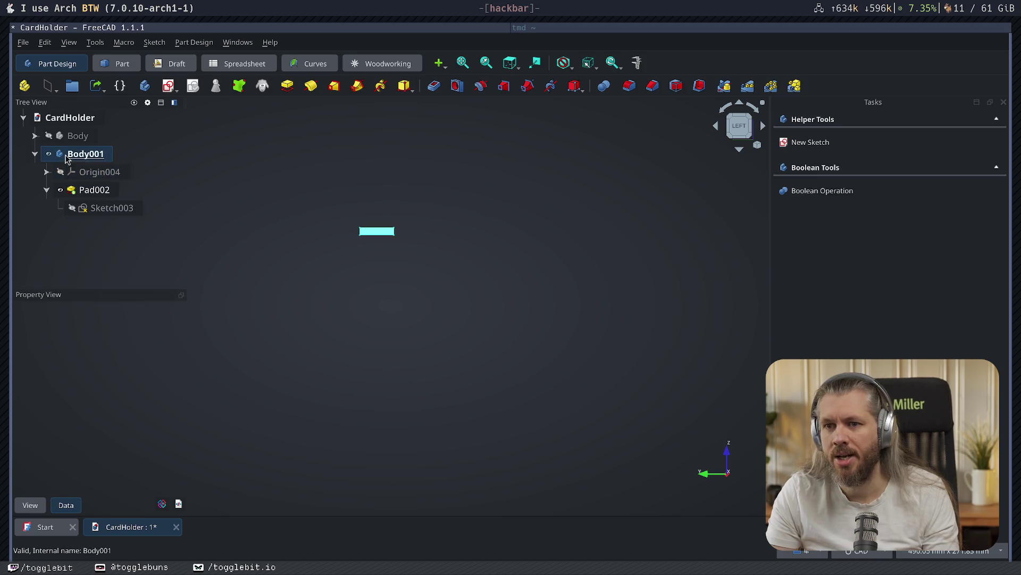
{"action": "left_click", "coordinate": [810, 142]}
{"action": "left_click", "coordinate": [333, 192]}
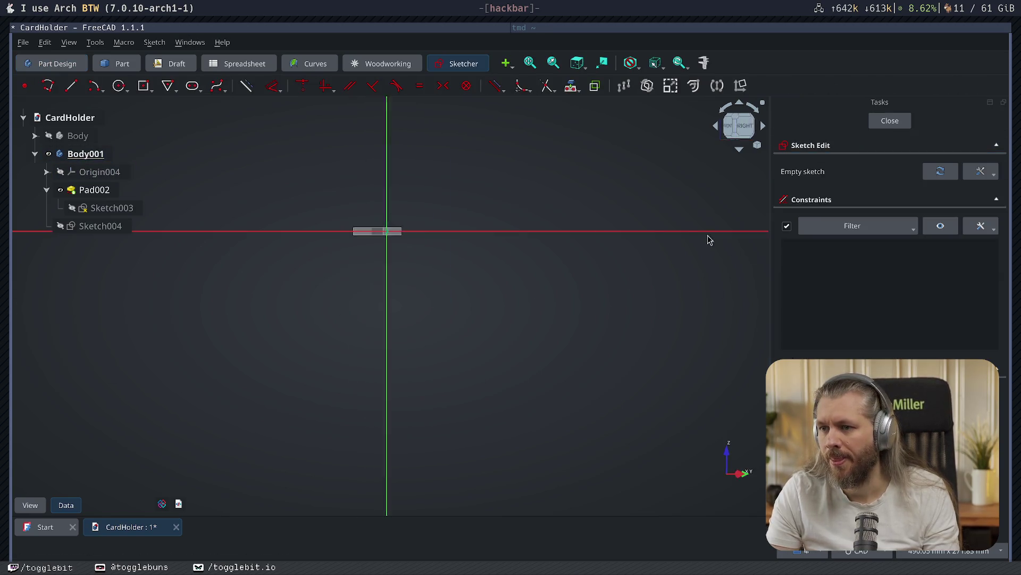
- Recentre the view, draw a circle centred at the sketch origin, and close the sketch
{"action": "left_click", "coordinate": [120, 86]}
{"action": "scroll", "coordinate": [478, 260], "scroll_direction": "up", "scroll_amount": 3}
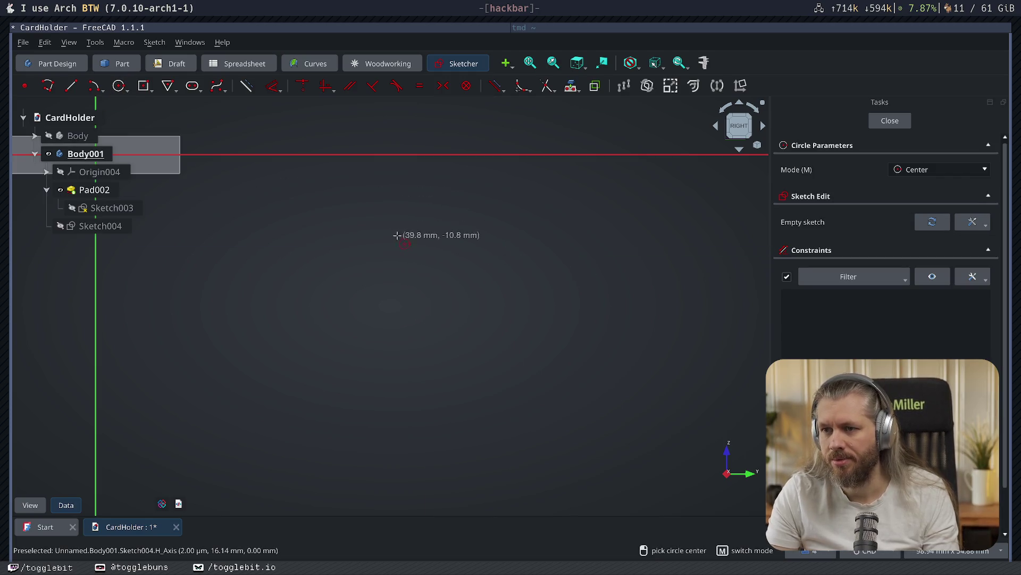
{"action": "key", "text": "Escape"}
{"action": "key", "text": "q"}
{"action": "key", "text": "p"}
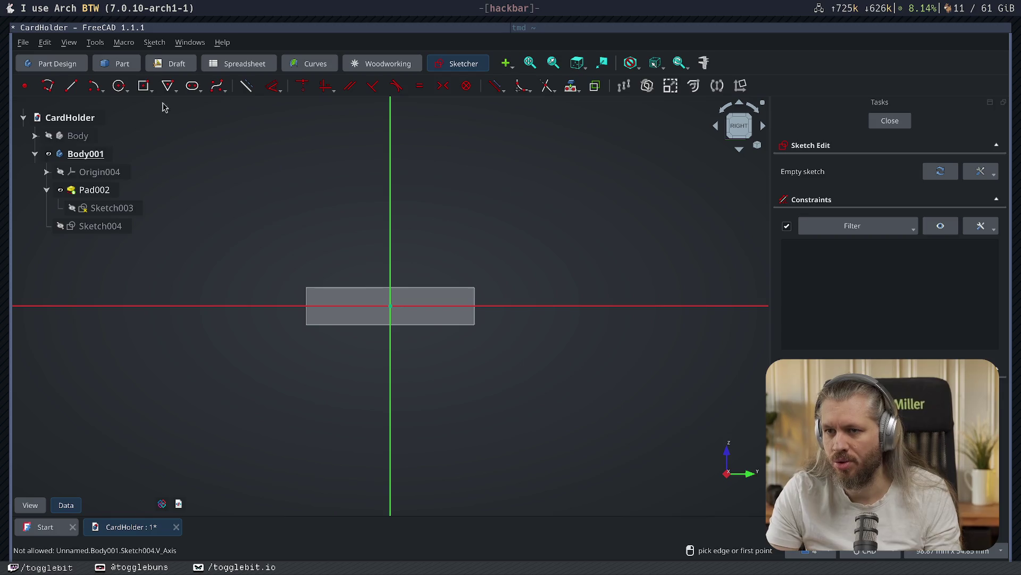
{"action": "left_click", "coordinate": [120, 85]}
{"action": "left_click", "coordinate": [391, 306]}
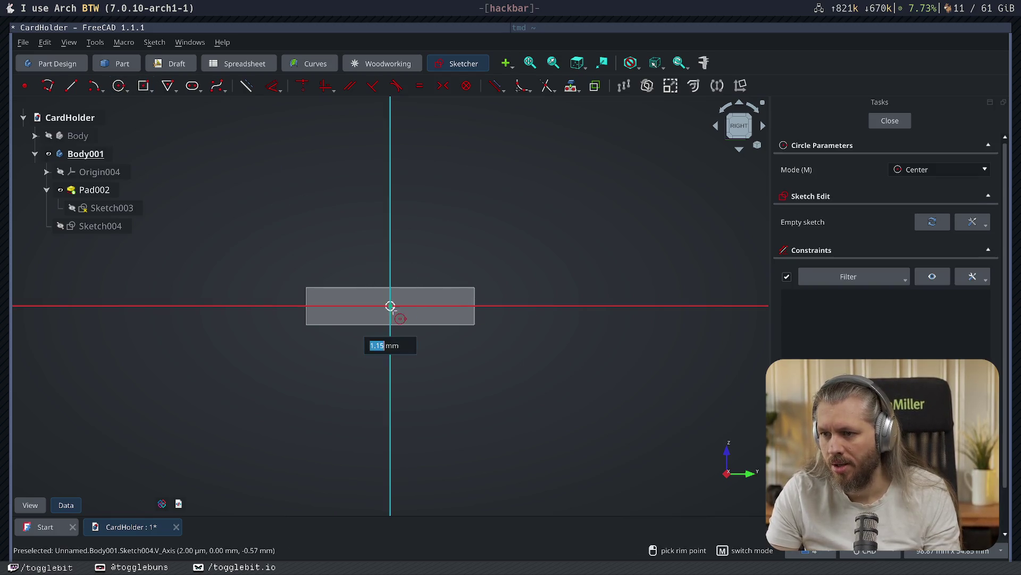
{"action": "left_click", "coordinate": [399, 315]}
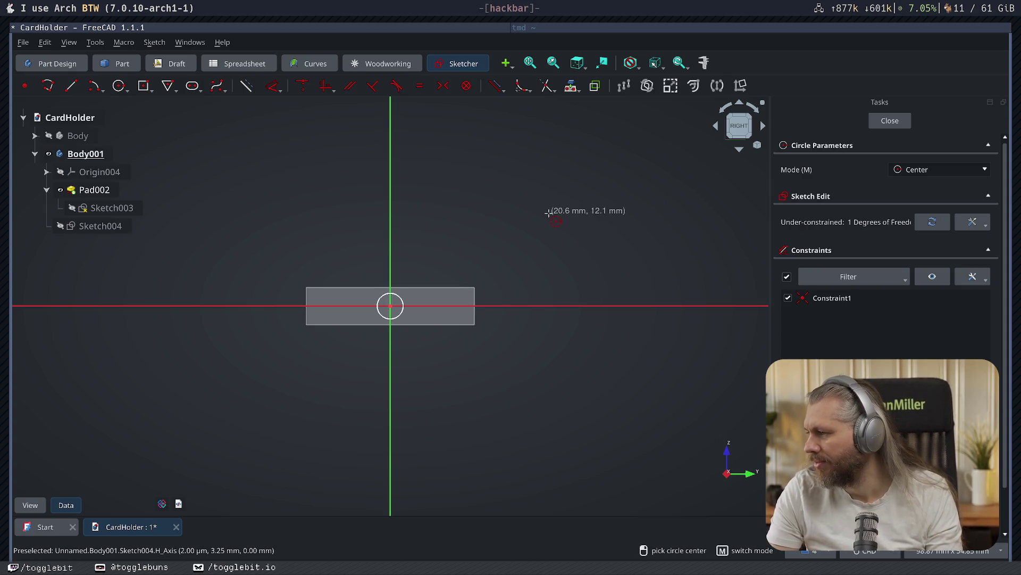
{"action": "left_click", "coordinate": [890, 121]}
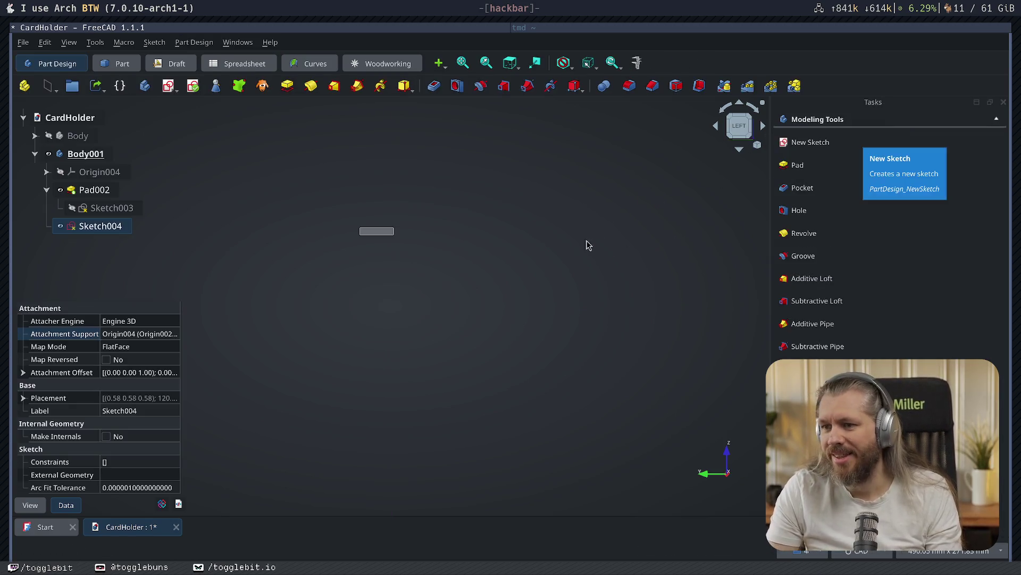
- Pad the circle symmetrically to 57 mm as a pin through the plate and save CardHolder
{"action": "left_click", "coordinate": [869, 164]}
{"action": "middle_click_drag", "start_coordinate": [553, 218], "coordinate": [429, 280]}
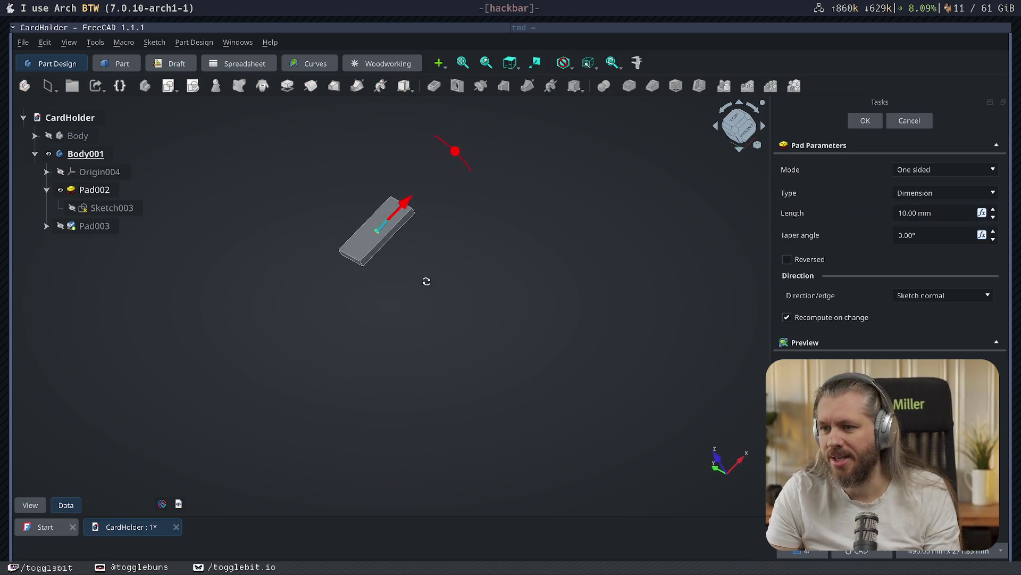
{"action": "left_click", "coordinate": [917, 169]}
{"action": "left_click", "coordinate": [913, 201]}
{"action": "left_click_drag", "start_coordinate": [418, 205], "coordinate": [422, 200]}
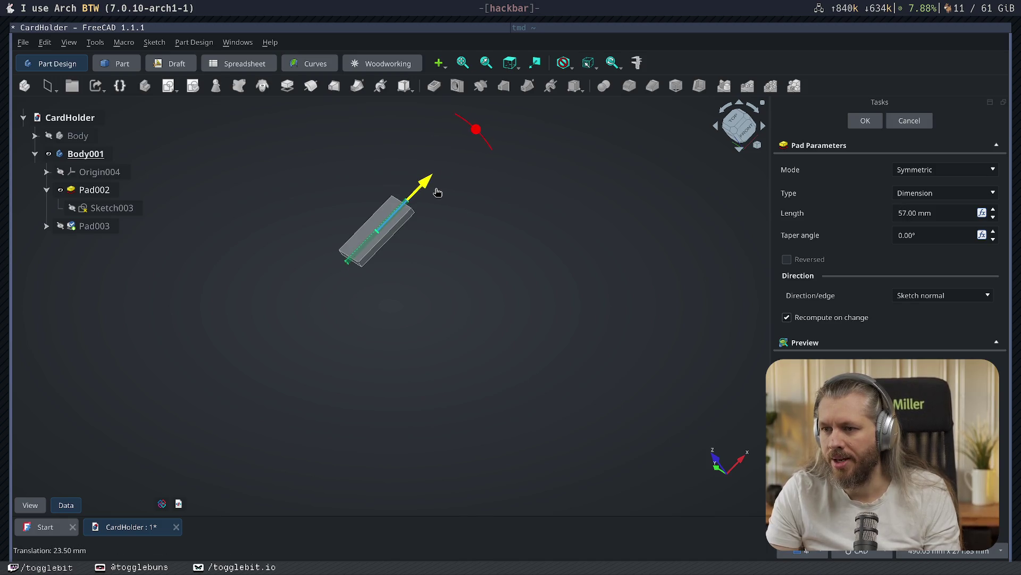
{"action": "left_click", "coordinate": [864, 121]}
{"action": "mouse_move", "coordinate": [439, 267]}
{"action": "middle_mouse_down"}
{"action": "mouse_move", "coordinate": [643, 198]}
{"action": "mouse_move", "coordinate": [303, 298]}
{"action": "mouse_move", "coordinate": [371, 326]}
{"action": "middle_mouse_up"}
{"action": "key", "text": "ctrl+s"}
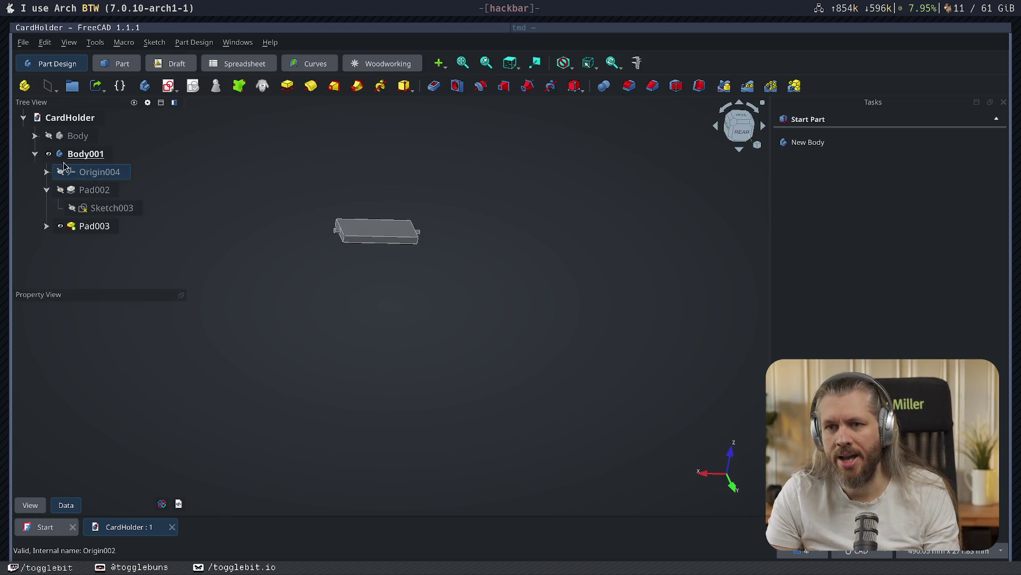
- Show the original Body and shift Body001 24 mm along W with Transform
{"action": "left_click", "coordinate": [49, 135]}
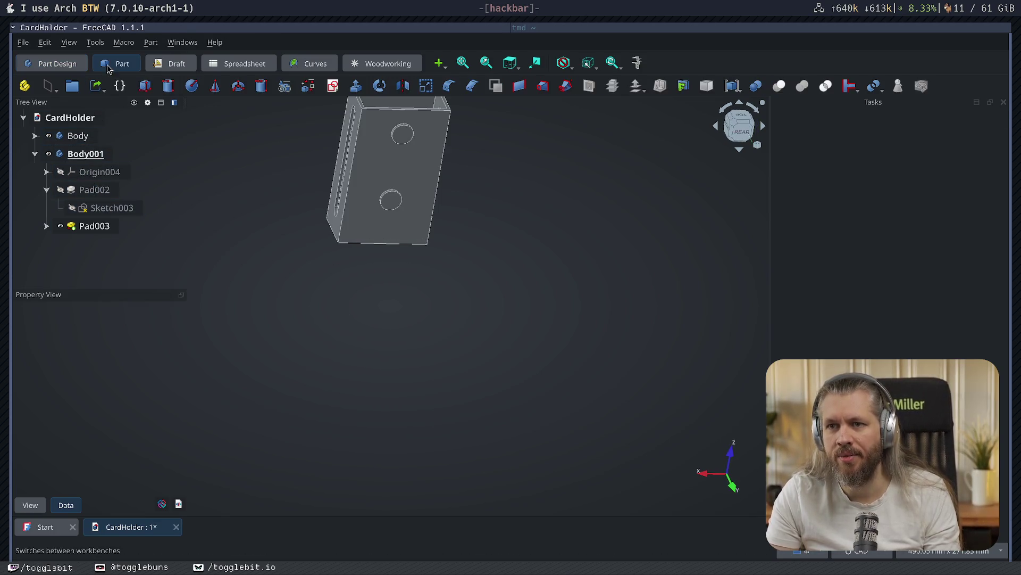
{"action": "right_click", "coordinate": [82, 154]}
{"action": "left_click", "coordinate": [141, 26]}
{"action": "type", "text": "1"}
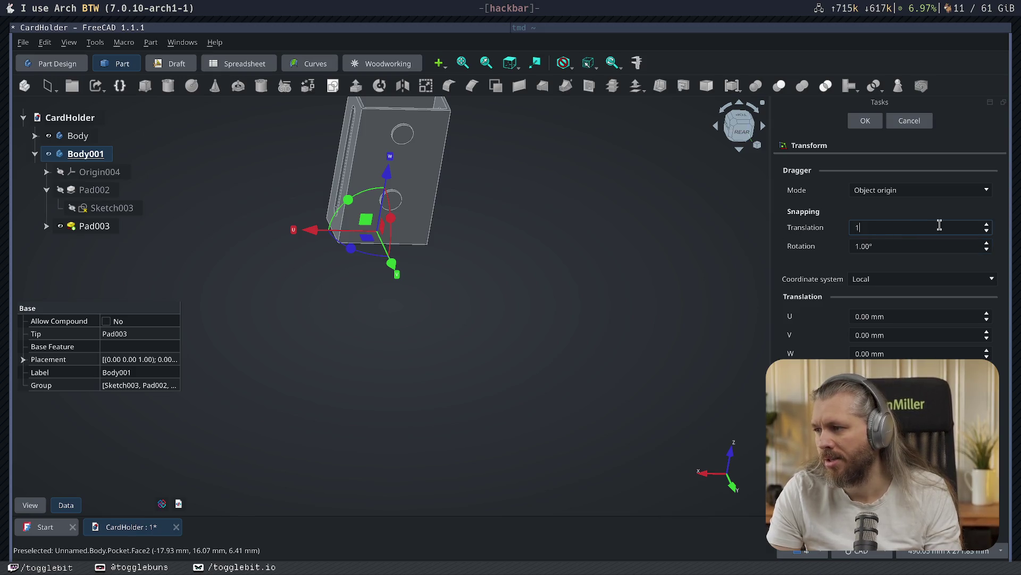
{"action": "left_click_drag", "start_coordinate": [384, 180], "coordinate": [392, 132]}
{"action": "mouse_move", "coordinate": [468, 234]}
{"action": "middle_mouse_down"}
{"action": "mouse_move", "coordinate": [569, 302]}
{"action": "mouse_move", "coordinate": [543, 304]}
{"action": "mouse_move", "coordinate": [406, 250]}
{"action": "mouse_move", "coordinate": [451, 381]}
{"action": "mouse_move", "coordinate": [685, 314]}
{"action": "mouse_move", "coordinate": [611, 287]}
{"action": "middle_mouse_up"}
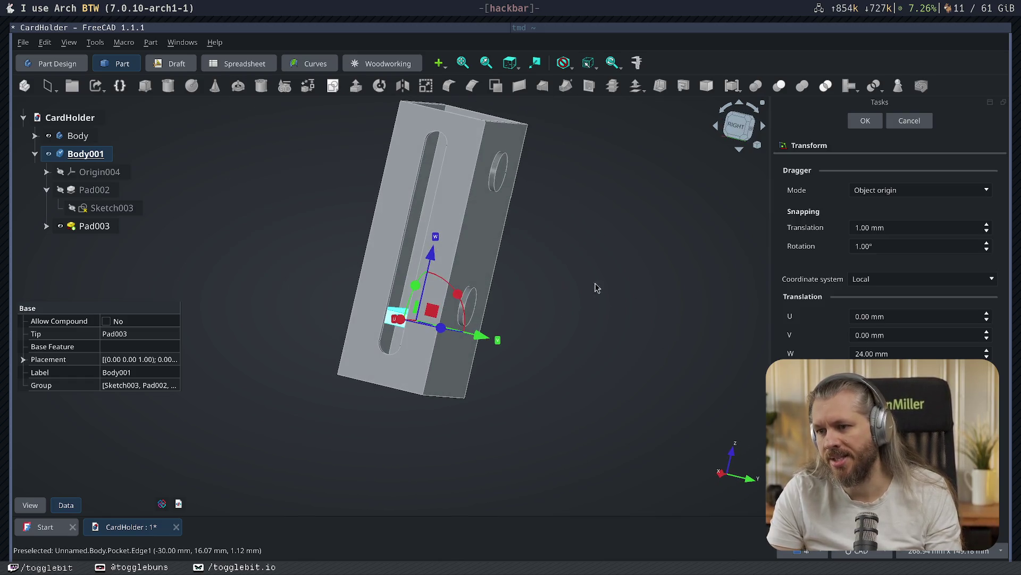
{"action": "left_click", "coordinate": [865, 121]}
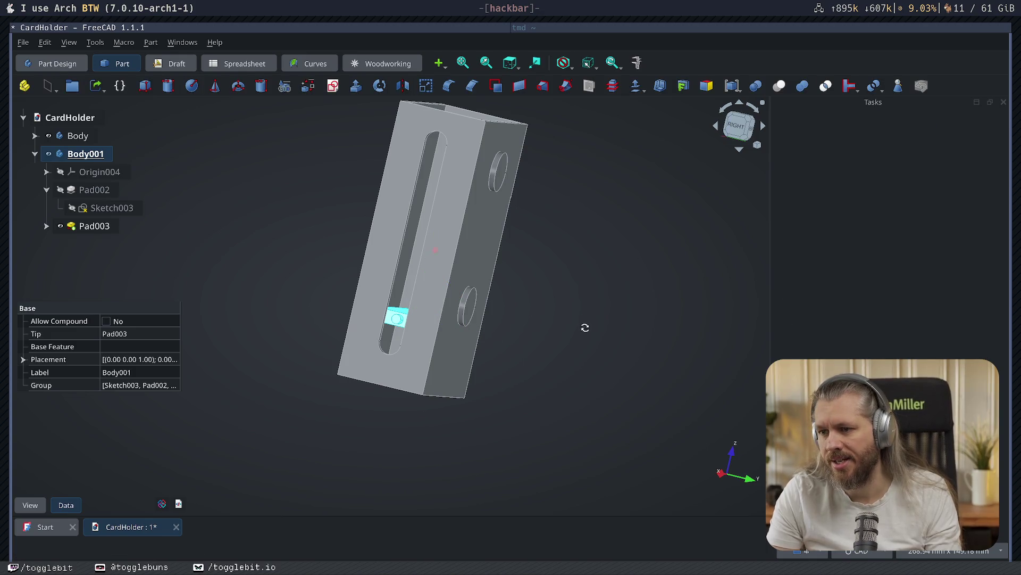
- Redraw Sketch004's pin as a larger origin-centred circle that nearly fills the slot's width
{"action": "key", "text": "3"}
{"action": "left_click", "coordinate": [47, 226]}
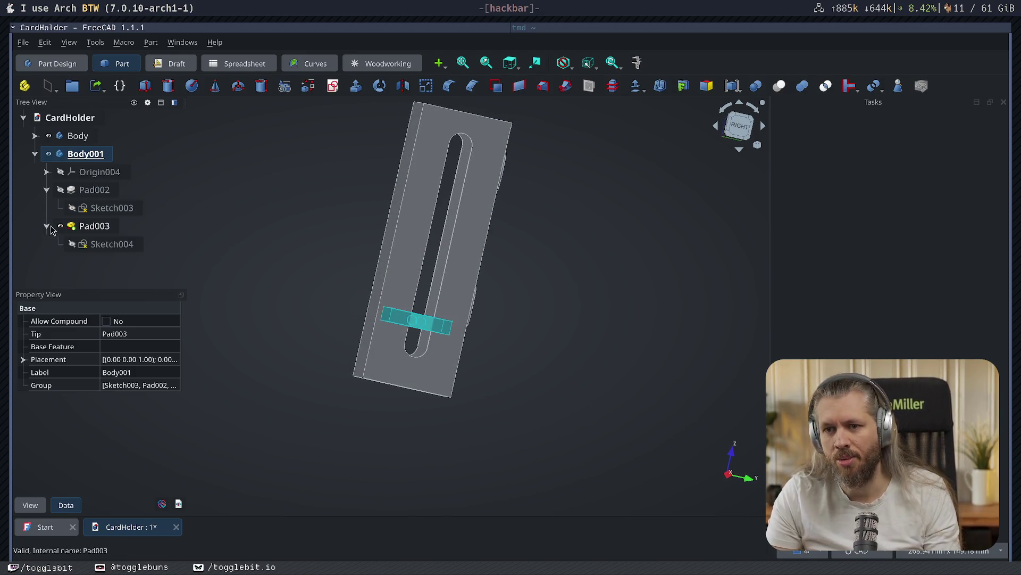
{"action": "double_click", "coordinate": [91, 245]}
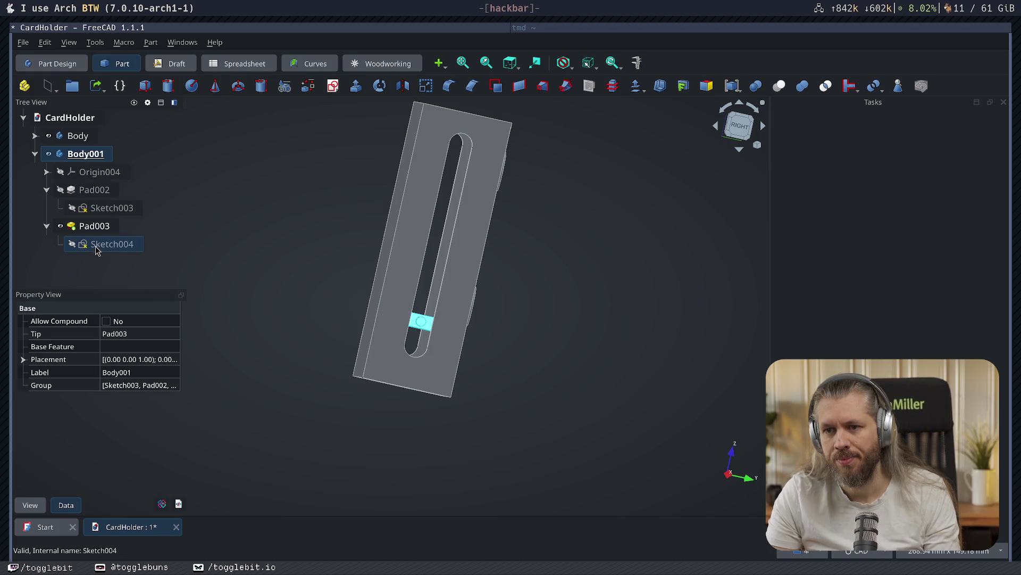
{"action": "scroll", "coordinate": [414, 336], "scroll_direction": "up", "scroll_amount": 5}
{"action": "key", "text": "g"}
{"action": "key", "text": "c"}
{"action": "left_click", "coordinate": [358, 281]}
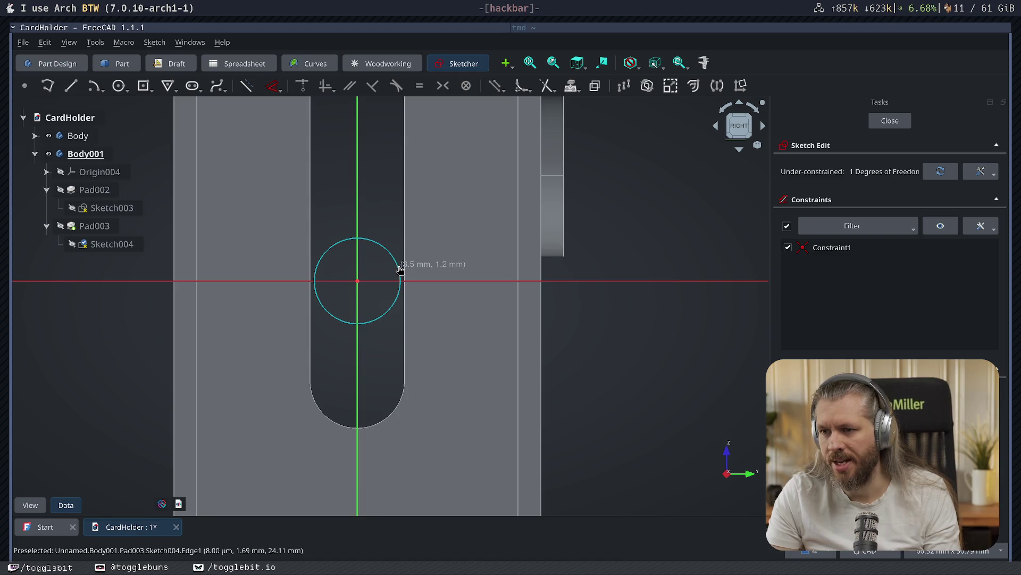
{"action": "left_click", "coordinate": [400, 269]}
{"action": "left_click", "coordinate": [890, 120]}
{"action": "mouse_move", "coordinate": [591, 298]}
{"action": "middle_mouse_down"}
{"action": "mouse_move", "coordinate": [614, 272]}
{"action": "mouse_move", "coordinate": [573, 314]}
{"action": "mouse_move", "coordinate": [590, 318]}
{"action": "mouse_move", "coordinate": [622, 264]}
{"action": "mouse_move", "coordinate": [542, 280]}
{"action": "mouse_move", "coordinate": [490, 388]}
{"action": "mouse_move", "coordinate": [467, 342]}
{"action": "mouse_move", "coordinate": [563, 327]}
{"action": "middle_mouse_up"}
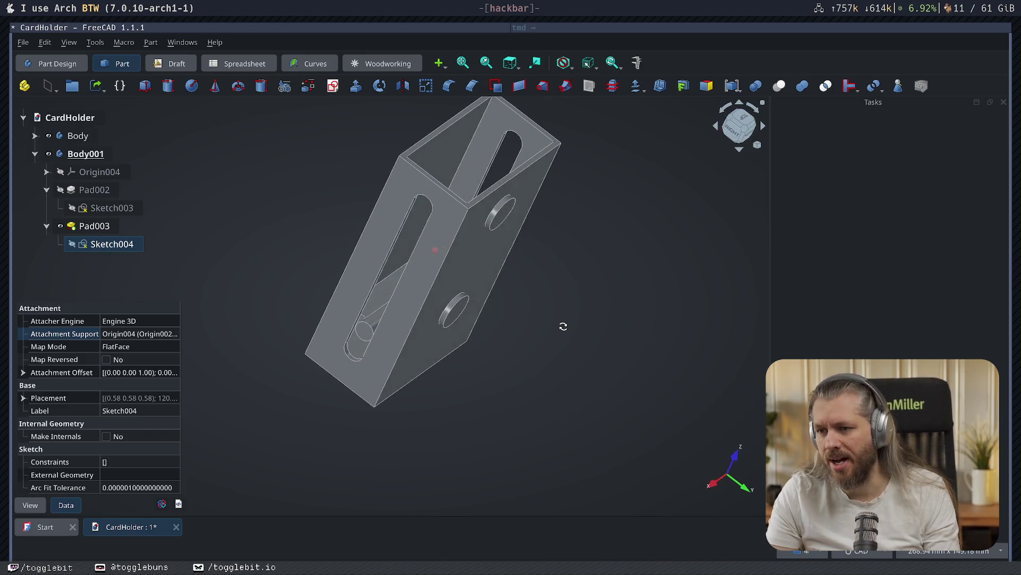
{"action": "mouse_move", "coordinate": [216, 280]}
{"action": "middle_mouse_down"}
{"action": "mouse_move", "coordinate": [396, 393]}
{"action": "mouse_move", "coordinate": [472, 202]}
{"action": "mouse_move", "coordinate": [515, 289]}
{"action": "mouse_move", "coordinate": [486, 234]}
{"action": "mouse_move", "coordinate": [546, 313]}
{"action": "mouse_move", "coordinate": [609, 287]}
{"action": "mouse_move", "coordinate": [675, 299]}
{"action": "middle_mouse_up"}
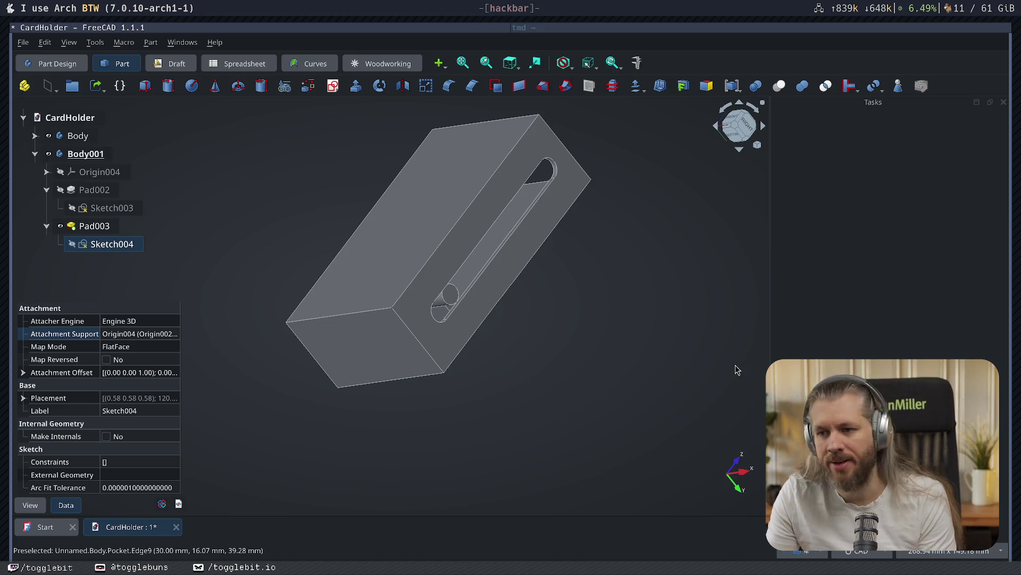
{"action": "mouse_move", "coordinate": [608, 237]}
{"action": "middle_mouse_down"}
{"action": "mouse_move", "coordinate": [562, 262]}
{"action": "mouse_move", "coordinate": [532, 239]}
{"action": "mouse_move", "coordinate": [561, 225]}
{"action": "mouse_move", "coordinate": [437, 196]}
{"action": "mouse_move", "coordinate": [331, 299]}
{"action": "mouse_move", "coordinate": [581, 303]}
{"action": "mouse_move", "coordinate": [433, 253]}
{"action": "mouse_move", "coordinate": [504, 376]}
{"action": "middle_mouse_up"}
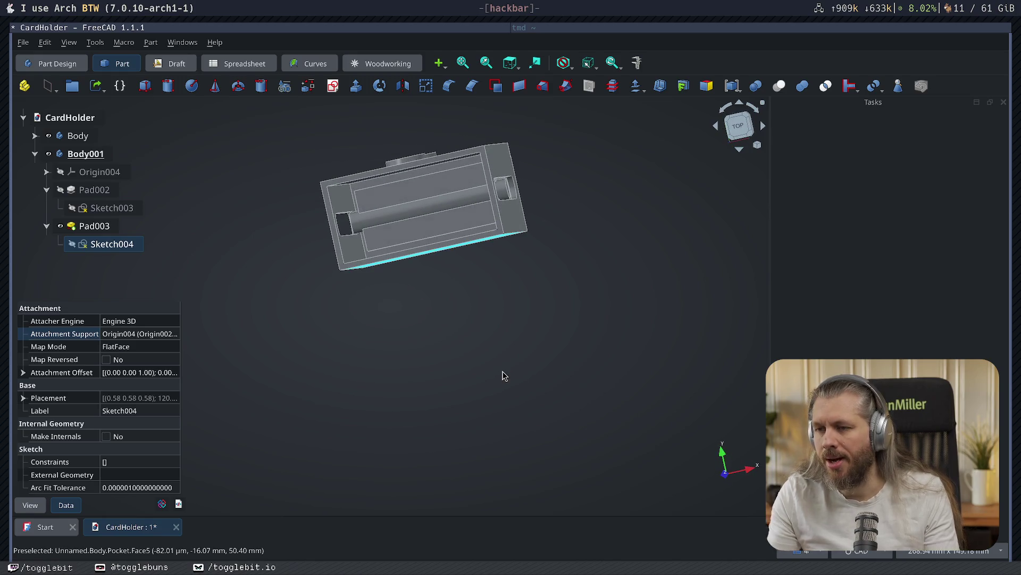
{"action": "mouse_move", "coordinate": [429, 333]}
{"action": "middle_mouse_down"}
{"action": "mouse_move", "coordinate": [445, 262]}
{"action": "mouse_move", "coordinate": [559, 241]}
{"action": "mouse_move", "coordinate": [593, 262]}
{"action": "mouse_move", "coordinate": [561, 258]}
{"action": "middle_mouse_up"}
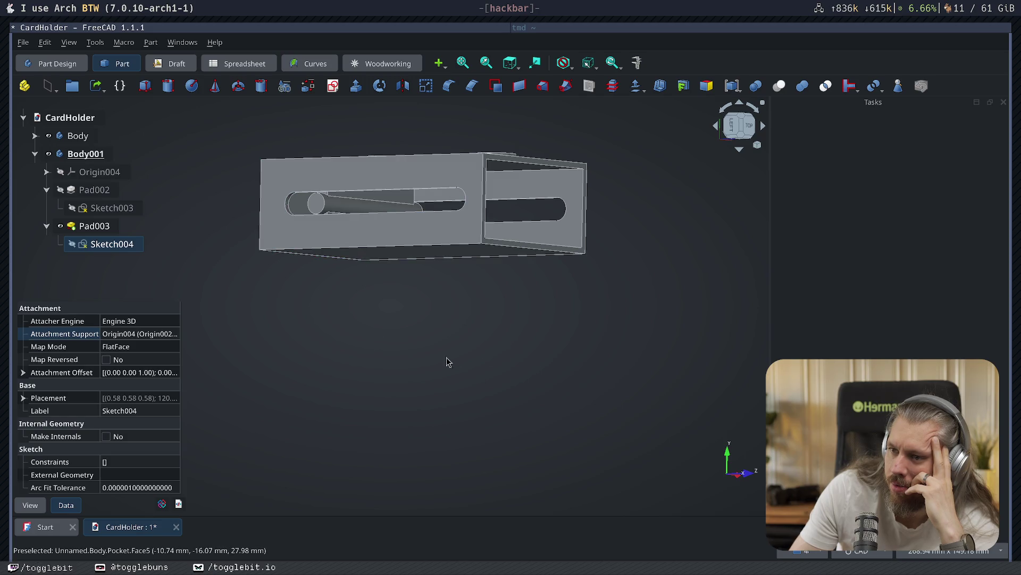
{"action": "left_click", "coordinate": [522, 335]}
{"action": "mouse_move", "coordinate": [447, 347]}
{"action": "middle_mouse_down"}
{"action": "mouse_move", "coordinate": [585, 264]}
{"action": "mouse_move", "coordinate": [548, 216]}
{"action": "mouse_move", "coordinate": [481, 322]}
{"action": "mouse_move", "coordinate": [506, 356]}
{"action": "mouse_move", "coordinate": [600, 314]}
{"action": "mouse_move", "coordinate": [650, 312]}
{"action": "mouse_move", "coordinate": [334, 375]}
{"action": "mouse_move", "coordinate": [322, 445]}
{"action": "mouse_move", "coordinate": [326, 436]}
{"action": "middle_mouse_up"}
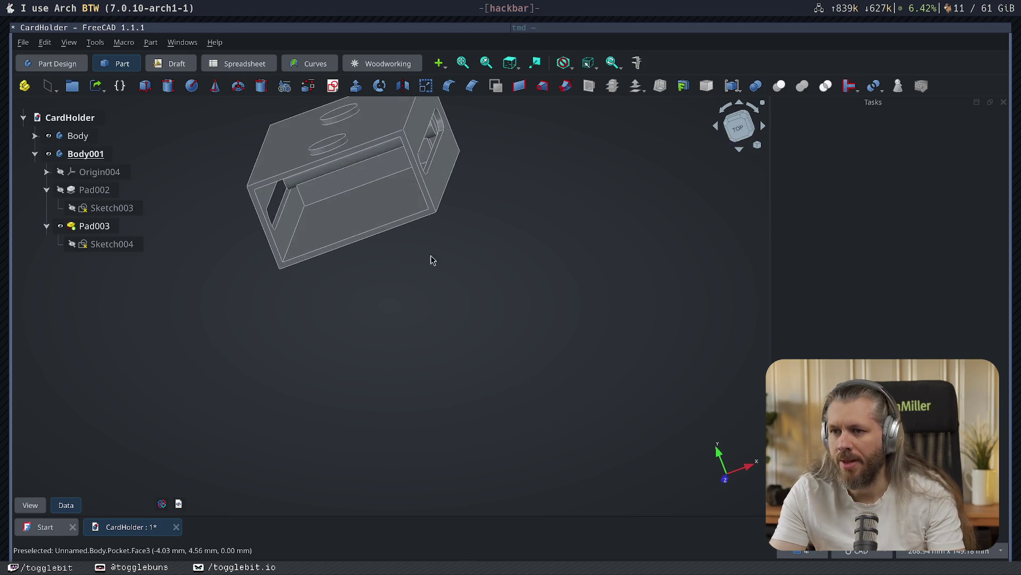
{"action": "mouse_move", "coordinate": [463, 267]}
{"action": "middle_mouse_down"}
{"action": "mouse_move", "coordinate": [355, 218]}
{"action": "mouse_move", "coordinate": [380, 171]}
{"action": "mouse_move", "coordinate": [481, 251]}
{"action": "mouse_move", "coordinate": [504, 225]}
{"action": "mouse_move", "coordinate": [502, 253]}
{"action": "middle_mouse_up"}
{"action": "key", "text": "2"}
{"action": "scroll", "coordinate": [438, 271], "scroll_direction": "up", "scroll_amount": 3}
{"action": "scroll", "coordinate": [390, 194], "scroll_direction": "up", "scroll_amount": 3}
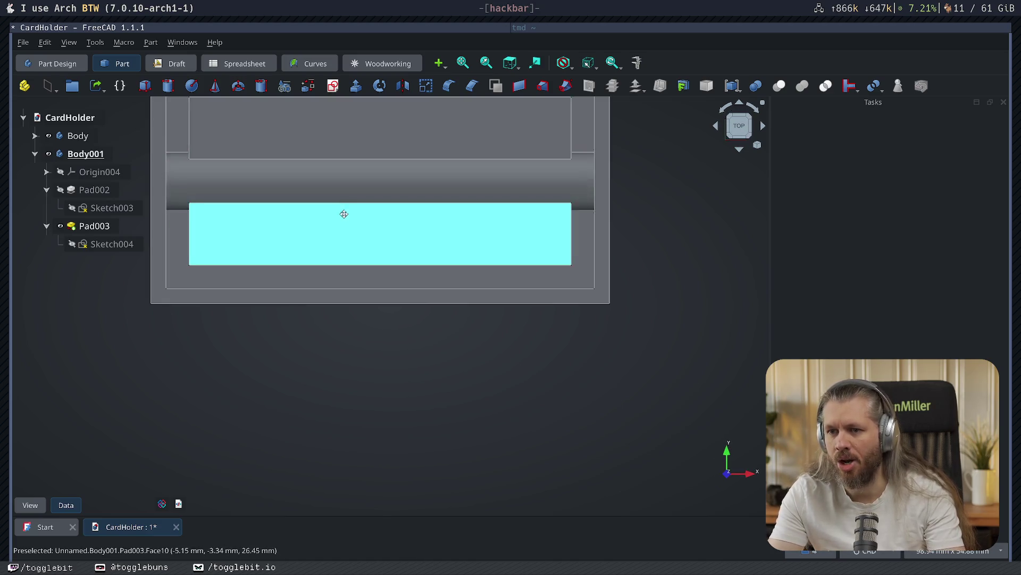
- Return to a top-down view and reopen Sketch004 of Body001's top pad in the Sketcher
{"action": "middle_click_drag", "start_coordinate": [342, 207], "coordinate": [326, 308]}
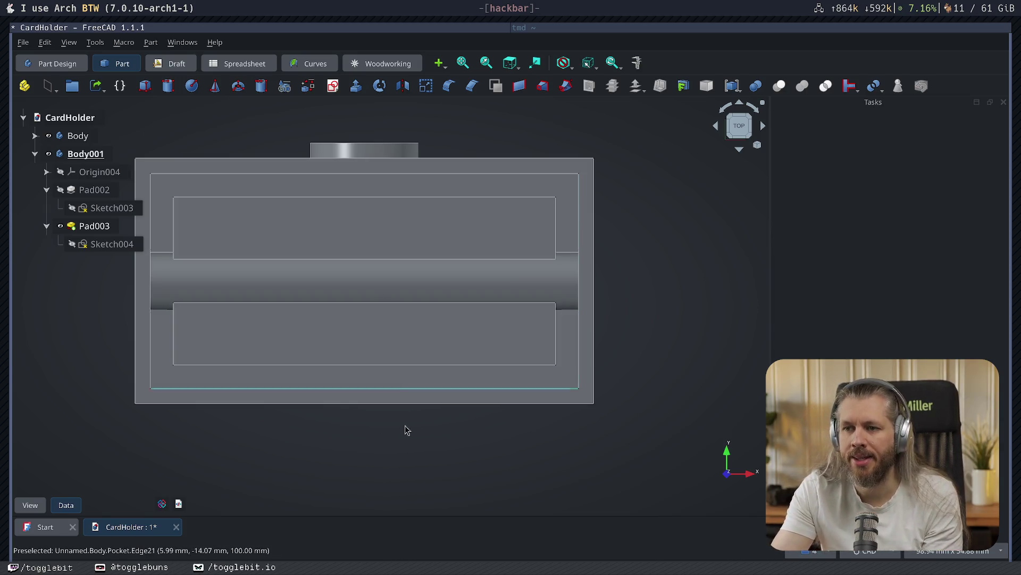
{"action": "mouse_move", "coordinate": [320, 415]}
{"action": "middle_mouse_down"}
{"action": "mouse_move", "coordinate": [371, 396]}
{"action": "mouse_move", "coordinate": [508, 289]}
{"action": "mouse_move", "coordinate": [520, 315]}
{"action": "mouse_move", "coordinate": [589, 276]}
{"action": "mouse_move", "coordinate": [622, 308]}
{"action": "mouse_move", "coordinate": [633, 294]}
{"action": "middle_mouse_up"}
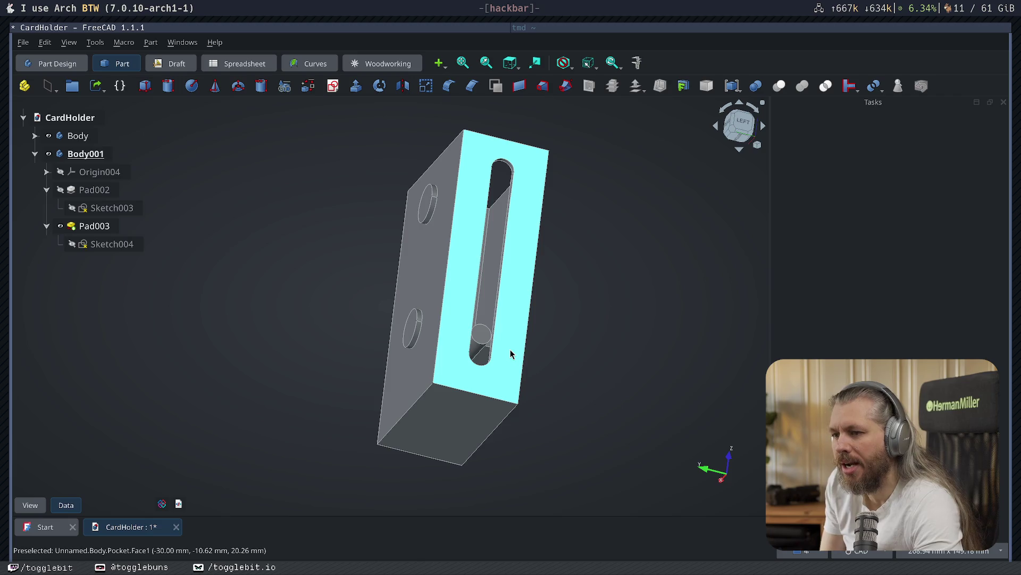
{"action": "mouse_move", "coordinate": [511, 353]}
{"action": "middle_mouse_down"}
{"action": "mouse_move", "coordinate": [562, 337]}
{"action": "mouse_move", "coordinate": [525, 372]}
{"action": "mouse_move", "coordinate": [303, 383]}
{"action": "mouse_move", "coordinate": [329, 392]}
{"action": "middle_mouse_up"}
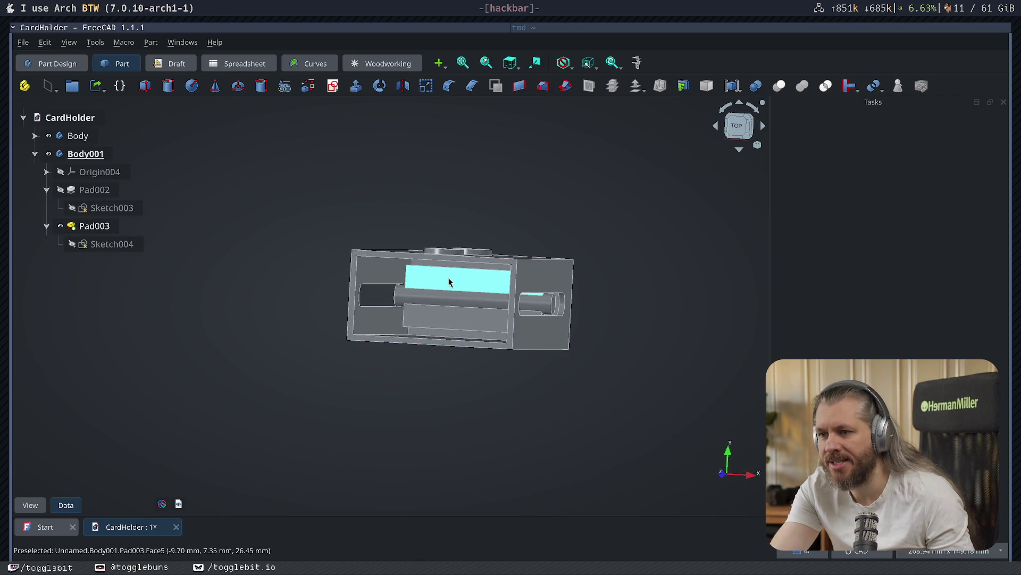
{"action": "double_click", "coordinate": [124, 248]}
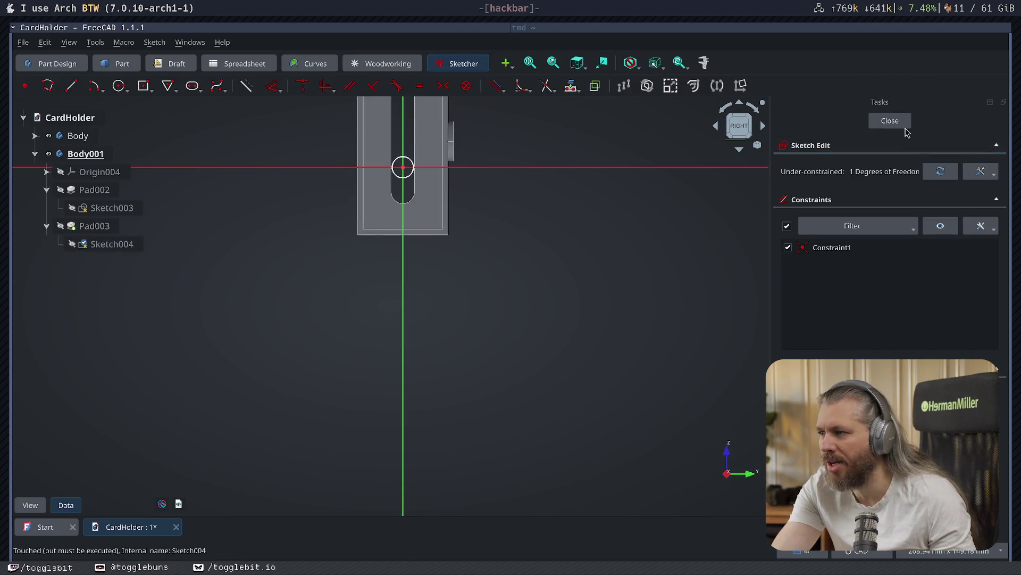
- Close Sketch004, open Sketch003, and straighten the rectangle's skewed top edge without adding a dimension
{"action": "left_click", "coordinate": [892, 122]}
{"action": "left_click", "coordinate": [99, 213]}
{"action": "double_click", "coordinate": [99, 213]}
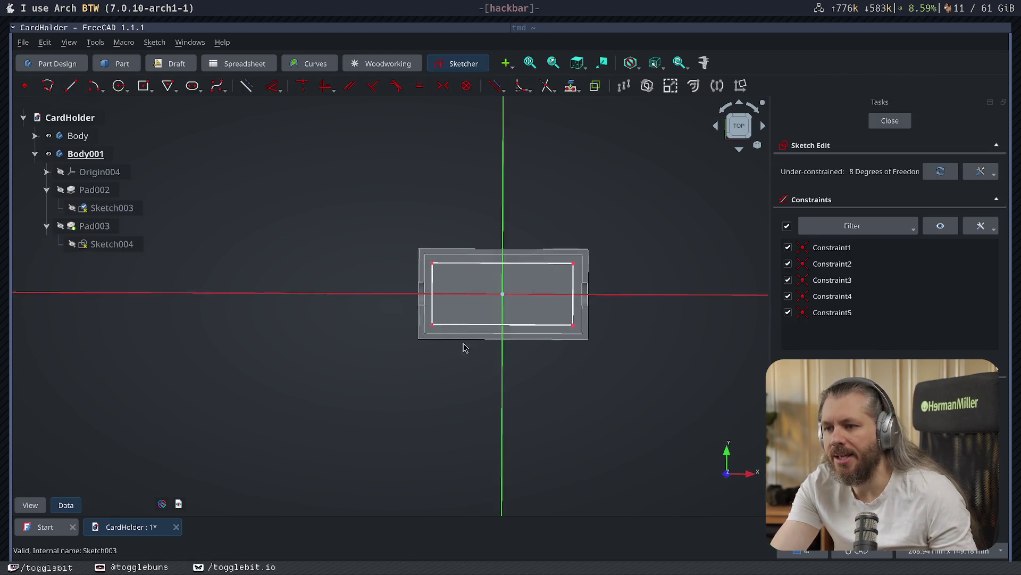
{"action": "left_click_drag", "start_coordinate": [522, 260], "coordinate": [520, 262]}
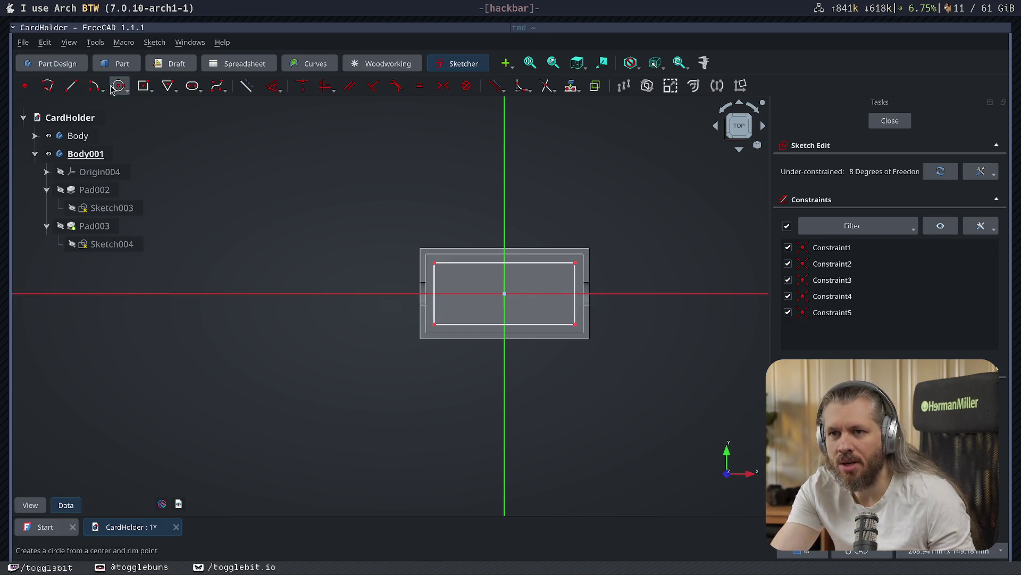
{"action": "left_click", "coordinate": [273, 85]}
{"action": "left_click", "coordinate": [574, 288]}
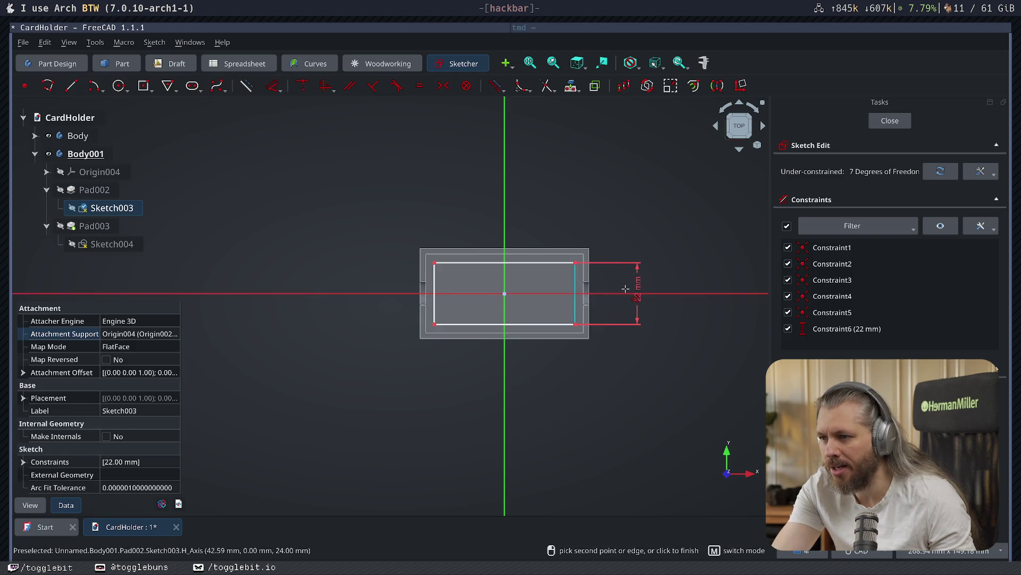
{"action": "left_click", "coordinate": [635, 290]}
{"action": "key", "text": "ctrl+z"}
{"action": "key", "text": "Escape"}
{"action": "left_click_drag", "start_coordinate": [520, 259], "coordinate": [520, 258]}
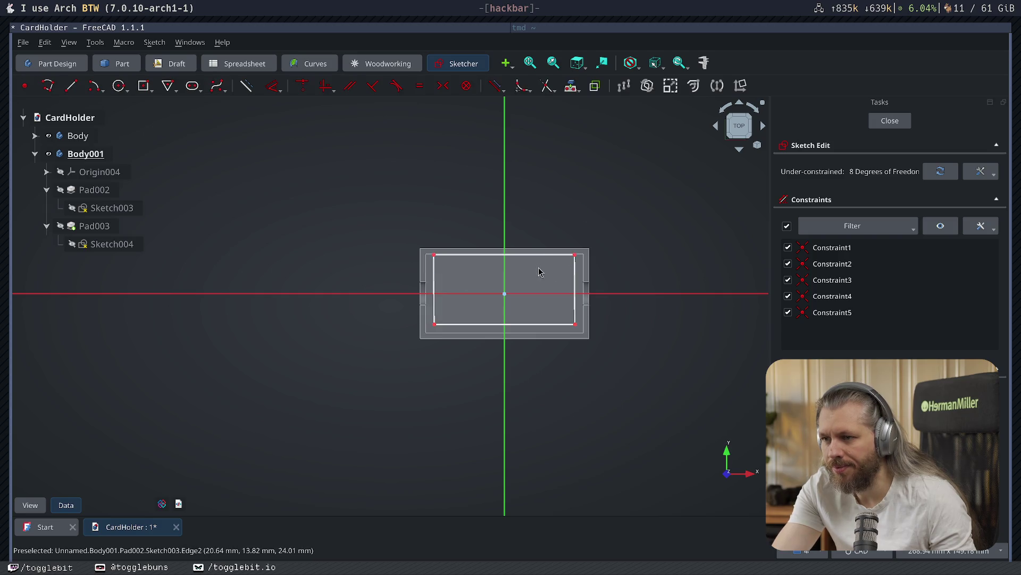
- Pull all four corners of Sketch003's rectangle outward to square and enlarge it, then finish the sketch
{"action": "left_click", "coordinate": [434, 255]}
{"action": "left_click_drag", "start_coordinate": [435, 256], "coordinate": [430, 257]}
{"action": "left_click_drag", "start_coordinate": [576, 262], "coordinate": [579, 257]}
{"action": "left_click_drag", "start_coordinate": [575, 324], "coordinate": [581, 331]}
{"action": "left_click_drag", "start_coordinate": [434, 329], "coordinate": [430, 331]}
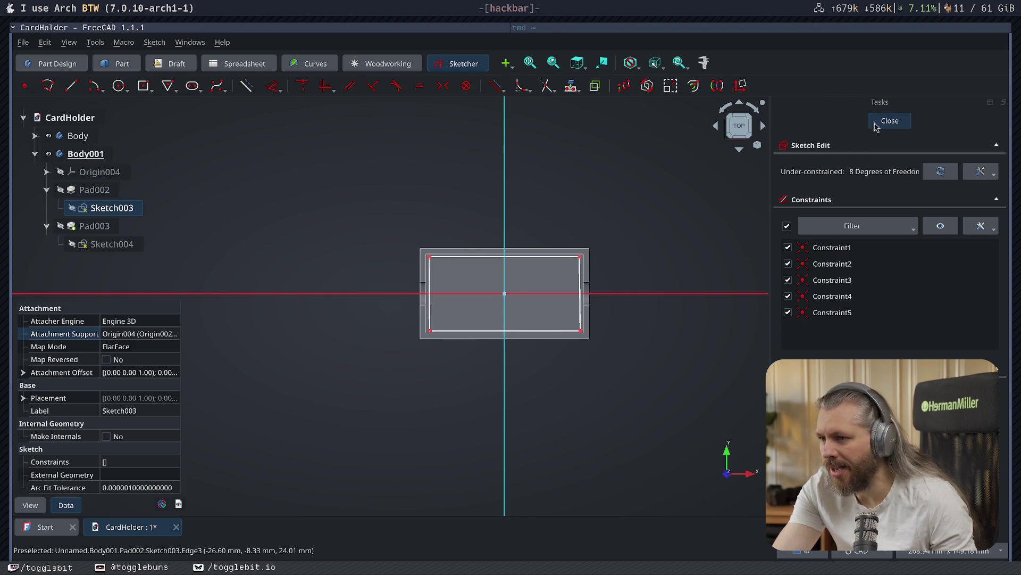
{"action": "left_click", "coordinate": [890, 121]}
{"action": "mouse_move", "coordinate": [520, 406]}
{"action": "middle_mouse_down"}
{"action": "mouse_move", "coordinate": [584, 378]}
{"action": "mouse_move", "coordinate": [565, 374]}
{"action": "mouse_move", "coordinate": [688, 299]}
{"action": "mouse_move", "coordinate": [700, 270]}
{"action": "mouse_move", "coordinate": [580, 335]}
{"action": "mouse_move", "coordinate": [492, 347]}
{"action": "mouse_move", "coordinate": [623, 406]}
{"action": "mouse_move", "coordinate": [632, 379]}
{"action": "middle_mouse_up"}
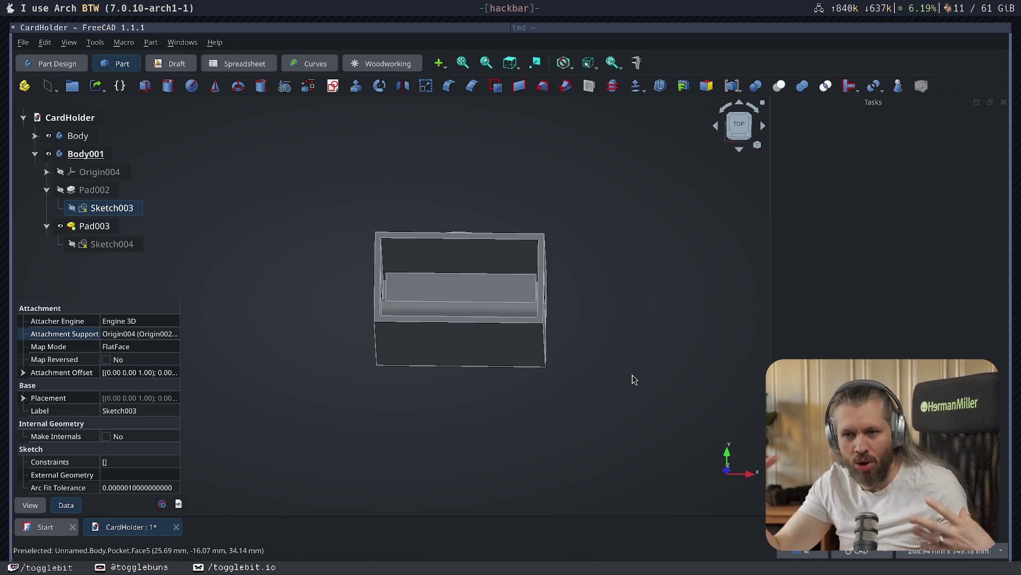
- Delete the second body Body001 from the document
{"action": "left_click", "coordinate": [85, 154]}
{"action": "key", "text": "Delete"}
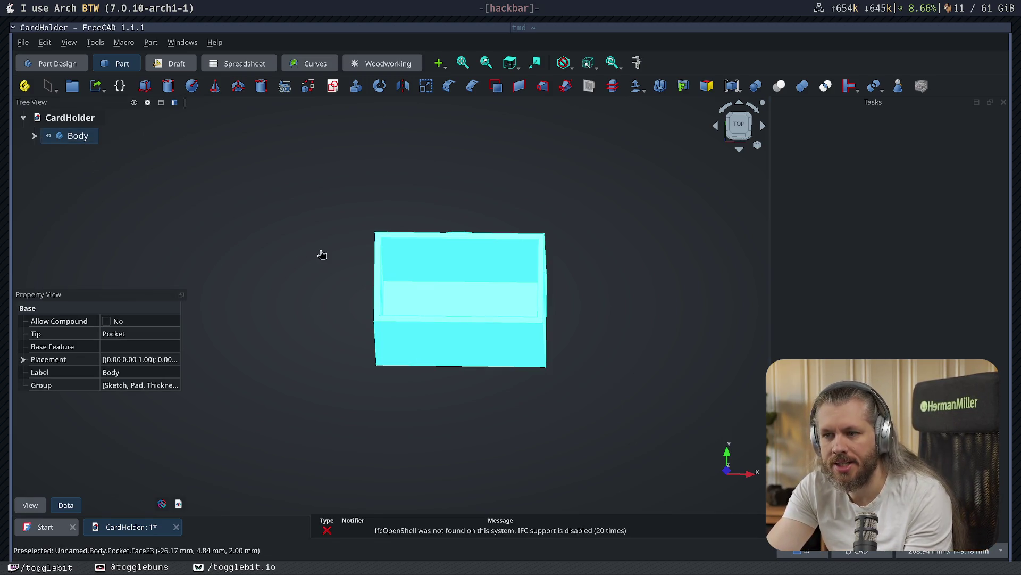
{"action": "left_click", "coordinate": [322, 254]}
- Make Body the active body and select the box's large inner face
{"action": "mouse_move", "coordinate": [393, 415]}
{"action": "middle_mouse_down"}
{"action": "mouse_move", "coordinate": [606, 399]}
{"action": "mouse_move", "coordinate": [342, 275]}
{"action": "middle_mouse_up"}
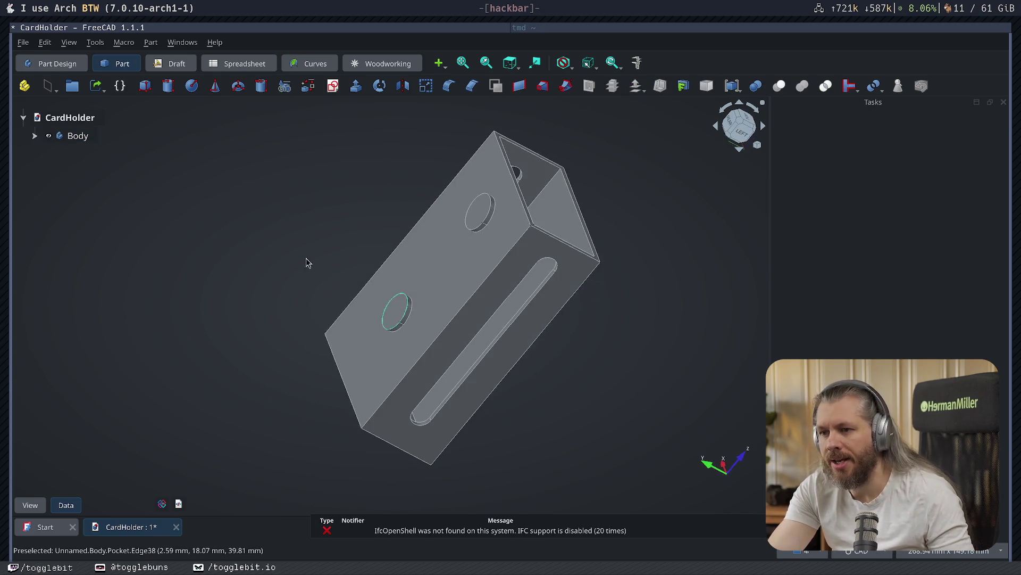
{"action": "mouse_move", "coordinate": [639, 340]}
{"action": "middle_mouse_down"}
{"action": "mouse_move", "coordinate": [440, 390]}
{"action": "mouse_move", "coordinate": [446, 410]}
{"action": "mouse_move", "coordinate": [509, 388]}
{"action": "middle_mouse_up"}
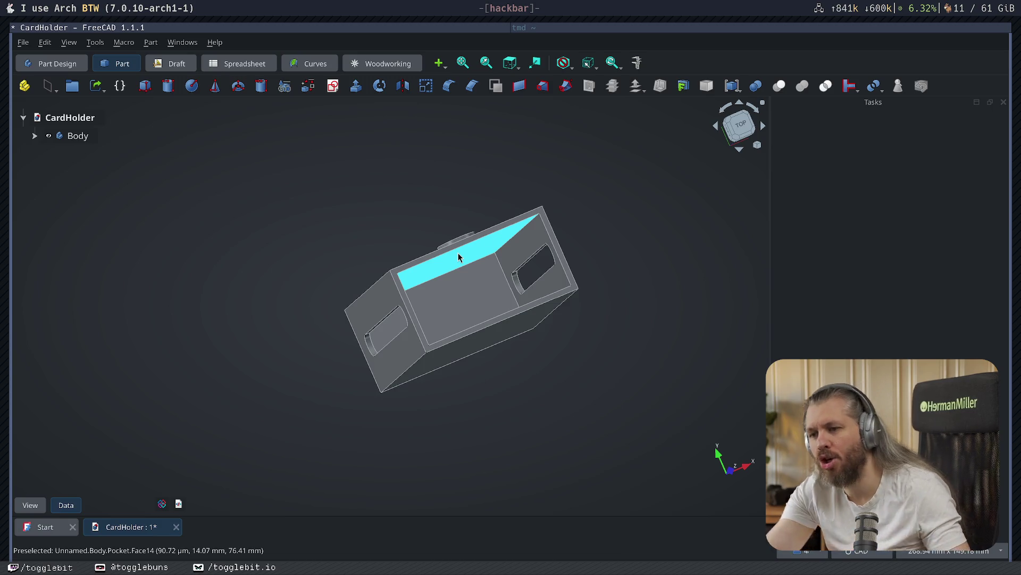
{"action": "mouse_move", "coordinate": [541, 413]}
{"action": "middle_mouse_down"}
{"action": "mouse_move", "coordinate": [485, 401]}
{"action": "mouse_move", "coordinate": [495, 400]}
{"action": "mouse_move", "coordinate": [461, 299]}
{"action": "middle_mouse_up"}
{"action": "left_click", "coordinate": [461, 299]}
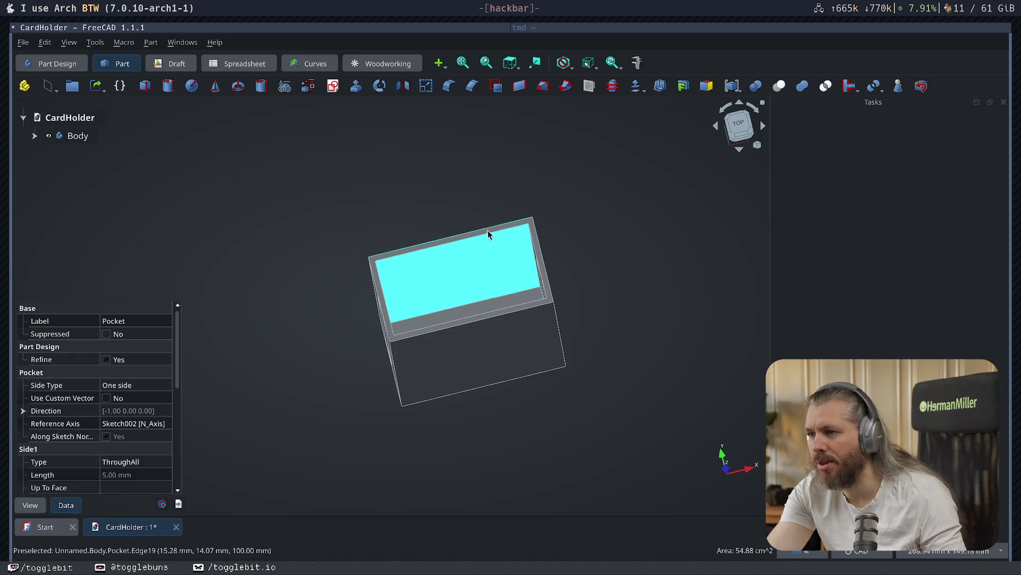
{"action": "double_click", "coordinate": [78, 136]}
{"action": "left_click", "coordinate": [499, 266]}
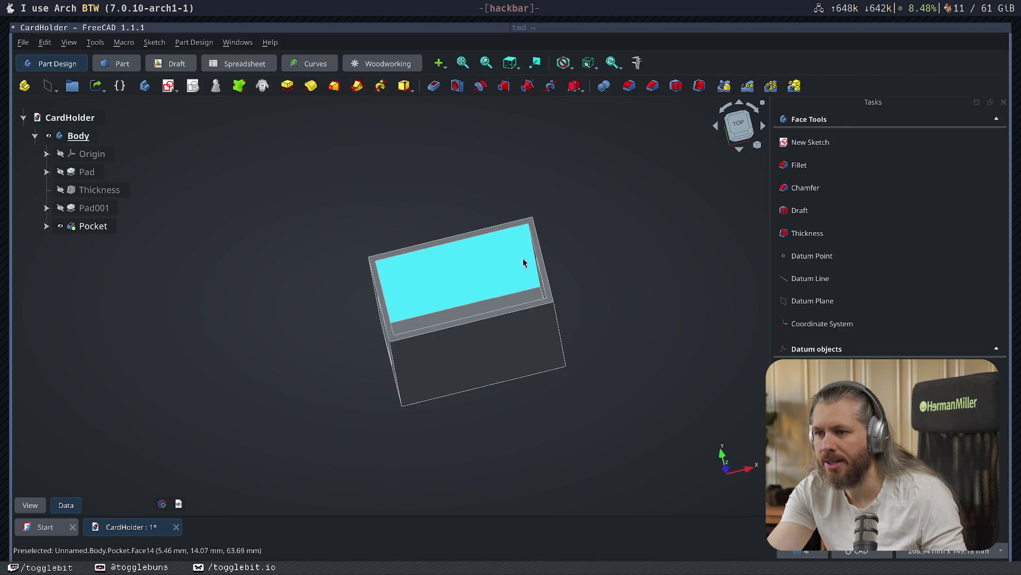
- Sketch a vertical slot at -90° on the inner face and set its width
{"action": "left_click", "coordinate": [810, 142]}
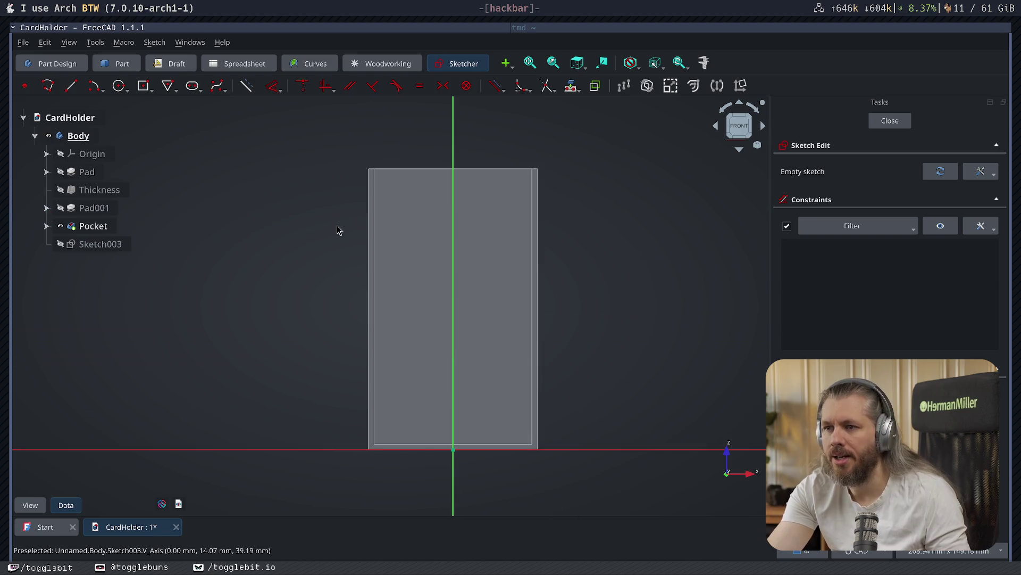
{"action": "left_click", "coordinate": [193, 86]}
{"action": "left_click", "coordinate": [411, 206]}
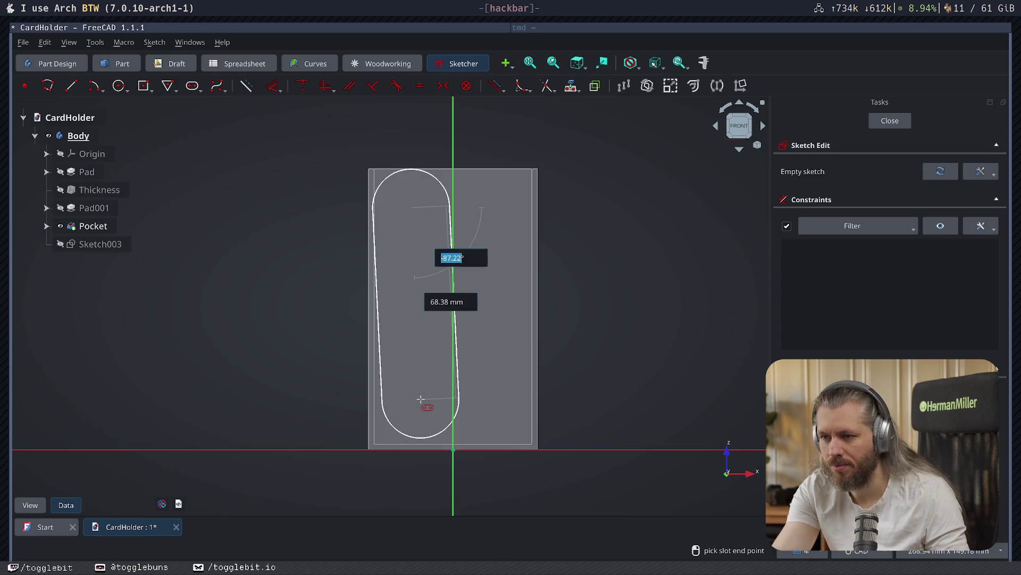
{"action": "type", "text": "-90"}
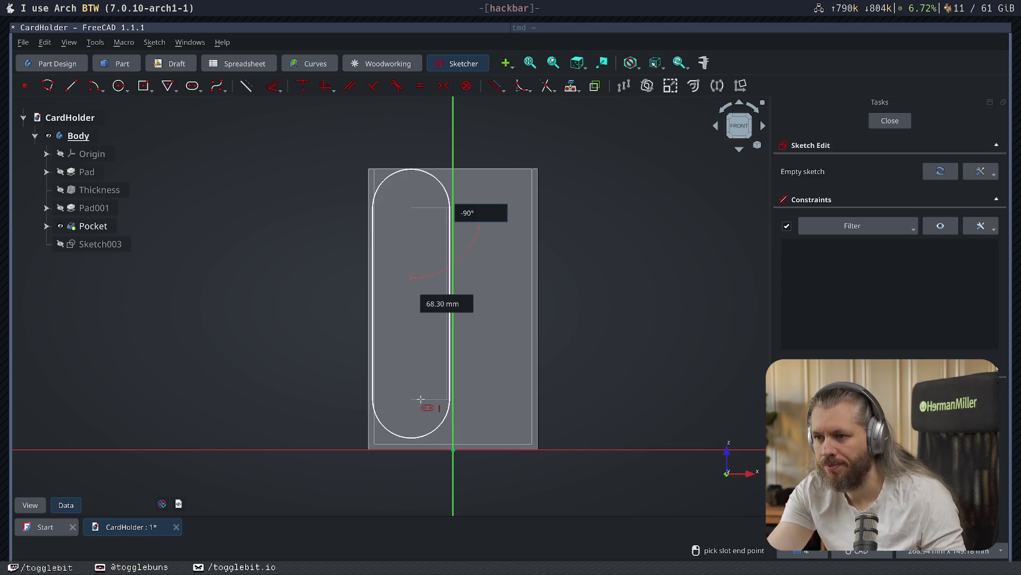
{"action": "left_click", "coordinate": [420, 399]}
{"action": "left_click", "coordinate": [424, 394]}
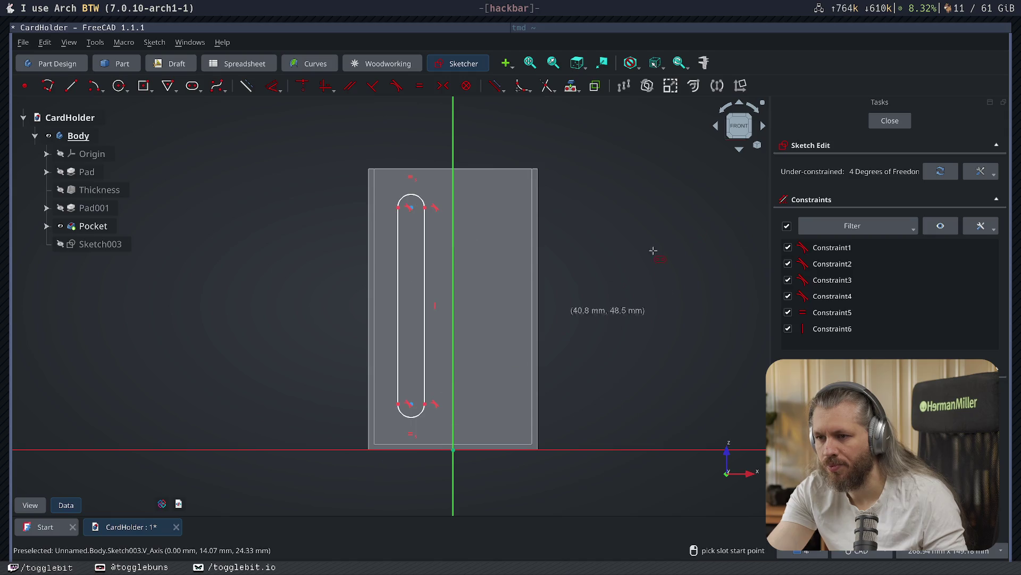
{"action": "left_click", "coordinate": [890, 120]}
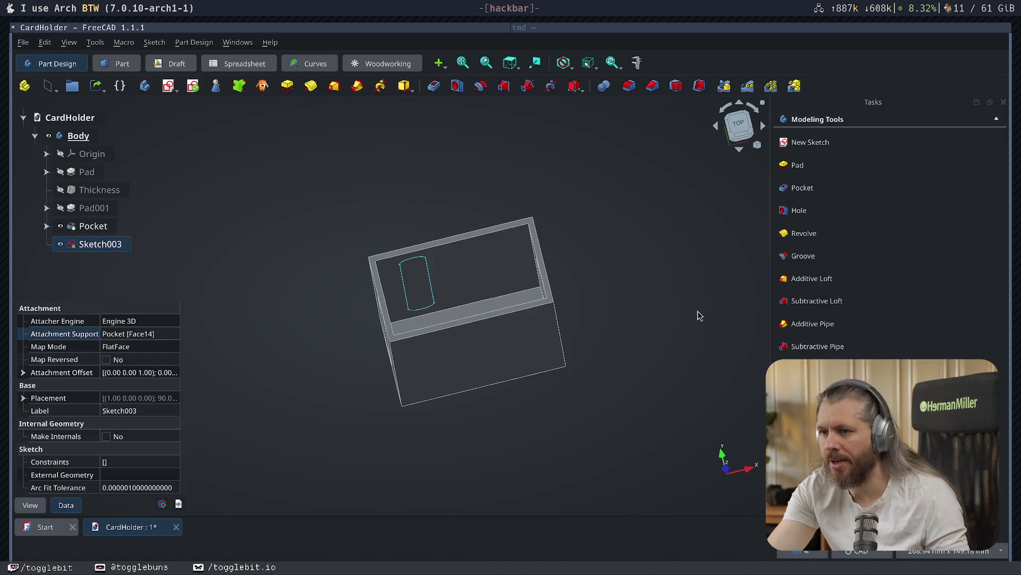
- Pocket the slot sketch 1 mm deep as Pocket001 and confirm its parameters
{"action": "left_click", "coordinate": [802, 187]}
{"action": "left_click", "coordinate": [869, 122]}
{"action": "mouse_move", "coordinate": [623, 223]}
{"action": "middle_mouse_down"}
{"action": "mouse_move", "coordinate": [634, 378]}
{"action": "mouse_move", "coordinate": [621, 375]}
{"action": "middle_mouse_up"}
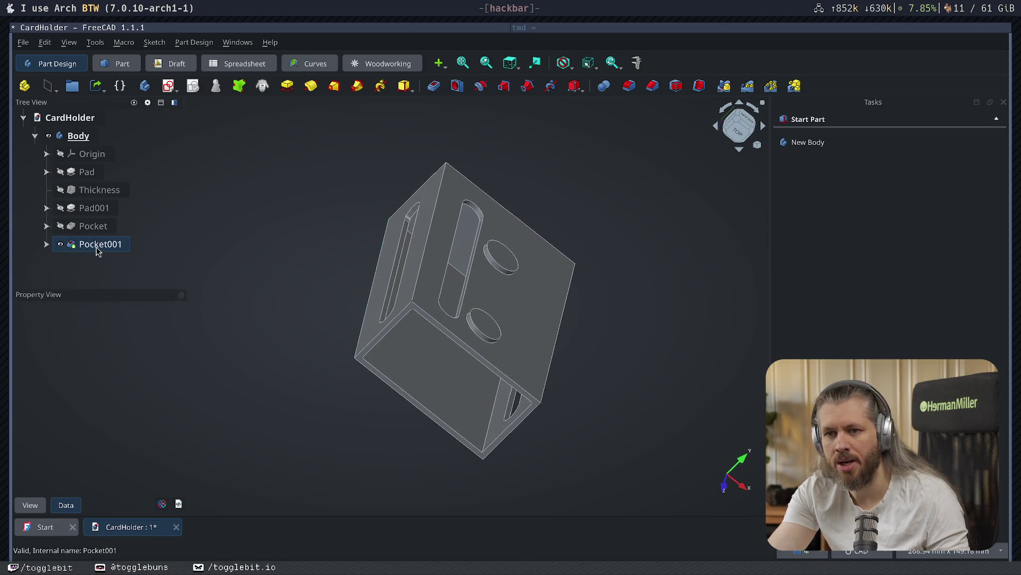
{"action": "double_click", "coordinate": [99, 245]}
{"action": "left_click", "coordinate": [864, 122]}
- Create a Mirrored feature from Pocket001 about the Vertical sketch axis
{"action": "mouse_move", "coordinate": [604, 312]}
{"action": "middle_mouse_down"}
{"action": "mouse_move", "coordinate": [606, 164]}
{"action": "mouse_move", "coordinate": [553, 226]}
{"action": "middle_mouse_up"}
{"action": "left_click", "coordinate": [107, 245]}
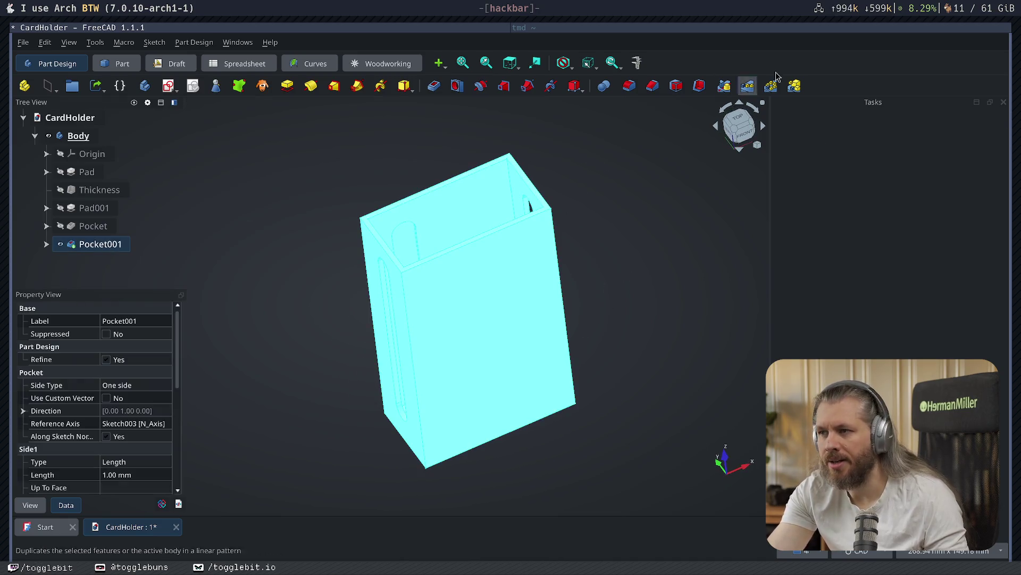
{"action": "left_click", "coordinate": [724, 85]}
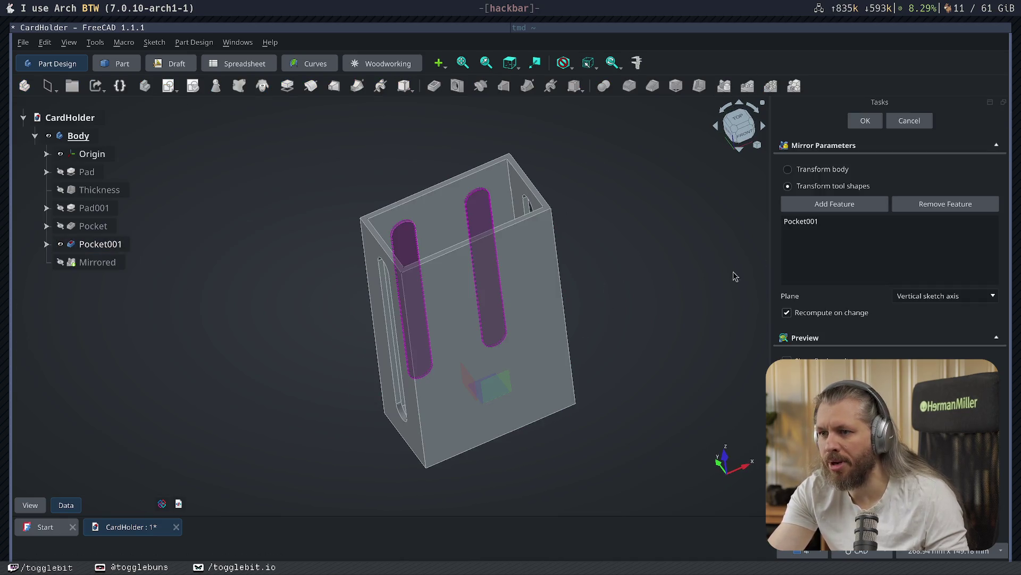
{"action": "left_click", "coordinate": [866, 120]}
{"action": "mouse_move", "coordinate": [636, 256]}
{"action": "middle_mouse_down"}
{"action": "mouse_move", "coordinate": [611, 346]}
{"action": "mouse_move", "coordinate": [420, 293]}
{"action": "middle_mouse_up"}
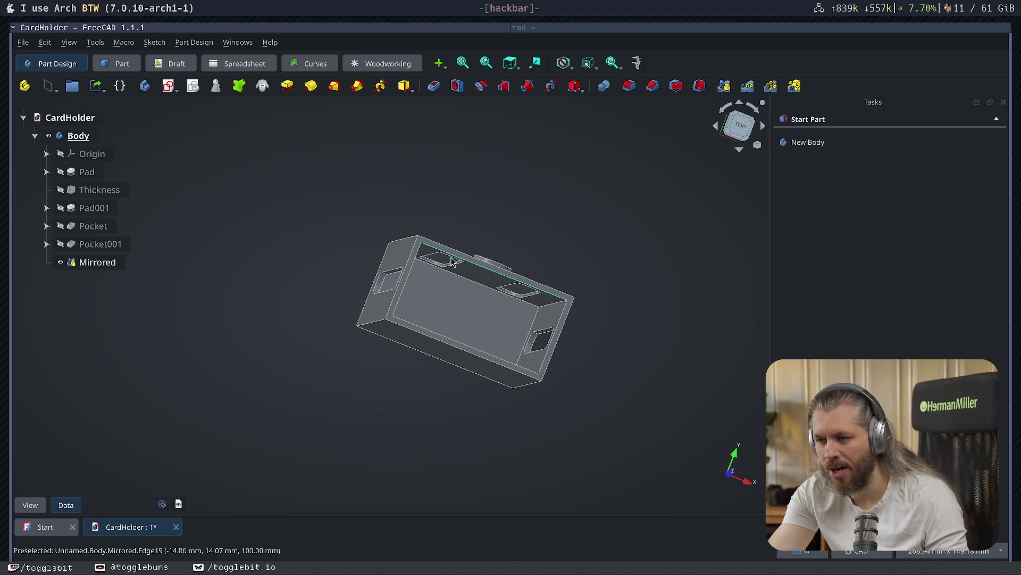
{"action": "mouse_move", "coordinate": [445, 285]}
{"action": "middle_mouse_down"}
{"action": "mouse_move", "coordinate": [427, 226]}
{"action": "mouse_move", "coordinate": [425, 257]}
{"action": "mouse_move", "coordinate": [476, 134]}
{"action": "mouse_move", "coordinate": [602, 289]}
{"action": "mouse_move", "coordinate": [558, 308]}
{"action": "mouse_move", "coordinate": [557, 342]}
{"action": "middle_mouse_up"}
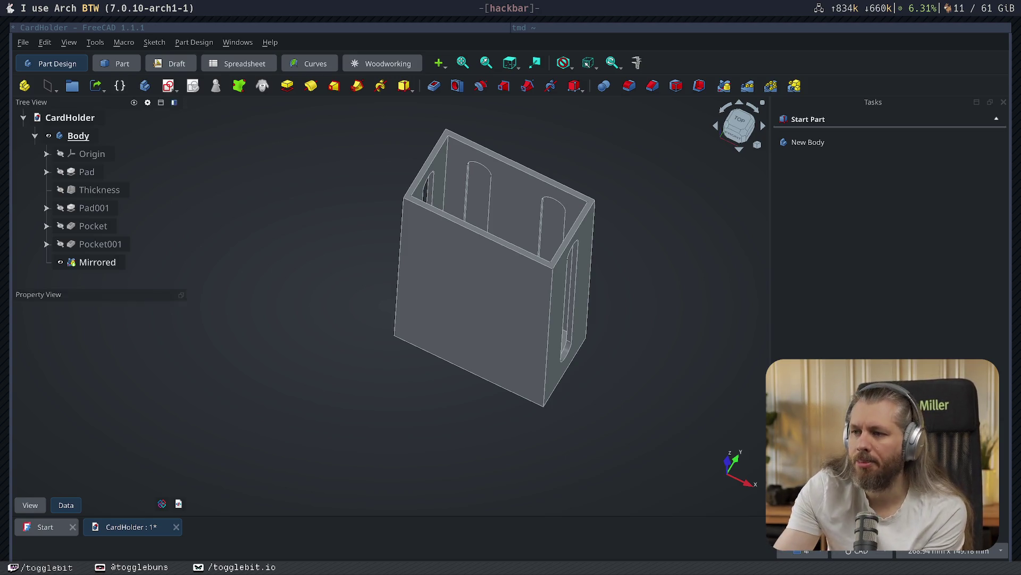
- Close the CardHolder document, discarding its unsaved changes
{"action": "mouse_move", "coordinate": [313, 361]}
{"action": "middle_mouse_down"}
{"action": "mouse_move", "coordinate": [299, 403]}
{"action": "mouse_move", "coordinate": [483, 303]}
{"action": "mouse_move", "coordinate": [341, 307]}
{"action": "middle_mouse_up"}
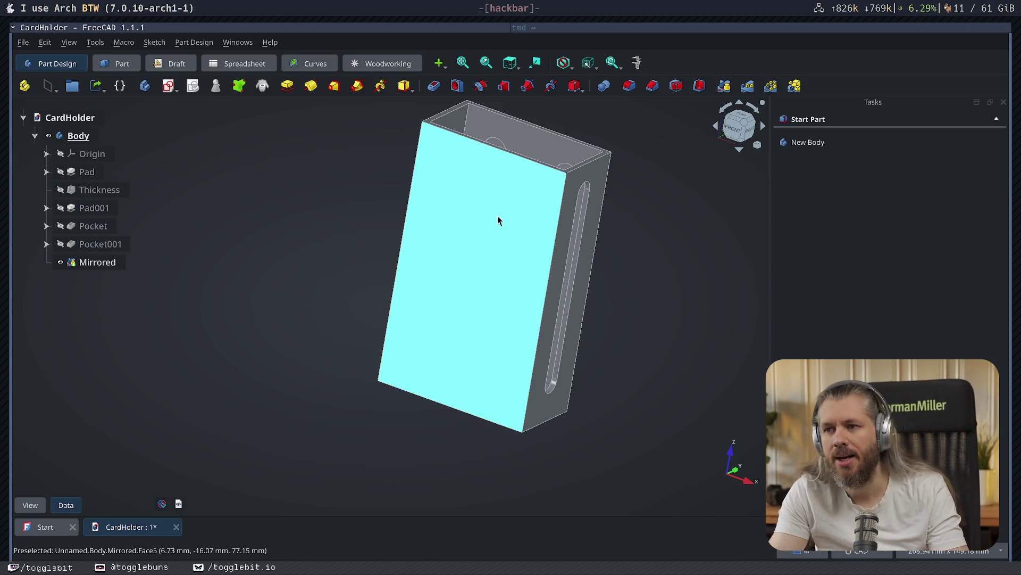
{"action": "left_click", "coordinate": [176, 526]}
{"action": "left_click", "coordinate": [549, 324]}
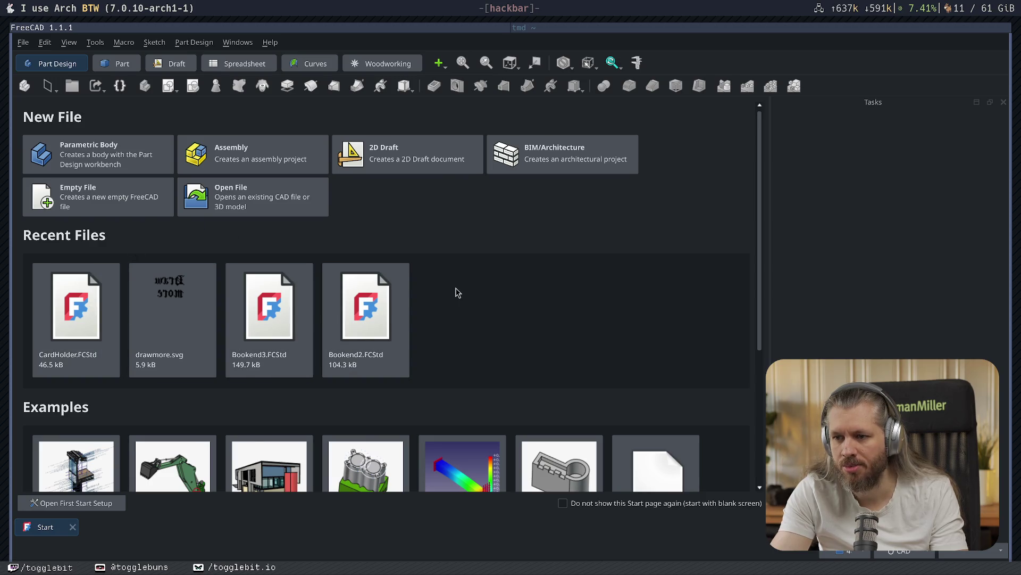
- Open HeadphoneHanger.FCStd from the Open dialog
{"action": "left_click", "coordinate": [23, 42]}
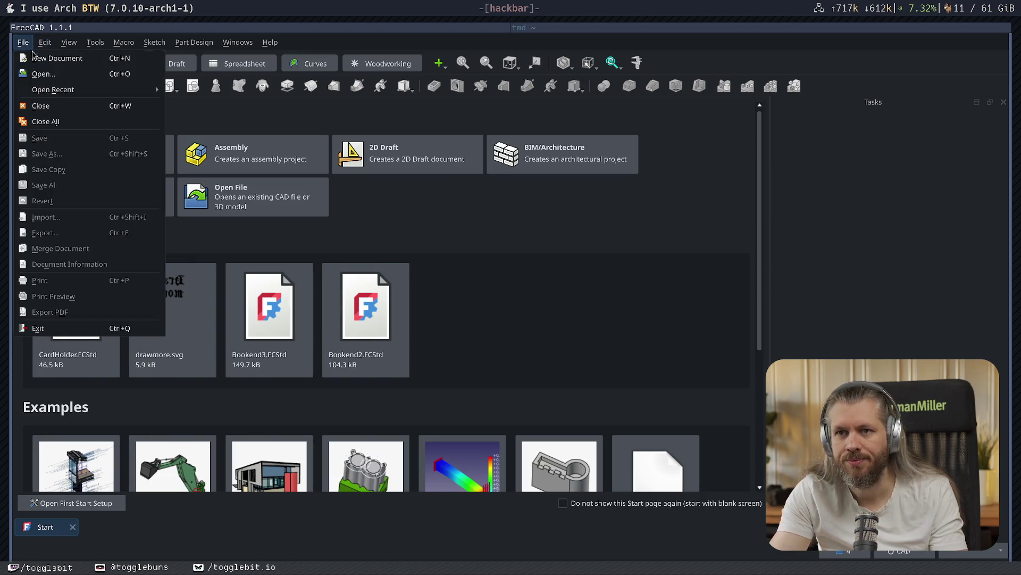
{"action": "left_click", "coordinate": [52, 77]}
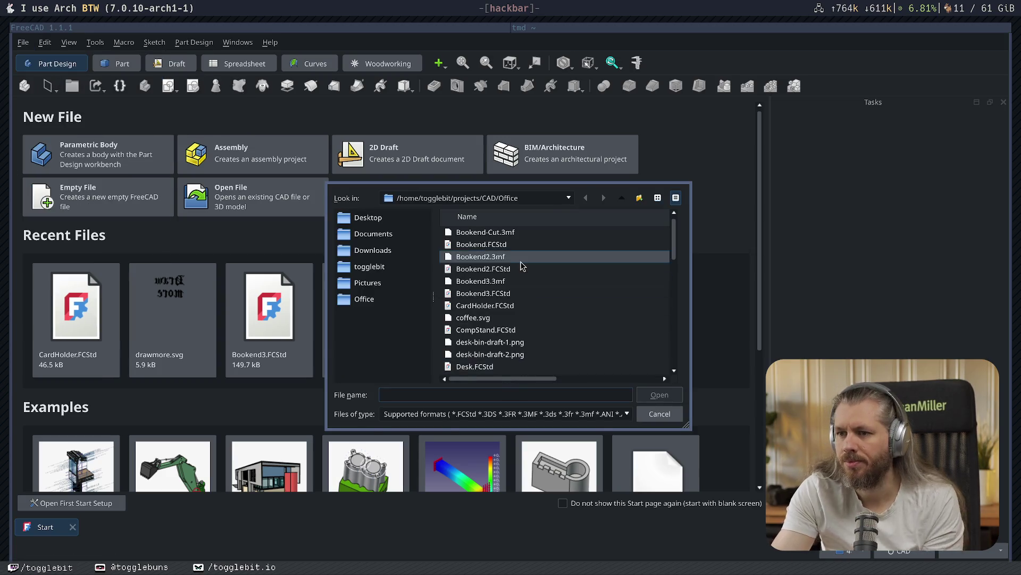
{"action": "scroll", "coordinate": [543, 325], "scroll_direction": "down", "scroll_amount": 2}
{"action": "double_click", "coordinate": [498, 342]}
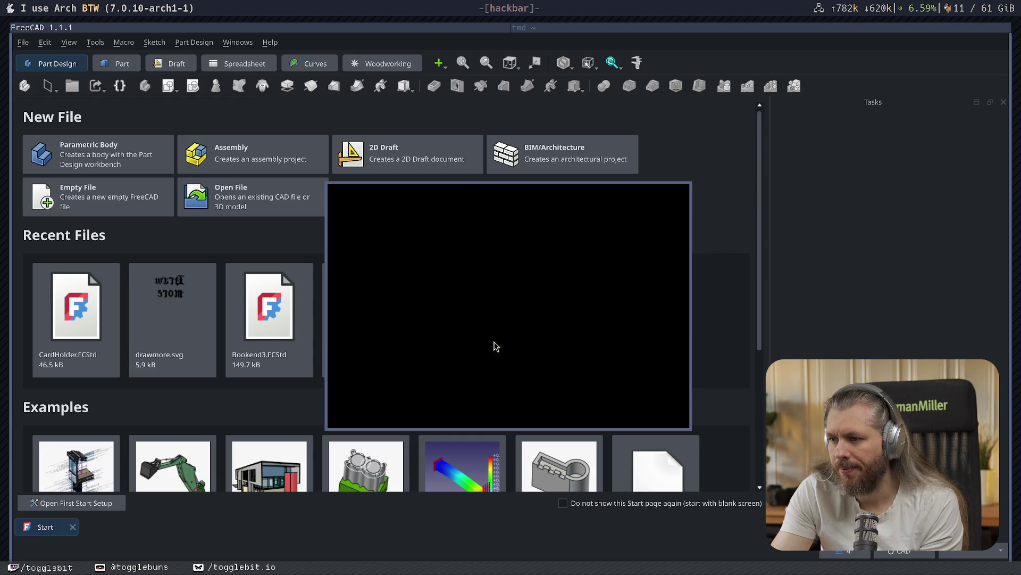
{"action": "mouse_move", "coordinate": [335, 399]}
{"action": "middle_mouse_down"}
{"action": "mouse_move", "coordinate": [479, 353]}
{"action": "mouse_move", "coordinate": [472, 374]}
{"action": "mouse_move", "coordinate": [196, 376]}
{"action": "mouse_move", "coordinate": [424, 401]}
{"action": "mouse_move", "coordinate": [197, 424]}
{"action": "mouse_move", "coordinate": [370, 428]}
{"action": "mouse_move", "coordinate": [307, 328]}
{"action": "mouse_move", "coordinate": [347, 361]}
{"action": "middle_mouse_up"}
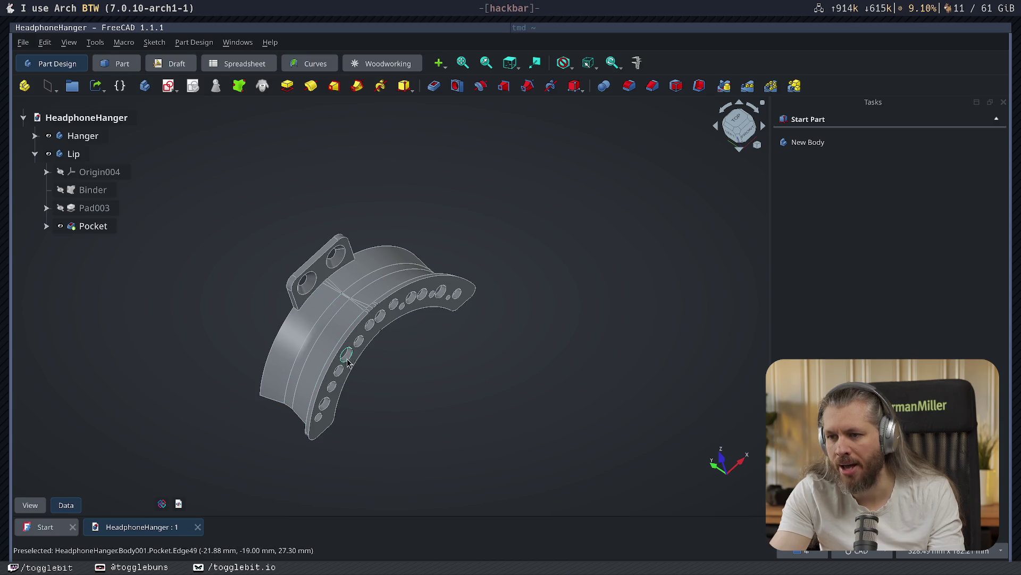
{"action": "mouse_move", "coordinate": [326, 434]}
{"action": "middle_mouse_down"}
{"action": "mouse_move", "coordinate": [464, 353]}
{"action": "mouse_move", "coordinate": [335, 335]}
{"action": "mouse_move", "coordinate": [584, 420]}
{"action": "mouse_move", "coordinate": [522, 454]}
{"action": "mouse_move", "coordinate": [604, 454]}
{"action": "mouse_move", "coordinate": [469, 468]}
{"action": "mouse_move", "coordinate": [440, 239]}
{"action": "mouse_move", "coordinate": [475, 323]}
{"action": "mouse_move", "coordinate": [623, 274]}
{"action": "mouse_move", "coordinate": [540, 293]}
{"action": "mouse_move", "coordinate": [465, 266]}
{"action": "mouse_move", "coordinate": [536, 282]}
{"action": "mouse_move", "coordinate": [415, 349]}
{"action": "middle_mouse_up"}
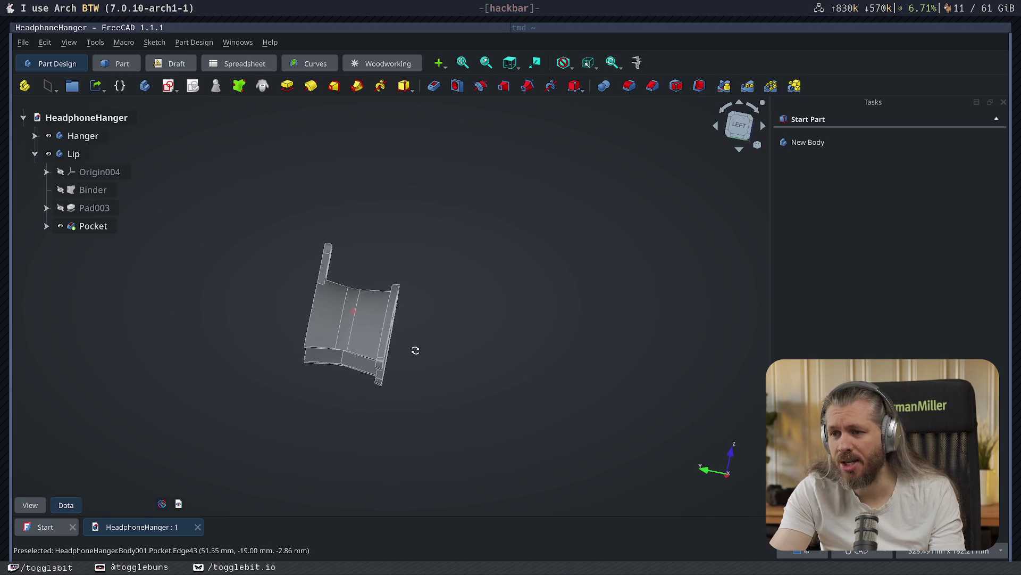
{"action": "mouse_move", "coordinate": [285, 266]}
{"action": "middle_mouse_down"}
{"action": "mouse_move", "coordinate": [465, 335]}
{"action": "mouse_move", "coordinate": [592, 314]}
{"action": "mouse_move", "coordinate": [460, 333]}
{"action": "middle_mouse_up"}
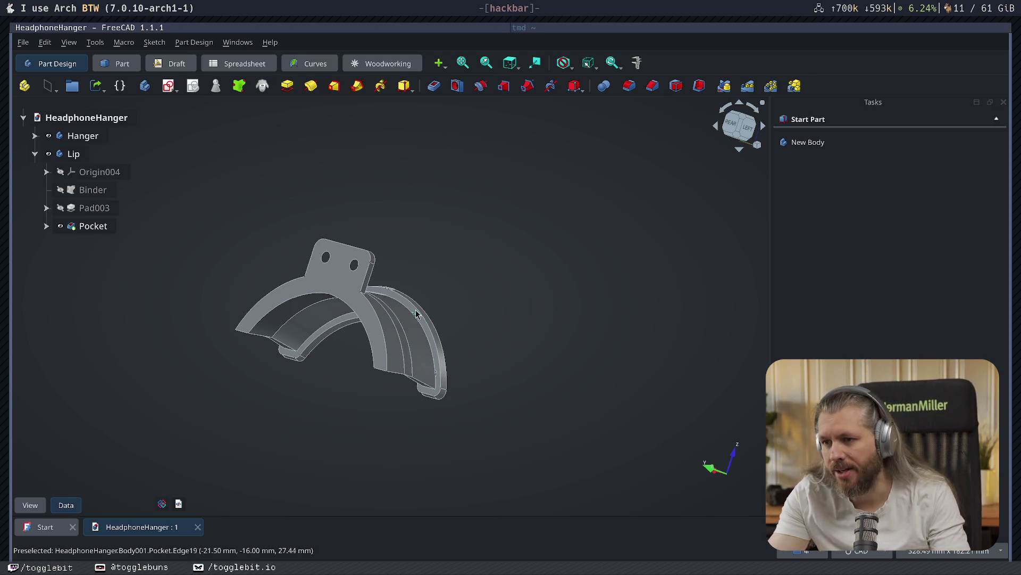
{"action": "mouse_move", "coordinate": [571, 277]}
{"action": "middle_mouse_down"}
{"action": "mouse_move", "coordinate": [488, 260]}
{"action": "mouse_move", "coordinate": [589, 251]}
{"action": "mouse_move", "coordinate": [403, 312]}
{"action": "mouse_move", "coordinate": [408, 333]}
{"action": "mouse_move", "coordinate": [330, 378]}
{"action": "mouse_move", "coordinate": [310, 354]}
{"action": "mouse_move", "coordinate": [520, 351]}
{"action": "mouse_move", "coordinate": [632, 330]}
{"action": "mouse_move", "coordinate": [647, 297]}
{"action": "mouse_move", "coordinate": [627, 314]}
{"action": "mouse_move", "coordinate": [353, 392]}
{"action": "mouse_move", "coordinate": [419, 339]}
{"action": "middle_mouse_up"}
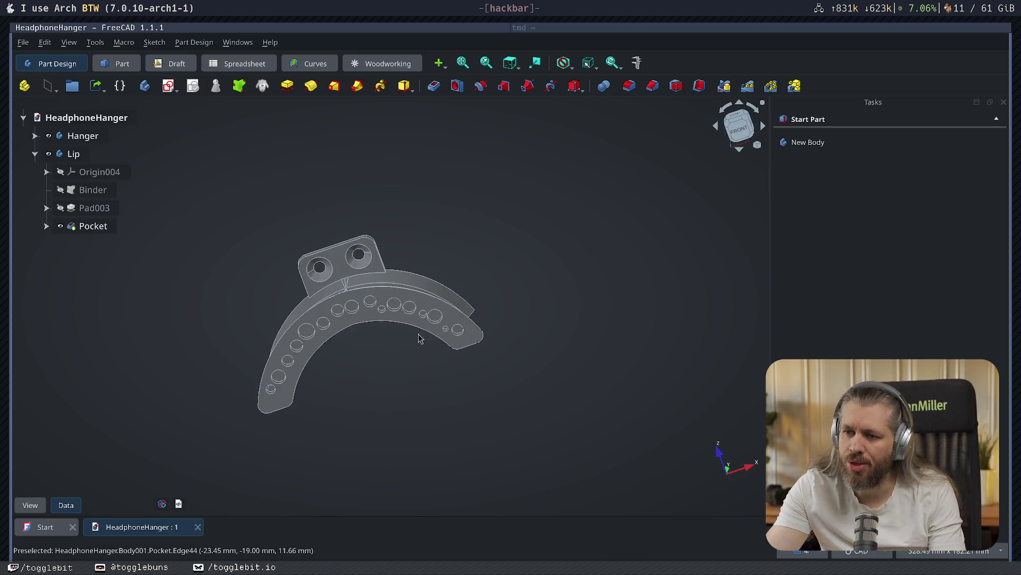
{"action": "left_click", "coordinate": [341, 259]}
{"action": "left_click", "coordinate": [438, 221]}
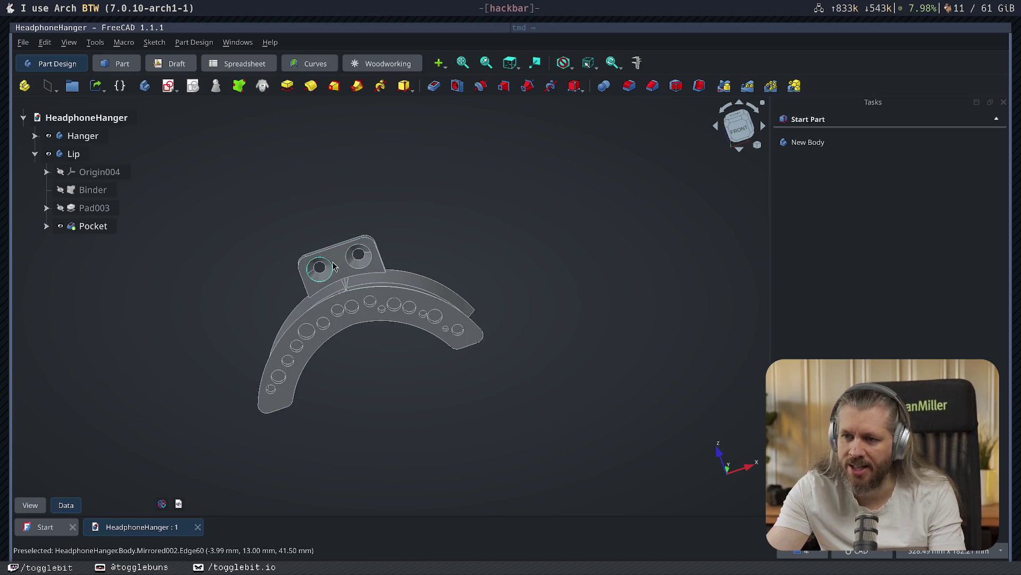
{"action": "middle_click_drag", "start_coordinate": [545, 230], "coordinate": [575, 256]}
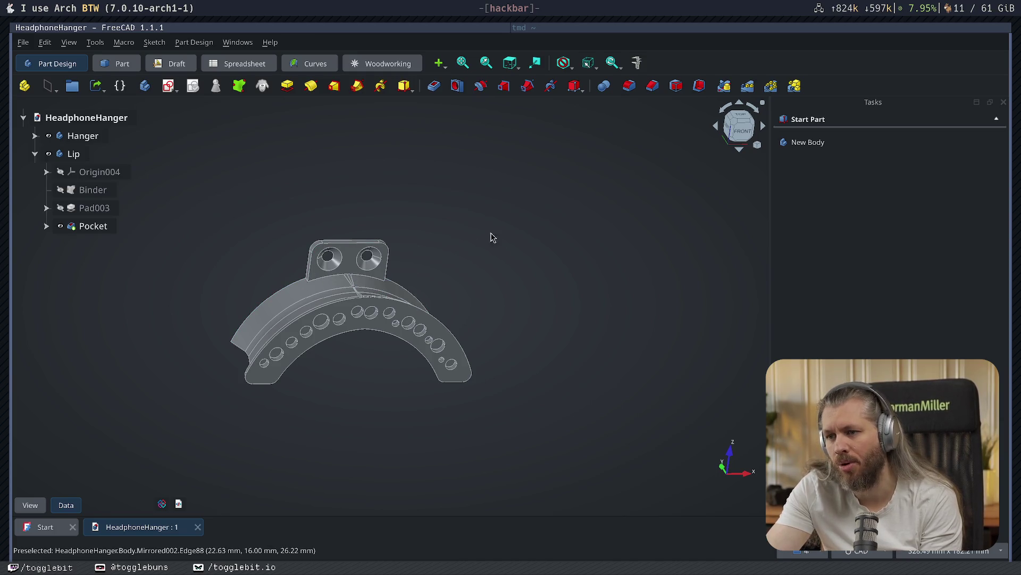
{"action": "mouse_move", "coordinate": [359, 393]}
{"action": "middle_mouse_down"}
{"action": "mouse_move", "coordinate": [577, 360]}
{"action": "mouse_move", "coordinate": [335, 362]}
{"action": "middle_mouse_up"}
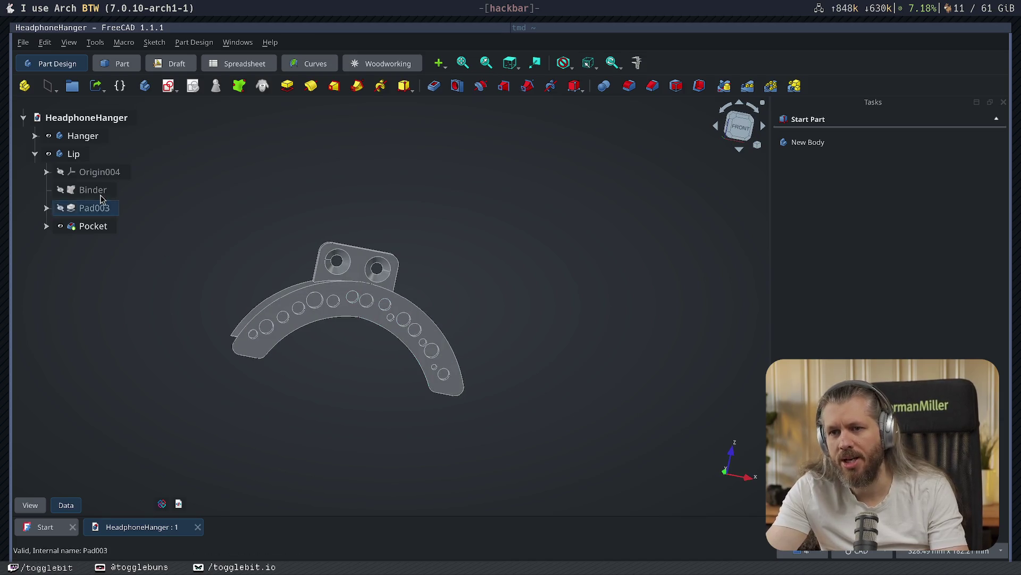
- Copy the Lip body with its dependencies, hide the original Lip, and paste the copies into the document
{"action": "left_click", "coordinate": [73, 154]}
{"action": "key", "text": "ctrl+c"}
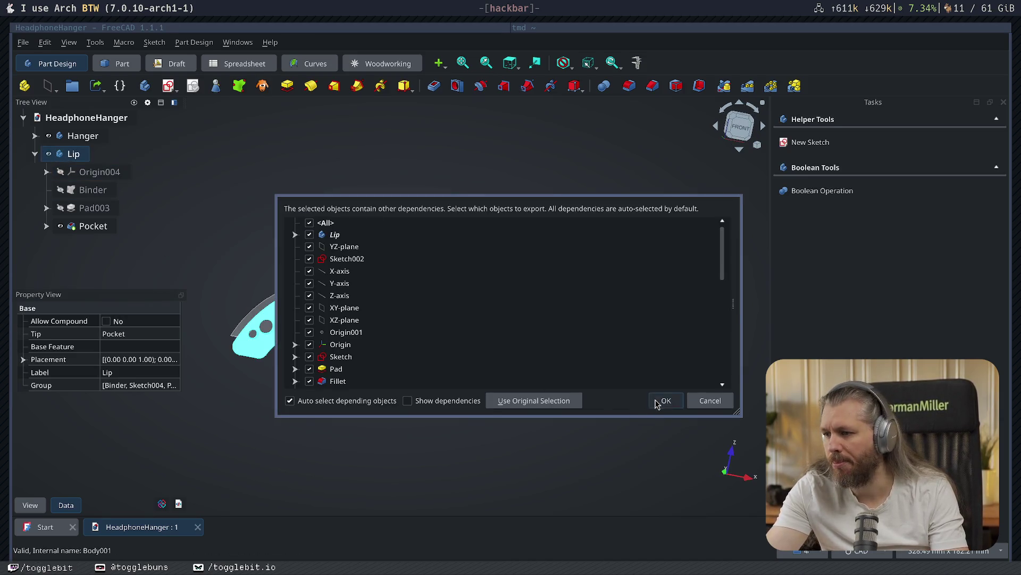
{"action": "left_click", "coordinate": [665, 401]}
{"action": "left_click", "coordinate": [48, 154]}
{"action": "left_click", "coordinate": [34, 154]}
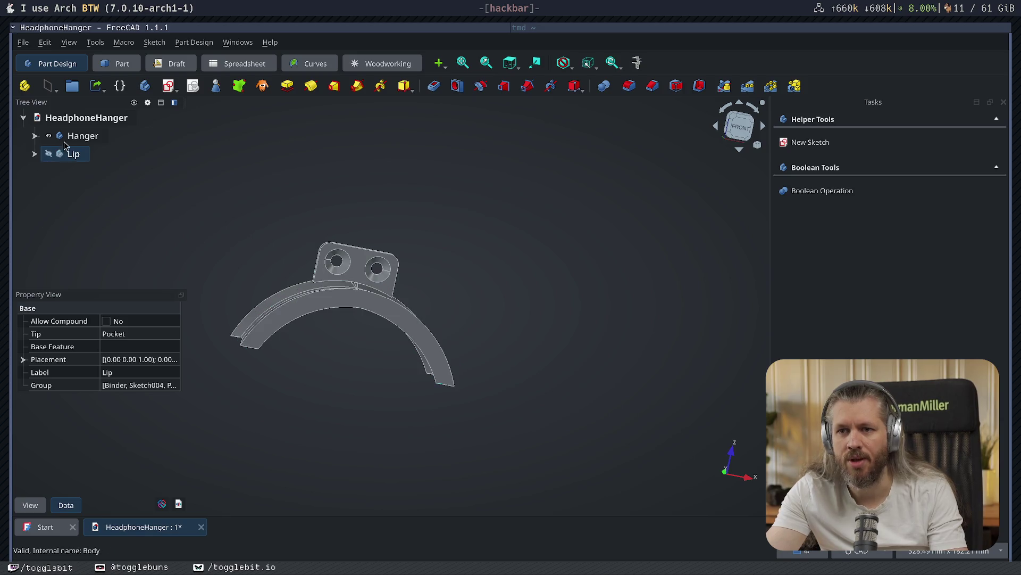
{"action": "left_click", "coordinate": [80, 118]}
{"action": "key", "text": "ctrl+v"}
- Rename the pasted Lip001 body to FatLip and expand its pad to show Sketch009
{"action": "left_click", "coordinate": [81, 190]}
{"action": "key", "text": "F2"}
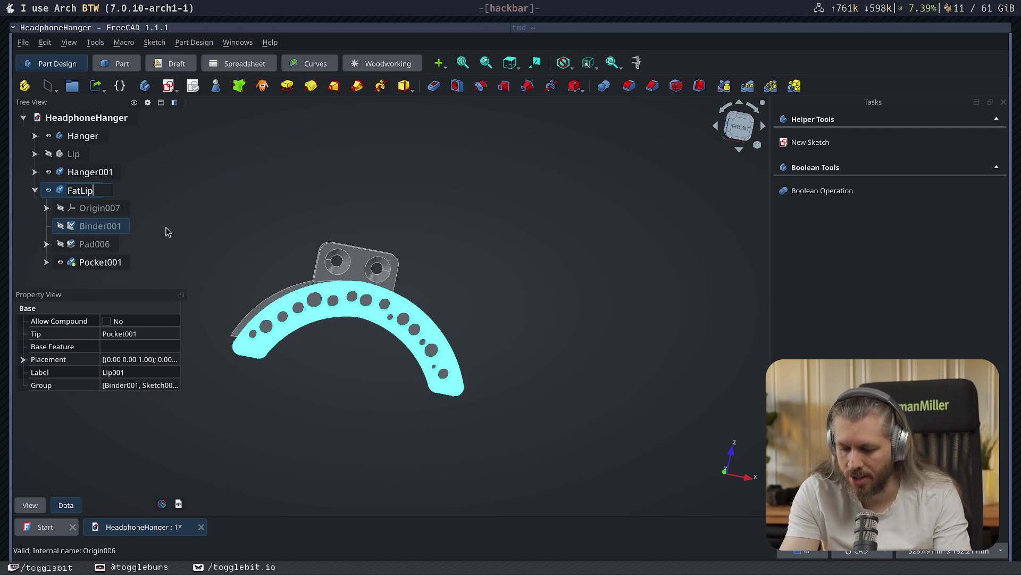
{"action": "left_click", "coordinate": [644, 394]}
{"action": "mouse_move", "coordinate": [509, 442]}
{"action": "middle_mouse_down"}
{"action": "mouse_move", "coordinate": [333, 424]}
{"action": "mouse_move", "coordinate": [500, 437]}
{"action": "mouse_move", "coordinate": [420, 410]}
{"action": "mouse_move", "coordinate": [479, 346]}
{"action": "middle_mouse_up"}
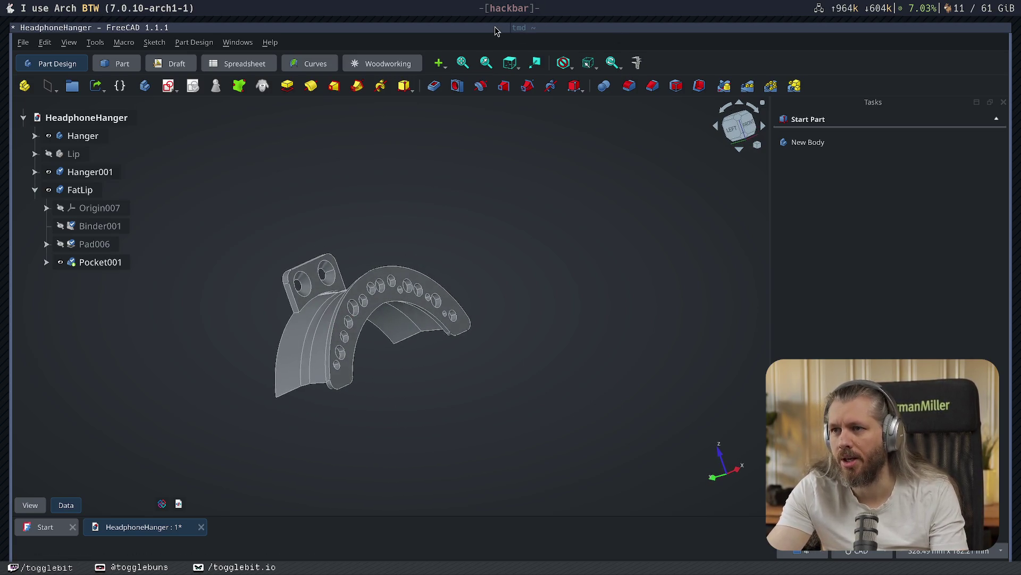
{"action": "left_click", "coordinate": [574, 30]}
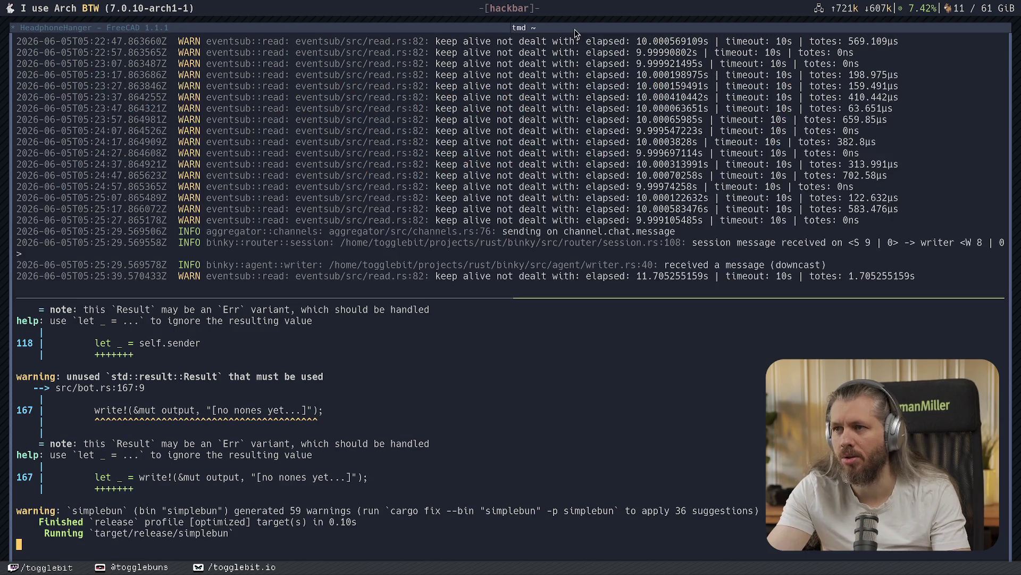
{"action": "left_click", "coordinate": [469, 28]}
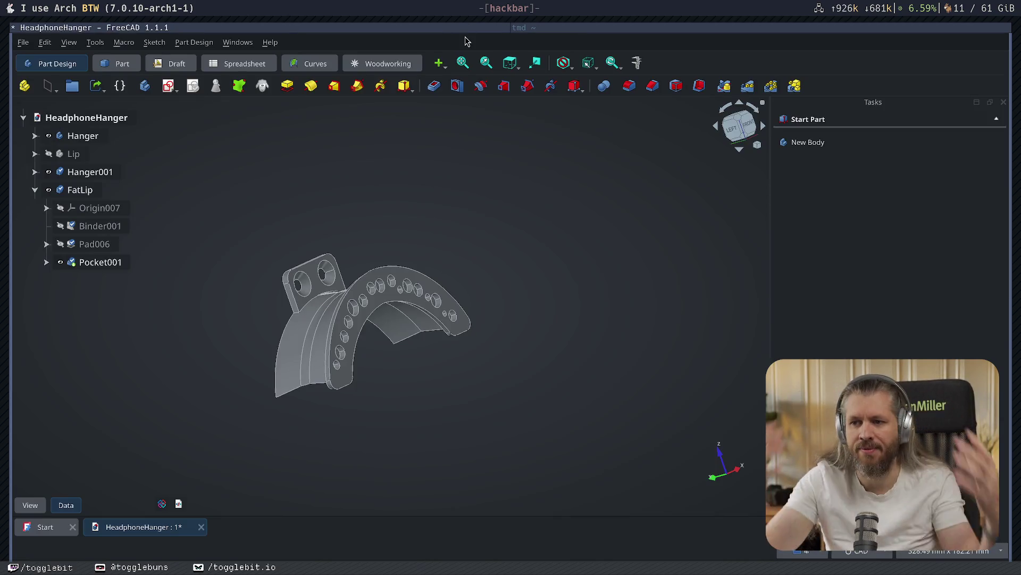
{"action": "mouse_move", "coordinate": [495, 286]}
{"action": "middle_mouse_down"}
{"action": "mouse_move", "coordinate": [532, 349]}
{"action": "mouse_move", "coordinate": [593, 362]}
{"action": "mouse_move", "coordinate": [441, 263]}
{"action": "mouse_move", "coordinate": [511, 289]}
{"action": "mouse_move", "coordinate": [561, 349]}
{"action": "mouse_move", "coordinate": [593, 342]}
{"action": "mouse_move", "coordinate": [473, 347]}
{"action": "middle_mouse_up"}
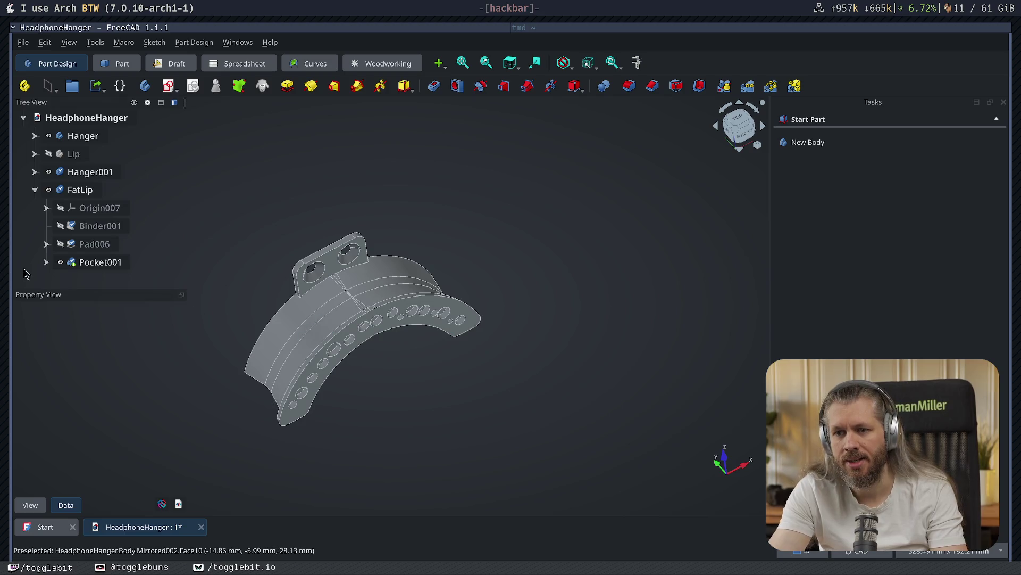
{"action": "left_click", "coordinate": [46, 244]}
- Offset Sketch009's entire outline about 6 mm outward and close the sketch
{"action": "double_click", "coordinate": [109, 262]}
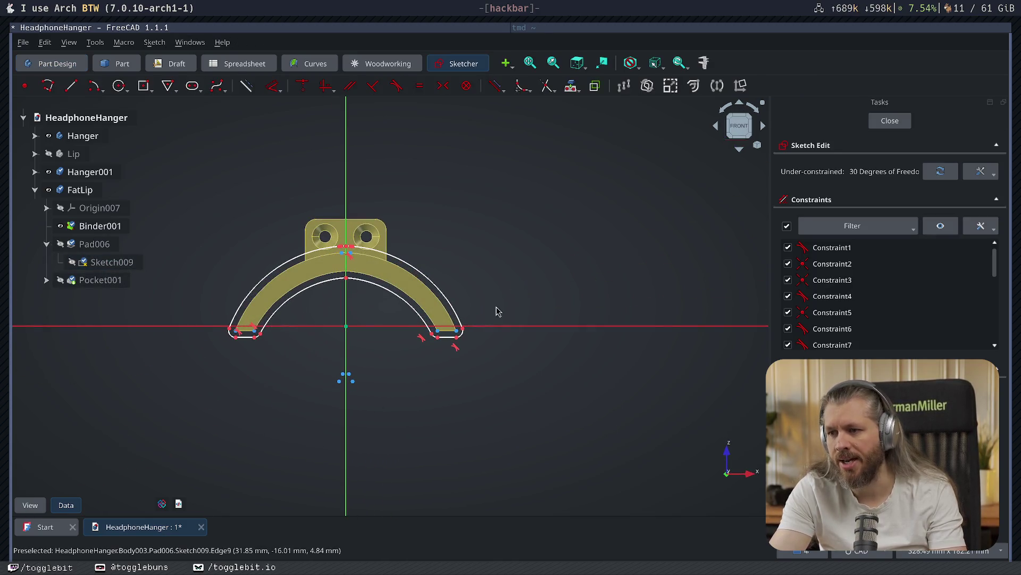
{"action": "left_click_drag", "start_coordinate": [200, 220], "coordinate": [506, 404]}
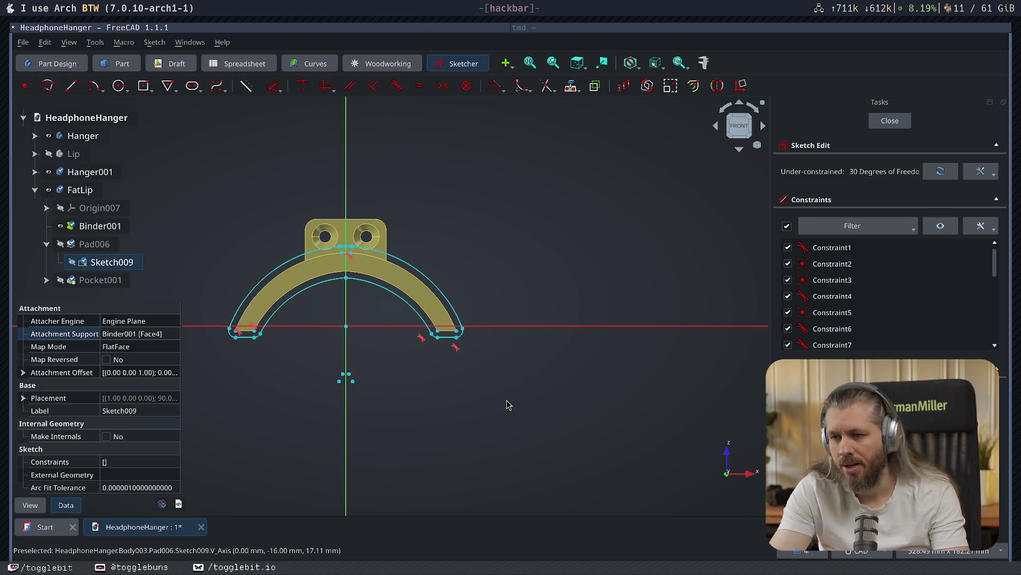
{"action": "key", "text": "z"}
{"action": "key", "text": "t"}
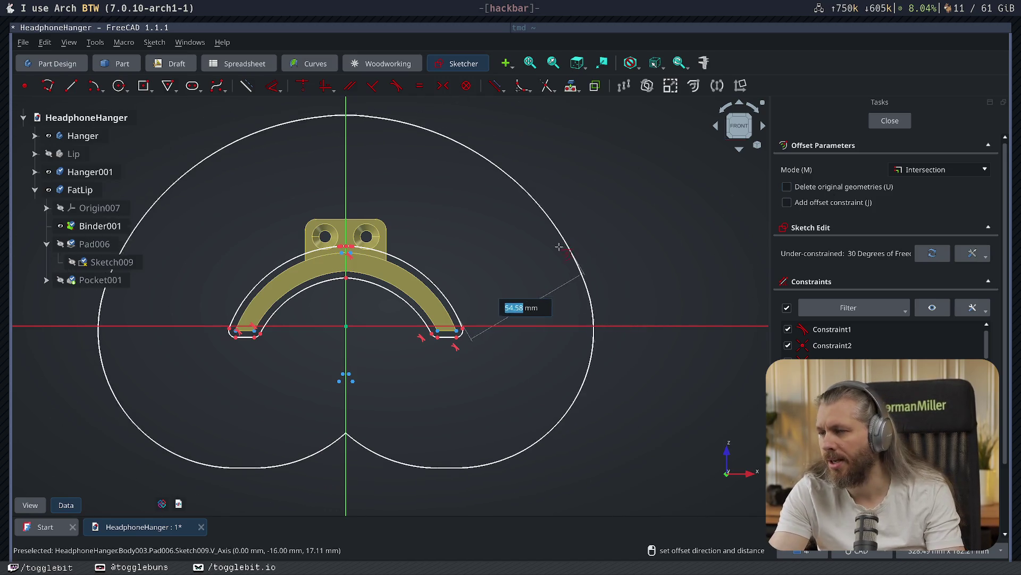
{"action": "left_click", "coordinate": [460, 292]}
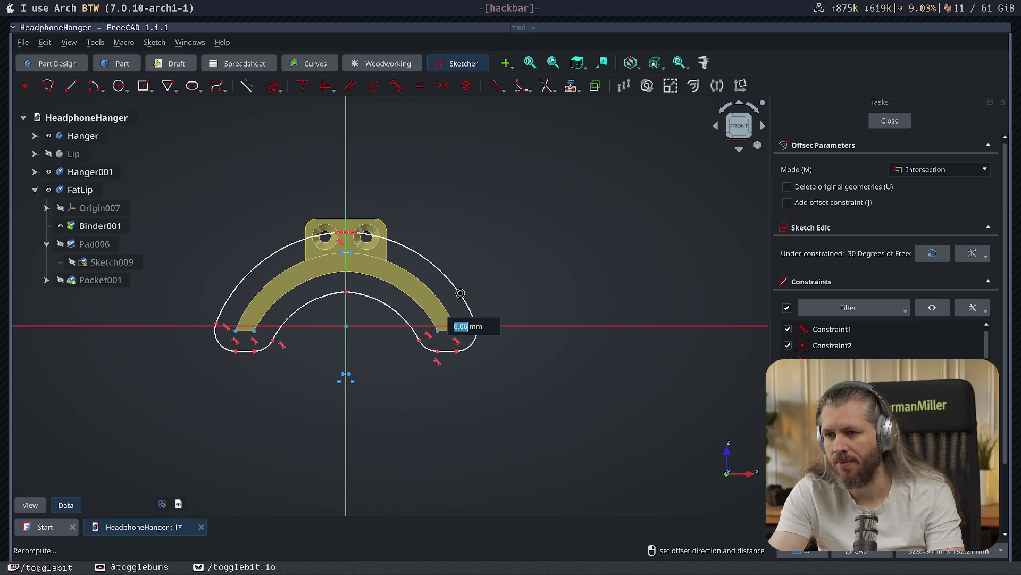
{"action": "left_click", "coordinate": [890, 121]}
{"action": "right_click", "coordinate": [556, 207]}
{"action": "left_click", "coordinate": [514, 266]}
{"action": "mouse_move", "coordinate": [514, 266]}
{"action": "middle_mouse_down"}
{"action": "mouse_move", "coordinate": [603, 244]}
{"action": "mouse_move", "coordinate": [544, 369]}
{"action": "mouse_move", "coordinate": [492, 193]}
{"action": "mouse_move", "coordinate": [465, 225]}
{"action": "mouse_move", "coordinate": [535, 319]}
{"action": "mouse_move", "coordinate": [502, 358]}
{"action": "mouse_move", "coordinate": [536, 344]}
{"action": "mouse_move", "coordinate": [394, 288]}
{"action": "mouse_move", "coordinate": [431, 186]}
{"action": "mouse_move", "coordinate": [472, 158]}
{"action": "mouse_move", "coordinate": [566, 185]}
{"action": "mouse_move", "coordinate": [427, 303]}
{"action": "mouse_move", "coordinate": [399, 343]}
{"action": "mouse_move", "coordinate": [575, 337]}
{"action": "mouse_move", "coordinate": [367, 326]}
{"action": "middle_mouse_up"}
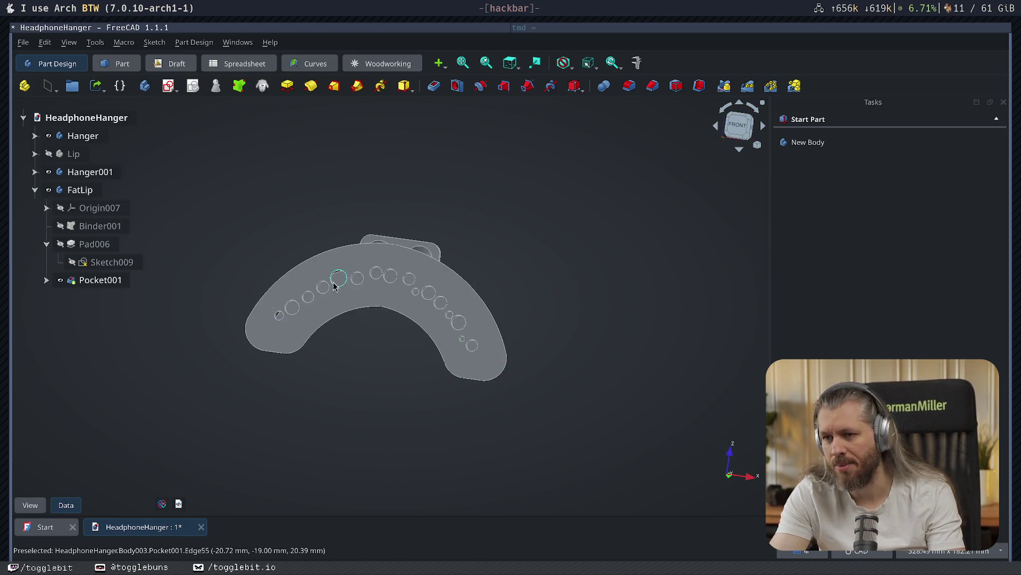
- Delete Pocket001 and its leftover hole sketch Sketch010 from FatLip
{"action": "scroll", "coordinate": [340, 282], "scroll_direction": "up", "scroll_amount": 8}
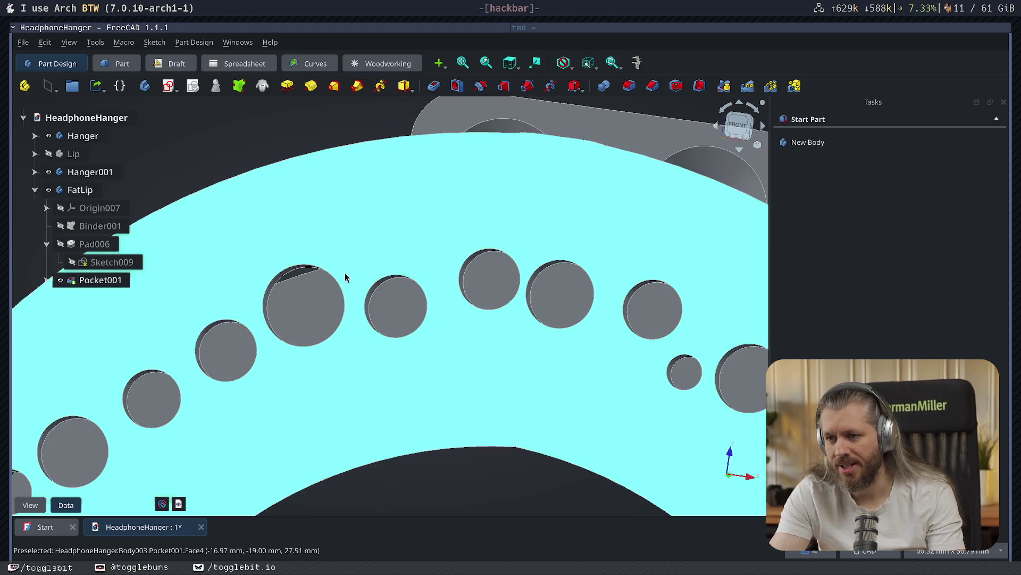
{"action": "scroll", "coordinate": [370, 294], "scroll_direction": "down", "scroll_amount": 8}
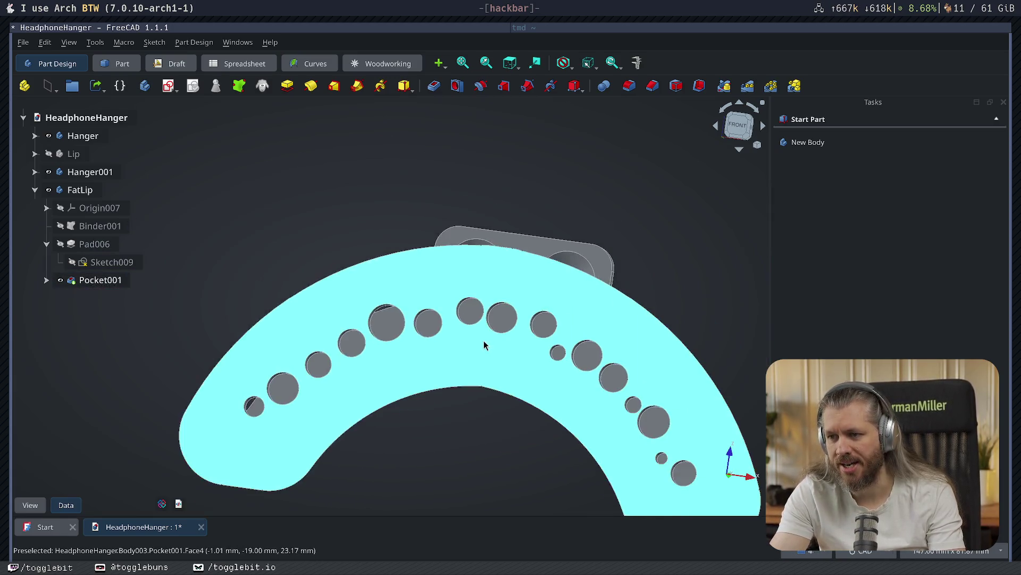
{"action": "left_click", "coordinate": [80, 263]}
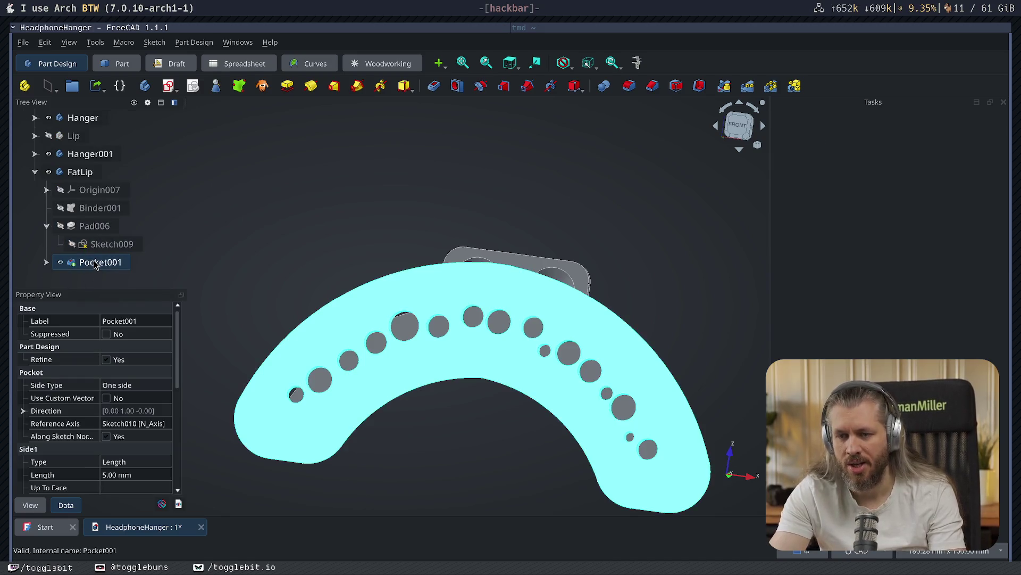
{"action": "key", "text": "Delete"}
{"action": "left_click", "coordinate": [96, 263]}
{"action": "key", "text": "Delete"}
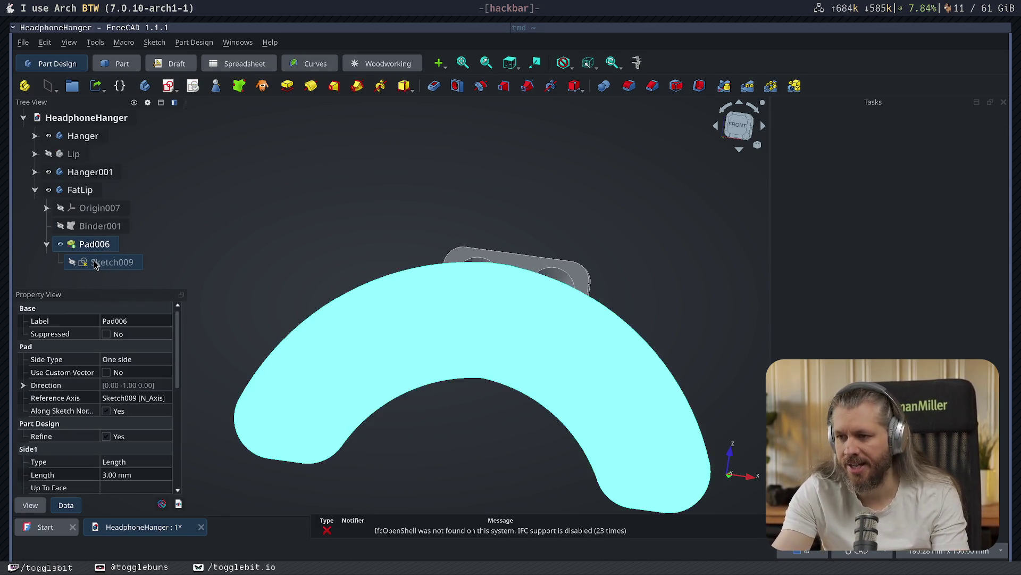
- Orbit around the now solid lip to inspect it, then reopen Sketch009 for editing
{"action": "mouse_move", "coordinate": [457, 263]}
{"action": "middle_mouse_down"}
{"action": "mouse_move", "coordinate": [425, 264]}
{"action": "mouse_move", "coordinate": [486, 257]}
{"action": "mouse_move", "coordinate": [591, 337]}
{"action": "mouse_move", "coordinate": [646, 333]}
{"action": "mouse_move", "coordinate": [675, 310]}
{"action": "middle_mouse_up"}
{"action": "middle_click_drag", "start_coordinate": [690, 286], "coordinate": [690, 288]}
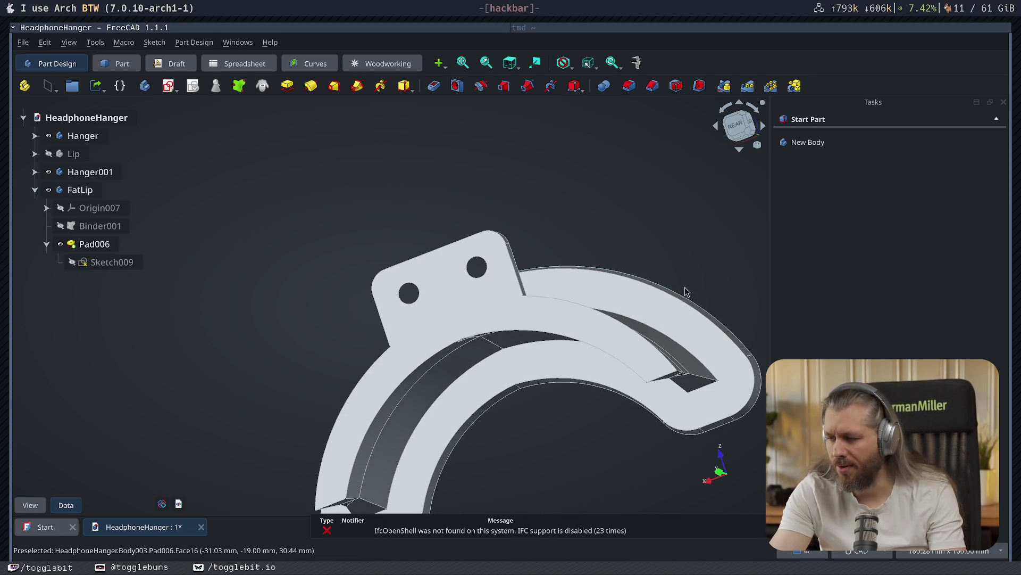
{"action": "mouse_move", "coordinate": [604, 465]}
{"action": "middle_mouse_down"}
{"action": "mouse_move", "coordinate": [611, 422]}
{"action": "mouse_move", "coordinate": [485, 438]}
{"action": "mouse_move", "coordinate": [513, 468]}
{"action": "middle_mouse_up"}
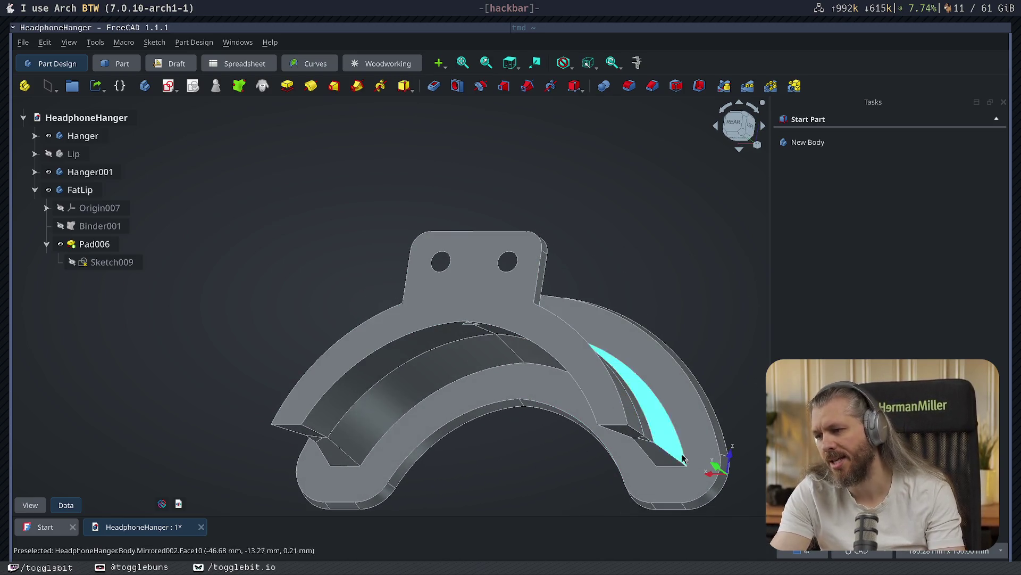
{"action": "double_click", "coordinate": [72, 264]}
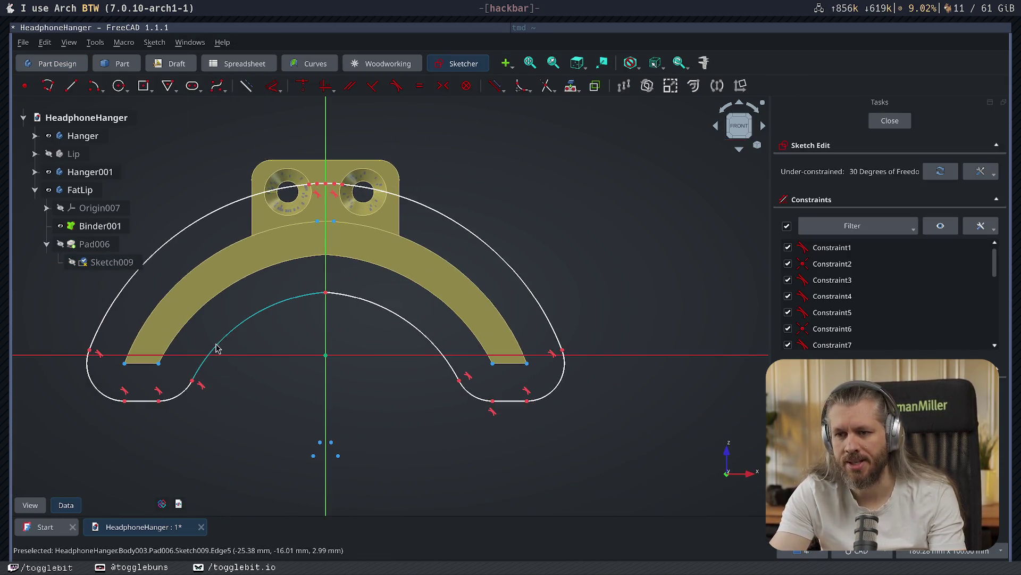
- Drag Sketch009's arc endpoints to reshape the profile and delete the right-hand arc geometry
{"action": "mouse_move", "coordinate": [222, 347]}
{"action": "left_mouse_down"}
{"action": "mouse_move", "coordinate": [186, 335]}
{"action": "mouse_move", "coordinate": [202, 327]}
{"action": "left_mouse_up"}
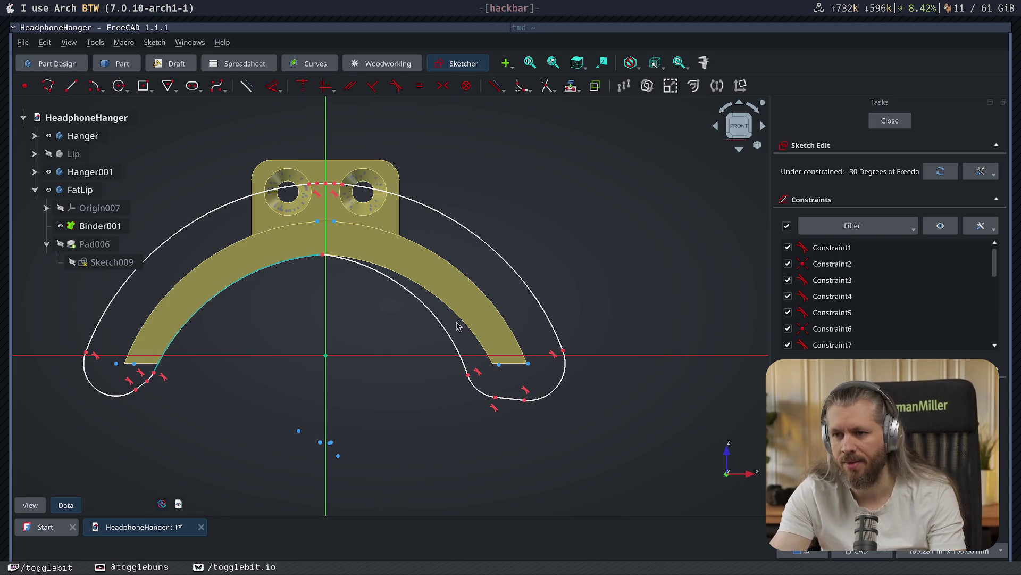
{"action": "mouse_move", "coordinate": [451, 333]}
{"action": "left_mouse_down"}
{"action": "mouse_move", "coordinate": [494, 327]}
{"action": "mouse_move", "coordinate": [479, 334]}
{"action": "left_mouse_up"}
{"action": "left_click_drag", "start_coordinate": [327, 228], "coordinate": [323, 257]}
{"action": "left_click_drag", "start_coordinate": [160, 398], "coordinate": [151, 377]}
{"action": "left_click_drag", "start_coordinate": [494, 374], "coordinate": [504, 379]}
{"action": "mouse_move", "coordinate": [646, 464]}
{"action": "left_mouse_down"}
{"action": "mouse_move", "coordinate": [379, 191]}
{"action": "mouse_move", "coordinate": [320, 165]}
{"action": "mouse_move", "coordinate": [333, 161]}
{"action": "left_mouse_up"}
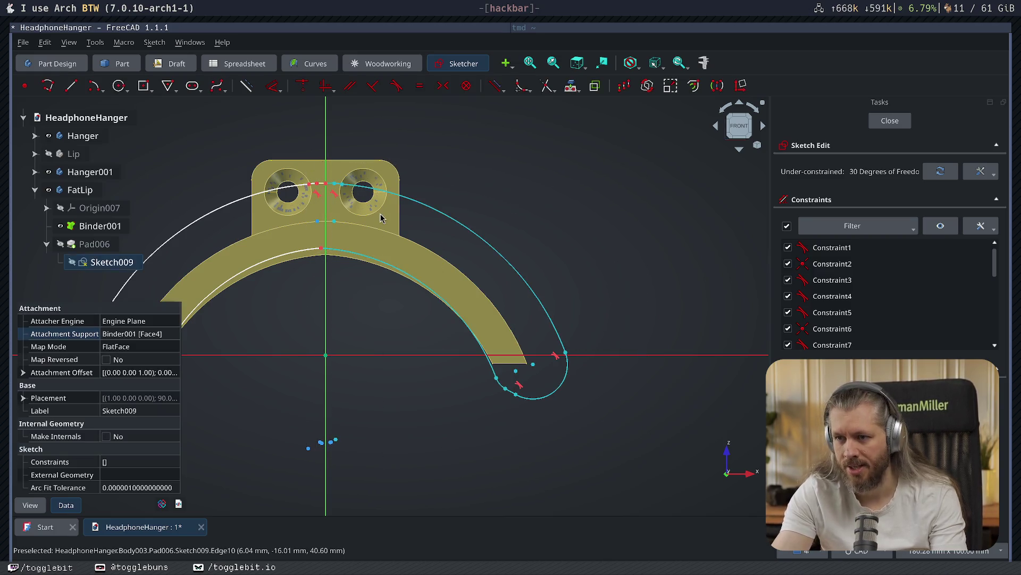
{"action": "key", "text": "Delete"}
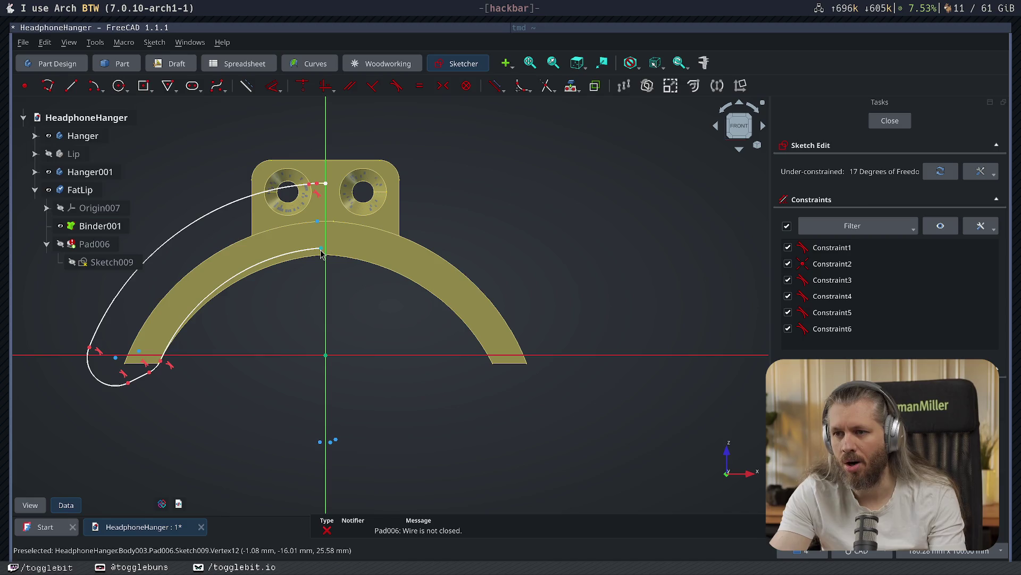
{"action": "left_click", "coordinate": [326, 256]}
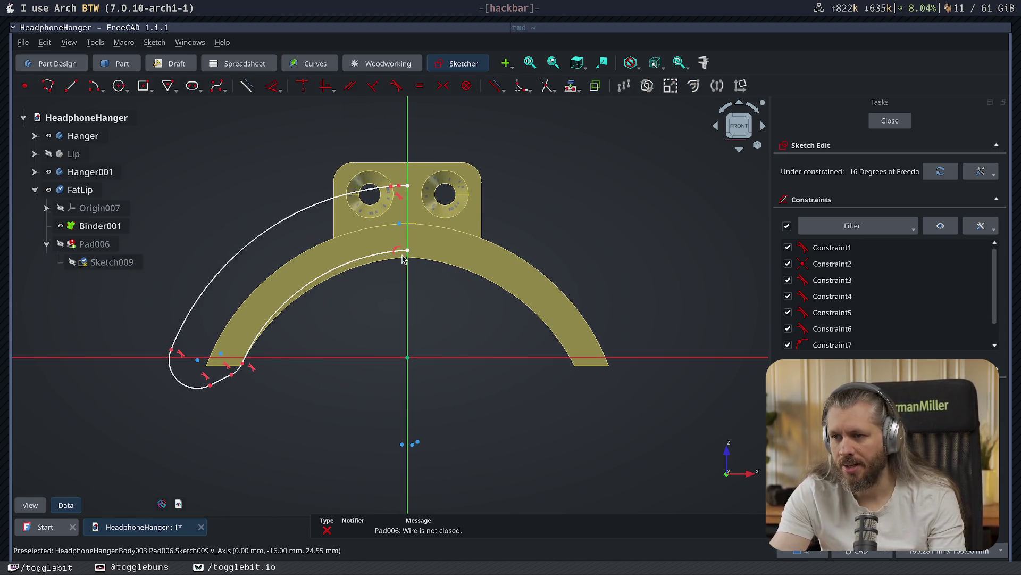
{"action": "left_click_drag", "start_coordinate": [405, 259], "coordinate": [406, 257]}
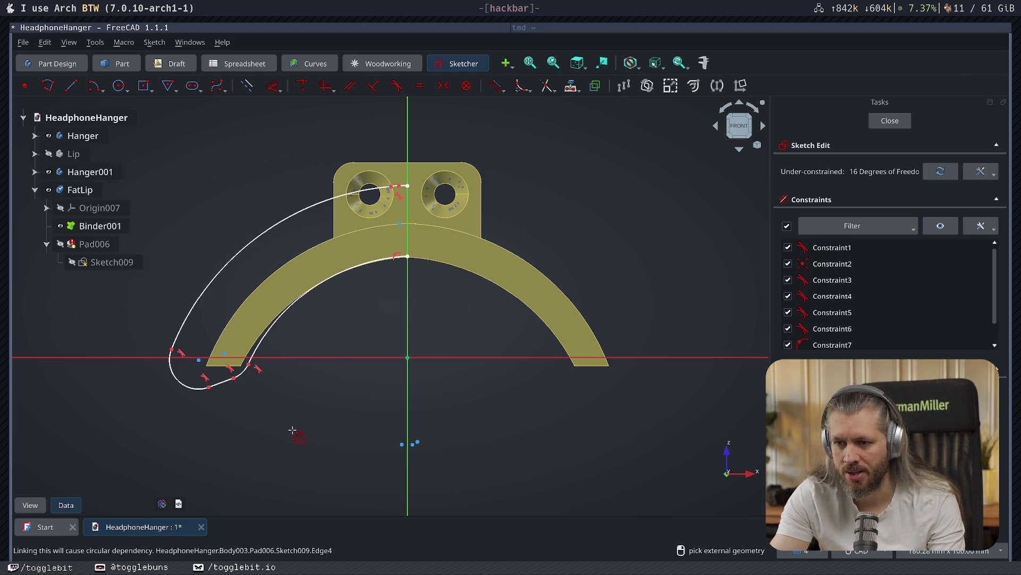
- Hide Hanger001, snap the curve endpoints onto the pad edges, then delete all sketch geometry
{"action": "scroll", "coordinate": [224, 382], "scroll_direction": "up", "scroll_amount": 3}
{"action": "scroll", "coordinate": [224, 382], "scroll_direction": "up", "scroll_amount": 3}
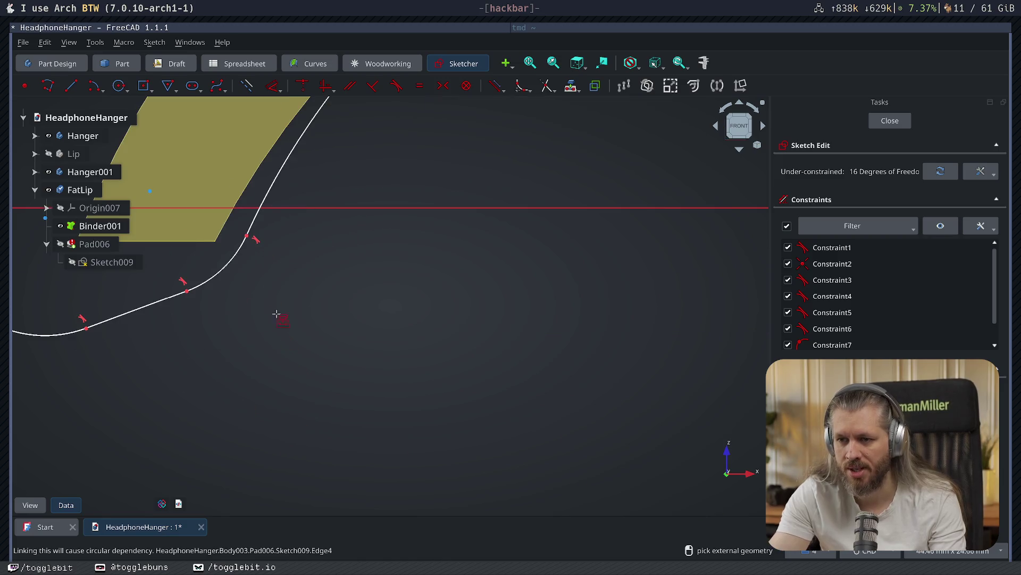
{"action": "left_click", "coordinate": [48, 173]}
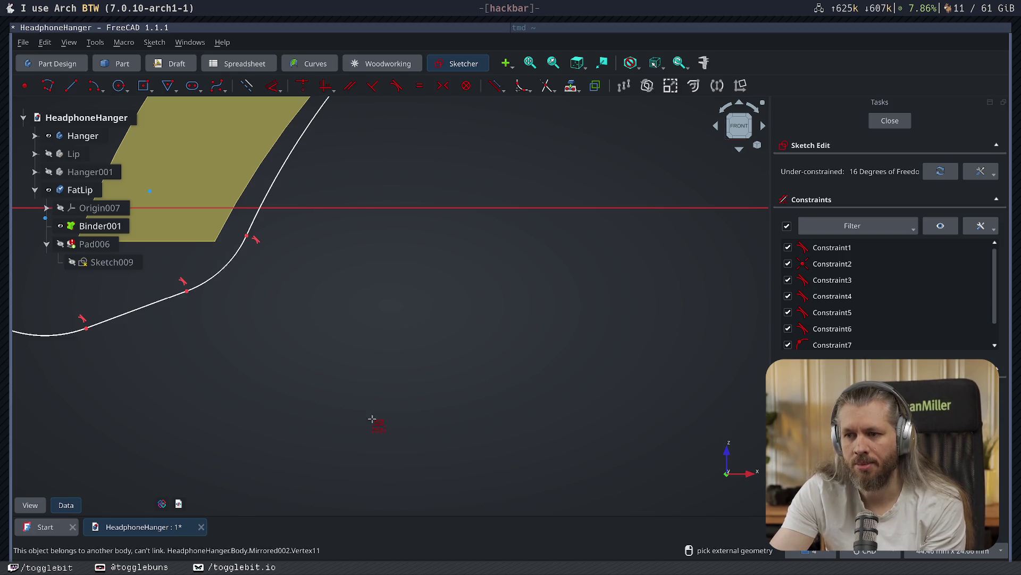
{"action": "left_click_drag", "start_coordinate": [247, 235], "coordinate": [213, 242]}
{"action": "scroll", "coordinate": [445, 259], "scroll_direction": "down", "scroll_amount": 3}
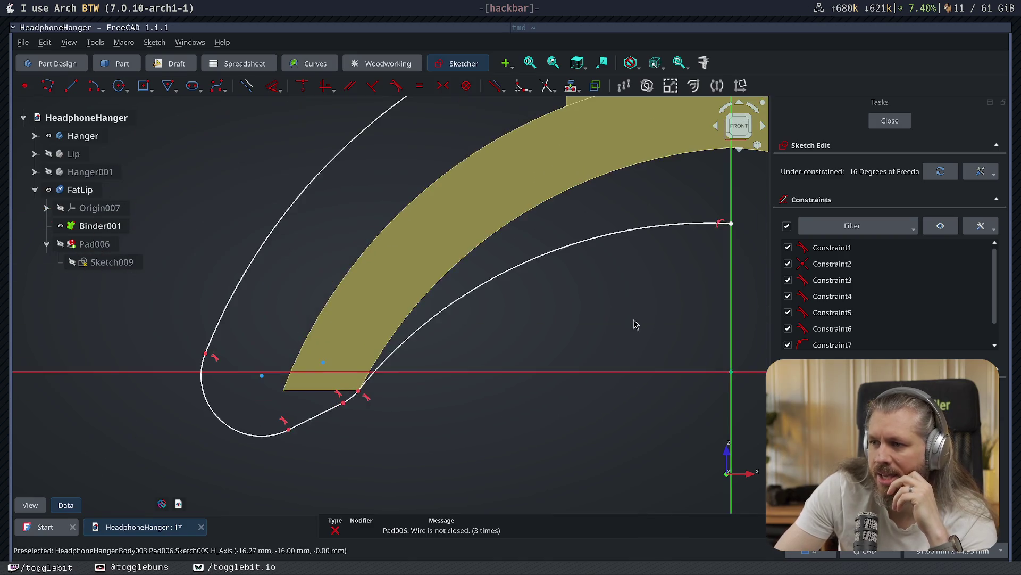
{"action": "left_click_drag", "start_coordinate": [528, 214], "coordinate": [529, 137]}
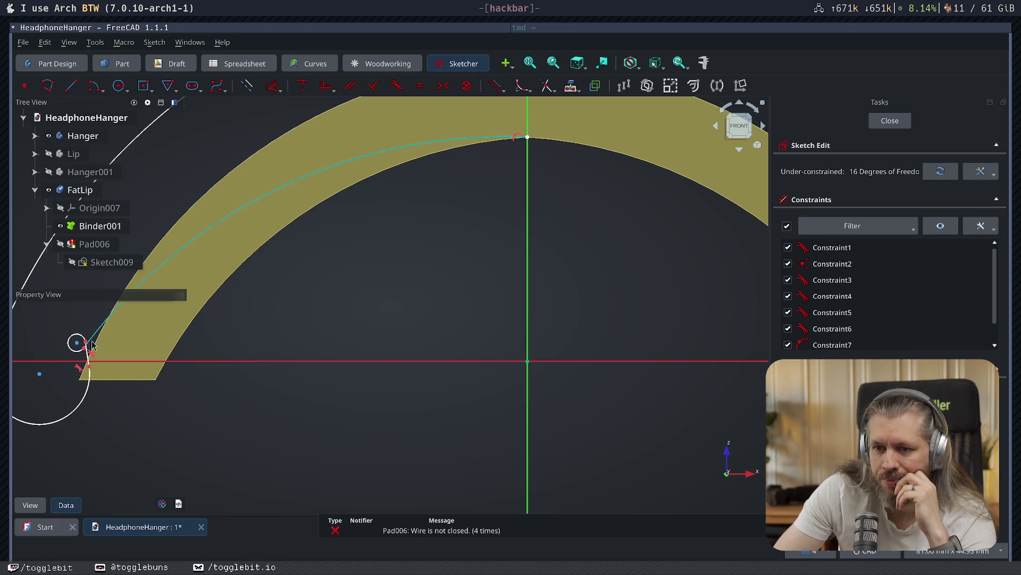
{"action": "mouse_move", "coordinate": [96, 339]}
{"action": "left_mouse_down"}
{"action": "mouse_move", "coordinate": [87, 358]}
{"action": "mouse_move", "coordinate": [137, 375]}
{"action": "mouse_move", "coordinate": [127, 362]}
{"action": "left_mouse_up"}
{"action": "middle_click_drag", "start_coordinate": [223, 400], "coordinate": [349, 403]}
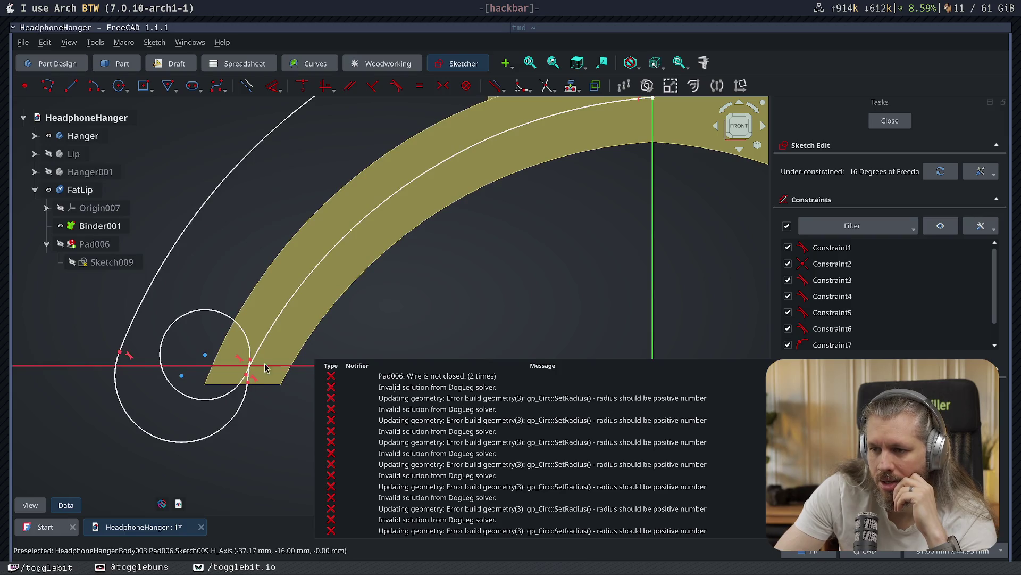
{"action": "mouse_move", "coordinate": [247, 373]}
{"action": "left_mouse_down"}
{"action": "mouse_move", "coordinate": [276, 371]}
{"action": "mouse_move", "coordinate": [167, 345]}
{"action": "left_mouse_up"}
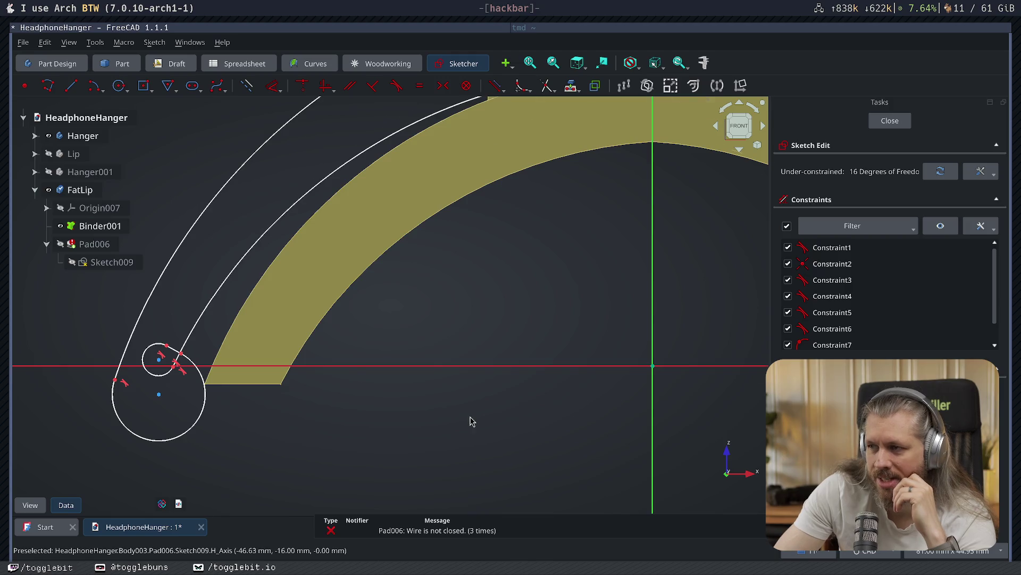
{"action": "scroll", "coordinate": [471, 421], "scroll_direction": "down", "scroll_amount": 2}
{"action": "key", "text": "ctrl+a"}
{"action": "key", "text": "Delete"}
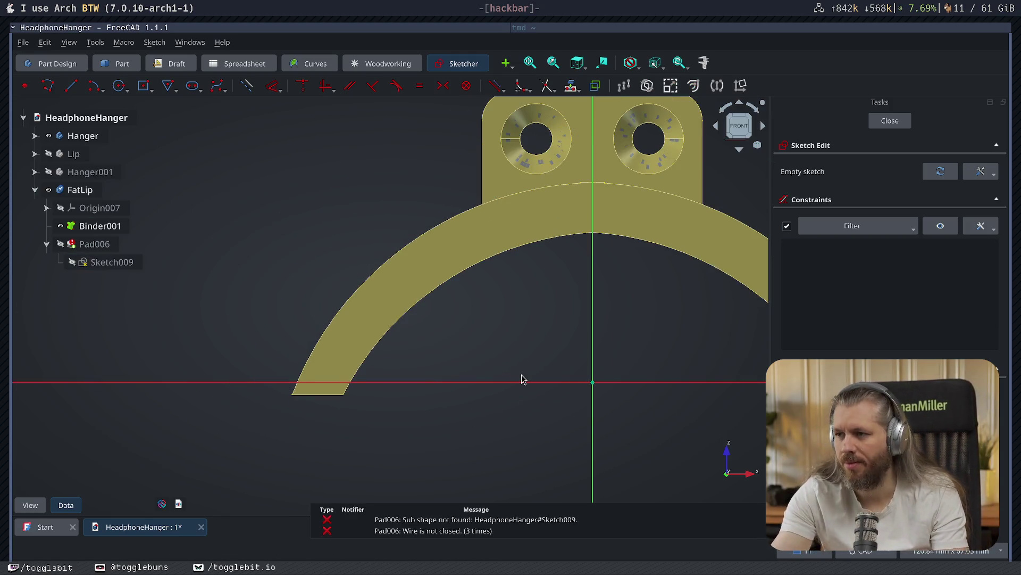
- Exit the sketch and delete the FatLip and Hanger001 bodies
{"action": "key", "text": "Escape"}
{"action": "left_click", "coordinate": [85, 190]}
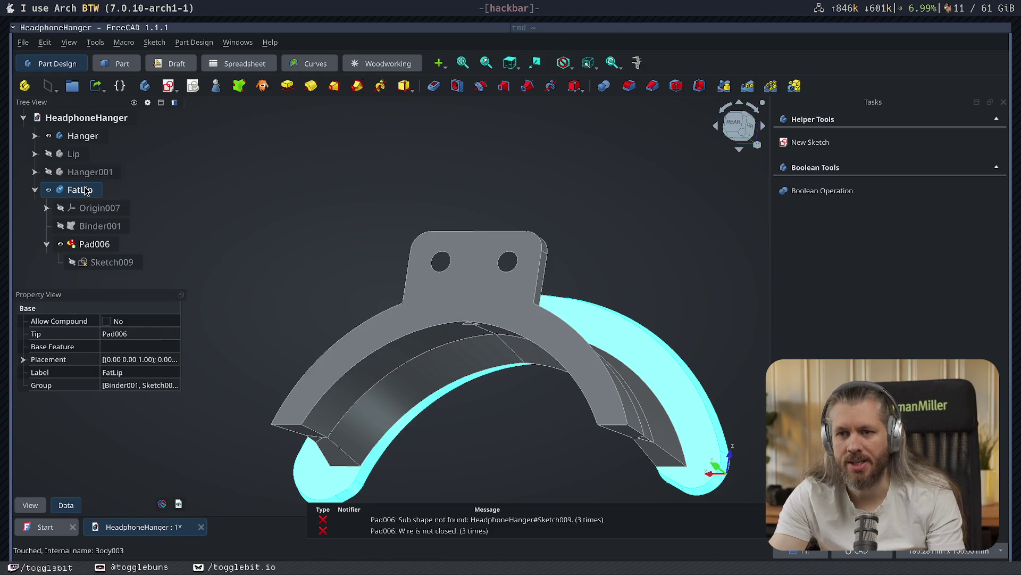
{"action": "key", "text": "Delete"}
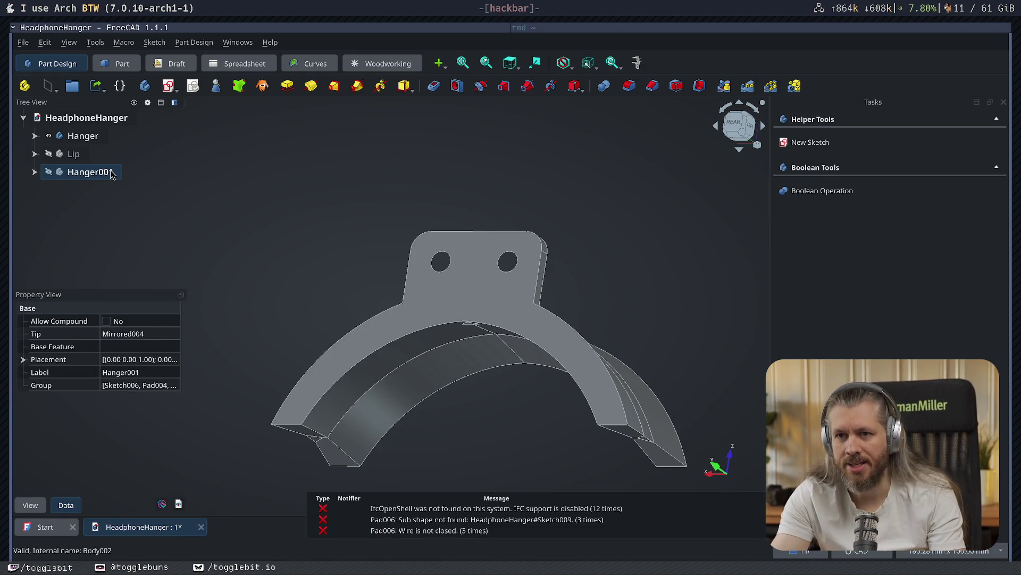
{"action": "key", "text": "Delete"}
- Show the Lip body again and copy Hanger and Lip with all their dependencies
{"action": "left_click", "coordinate": [49, 154]}
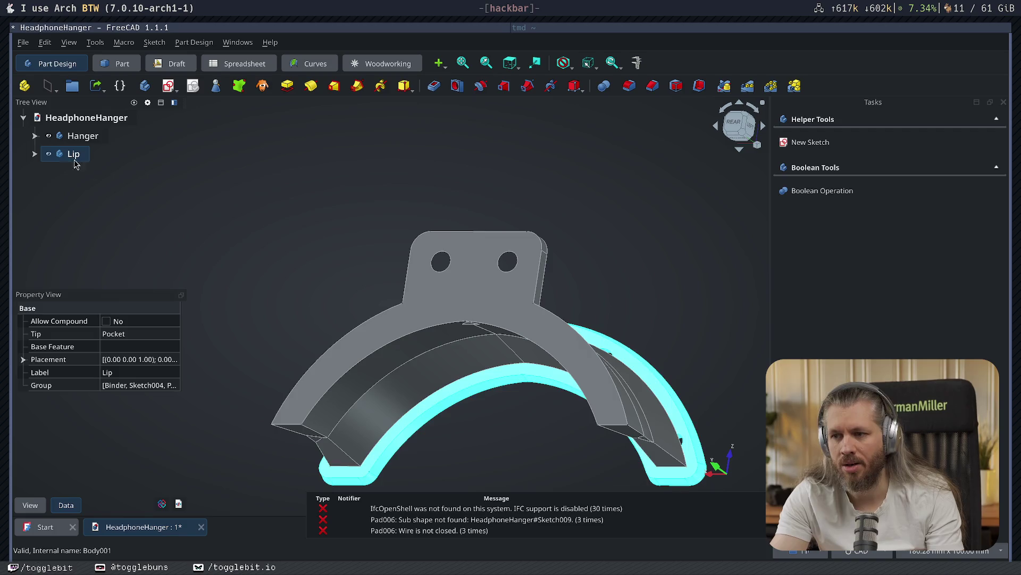
{"action": "left_click", "coordinate": [298, 243]}
{"action": "mouse_move", "coordinate": [574, 272]}
{"action": "middle_mouse_down"}
{"action": "mouse_move", "coordinate": [260, 290]}
{"action": "mouse_move", "coordinate": [86, 189]}
{"action": "middle_mouse_up"}
{"action": "left_click", "coordinate": [73, 153]}
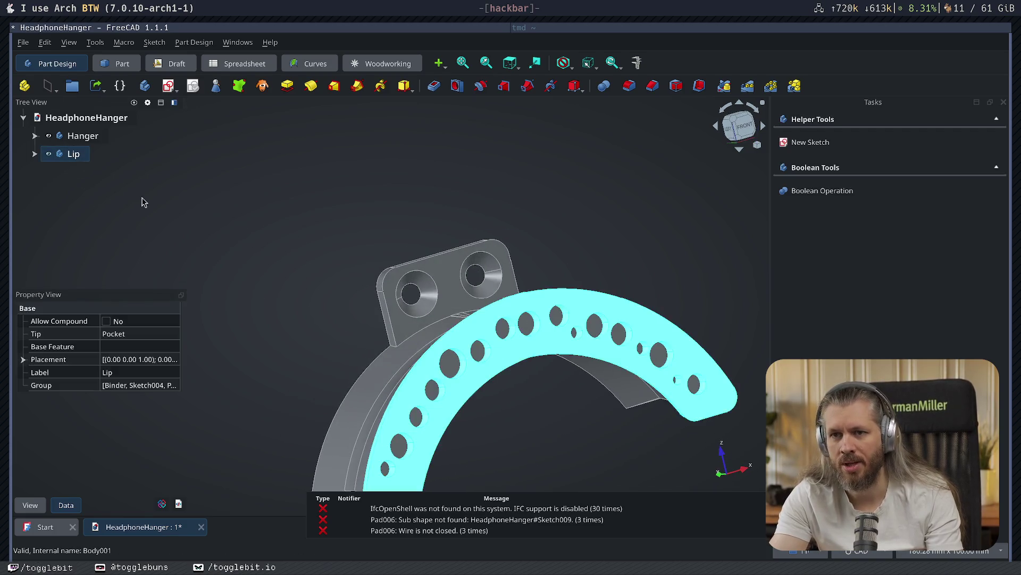
{"action": "key", "text": "ctrl+e"}
{"action": "scroll", "coordinate": [431, 312], "scroll_direction": "down", "scroll_amount": 5}
{"action": "scroll", "coordinate": [417, 321], "scroll_direction": "down", "scroll_amount": 3}
{"action": "scroll", "coordinate": [420, 304], "scroll_direction": "up", "scroll_amount": 10}
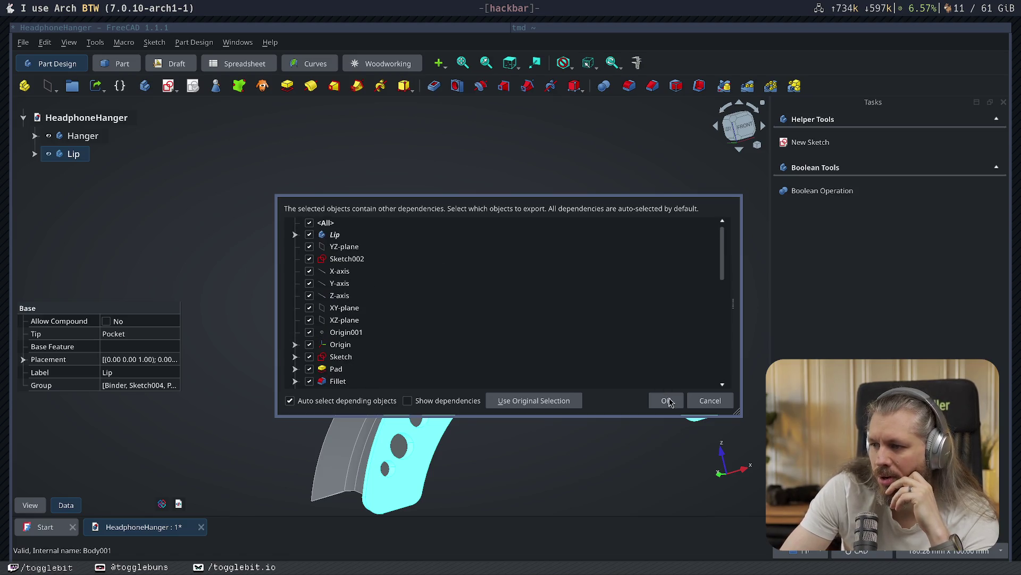
{"action": "left_click", "coordinate": [668, 400]}
- Hide the original Hanger and Lip and paste their copies into the HeadphoneHanger document
{"action": "left_click", "coordinate": [48, 154]}
{"action": "left_click", "coordinate": [49, 135]}
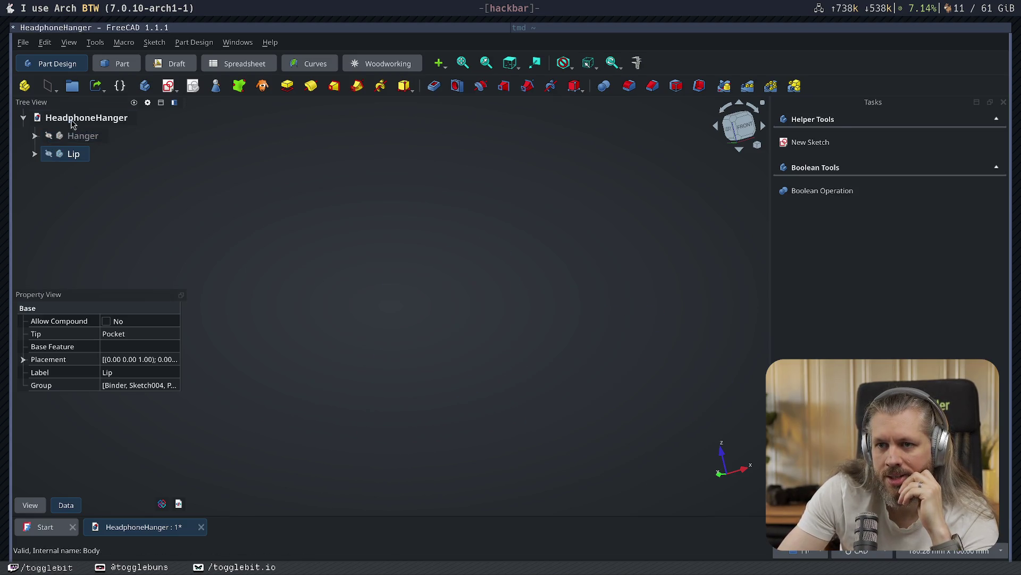
{"action": "left_click", "coordinate": [77, 119]}
{"action": "key", "text": "ctrl+v"}
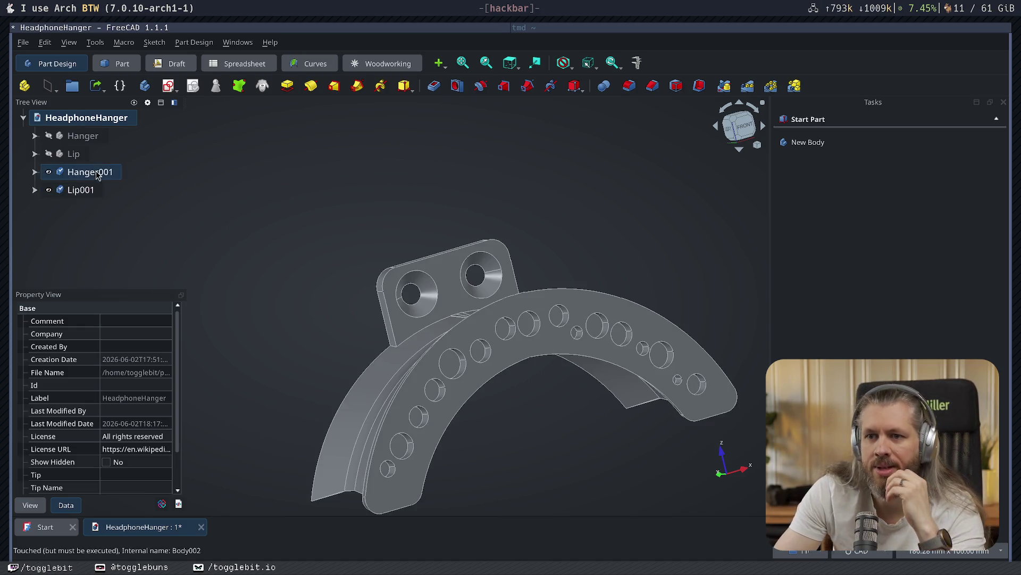
- Put the original Hanger and Lip into a new group named 'Small hanger'
{"action": "left_click", "coordinate": [80, 136]}
{"action": "left_click", "coordinate": [74, 153], "text": "ctrl"}
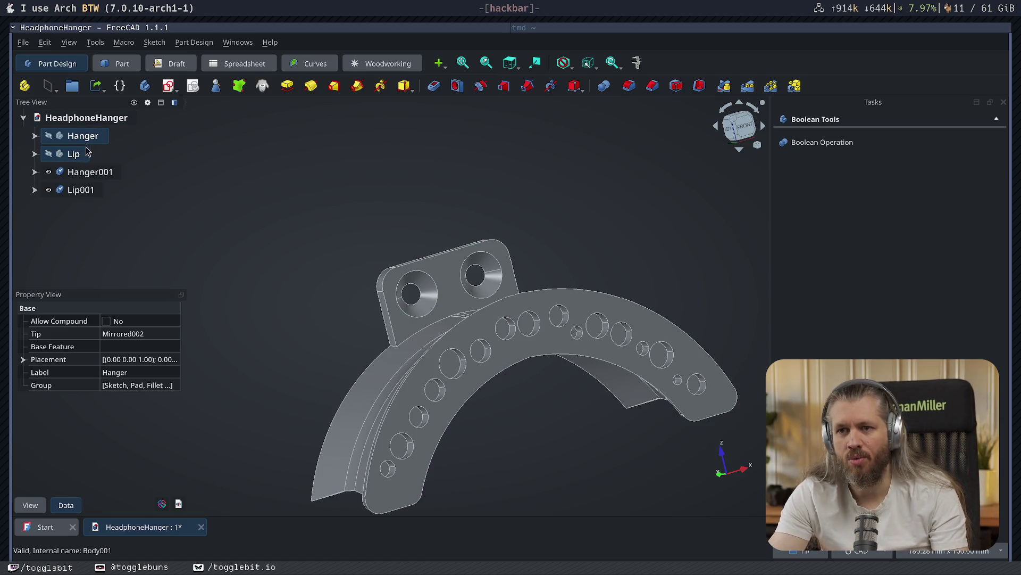
{"action": "left_click", "coordinate": [72, 85]}
{"action": "mouse_move", "coordinate": [75, 162]}
{"action": "left_mouse_down"}
{"action": "mouse_move", "coordinate": [86, 178]}
{"action": "mouse_move", "coordinate": [81, 210]}
{"action": "left_mouse_up"}
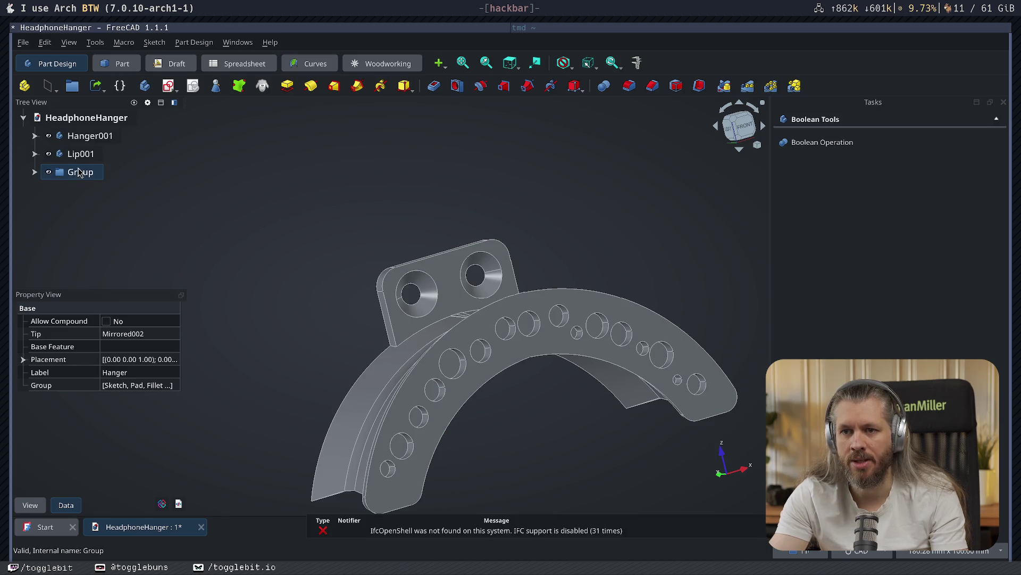
{"action": "key", "text": "F2"}
{"action": "type", "text": "ger"}
{"action": "key", "text": "Return"}
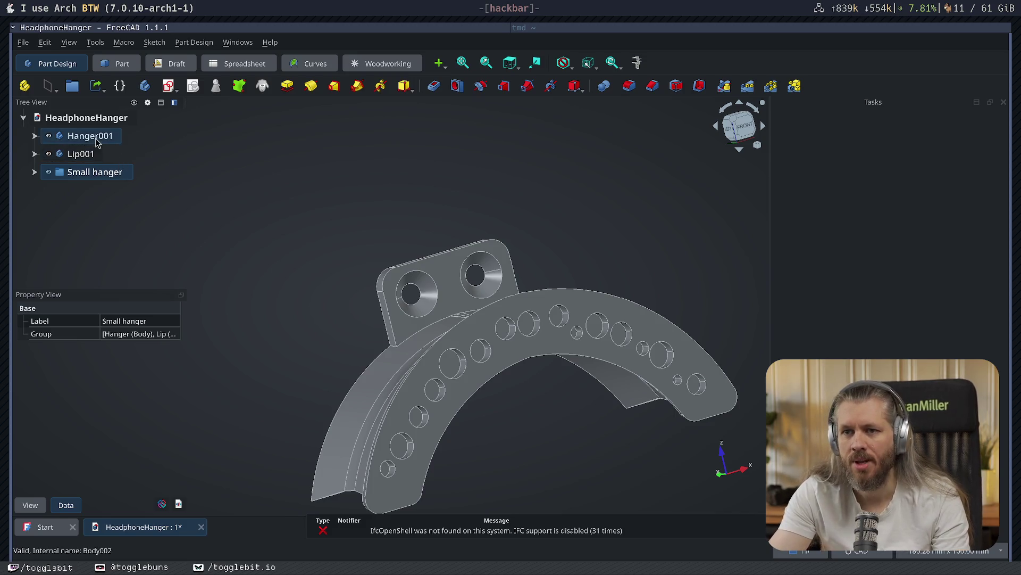
{"action": "left_click", "coordinate": [70, 156]}
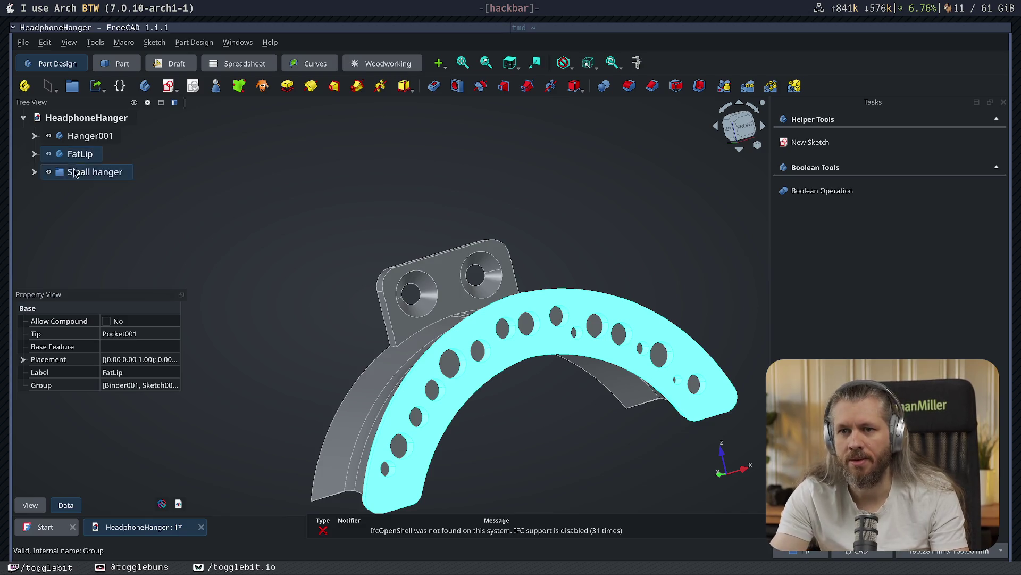
- Delete the copied lip's Pocket001 together with its hole sketch Sketch010
{"action": "left_click", "coordinate": [34, 154]}
{"action": "left_click", "coordinate": [46, 226]}
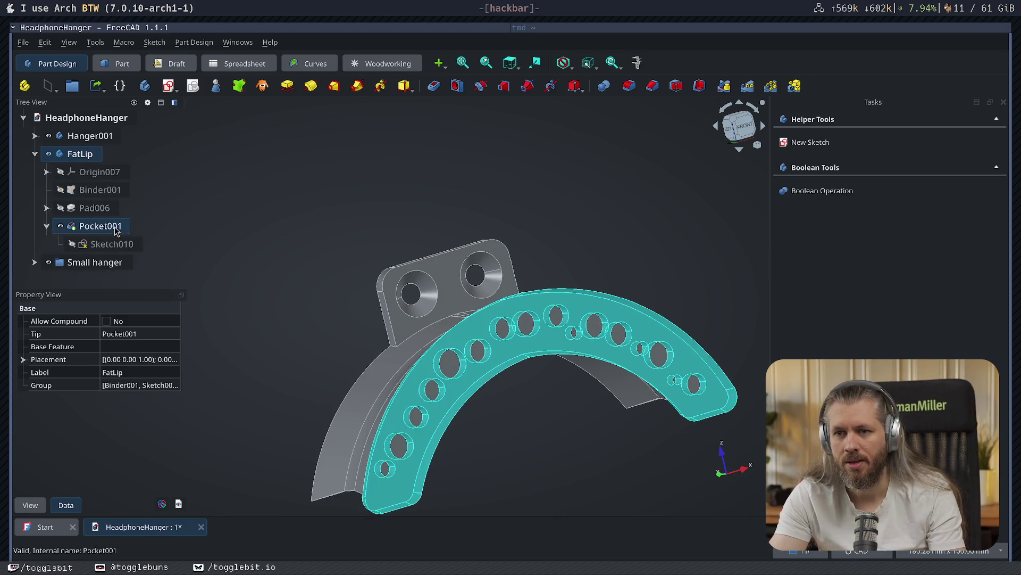
{"action": "double_click", "coordinate": [105, 248]}
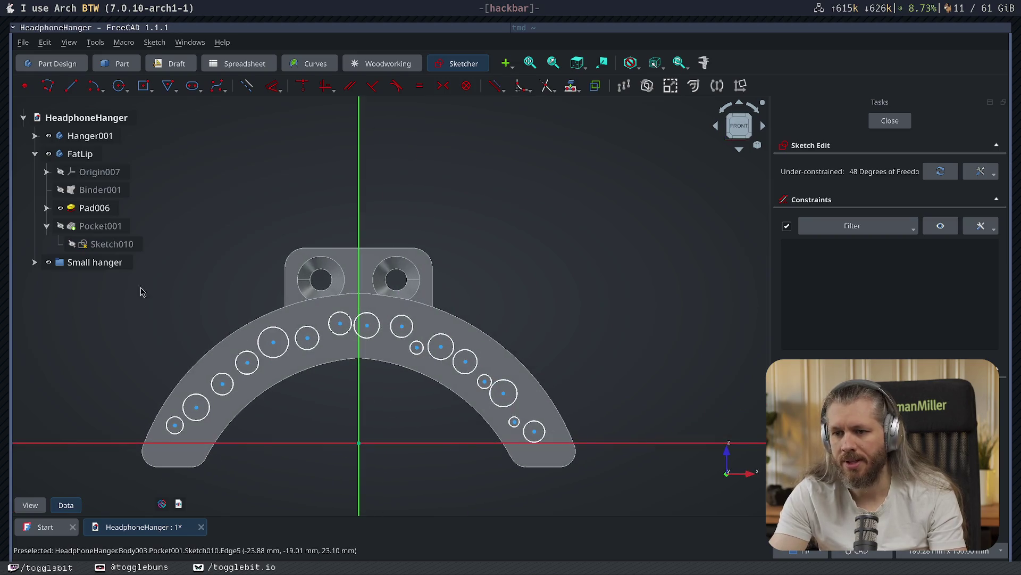
{"action": "left_click", "coordinate": [100, 226]}
{"action": "left_click", "coordinate": [886, 122]}
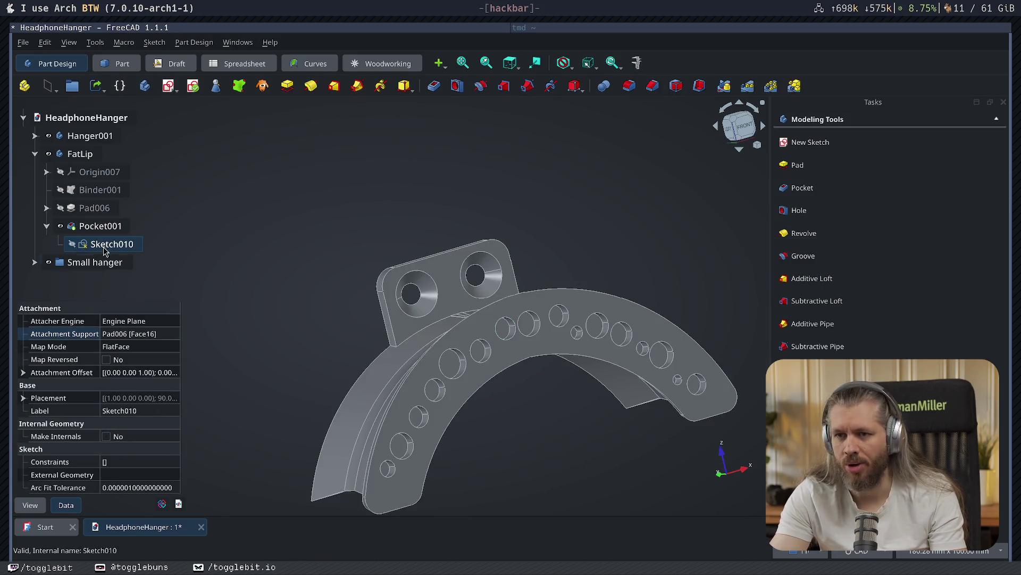
{"action": "left_click", "coordinate": [106, 228]}
{"action": "key", "text": "Delete"}
{"action": "key", "text": "Delete"}
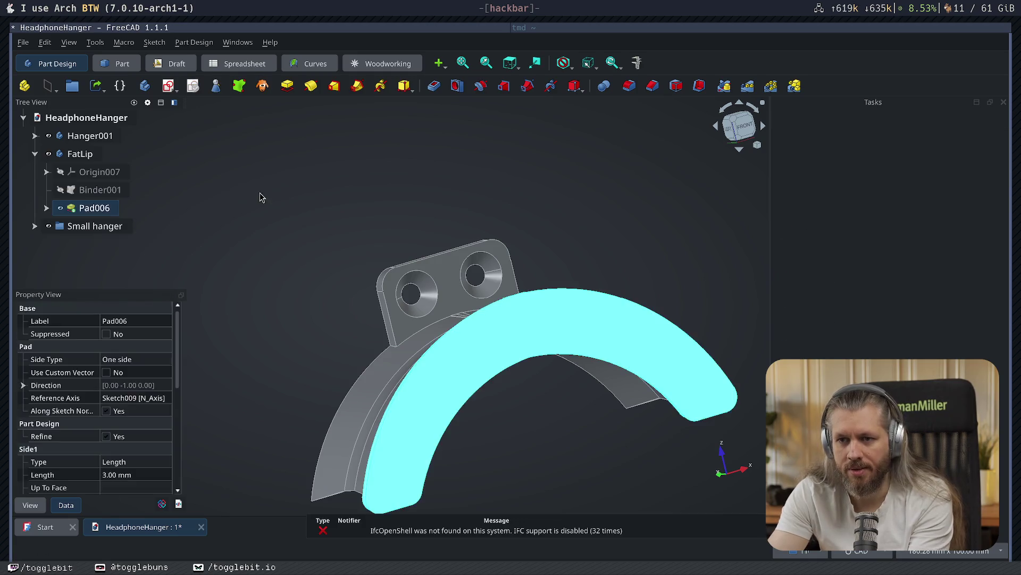
{"action": "left_click", "coordinate": [320, 263]}
- Open and close Pad006's Sketch009, then delete Sketch009
{"action": "left_click", "coordinate": [47, 208]}
{"action": "double_click", "coordinate": [112, 225]}
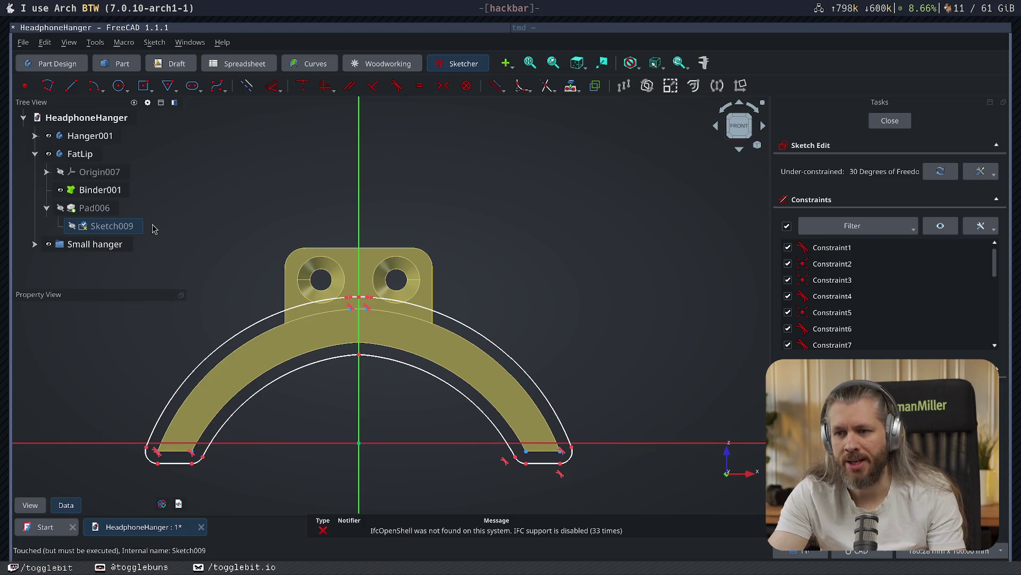
{"action": "left_click", "coordinate": [116, 226]}
{"action": "left_click", "coordinate": [94, 208]}
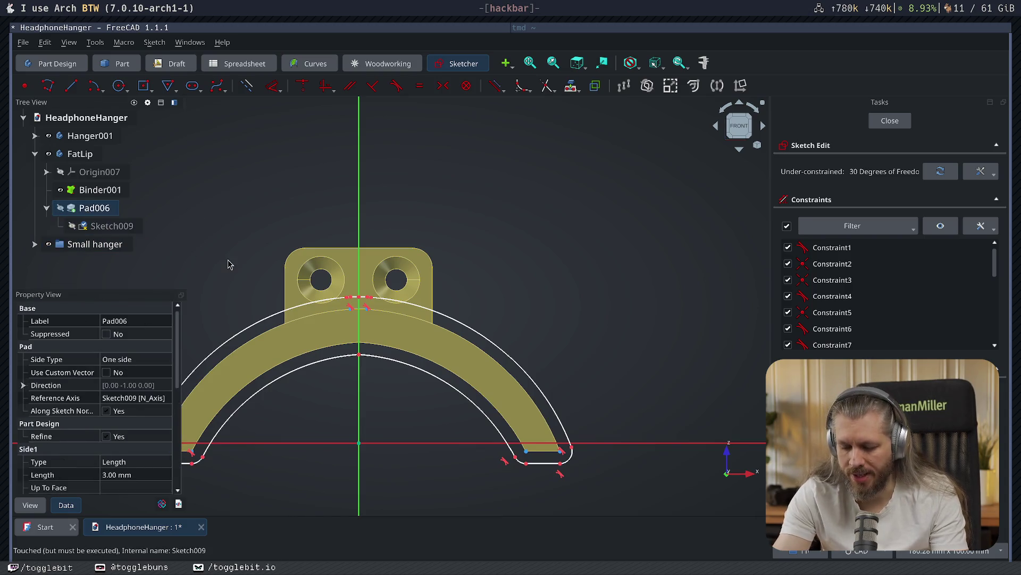
{"action": "left_click", "coordinate": [891, 121]}
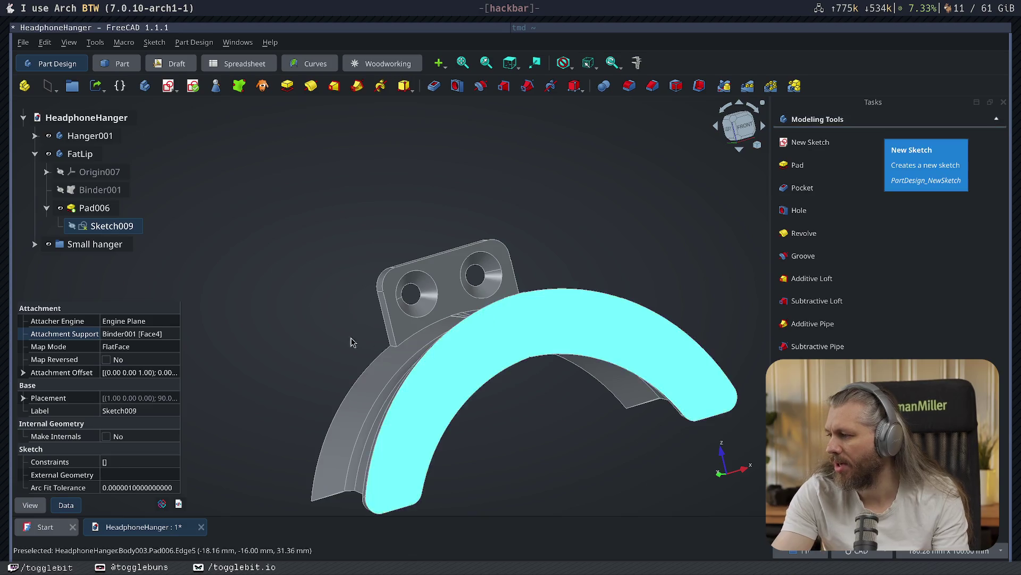
{"action": "key", "text": "Delete"}
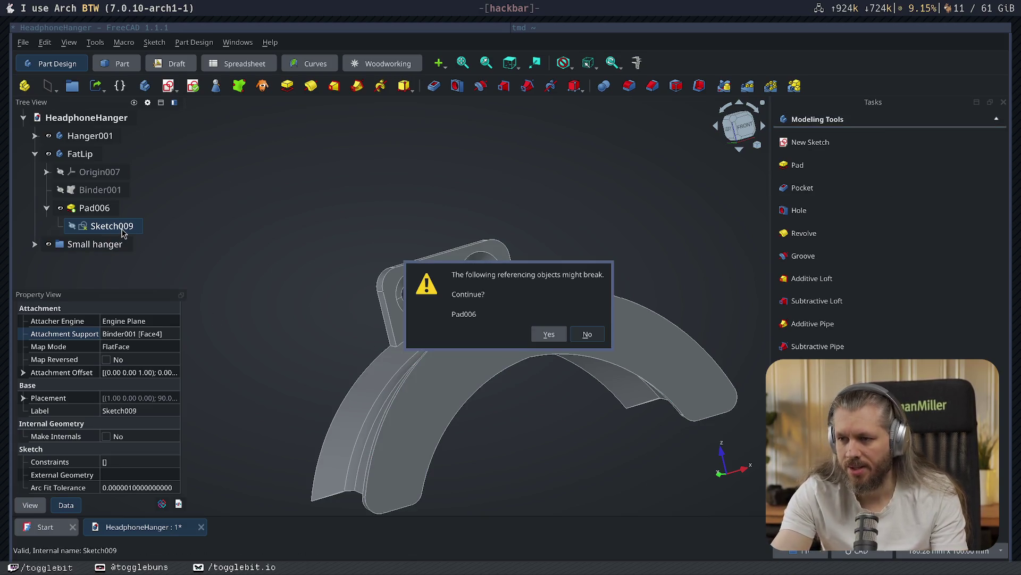
- Confirm removing Sketch009 and delete the broken Pad006 feature
{"action": "left_click", "coordinate": [547, 335]}
{"action": "left_click", "coordinate": [94, 208]}
{"action": "key", "text": "Delete"}
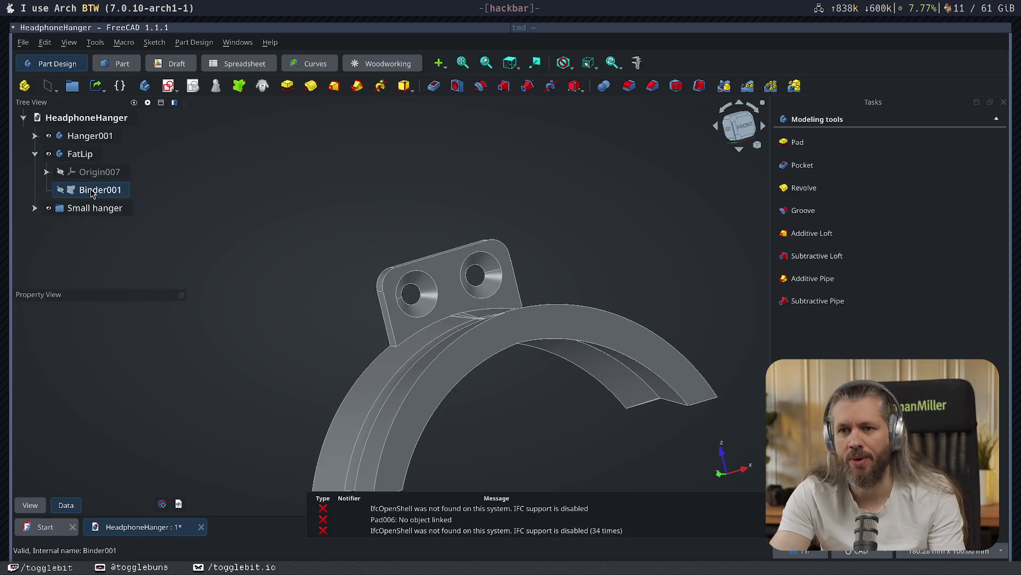
- Show Binder001 in front view and try starting a sketch on its face, cancelling the body picker
{"action": "left_click", "coordinate": [73, 193]}
{"action": "left_click", "coordinate": [59, 192]}
{"action": "left_click", "coordinate": [48, 136]}
{"action": "key", "text": "1"}
{"action": "left_click", "coordinate": [672, 228]}
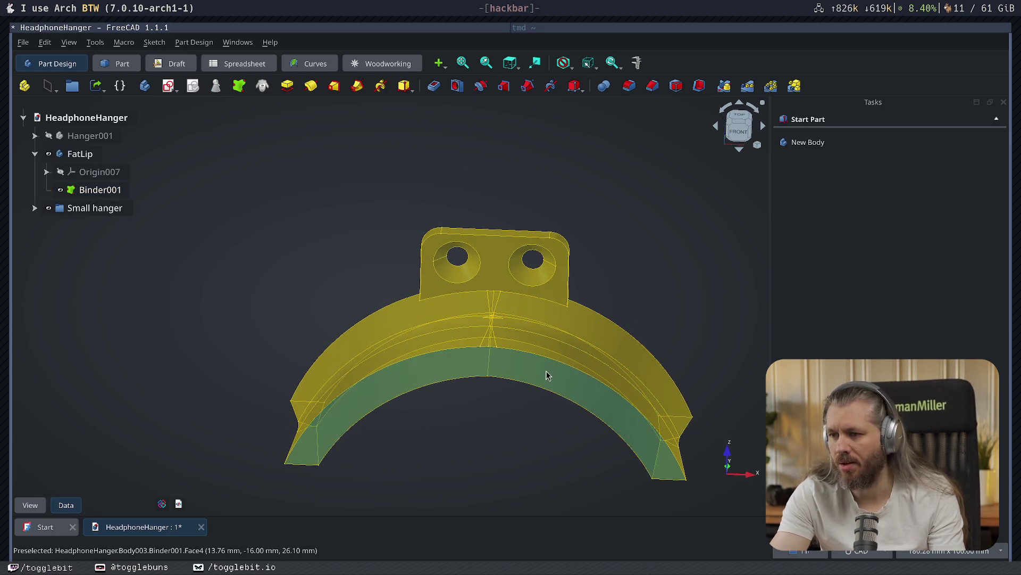
{"action": "left_click", "coordinate": [547, 371]}
{"action": "left_click", "coordinate": [805, 191]}
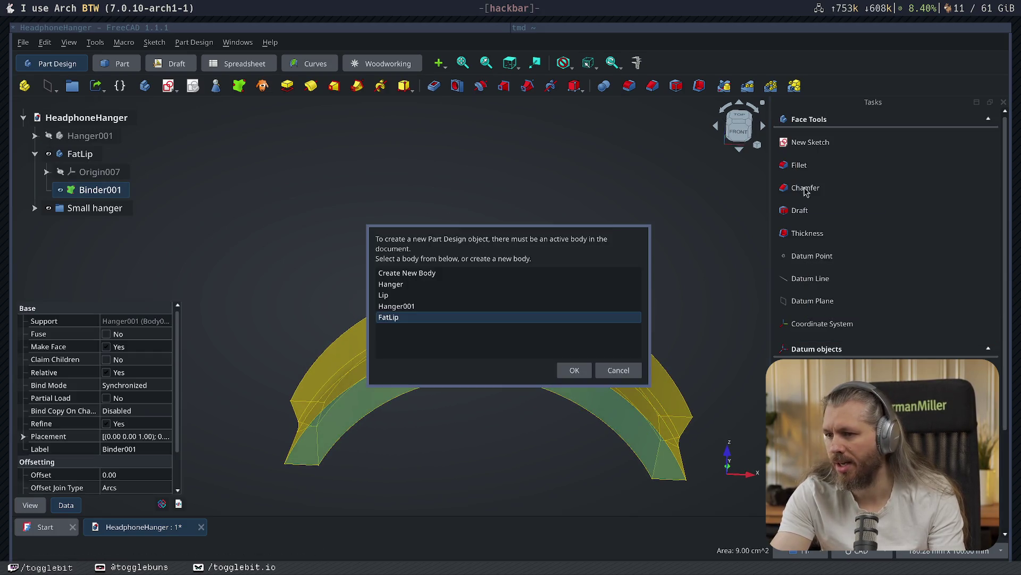
{"action": "left_click", "coordinate": [619, 370]}
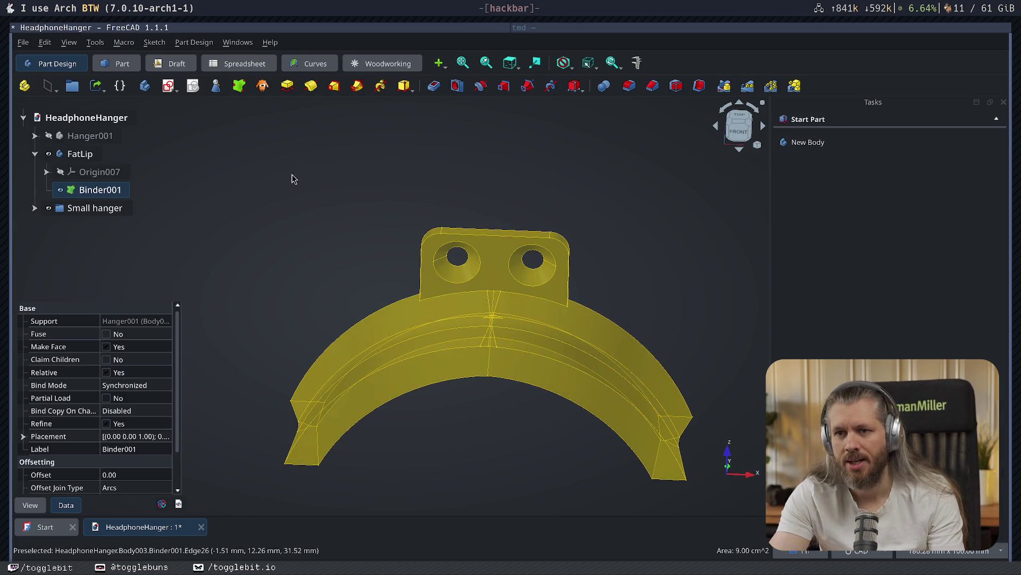
- Delete the misplaced Binder001, bind Hanger001 into FatLip, and remove the stray extra binder
{"action": "left_click", "coordinate": [92, 190]}
{"action": "key", "text": "Delete"}
{"action": "left_click", "coordinate": [90, 135]}
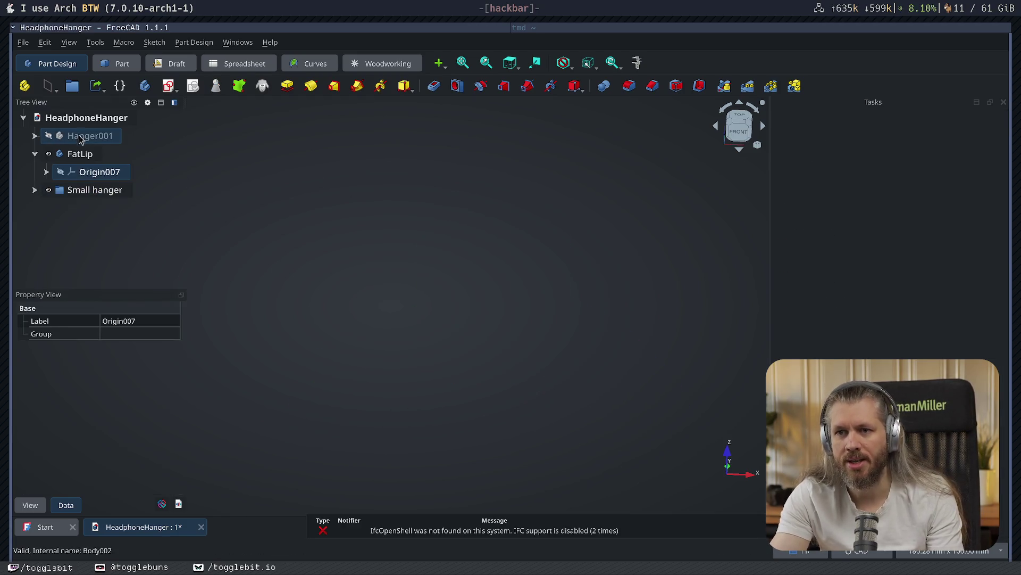
{"action": "key", "text": "space"}
{"action": "left_click", "coordinate": [239, 86]}
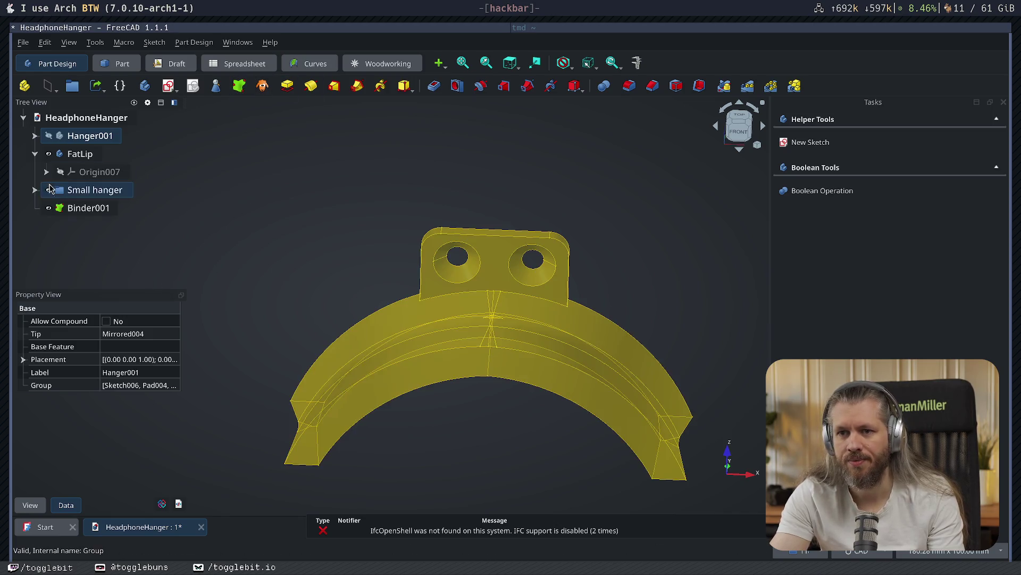
{"action": "left_click_drag", "start_coordinate": [88, 208], "coordinate": [80, 154]}
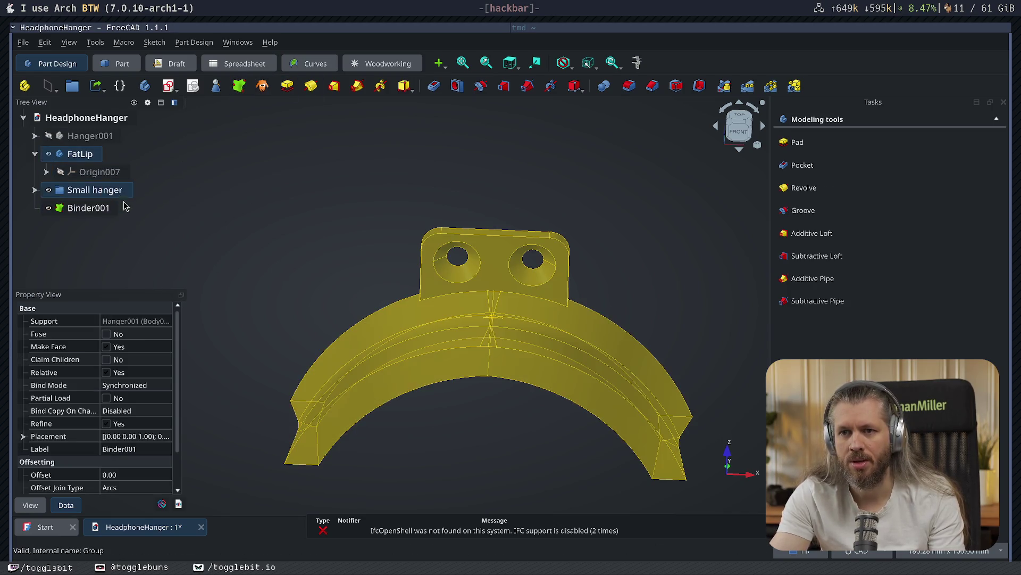
{"action": "left_click", "coordinate": [105, 206]}
{"action": "key", "text": "Delete"}
- With FatLip active, create a Binder001 shape binder of Hanger001 and select its bottom face
{"action": "left_click", "coordinate": [79, 153]}
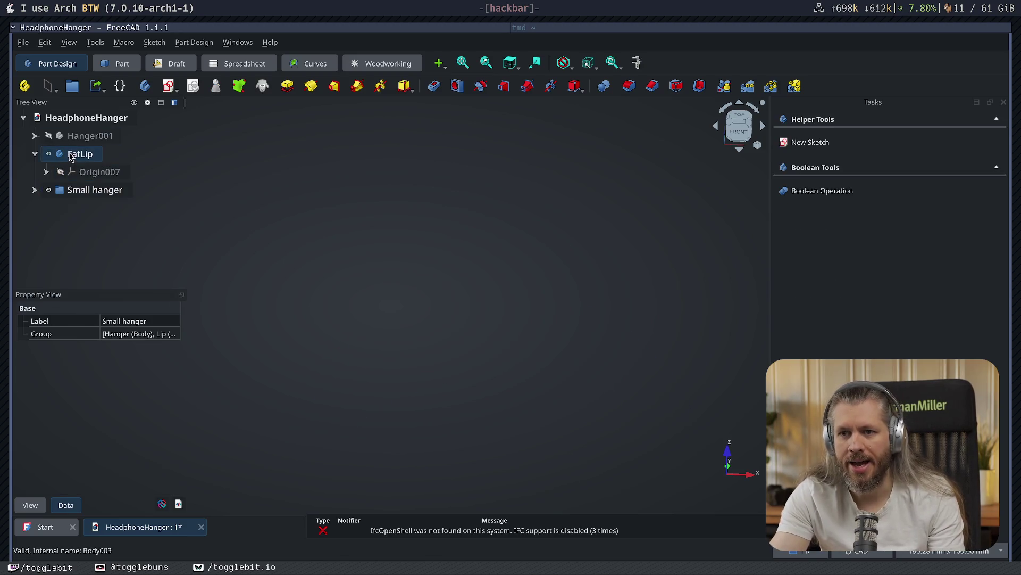
{"action": "left_click", "coordinate": [91, 136]}
{"action": "left_click", "coordinate": [239, 86]}
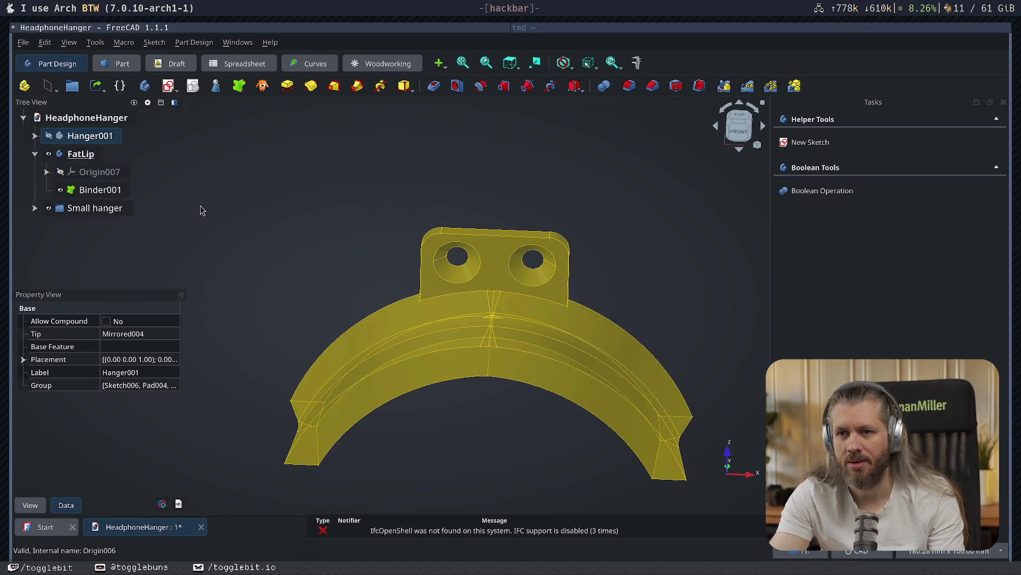
{"action": "left_click", "coordinate": [468, 371]}
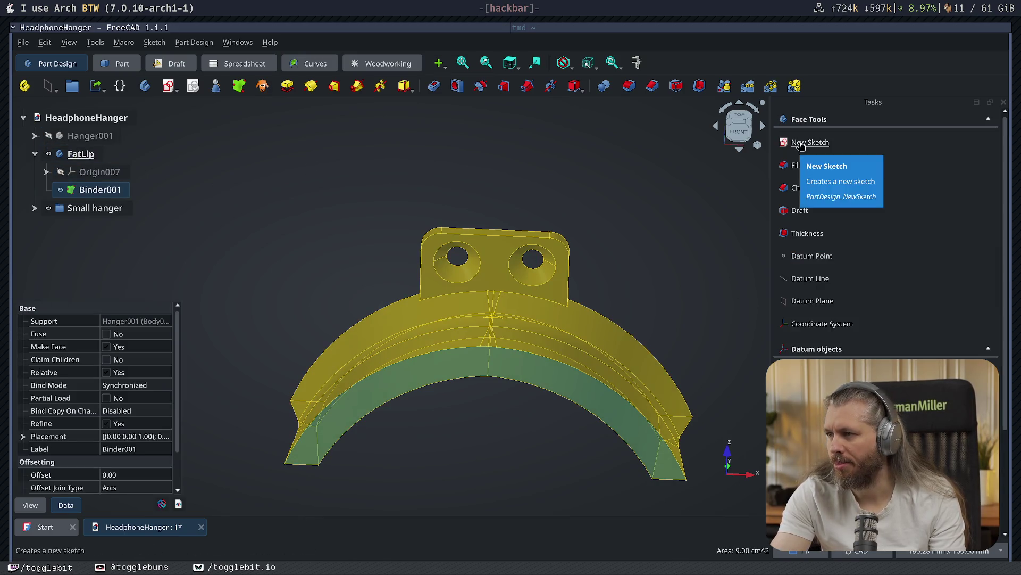
- Create a new sketch on the bottom face and project the inner arc and lower-left corner edge
{"action": "left_click", "coordinate": [800, 144]}
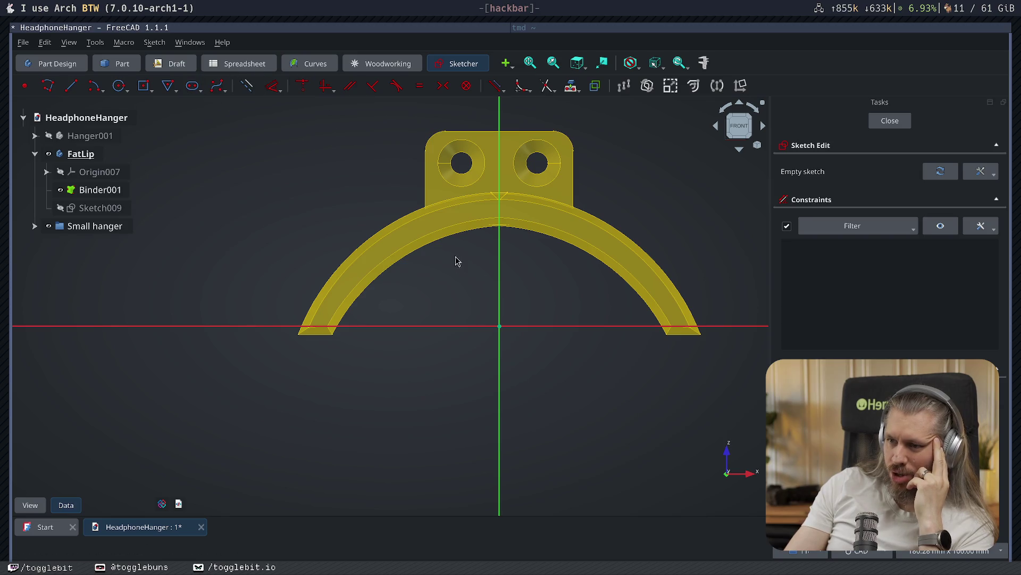
{"action": "middle_click_drag", "start_coordinate": [425, 300], "coordinate": [285, 155]}
{"action": "key", "text": "g"}
{"action": "key", "text": "x"}
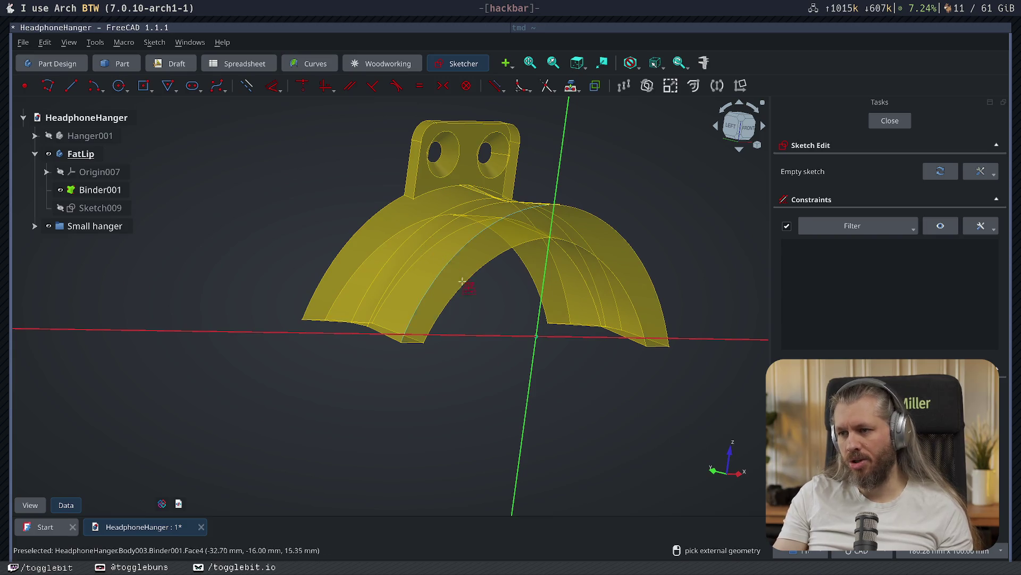
{"action": "left_click", "coordinate": [559, 242]}
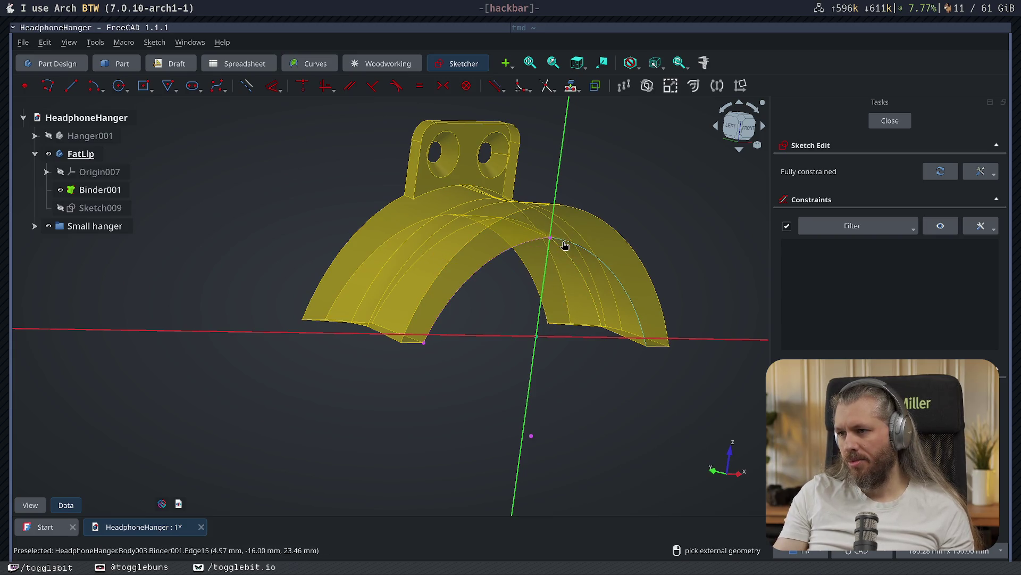
{"action": "middle_click_drag", "start_coordinate": [656, 360], "coordinate": [463, 269]}
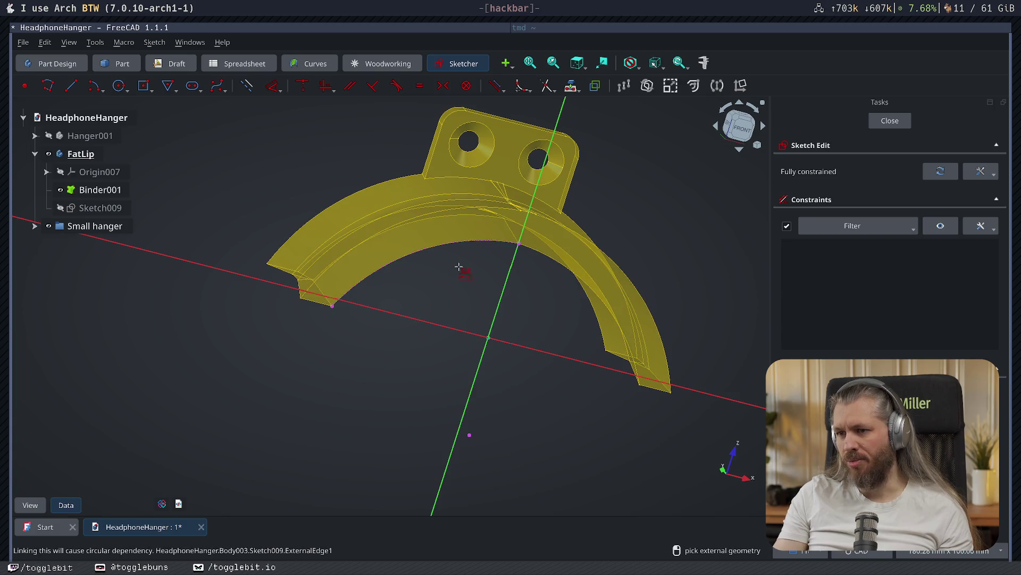
{"action": "left_click", "coordinate": [316, 302]}
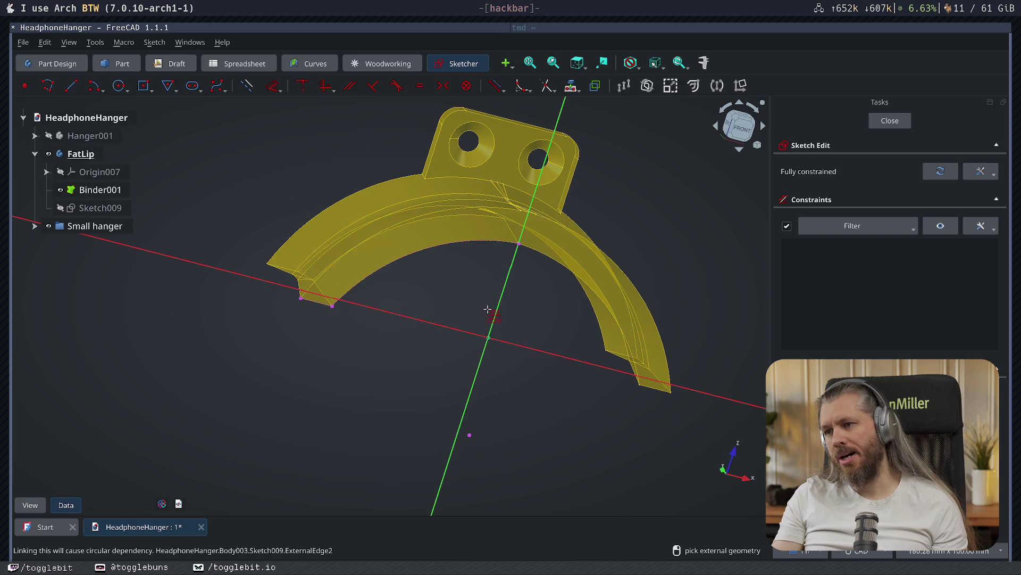
{"action": "middle_click_drag", "start_coordinate": [453, 317], "coordinate": [417, 274]}
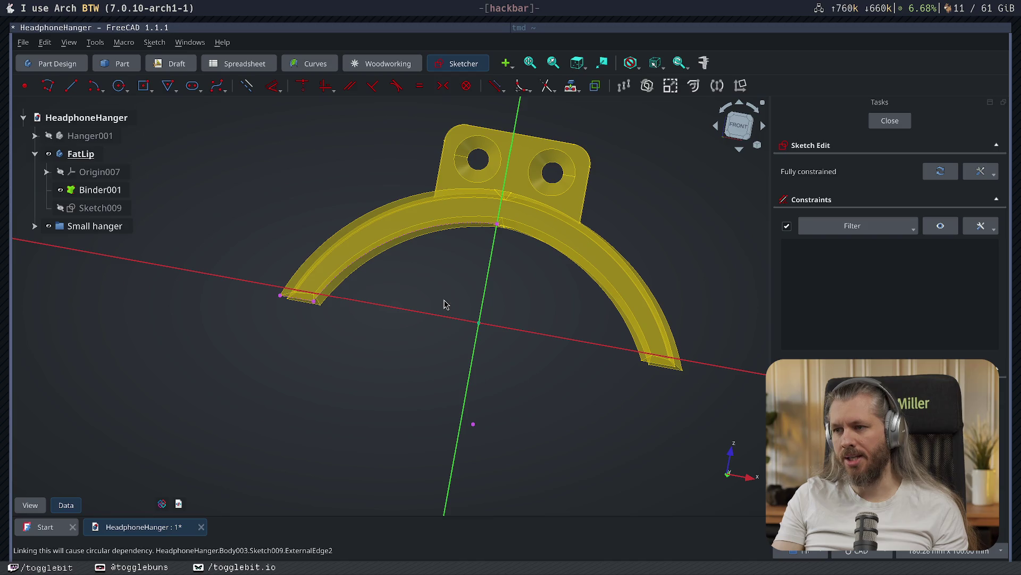
- Check the projected arc edge, then begin a line at the arc's lower-left corner
{"action": "left_click", "coordinate": [416, 237]}
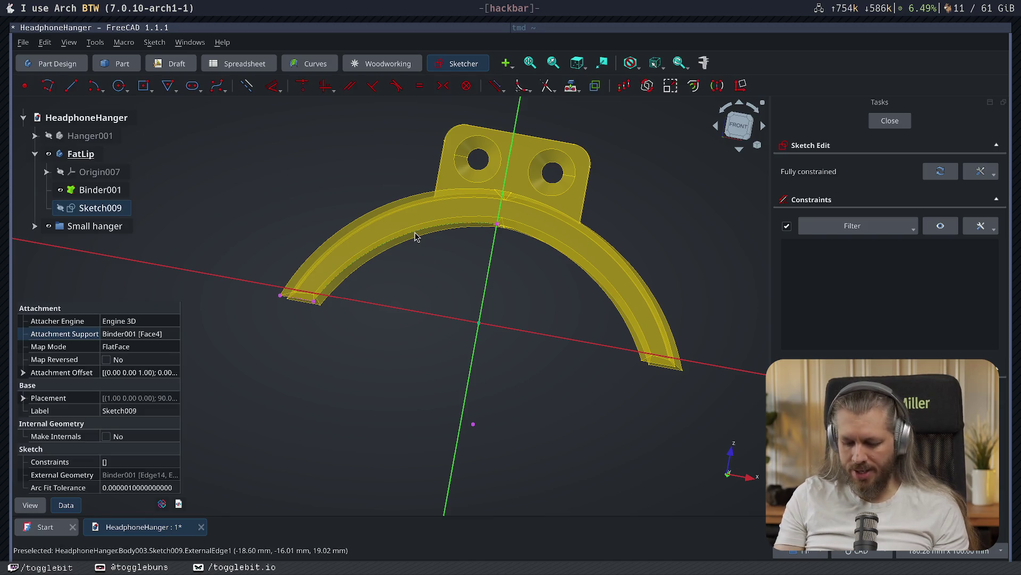
{"action": "key", "text": "Escape"}
{"action": "left_click", "coordinate": [291, 301]}
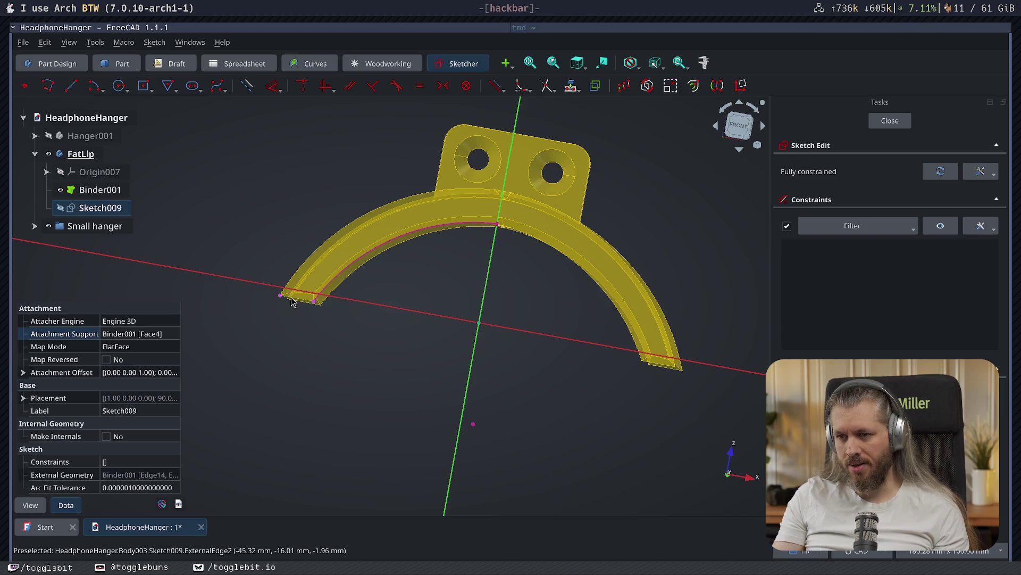
{"action": "key", "text": "Escape"}
{"action": "key", "text": "g"}
{"action": "key", "text": "x"}
{"action": "mouse_move", "coordinate": [420, 317]}
{"action": "middle_mouse_down"}
{"action": "mouse_move", "coordinate": [462, 333]}
{"action": "mouse_move", "coordinate": [449, 328]}
{"action": "middle_mouse_up"}
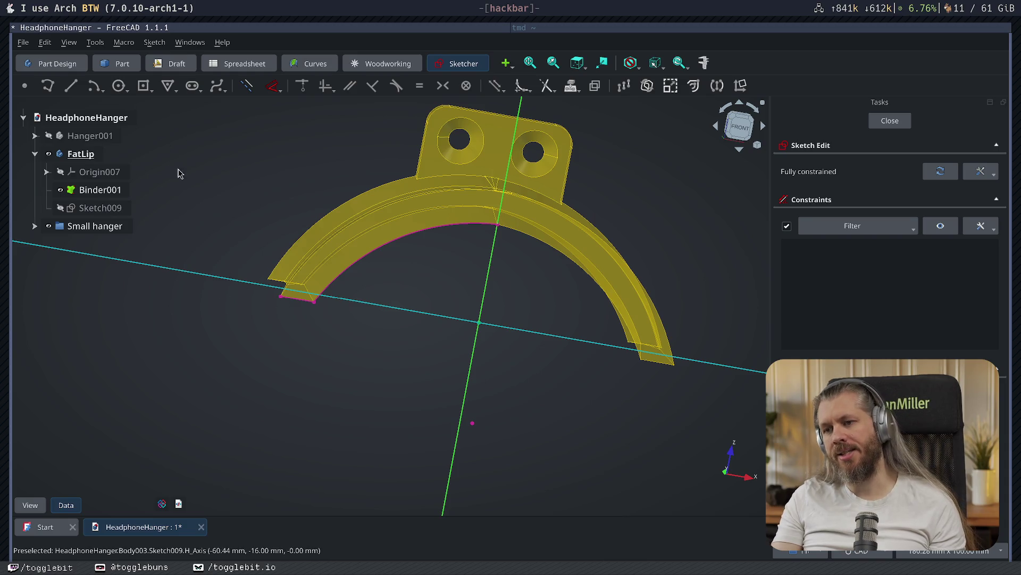
{"action": "key", "text": "Escape"}
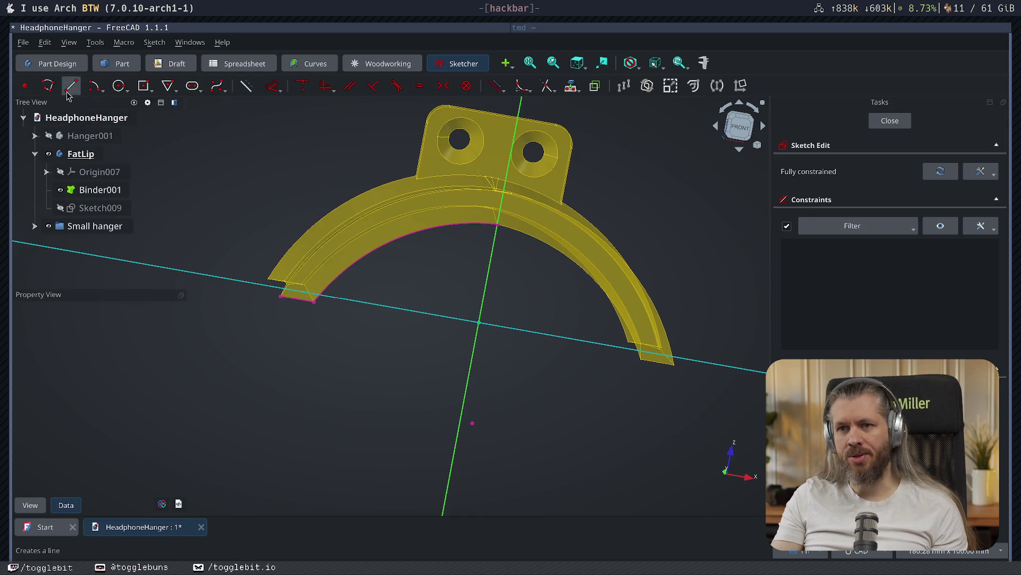
{"action": "key", "text": "g"}
{"action": "key", "text": "l"}
{"action": "left_click", "coordinate": [279, 296]}
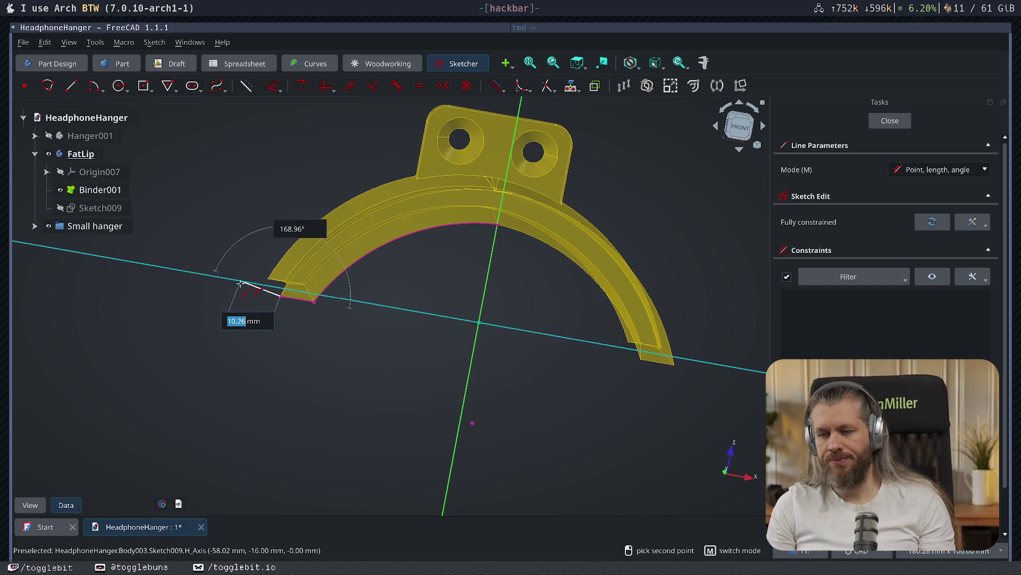
- Draw a 30 mm line at 180° running left from the corner
{"action": "type", "text": "30"}
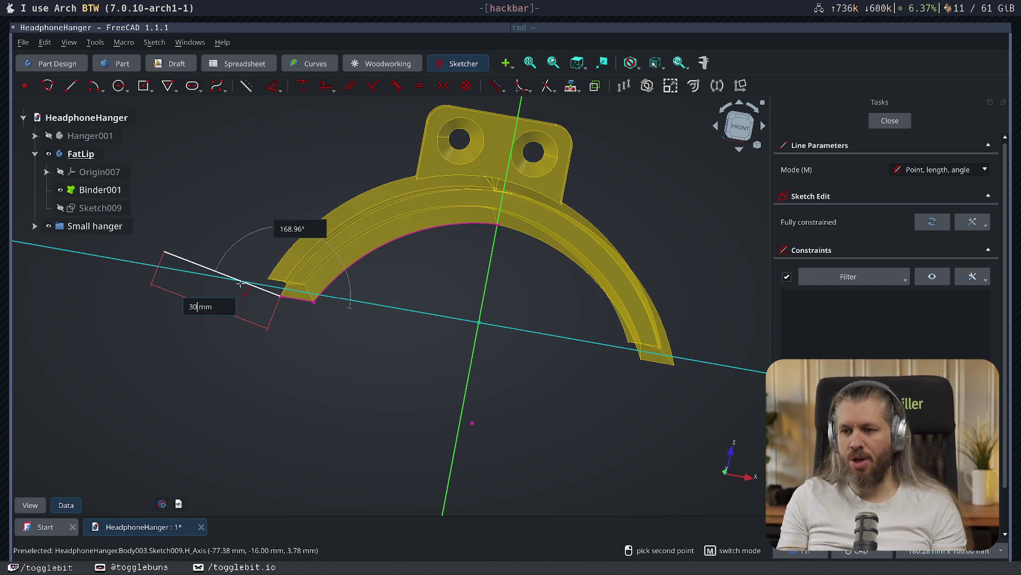
{"action": "key", "text": "Tab"}
{"action": "type", "text": "180"}
{"action": "key", "text": "Return"}
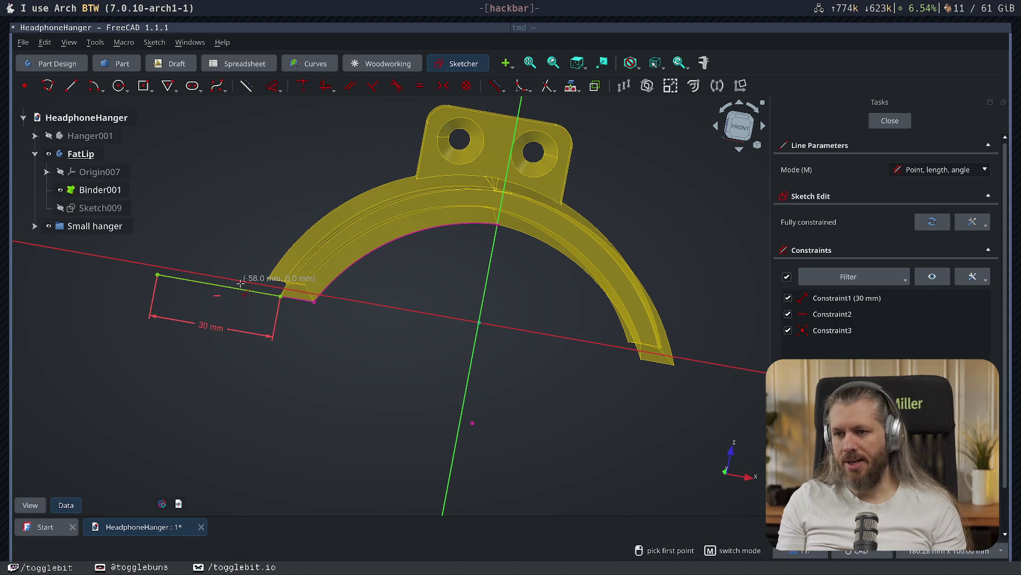
{"action": "key", "text": "Escape"}
{"action": "mouse_move", "coordinate": [662, 264]}
{"action": "middle_mouse_down"}
{"action": "mouse_move", "coordinate": [607, 306]}
{"action": "mouse_move", "coordinate": [661, 283]}
{"action": "mouse_move", "coordinate": [622, 287]}
{"action": "middle_mouse_up"}
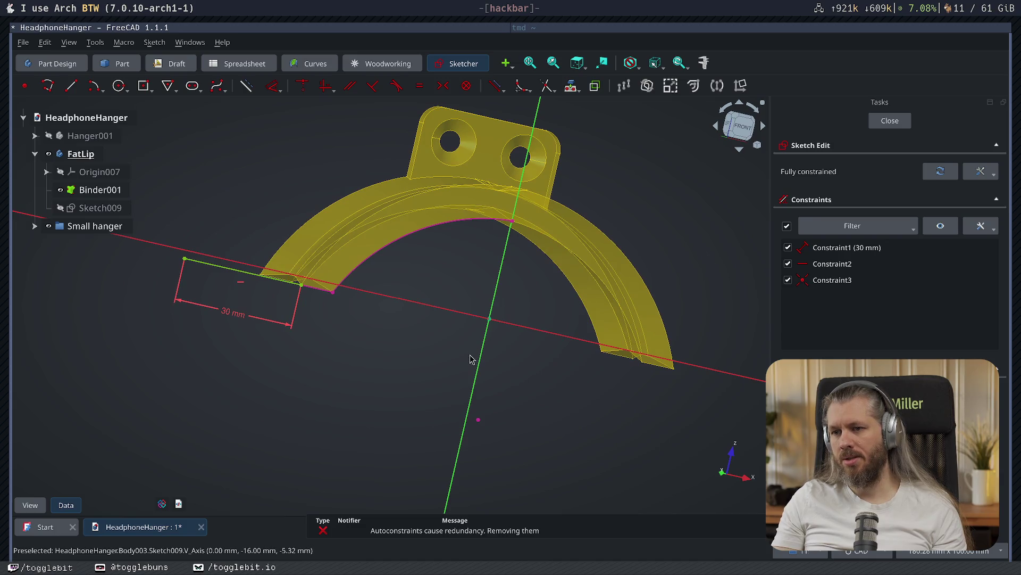
- Try translating sketch geometry from the arc, then return to front view and close the sketch
{"action": "key", "text": "w"}
{"action": "key", "text": "t"}
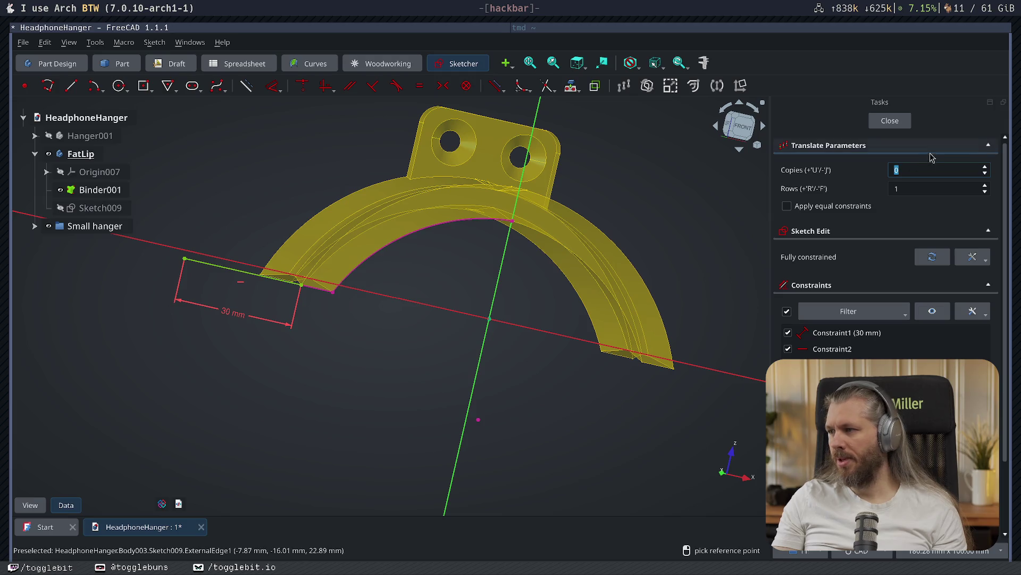
{"action": "left_click", "coordinate": [414, 232]}
{"action": "type", "text": "1"}
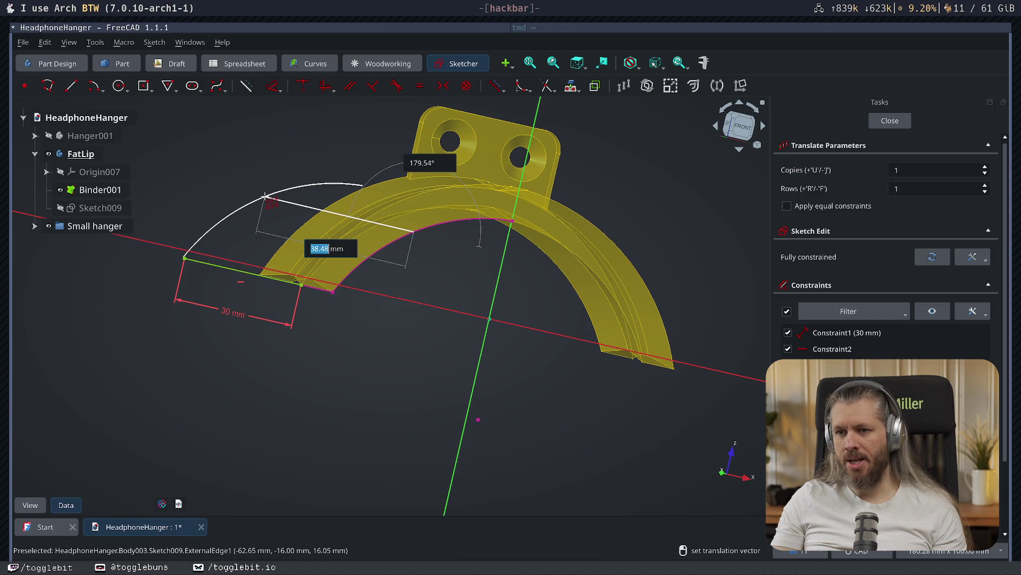
{"action": "left_click", "coordinate": [292, 159]}
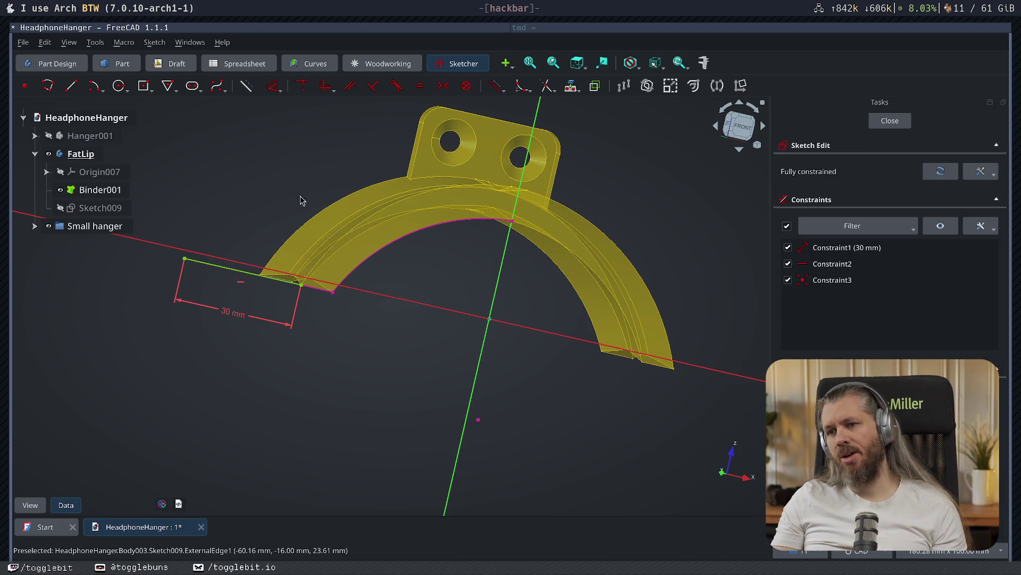
{"action": "left_click", "coordinate": [71, 85]}
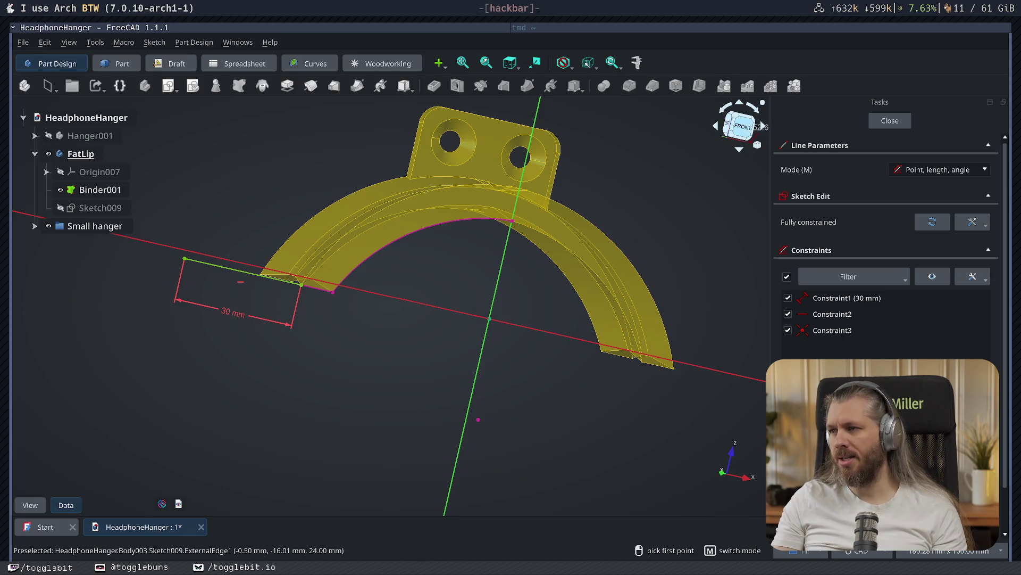
{"action": "left_click", "coordinate": [739, 126]}
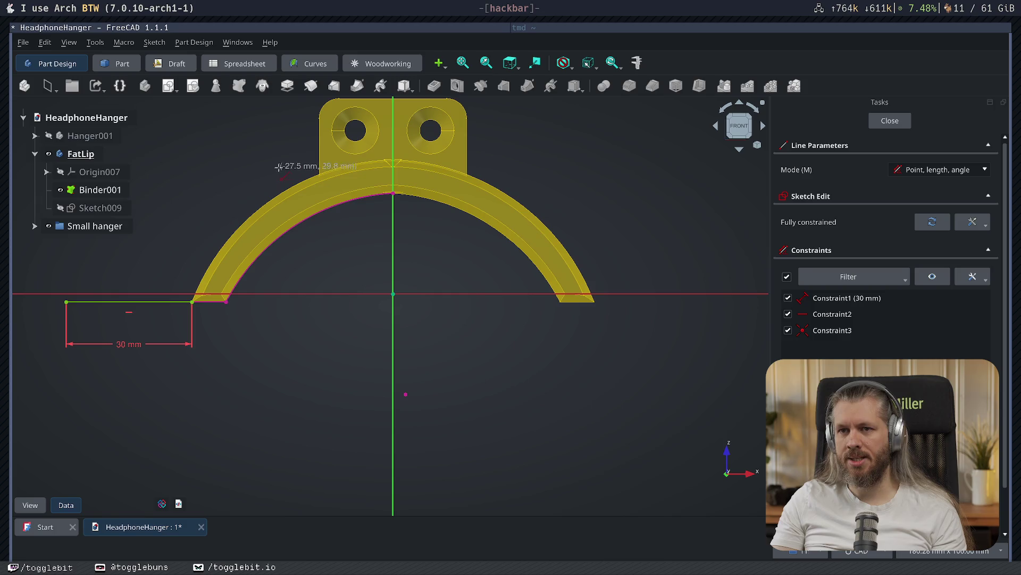
{"action": "left_click", "coordinate": [890, 120]}
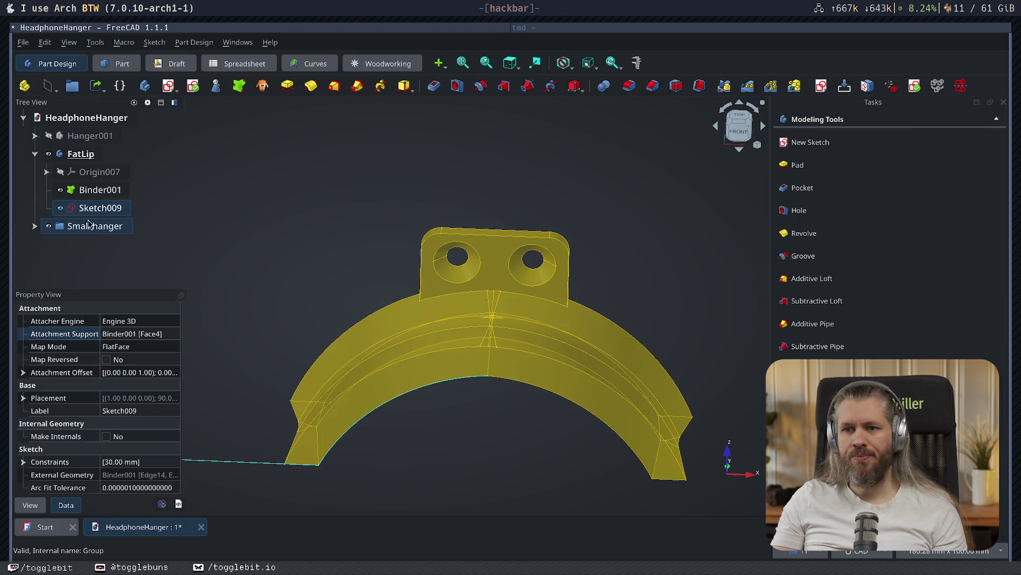
- Reopen Sketch009, cancel a started vertical line, and close and reopen the sketch
{"action": "double_click", "coordinate": [105, 211]}
{"action": "left_click", "coordinate": [71, 86]}
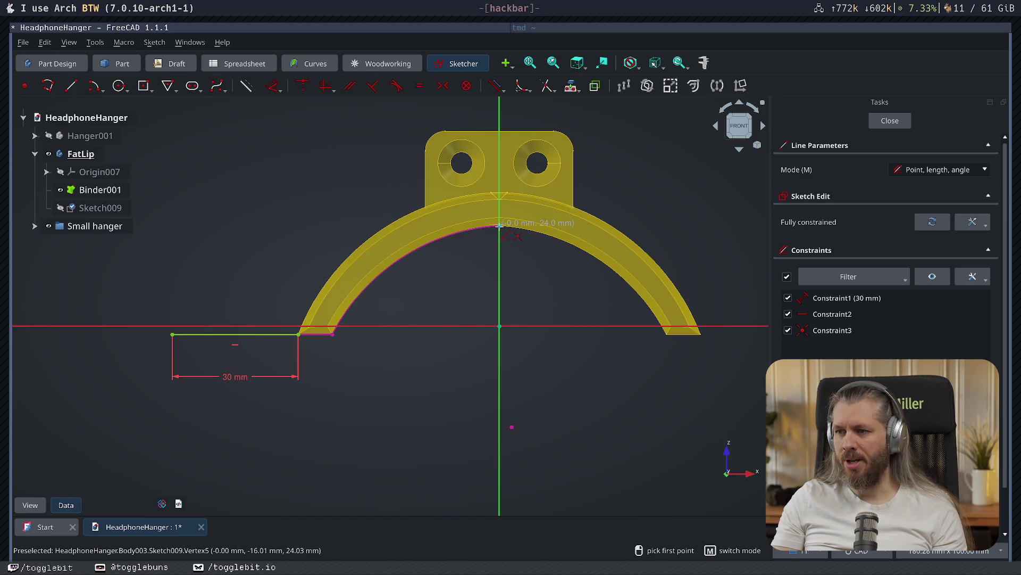
{"action": "left_click", "coordinate": [500, 225]}
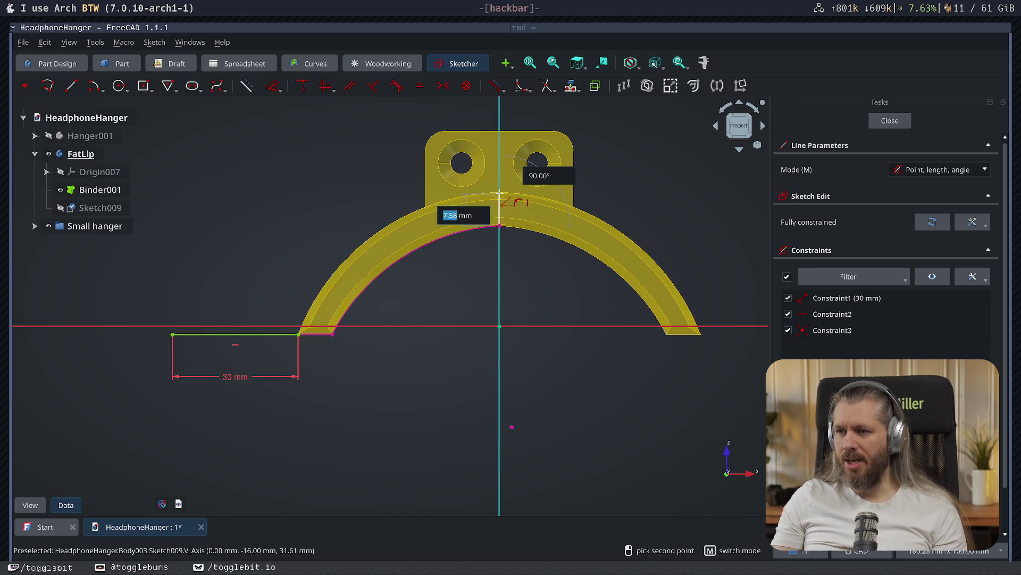
{"action": "key", "text": "Escape"}
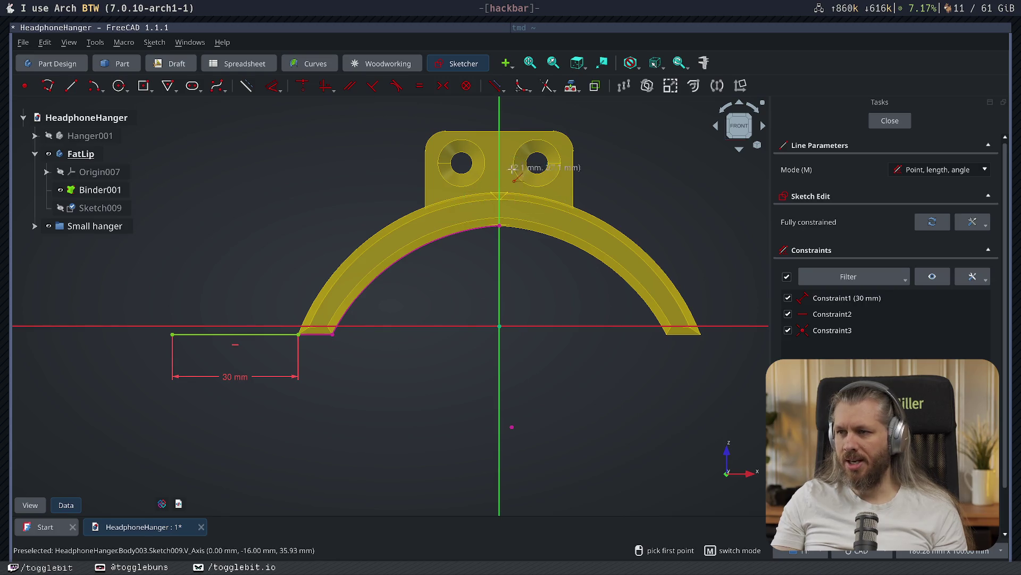
{"action": "left_click", "coordinate": [887, 121]}
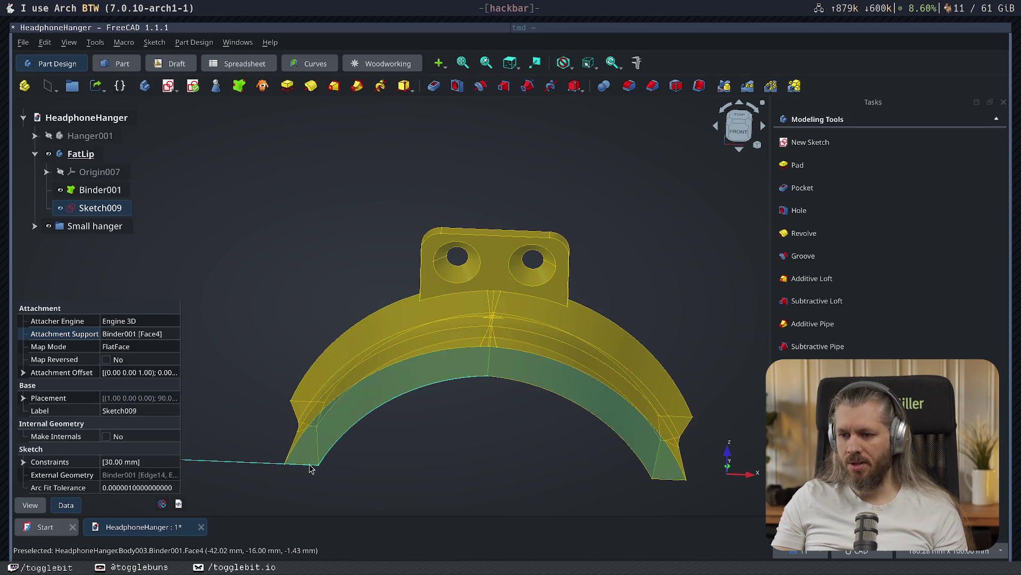
{"action": "left_click", "coordinate": [458, 499]}
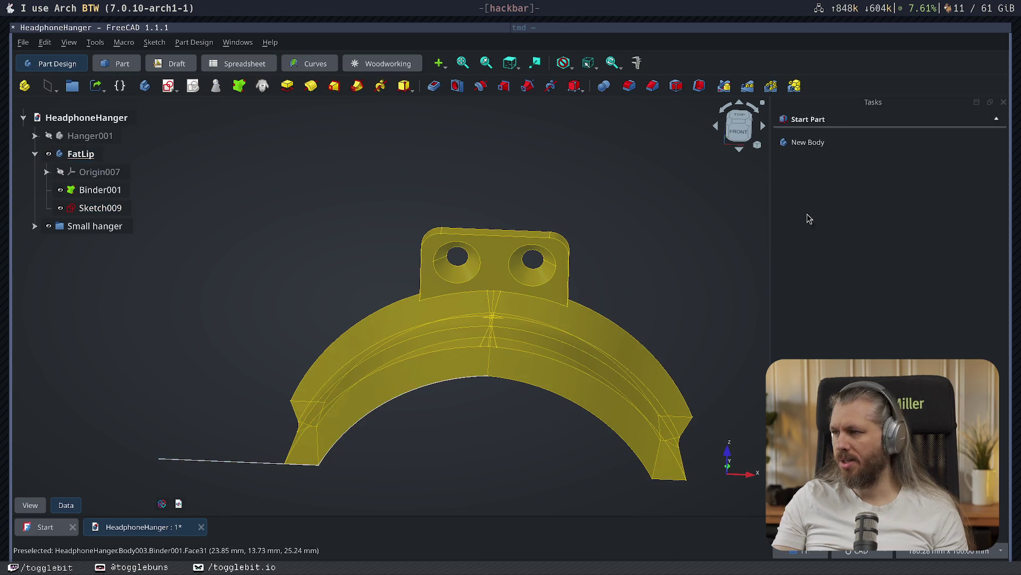
{"action": "double_click", "coordinate": [100, 208]}
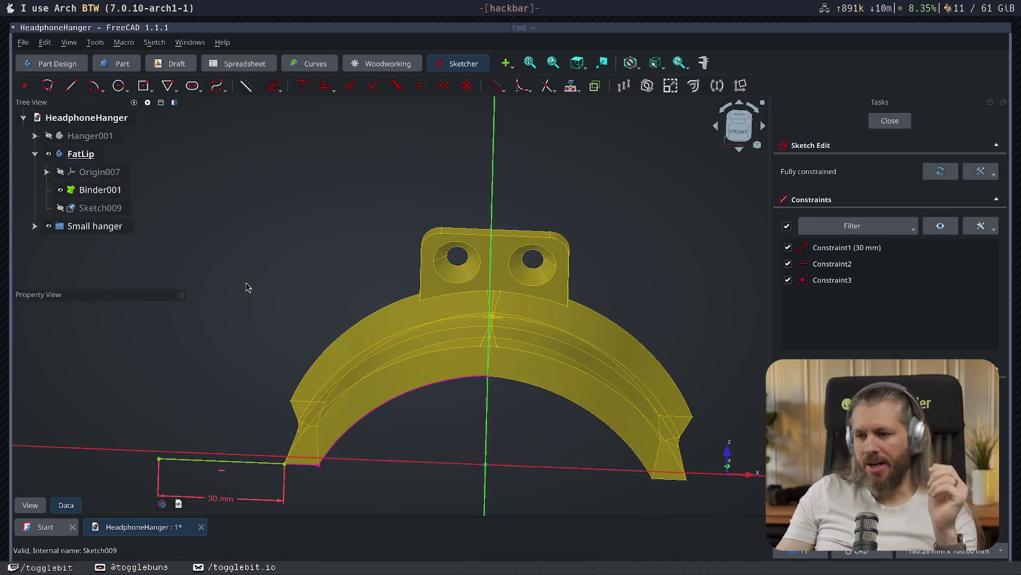
- Replace the old coincident constraint with one joining the 30 mm line's right end to the arc endpoint
{"action": "left_click", "coordinate": [318, 341]}
{"action": "key", "text": "Delete"}
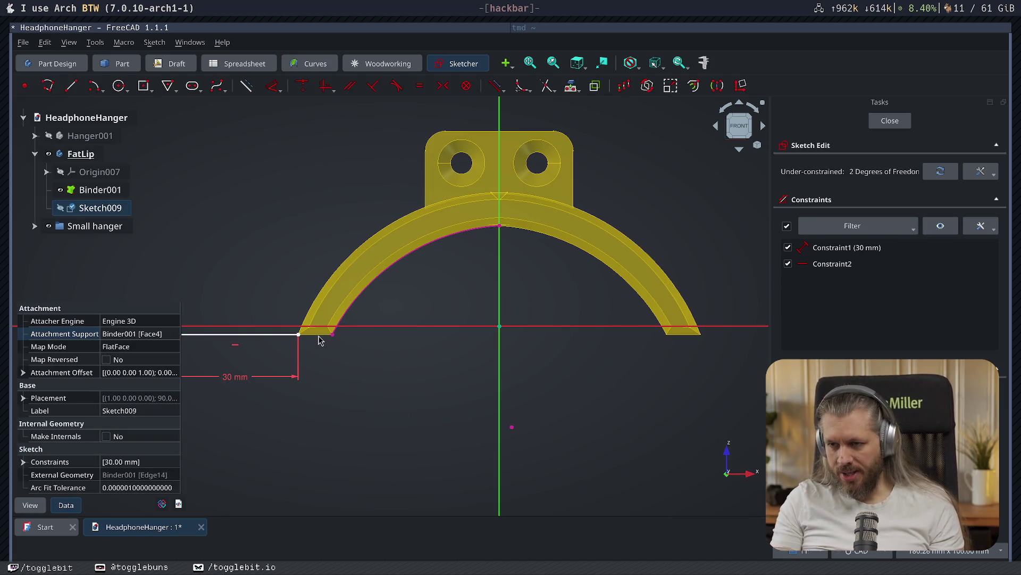
{"action": "left_click", "coordinate": [299, 335]}
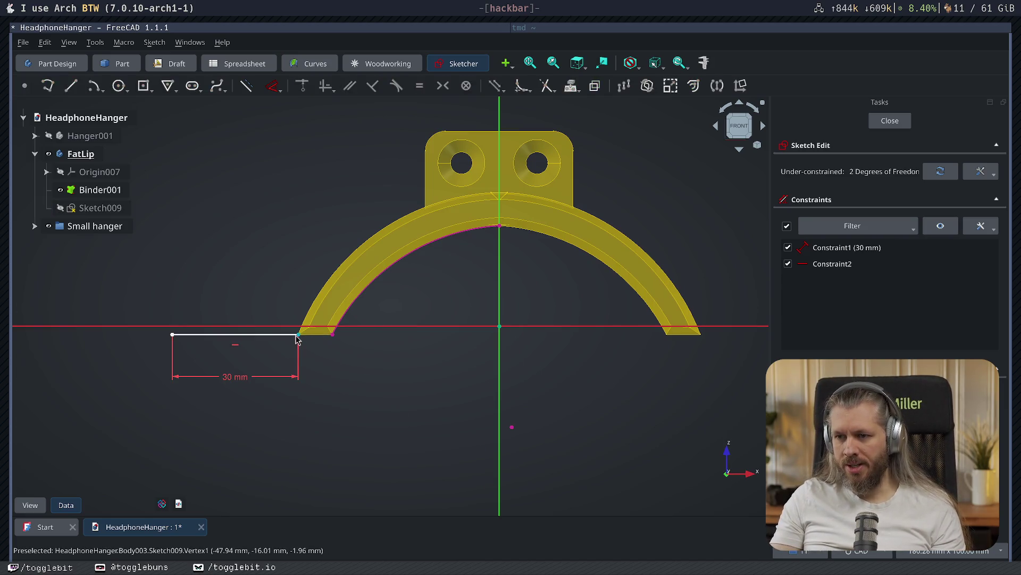
{"action": "left_click", "coordinate": [333, 341]}
{"action": "key", "text": "c"}
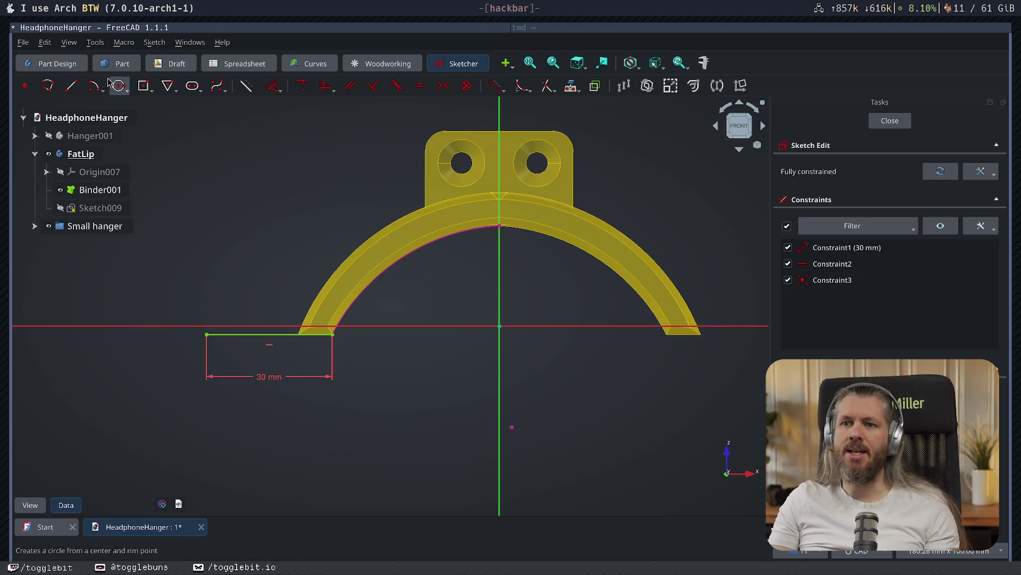
{"action": "left_click", "coordinate": [71, 88]}
- Draw a 30 mm vertical line rising from the top of the inner arc
{"action": "left_click", "coordinate": [499, 223]}
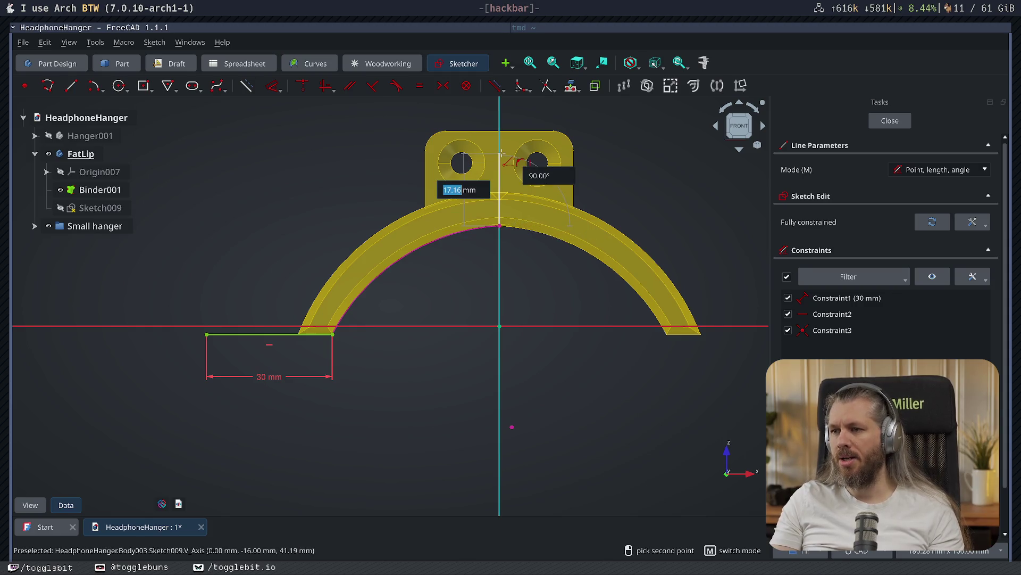
{"action": "type", "text": "30"}
{"action": "key", "text": "Tab"}
{"action": "key", "text": "Return"}
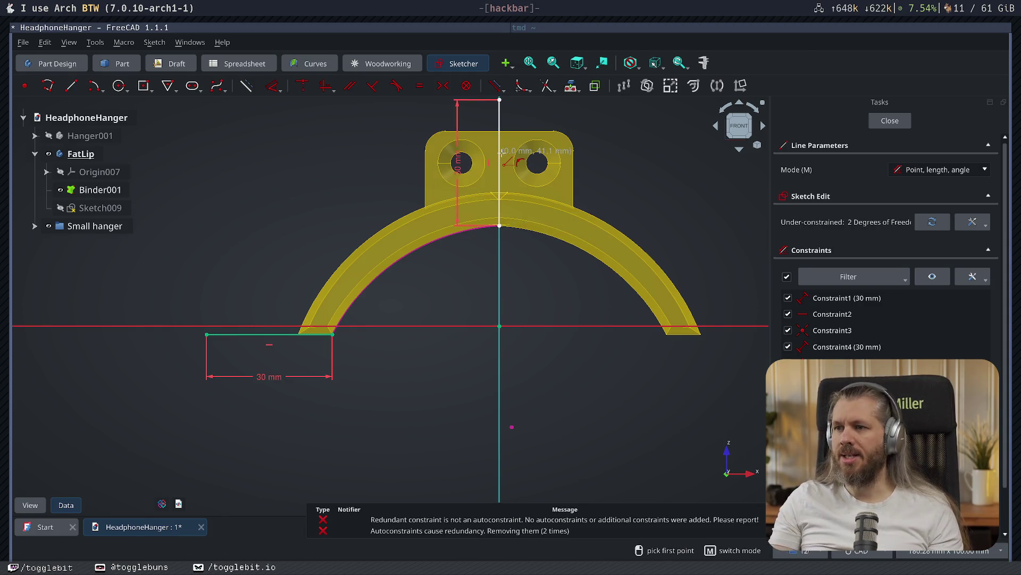
{"action": "key", "text": "Escape"}
- Try translating the inner arc, then delete the stray construction copy
{"action": "left_click", "coordinate": [410, 262]}
{"action": "key", "text": "w"}
{"action": "key", "text": "t"}
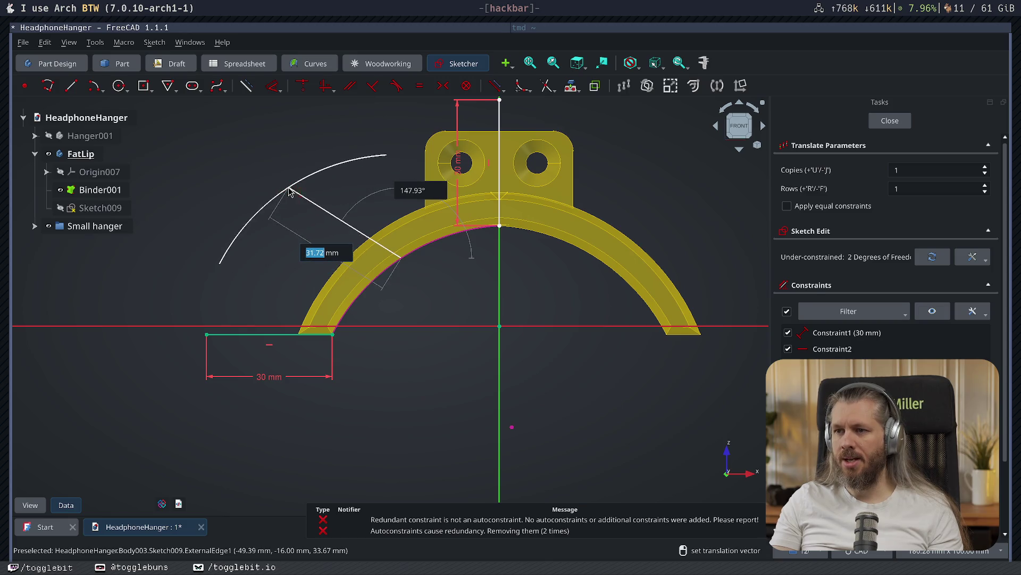
{"action": "left_click", "coordinate": [387, 284]}
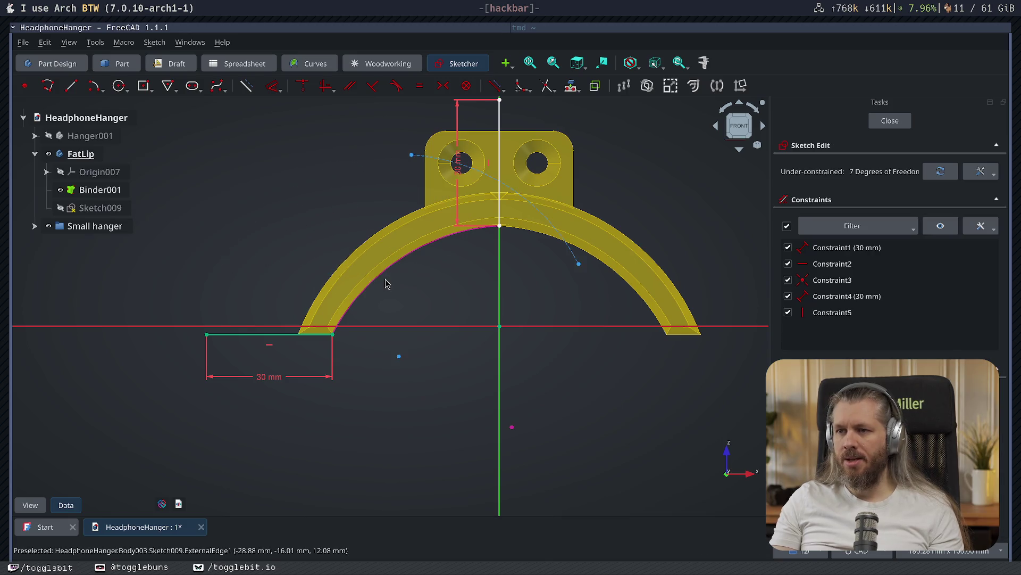
{"action": "left_click", "coordinate": [551, 227]}
{"action": "key", "text": "Delete"}
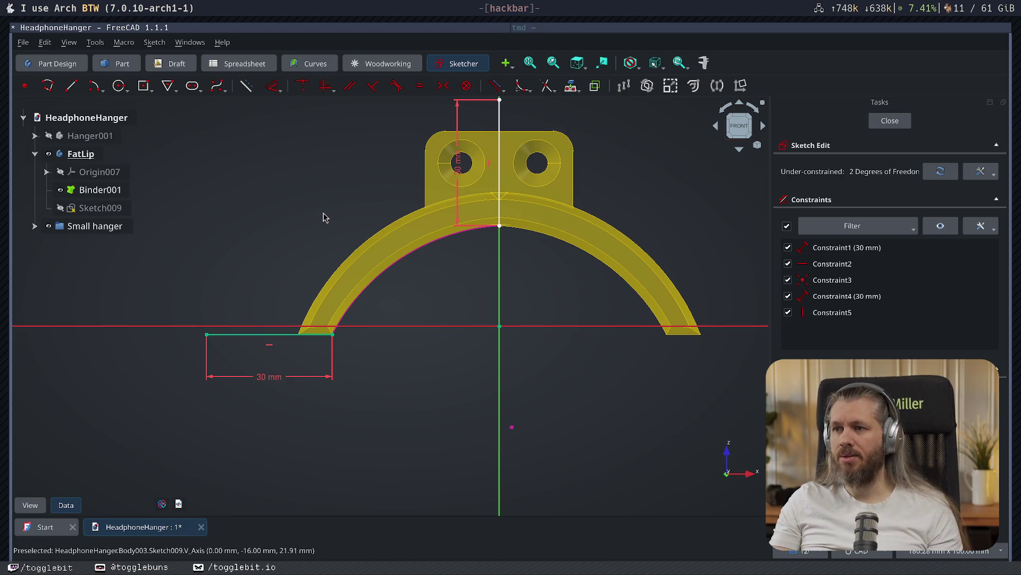
- Pick the Arc tool and its arc-type list, then cancel without drawing
{"action": "left_click", "coordinate": [94, 85]}
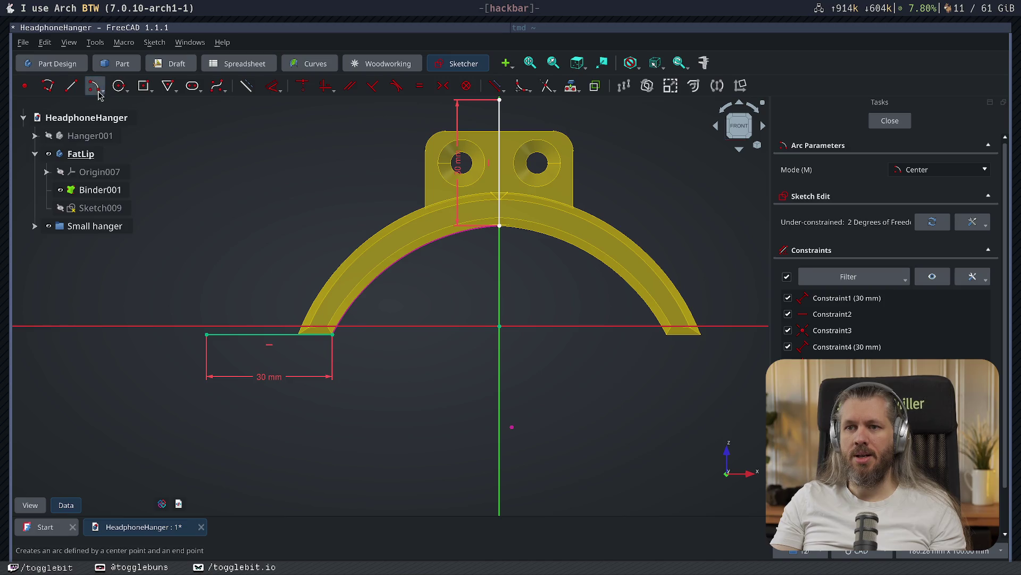
{"action": "left_click", "coordinate": [100, 93]}
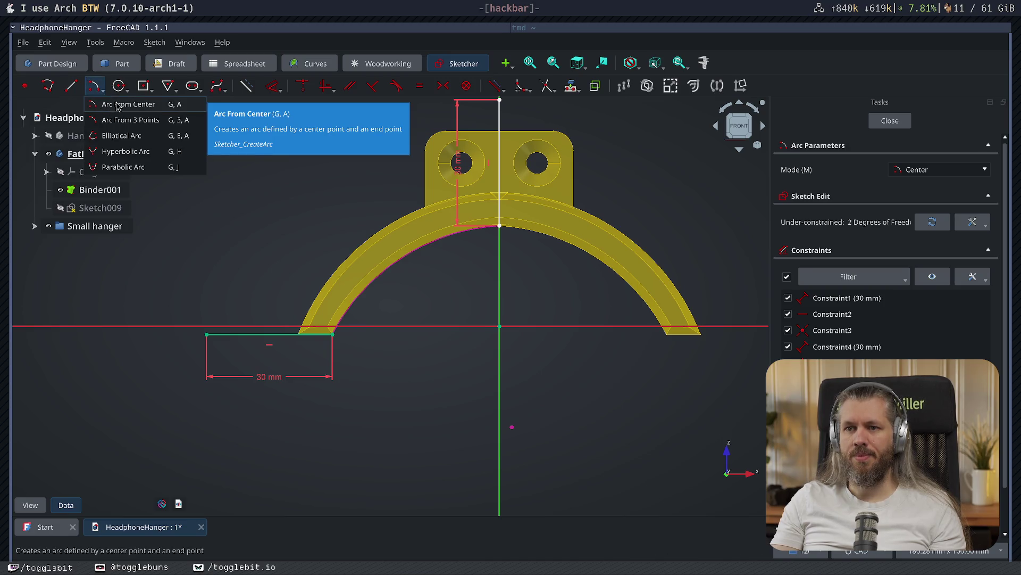
{"action": "key", "text": "Escape"}
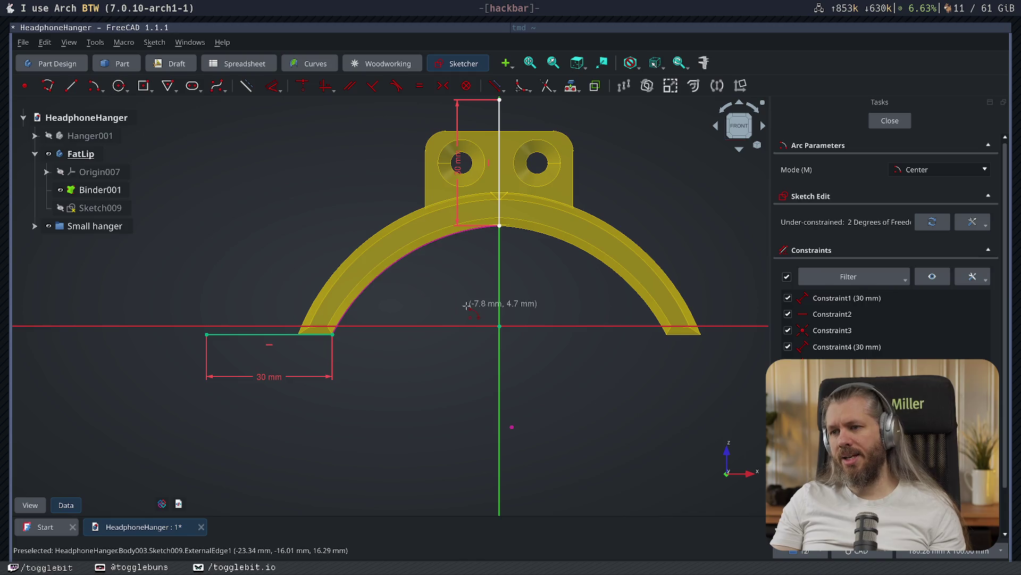
{"action": "key", "text": "Escape"}
- Translate a copy of the inner arc, then discard the leftover copied geometry
{"action": "left_click", "coordinate": [401, 261]}
{"action": "key", "text": "w"}
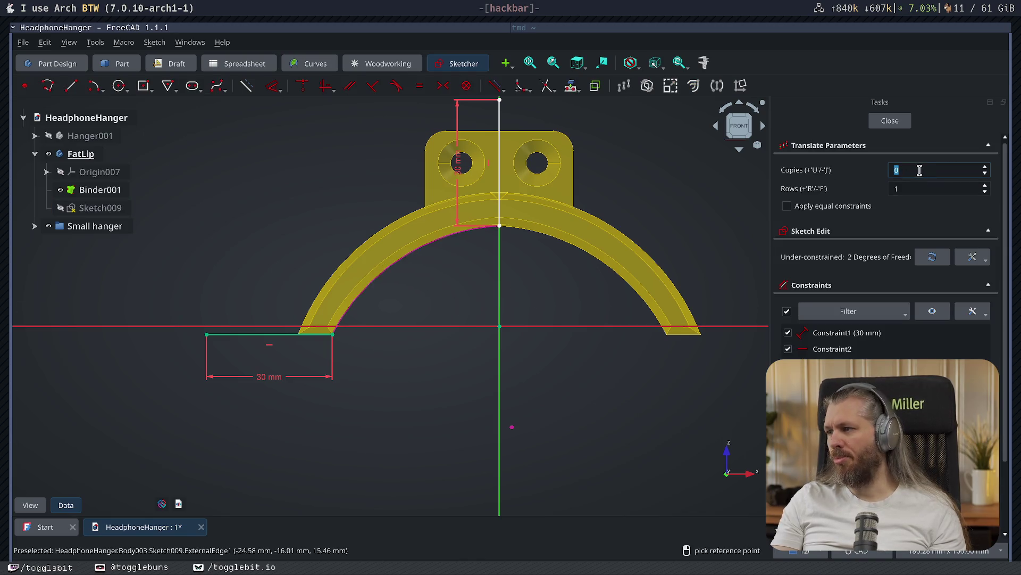
{"action": "left_click", "coordinate": [402, 251]}
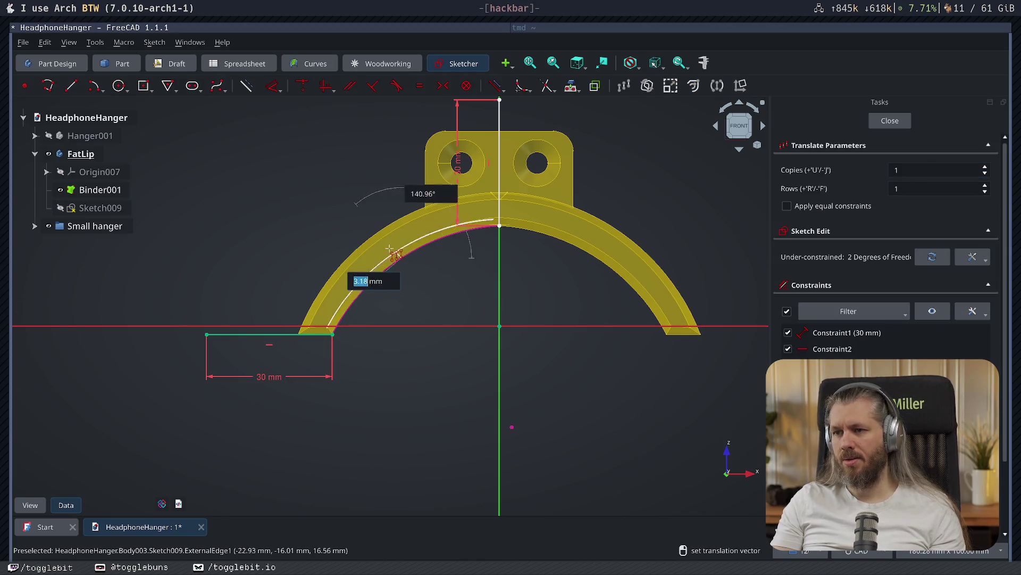
{"action": "left_click", "coordinate": [366, 232]}
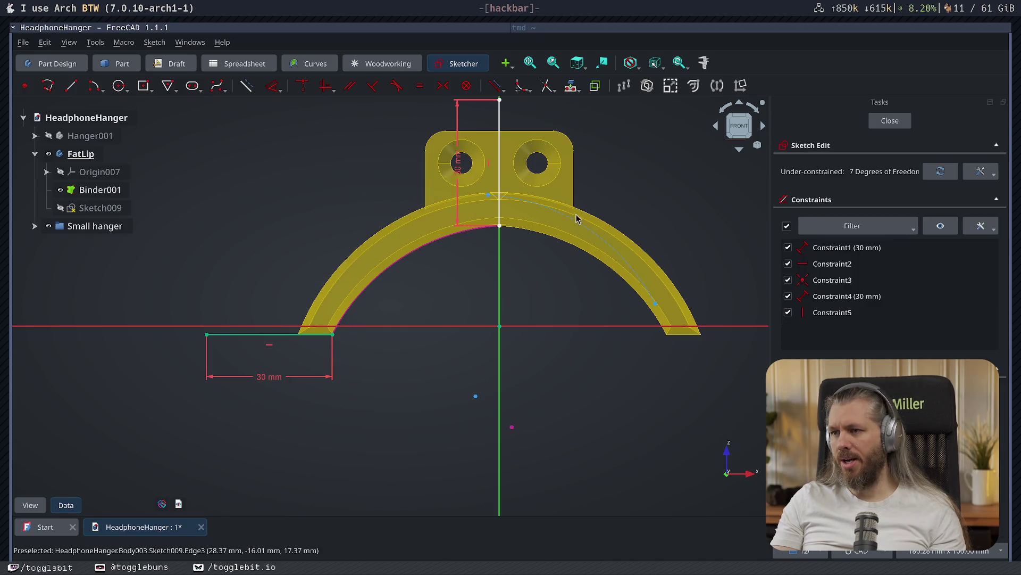
{"action": "left_click", "coordinate": [585, 233]}
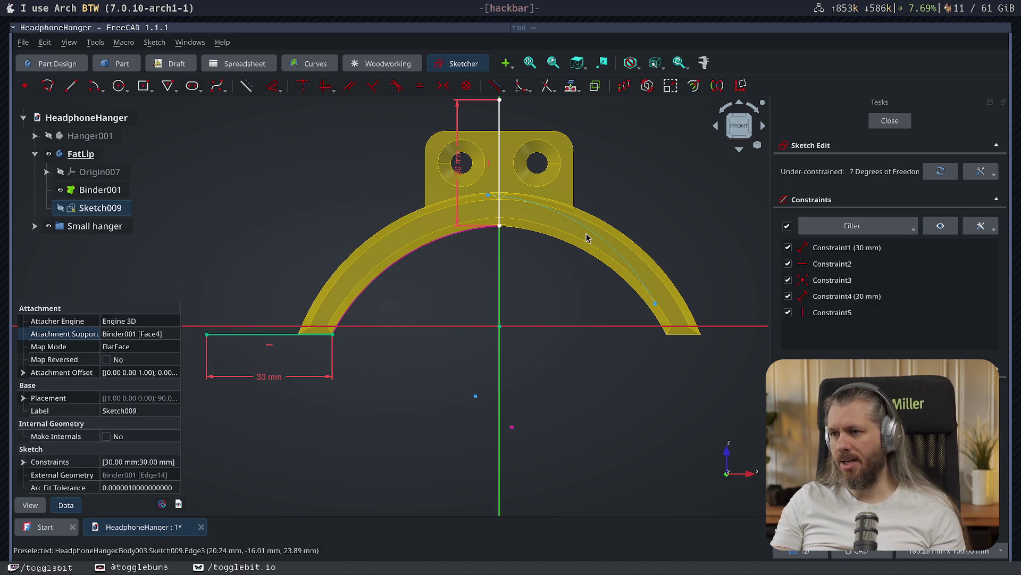
{"action": "left_click", "coordinate": [593, 234]}
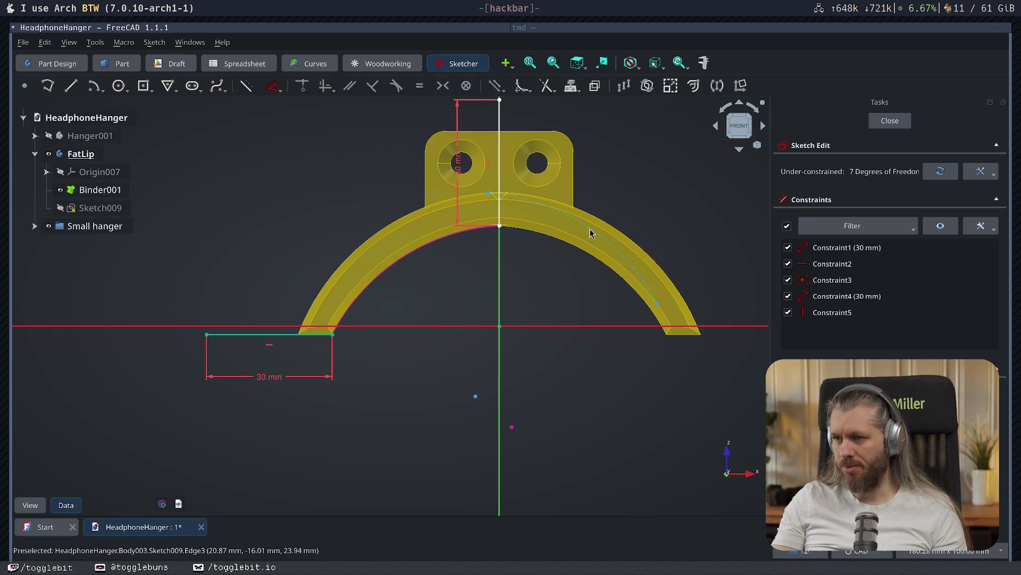
{"action": "left_click", "coordinate": [590, 233]}
{"action": "left_click", "coordinate": [590, 234]}
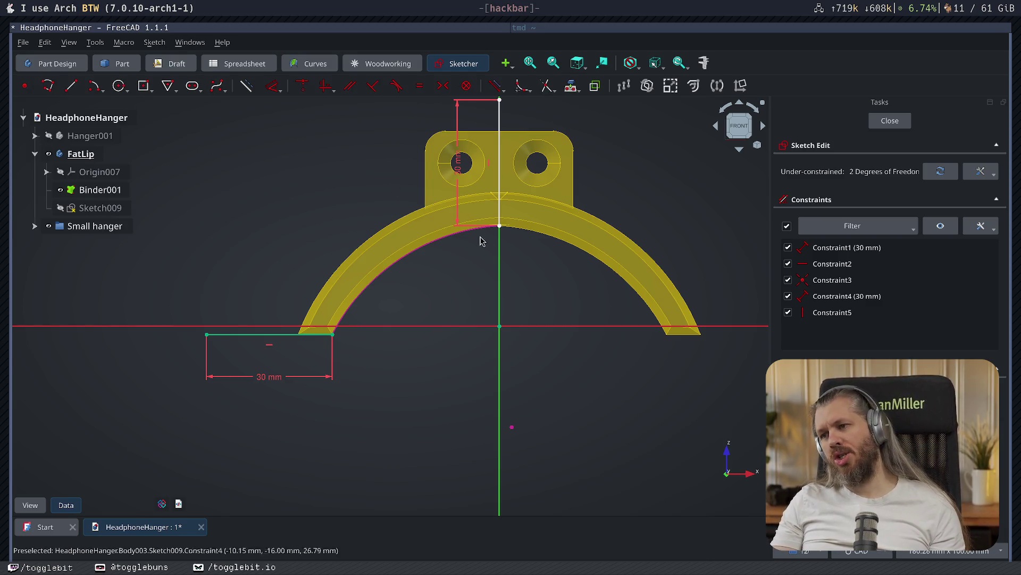
- Make the vertical line's bottom coincident with the arc apex, then bring up the stream chat
{"action": "key", "text": "d"}
{"action": "key", "text": "Escape"}
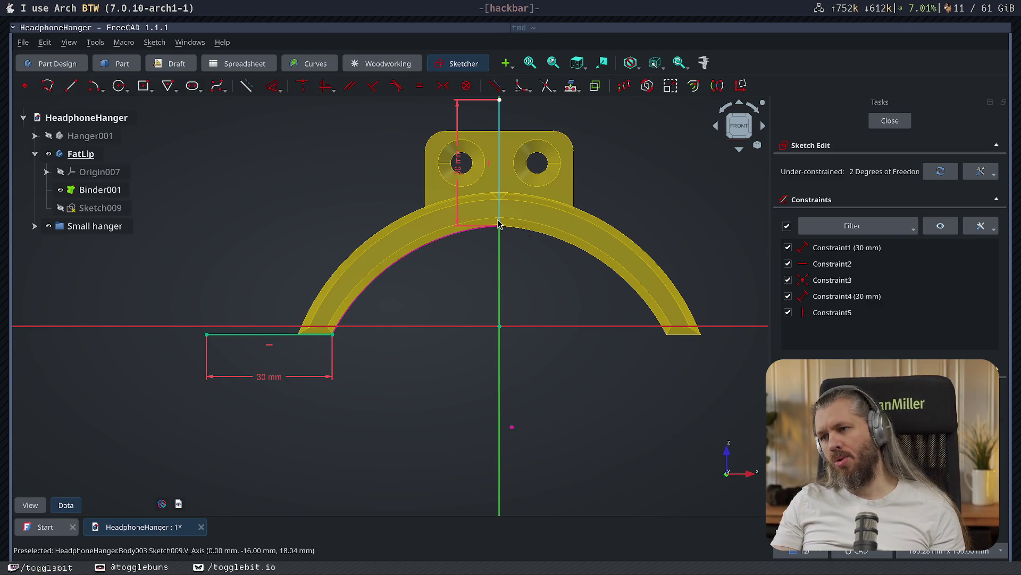
{"action": "key", "text": "c"}
{"action": "left_click", "coordinate": [499, 226]}
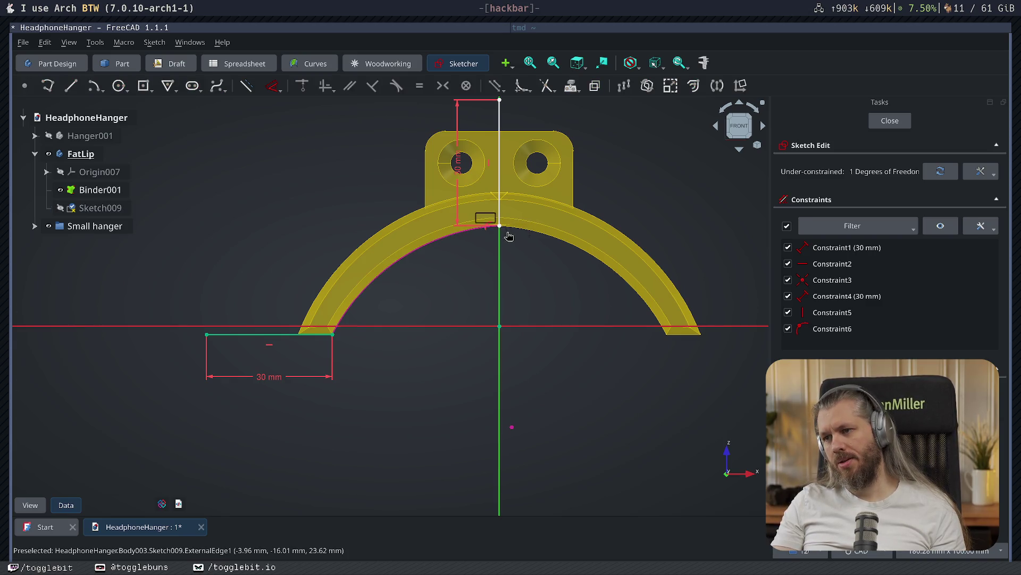
{"action": "middle_click_drag", "start_coordinate": [478, 278], "coordinate": [500, 313]}
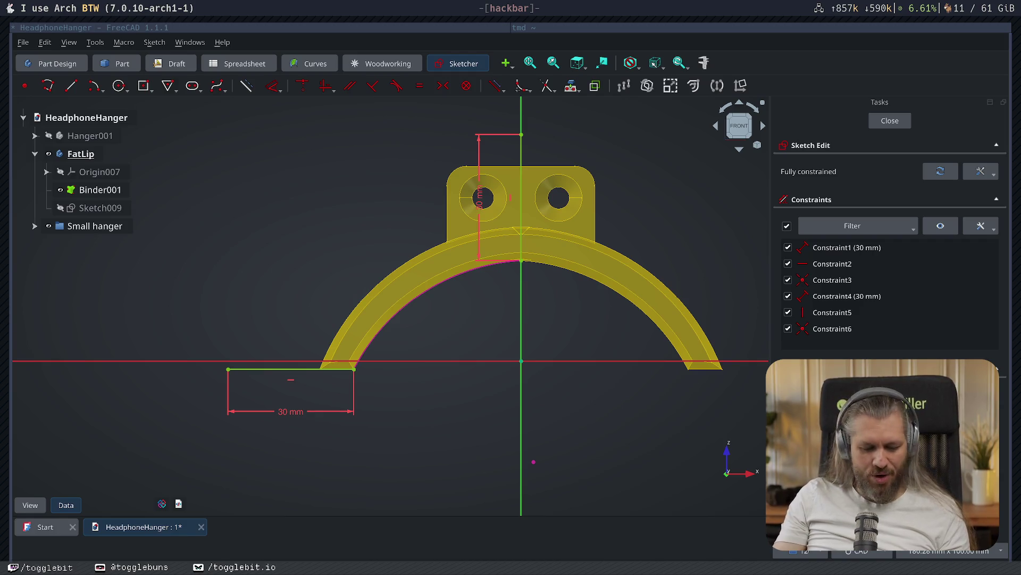
{"action": "key", "text": "super+s"}
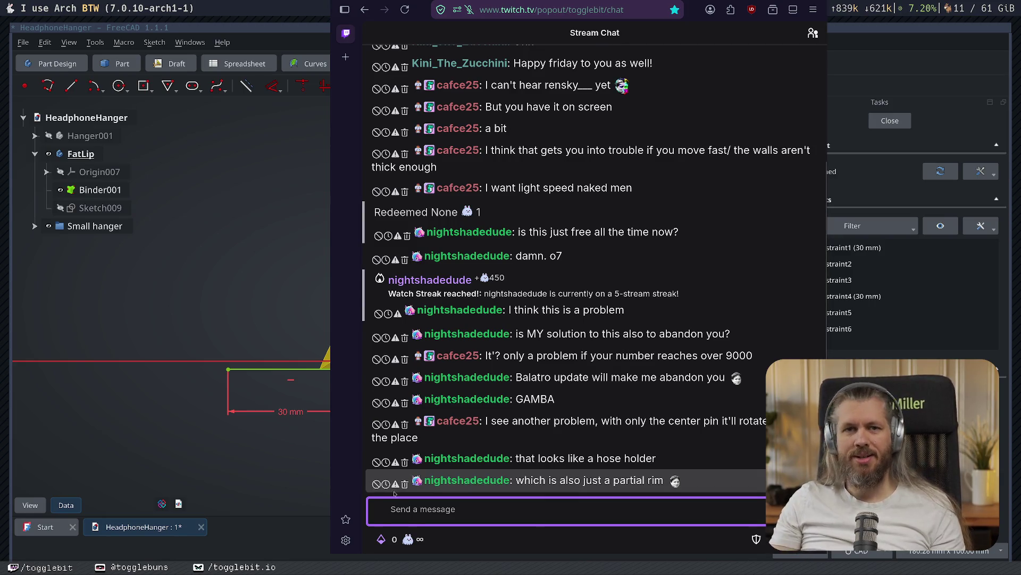
- Nudge the Twitch chat popout slightly right, then close it to return to FreeCAD
{"action": "left_click_drag", "start_coordinate": [621, 348], "coordinate": [636, 351], "text": "super"}
{"action": "key", "text": "super+minus"}
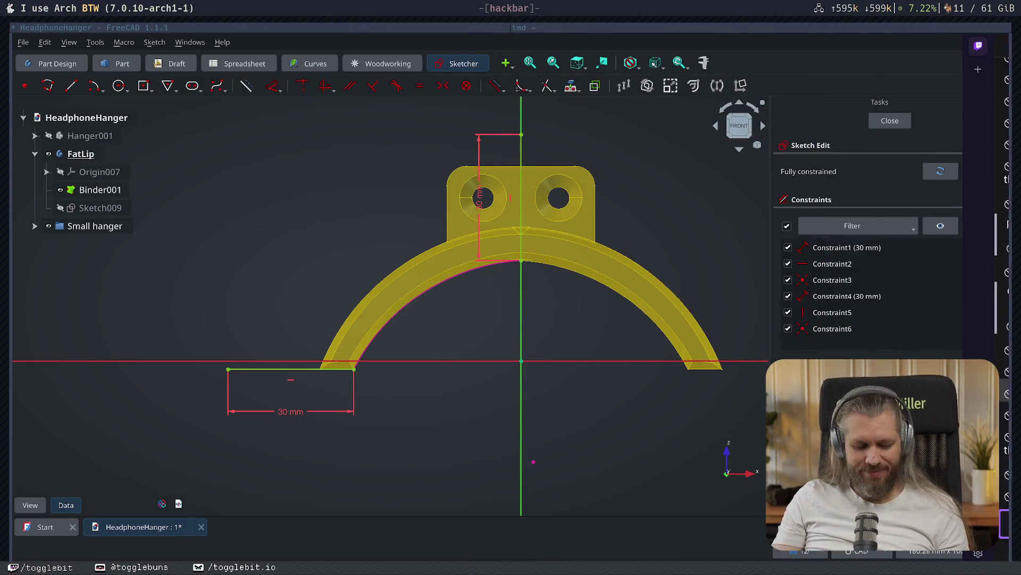
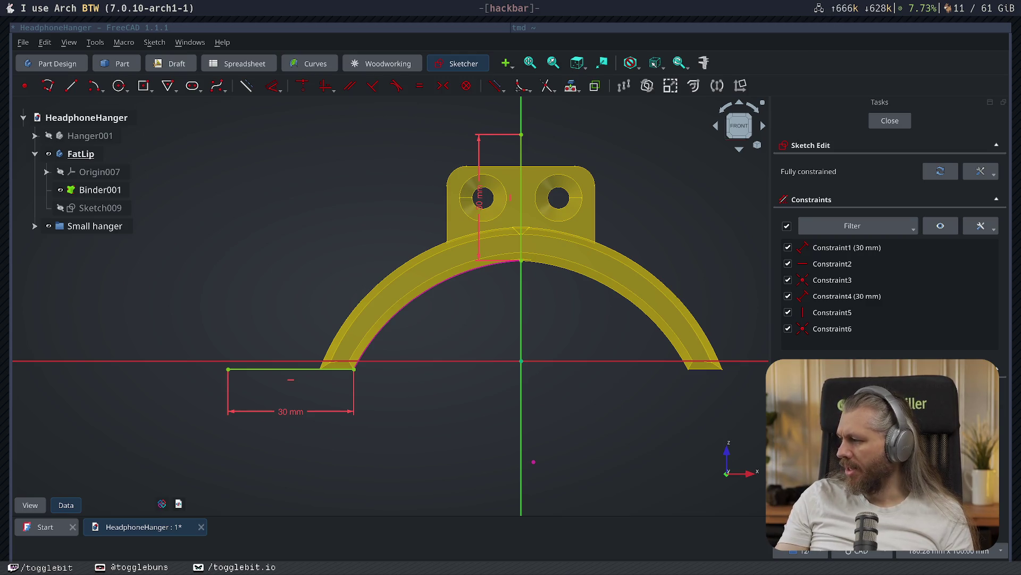
- Bring up the stream chat and start uBlock's element picker on its top banner
{"action": "key", "text": "super+c"}
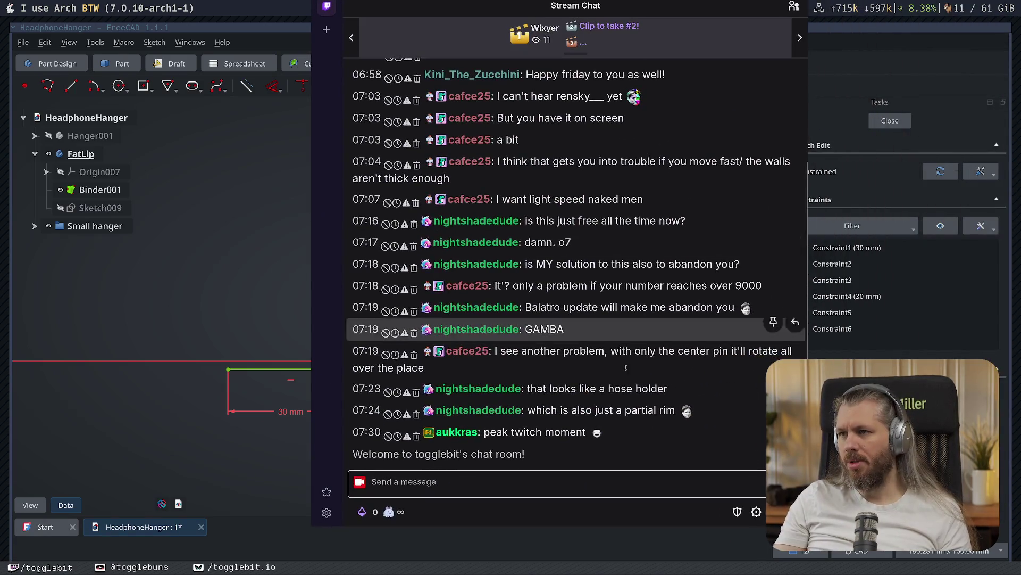
{"action": "right_click", "coordinate": [746, 37]}
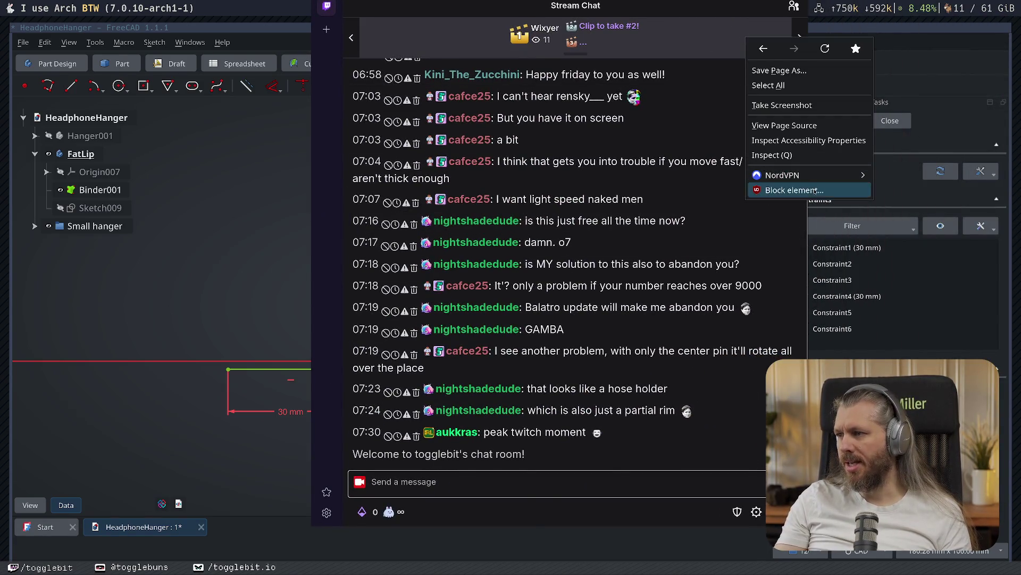
{"action": "left_click", "coordinate": [816, 190]}
{"action": "mouse_move", "coordinate": [637, 287]}
{"action": "left_mouse_down"}
{"action": "mouse_move", "coordinate": [607, 262]}
{"action": "mouse_move", "coordinate": [565, 178]}
{"action": "left_mouse_up"}
{"action": "scroll", "coordinate": [499, 313], "scroll_direction": "down", "scroll_amount": 2}
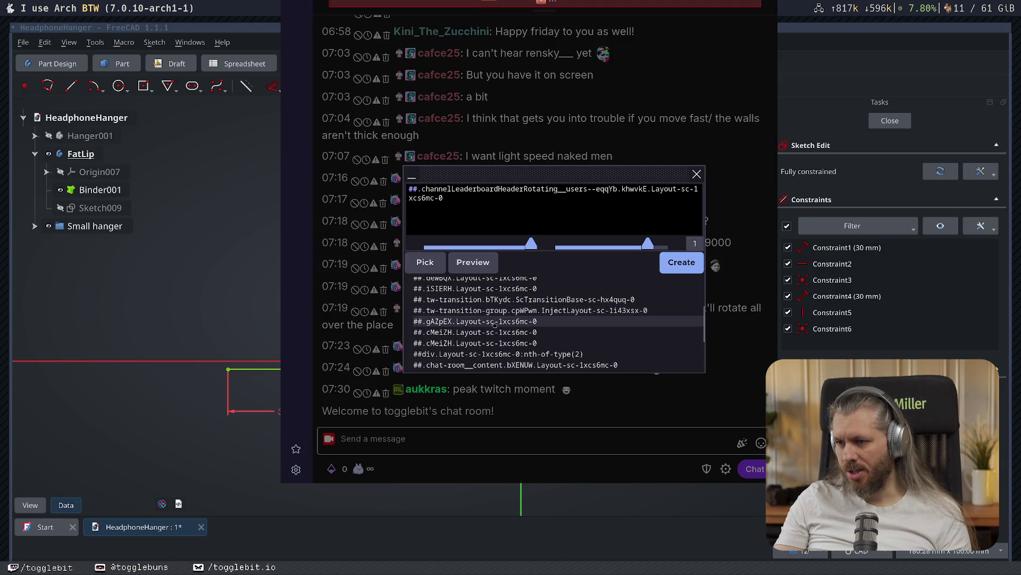
{"action": "scroll", "coordinate": [497, 319], "scroll_direction": "down", "scroll_amount": 3}
{"action": "scroll", "coordinate": [501, 298], "scroll_direction": "up", "scroll_amount": 5}
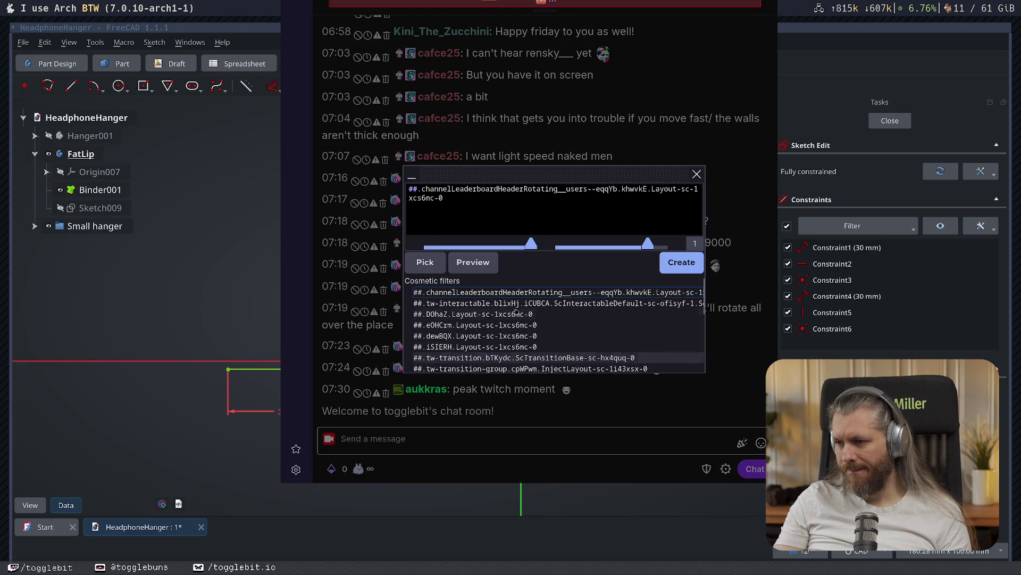
{"action": "scroll", "coordinate": [516, 314], "scroll_direction": "up", "scroll_amount": 1}
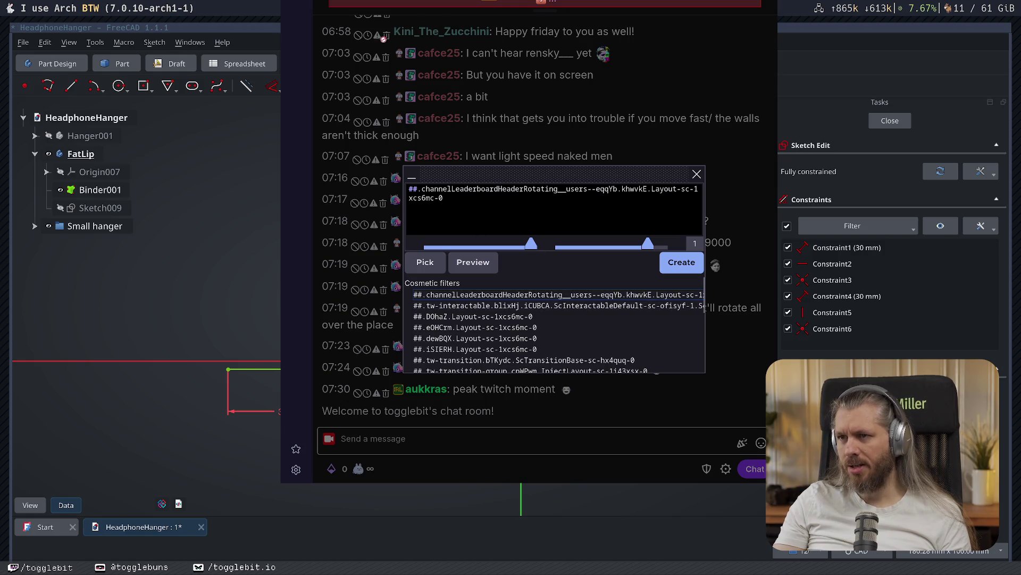
{"action": "left_click_drag", "start_coordinate": [354, 50], "coordinate": [334, 113], "text": "super"}
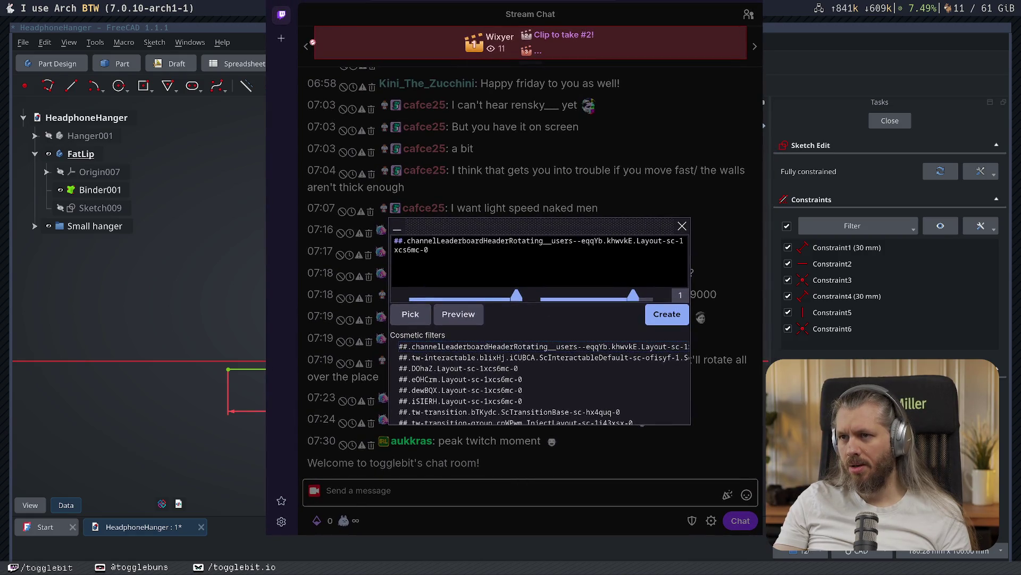
{"action": "left_click", "coordinate": [397, 228]}
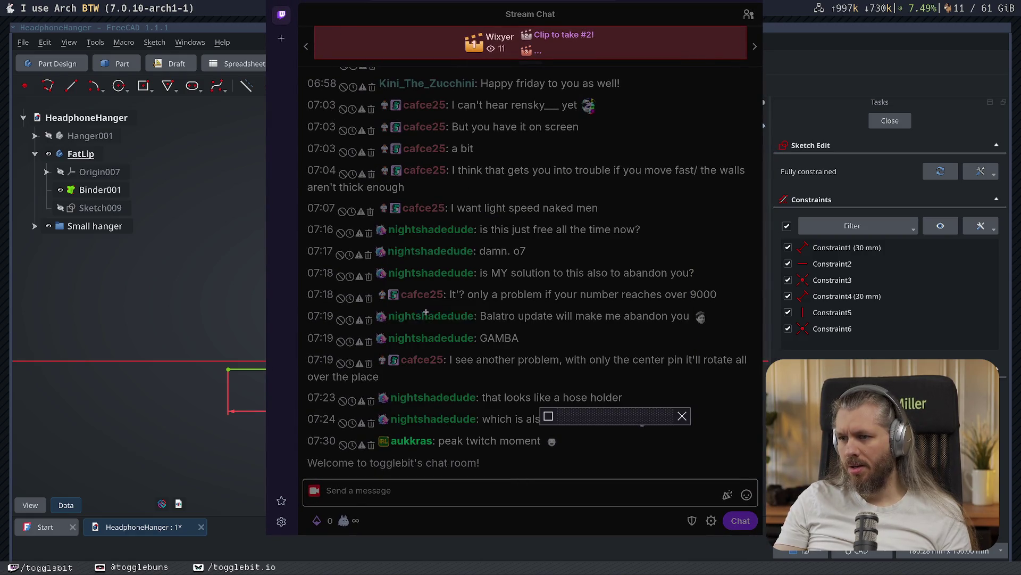
- Block the chat header banner with the filter ##.tw-transition, then hide the chat overlay
{"action": "left_click", "coordinate": [301, 39]}
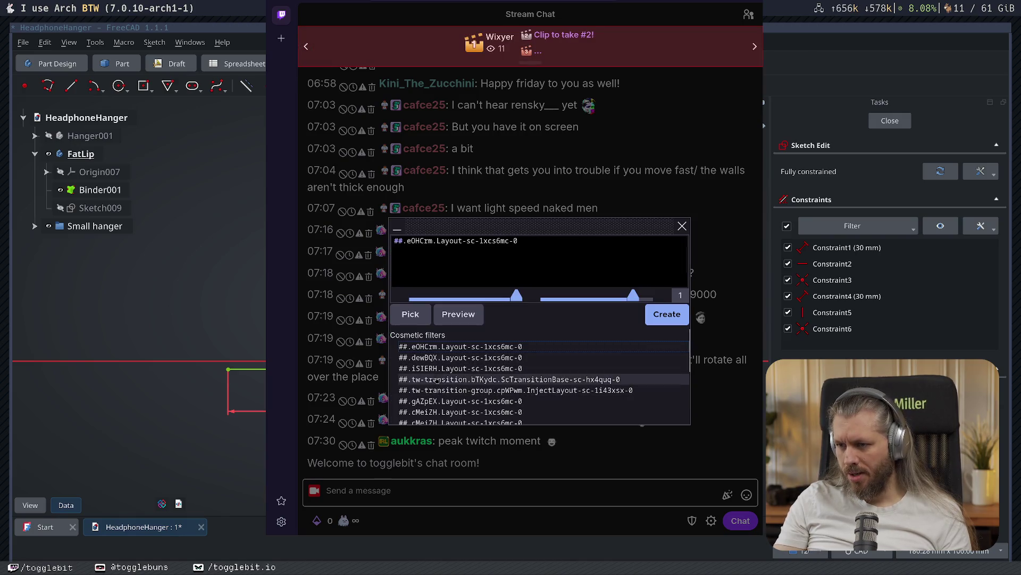
{"action": "scroll", "coordinate": [470, 355], "scroll_direction": "down", "scroll_amount": 2}
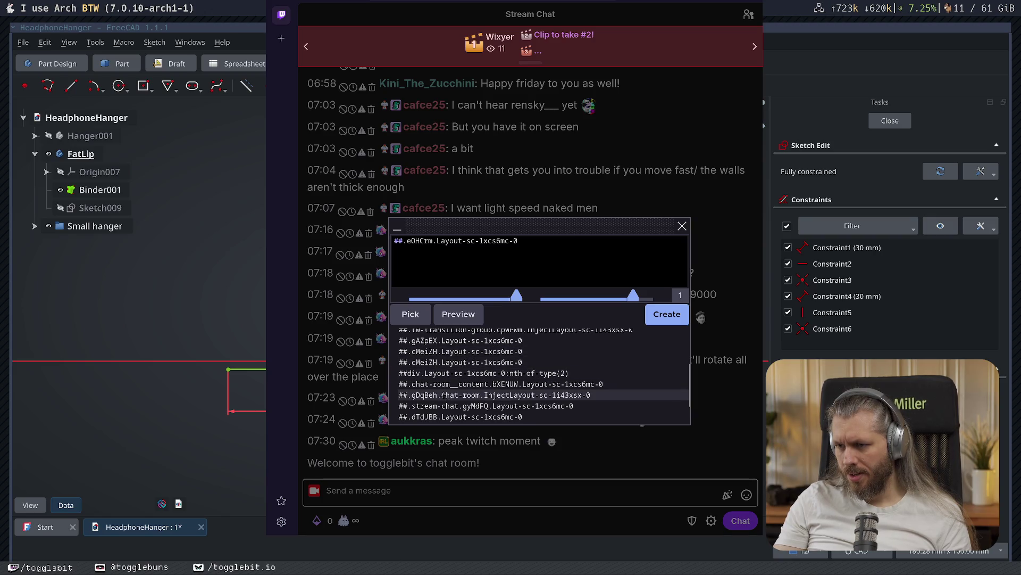
{"action": "scroll", "coordinate": [479, 398], "scroll_direction": "down", "scroll_amount": 1}
{"action": "scroll", "coordinate": [532, 367], "scroll_direction": "up", "scroll_amount": 2}
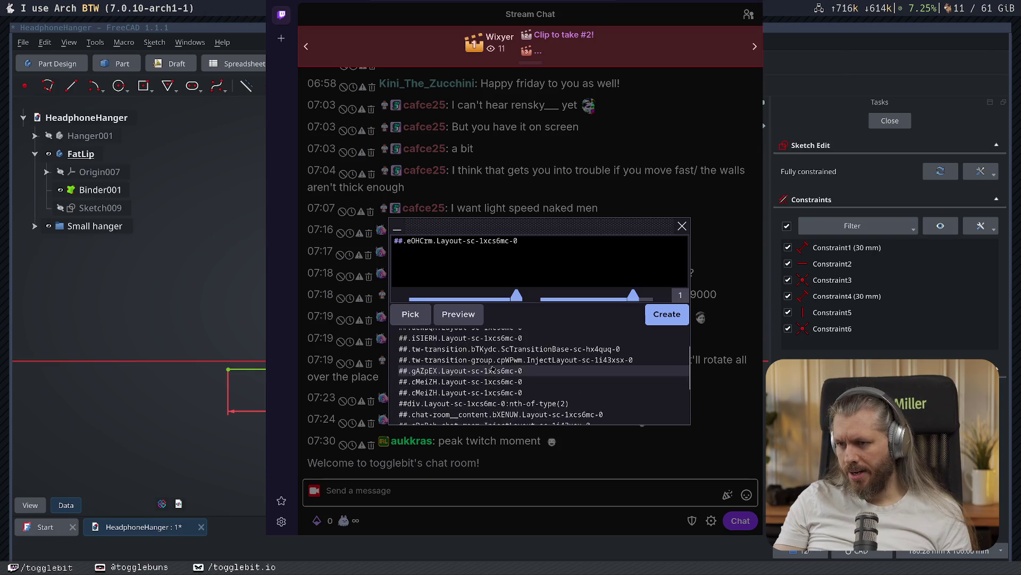
{"action": "scroll", "coordinate": [579, 347], "scroll_direction": "up", "scroll_amount": 1}
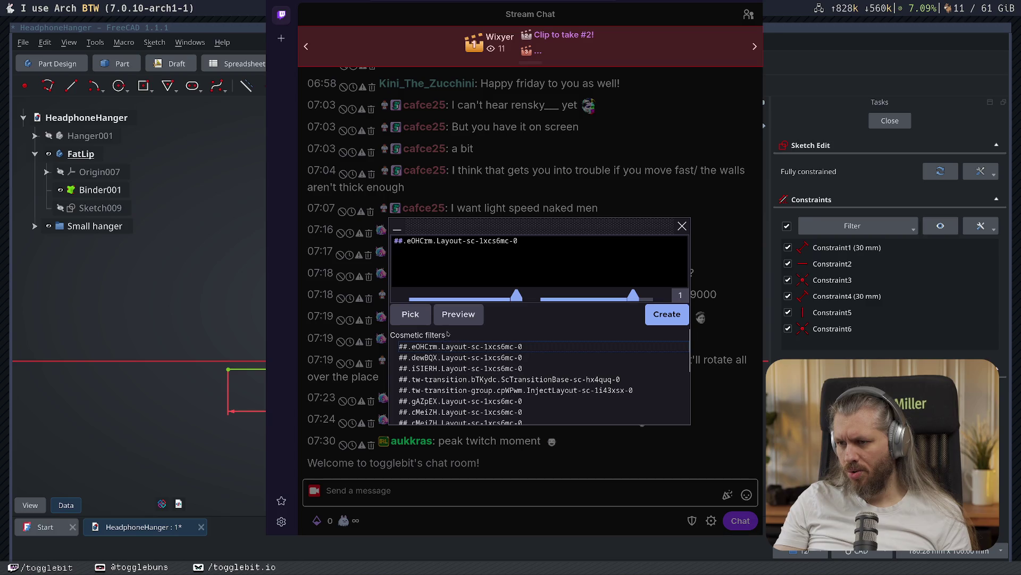
{"action": "left_click", "coordinate": [467, 379]}
{"action": "left_click_drag", "start_coordinate": [462, 242], "coordinate": [617, 242]}
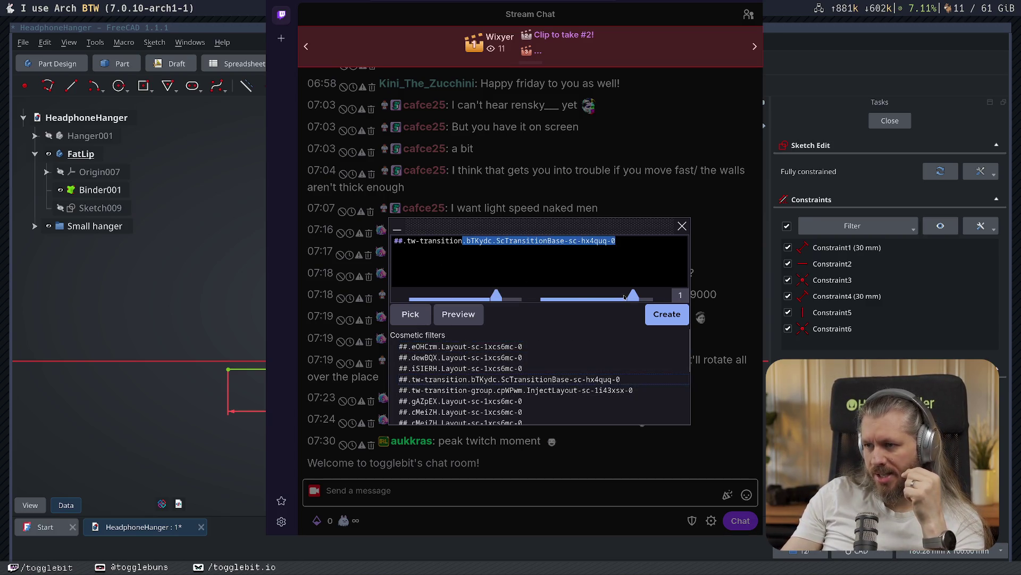
{"action": "key", "text": "BackSpace"}
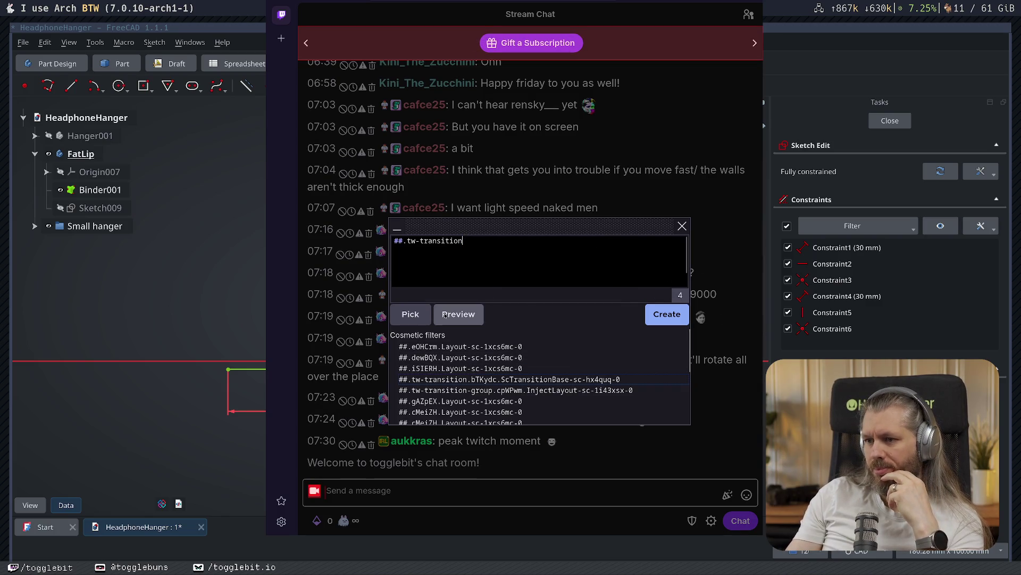
{"action": "left_click", "coordinate": [459, 314]}
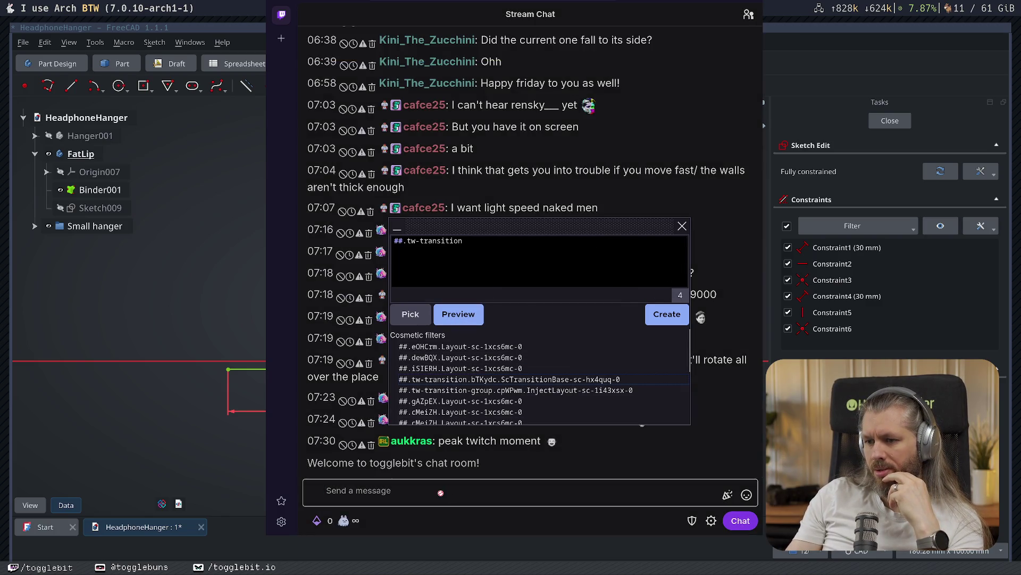
{"action": "left_click", "coordinate": [665, 315]}
{"action": "left_click", "coordinate": [490, 490]}
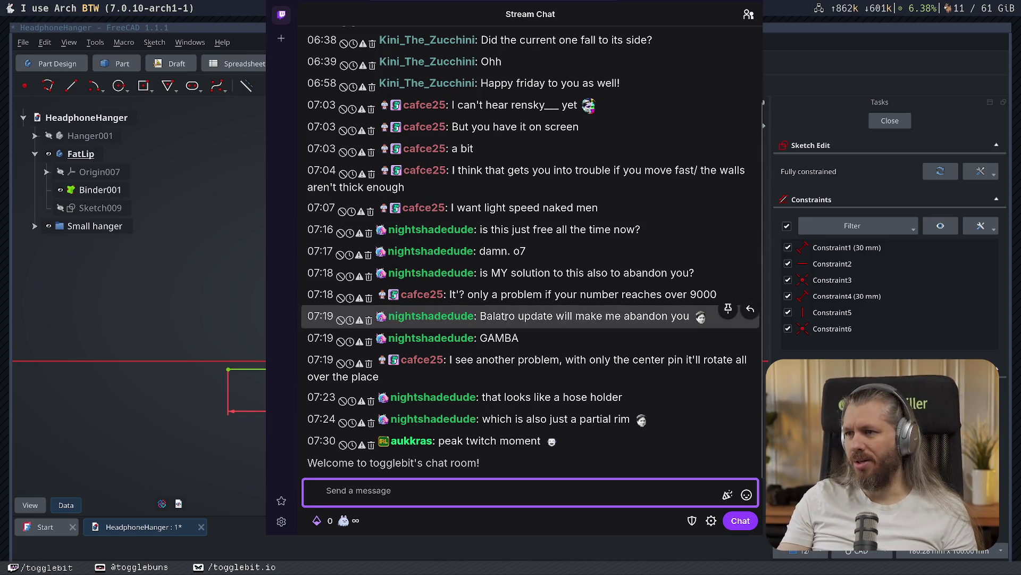
{"action": "key", "text": "super+c"}
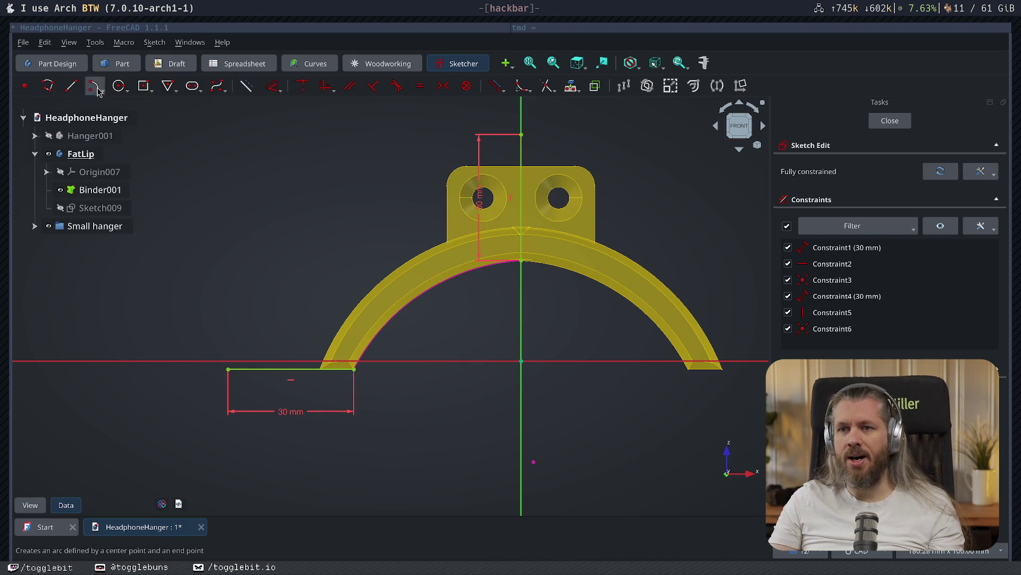
- Measure the inner arc's radius as a reference dimension without changing it
{"action": "left_click", "coordinate": [271, 85]}
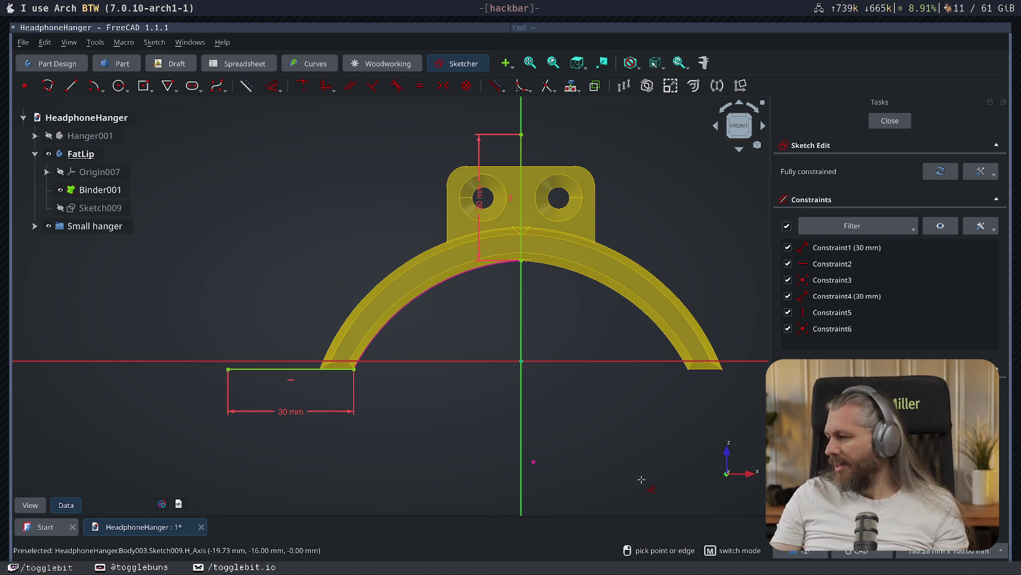
{"action": "left_click", "coordinate": [422, 292]}
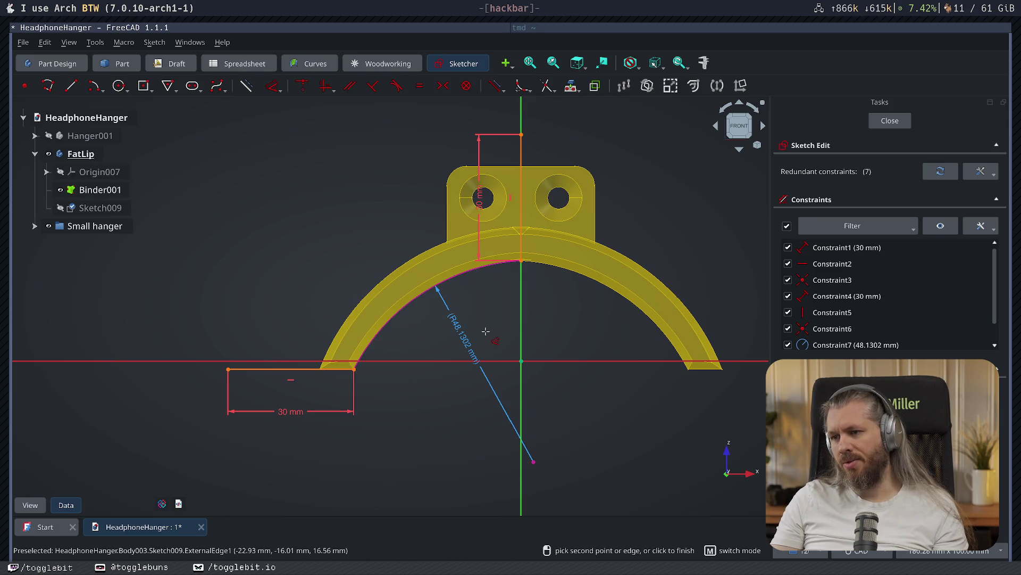
{"action": "left_click", "coordinate": [486, 331]}
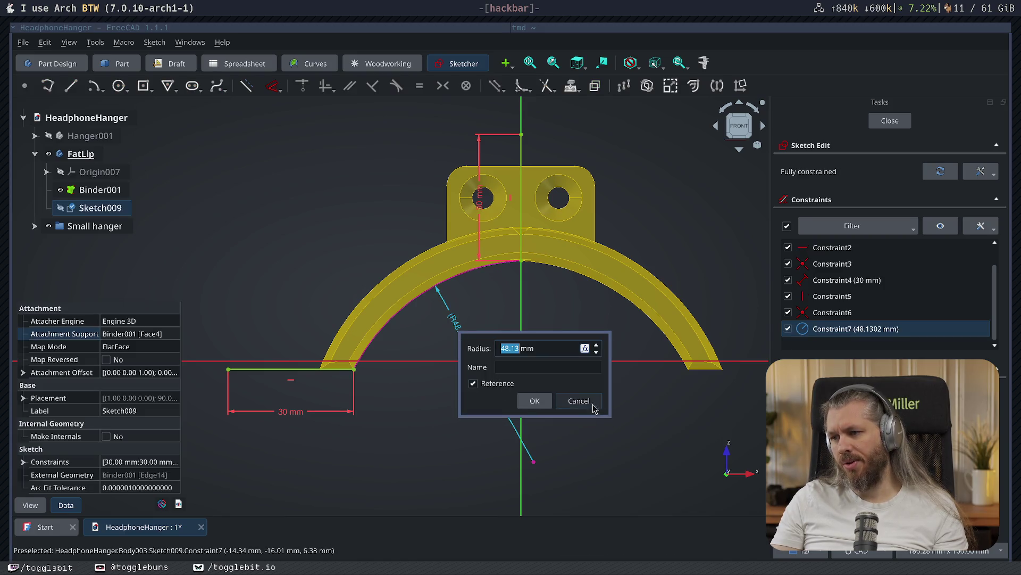
{"action": "left_click", "coordinate": [594, 406]}
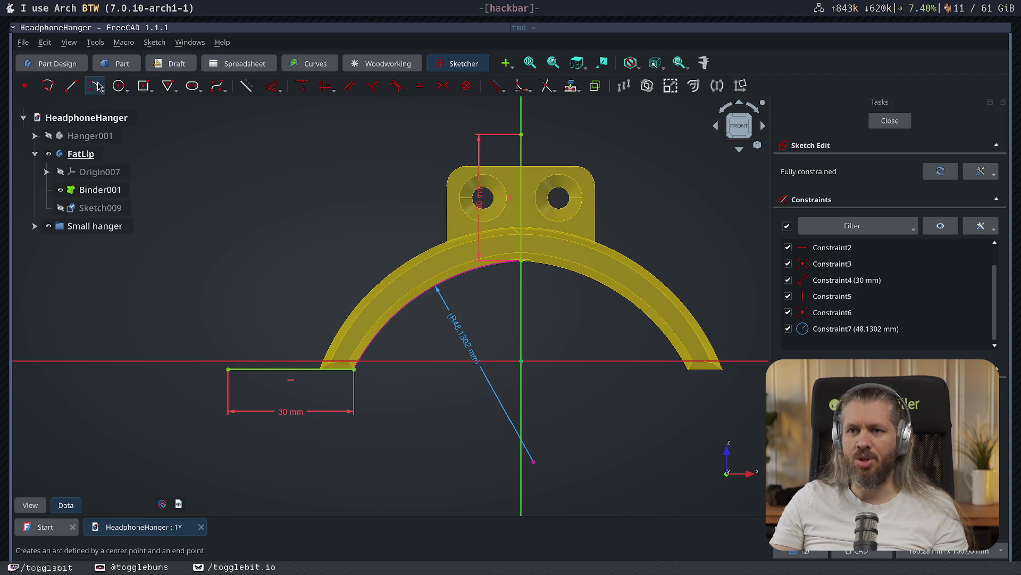
- Draw a three-point arc from the top vertex to the left endpoint
{"action": "left_click", "coordinate": [94, 86]}
{"action": "left_click", "coordinate": [521, 135]}
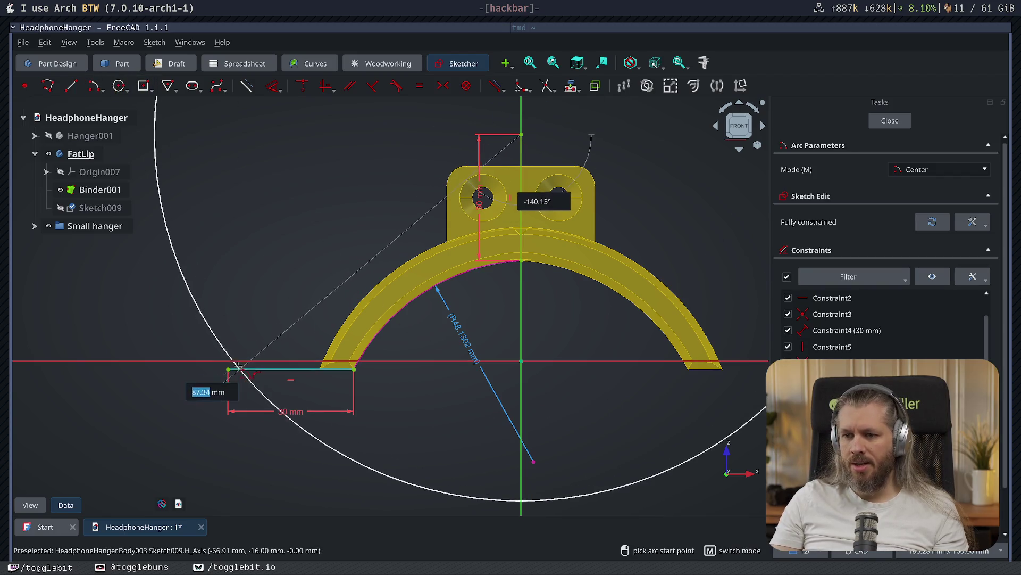
{"action": "key", "text": "Escape"}
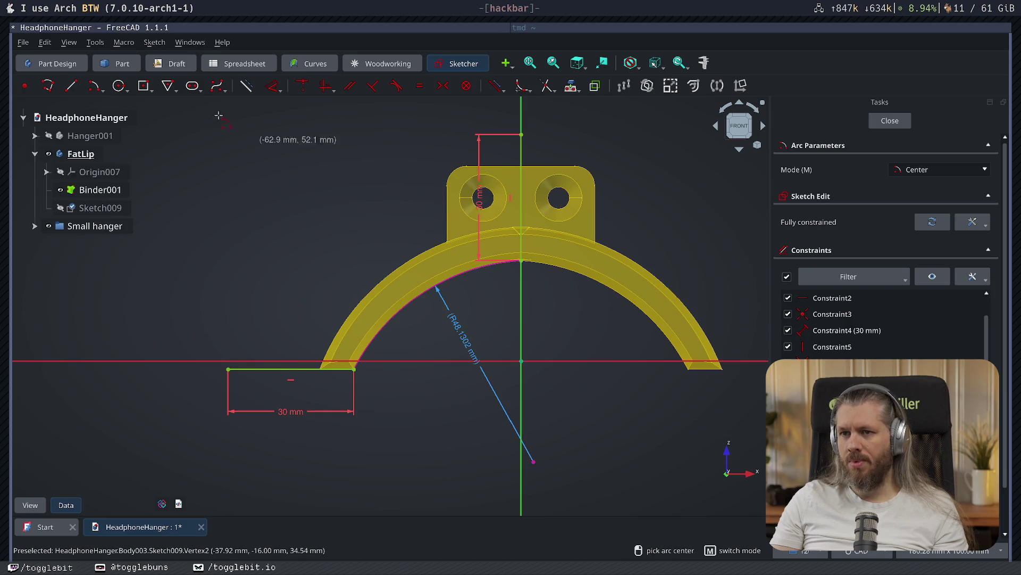
{"action": "left_click", "coordinate": [103, 90]}
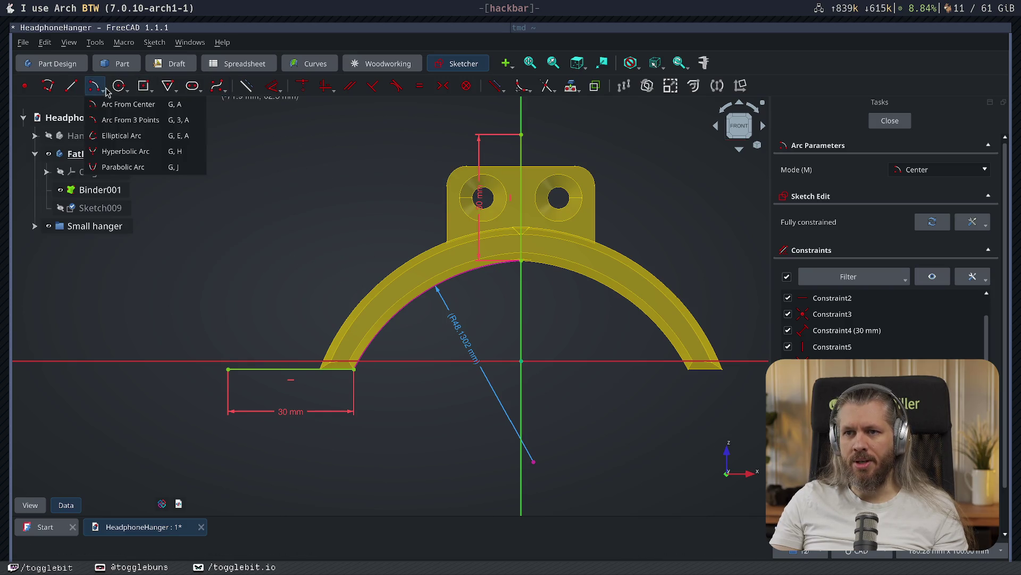
{"action": "left_click", "coordinate": [128, 116]}
{"action": "left_click", "coordinate": [520, 135]}
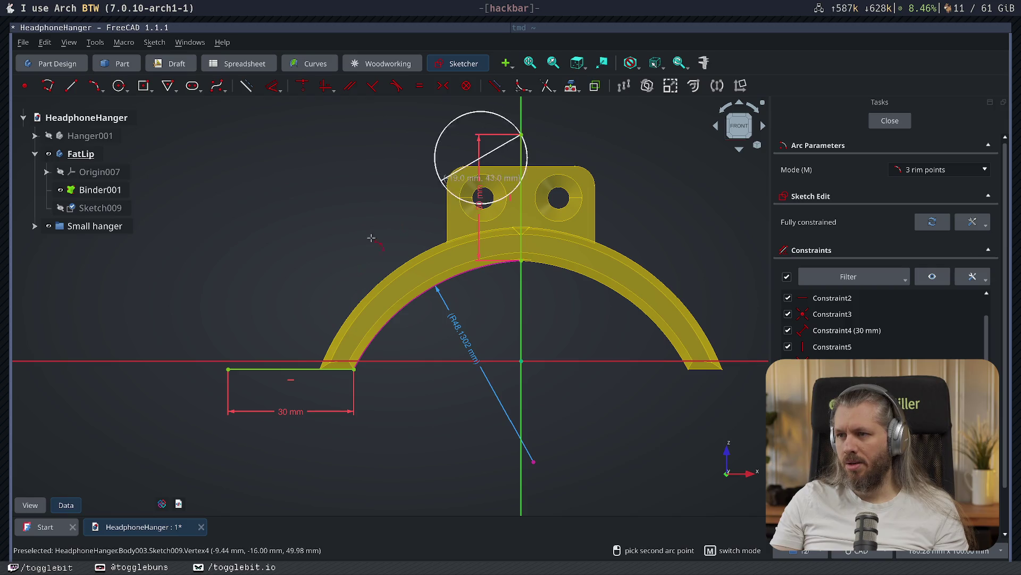
{"action": "left_click", "coordinate": [228, 367]}
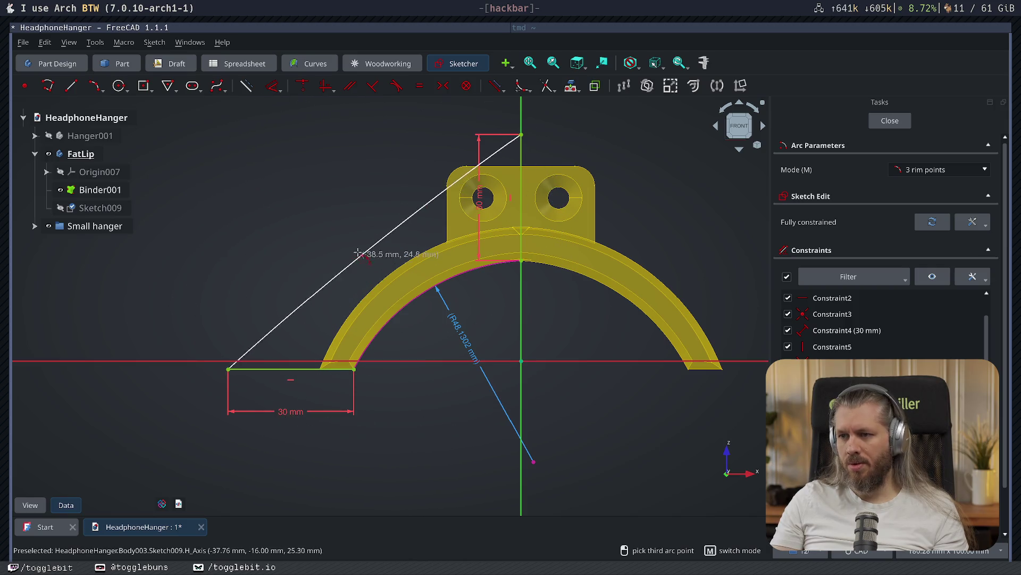
{"action": "left_click", "coordinate": [341, 234]}
{"action": "left_click", "coordinate": [272, 85]}
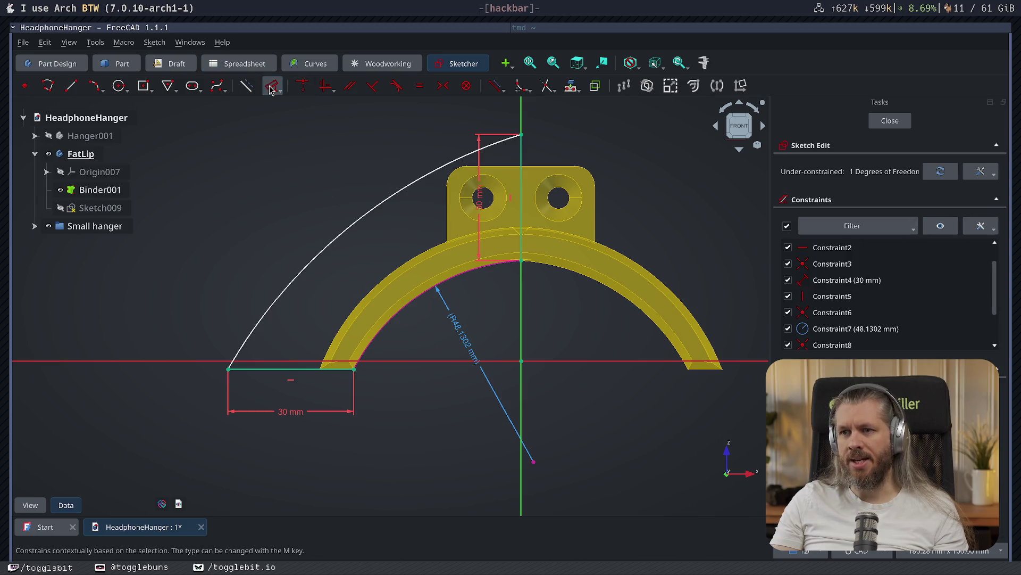
- Constrain the new arc to a 48.13 mm radius
{"action": "left_click", "coordinate": [357, 218]}
{"action": "left_click", "coordinate": [388, 207]}
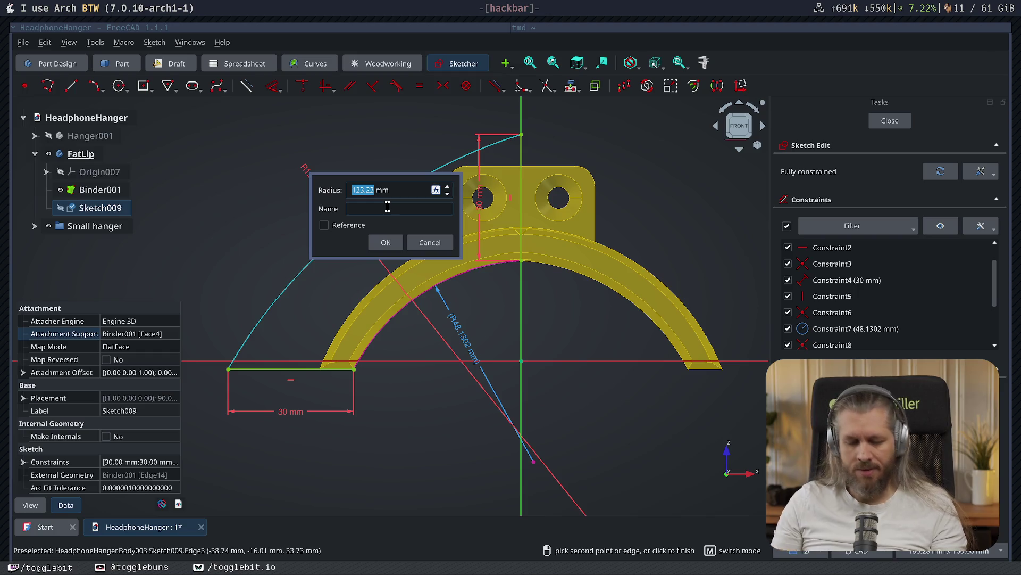
{"action": "type", "text": "48.13"}
{"action": "key", "text": "Return"}
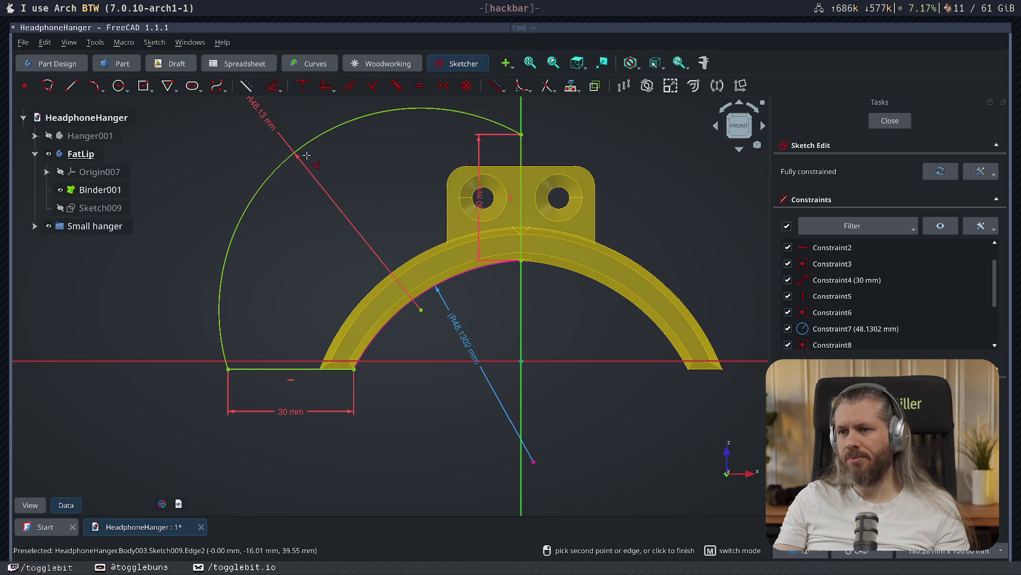
- Delete the R48.13 constraint, pull the outer arc to a smaller radius, and close the sketch
{"action": "double_click", "coordinate": [273, 129]}
{"action": "left_click", "coordinate": [375, 190]}
{"action": "left_click", "coordinate": [271, 128]}
{"action": "key", "text": "Delete"}
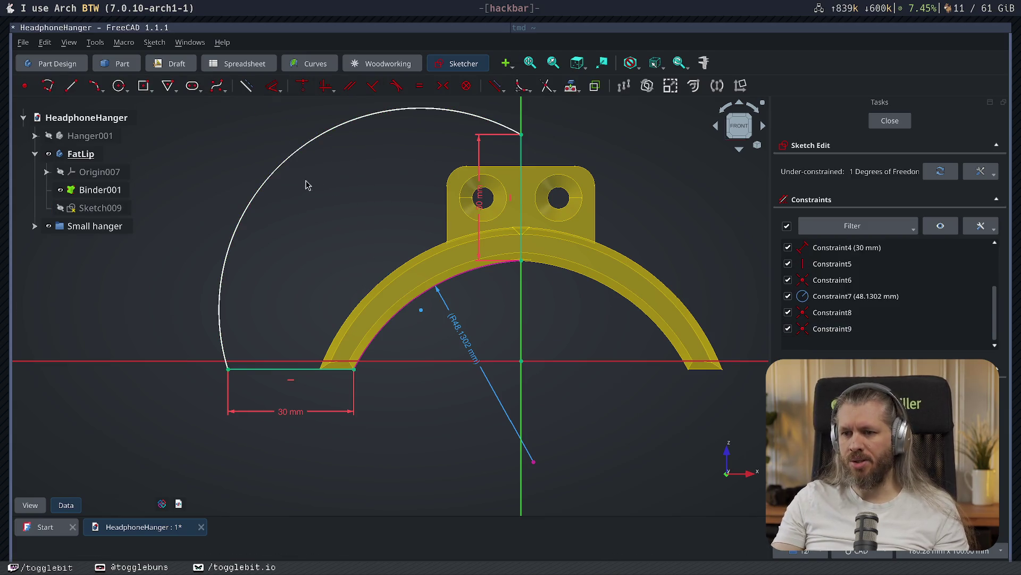
{"action": "mouse_move", "coordinate": [291, 168]}
{"action": "left_mouse_down"}
{"action": "mouse_move", "coordinate": [297, 159]}
{"action": "mouse_move", "coordinate": [333, 206]}
{"action": "left_mouse_up"}
{"action": "left_click", "coordinate": [890, 121]}
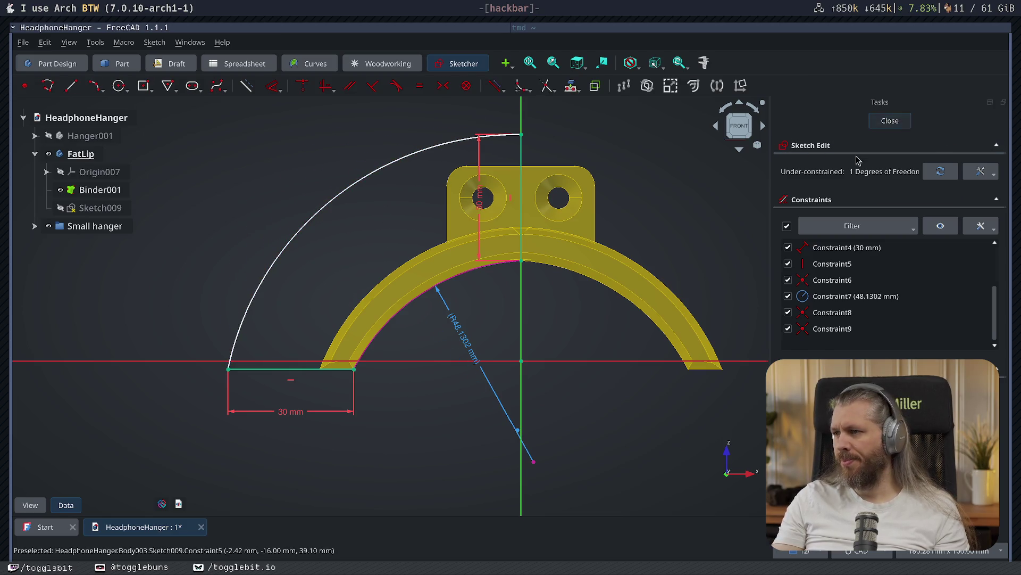
- Pad Sketch009 into Pad006 with a 10° taper angle
{"action": "middle_click_drag", "start_coordinate": [456, 429], "coordinate": [585, 362]}
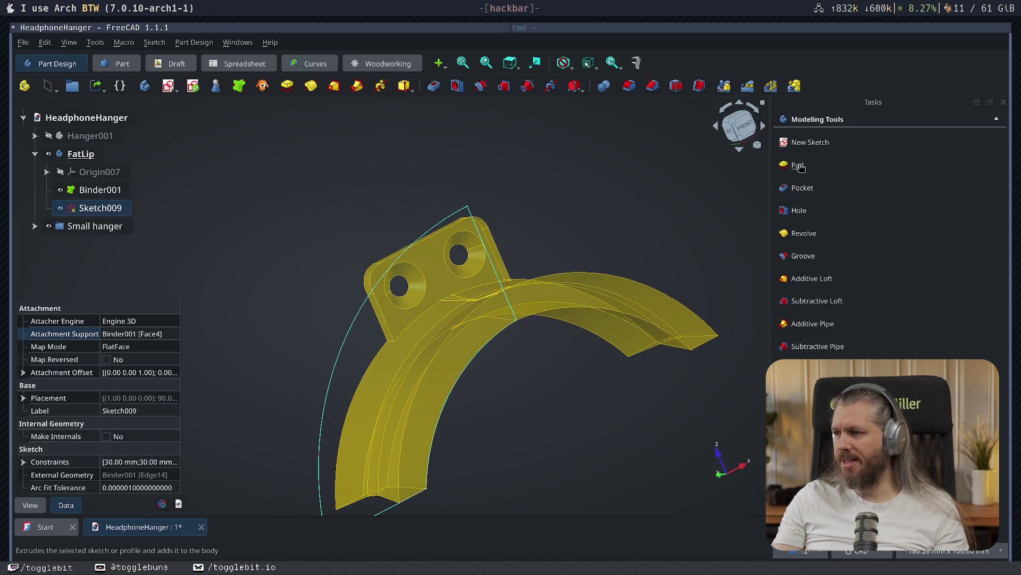
{"action": "left_click", "coordinate": [798, 165]}
{"action": "middle_click_drag", "start_coordinate": [528, 398], "coordinate": [591, 381]}
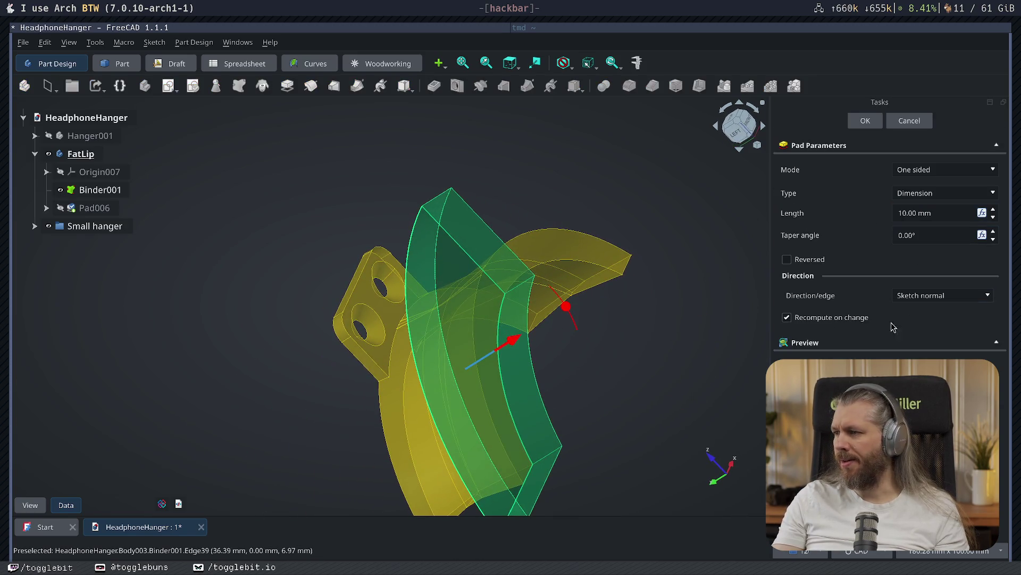
{"action": "scroll", "coordinate": [992, 235], "scroll_direction": "up", "scroll_amount": 8}
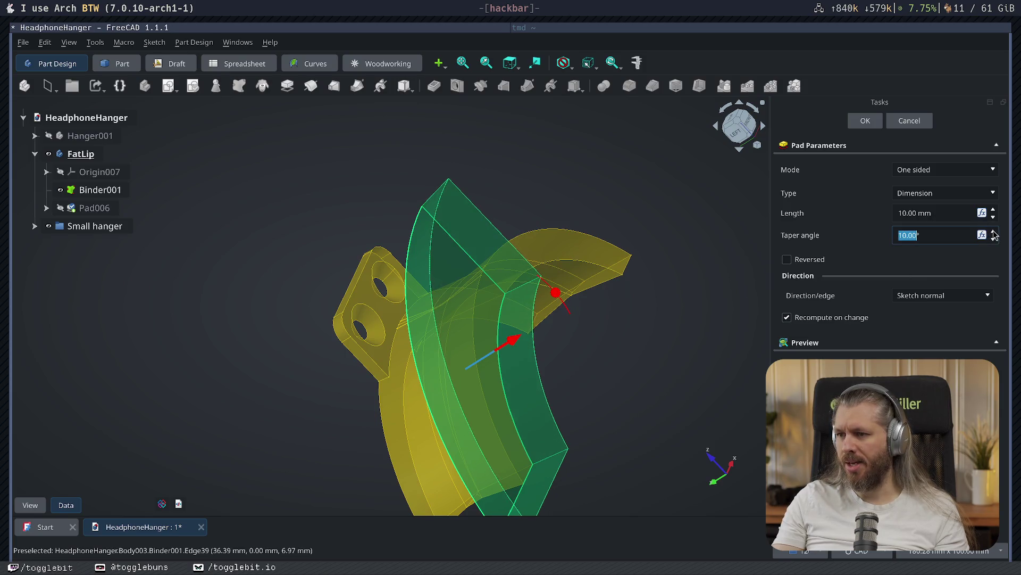
{"action": "left_click", "coordinate": [866, 120]}
{"action": "mouse_move", "coordinate": [661, 294]}
{"action": "middle_mouse_down"}
{"action": "mouse_move", "coordinate": [575, 370]}
{"action": "mouse_move", "coordinate": [390, 381]}
{"action": "mouse_move", "coordinate": [445, 349]}
{"action": "mouse_move", "coordinate": [477, 406]}
{"action": "mouse_move", "coordinate": [538, 431]}
{"action": "middle_mouse_up"}
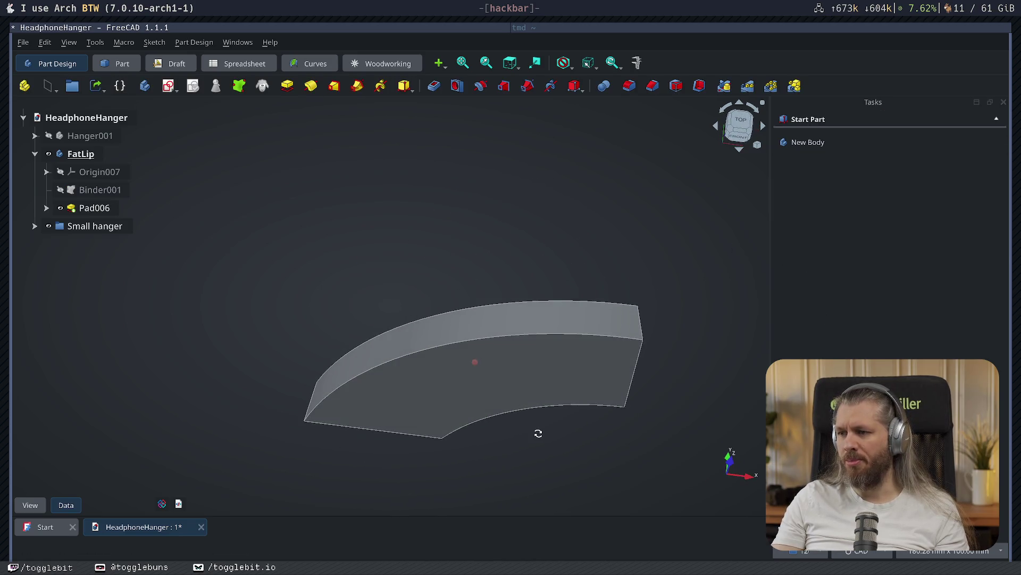
- Mirror Pad006 across the arch and show the main hanger body beside it
{"action": "left_click", "coordinate": [94, 208]}
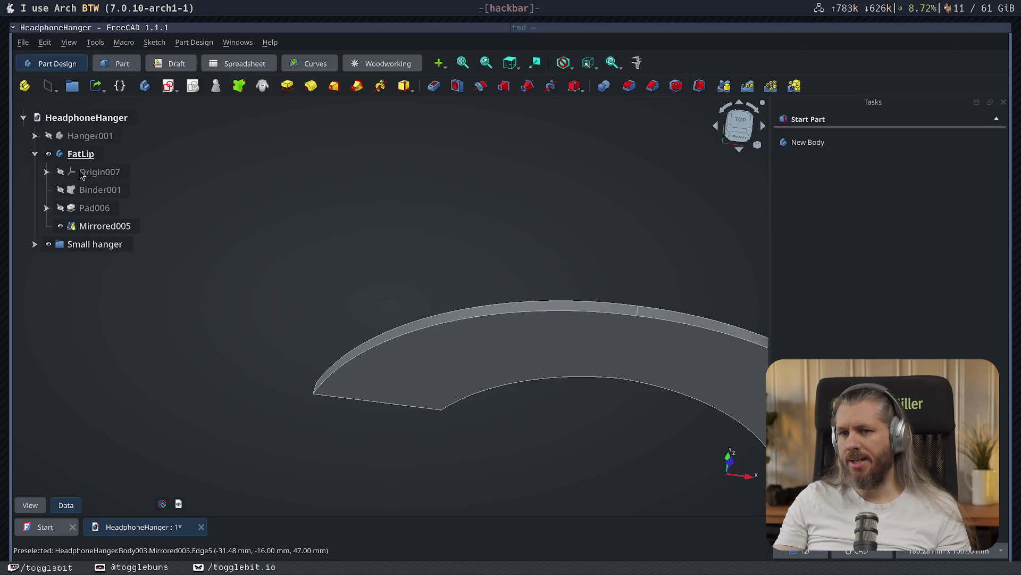
{"action": "left_click", "coordinate": [49, 136]}
{"action": "mouse_move", "coordinate": [447, 349]}
{"action": "middle_mouse_down"}
{"action": "mouse_move", "coordinate": [563, 262]}
{"action": "mouse_move", "coordinate": [356, 292]}
{"action": "mouse_move", "coordinate": [470, 213]}
{"action": "mouse_move", "coordinate": [472, 308]}
{"action": "mouse_move", "coordinate": [520, 133]}
{"action": "mouse_move", "coordinate": [569, 296]}
{"action": "mouse_move", "coordinate": [597, 282]}
{"action": "mouse_move", "coordinate": [585, 298]}
{"action": "mouse_move", "coordinate": [611, 324]}
{"action": "mouse_move", "coordinate": [333, 296]}
{"action": "mouse_move", "coordinate": [364, 314]}
{"action": "mouse_move", "coordinate": [616, 320]}
{"action": "mouse_move", "coordinate": [543, 326]}
{"action": "mouse_move", "coordinate": [612, 333]}
{"action": "mouse_move", "coordinate": [592, 314]}
{"action": "mouse_move", "coordinate": [663, 349]}
{"action": "mouse_move", "coordinate": [613, 319]}
{"action": "mouse_move", "coordinate": [578, 319]}
{"action": "mouse_move", "coordinate": [671, 330]}
{"action": "mouse_move", "coordinate": [643, 320]}
{"action": "middle_mouse_up"}
{"action": "mouse_move", "coordinate": [716, 248]}
{"action": "middle_mouse_down"}
{"action": "mouse_move", "coordinate": [585, 216]}
{"action": "mouse_move", "coordinate": [493, 261]}
{"action": "mouse_move", "coordinate": [527, 313]}
{"action": "mouse_move", "coordinate": [497, 312]}
{"action": "middle_mouse_up"}
{"action": "left_click", "coordinate": [102, 226]}
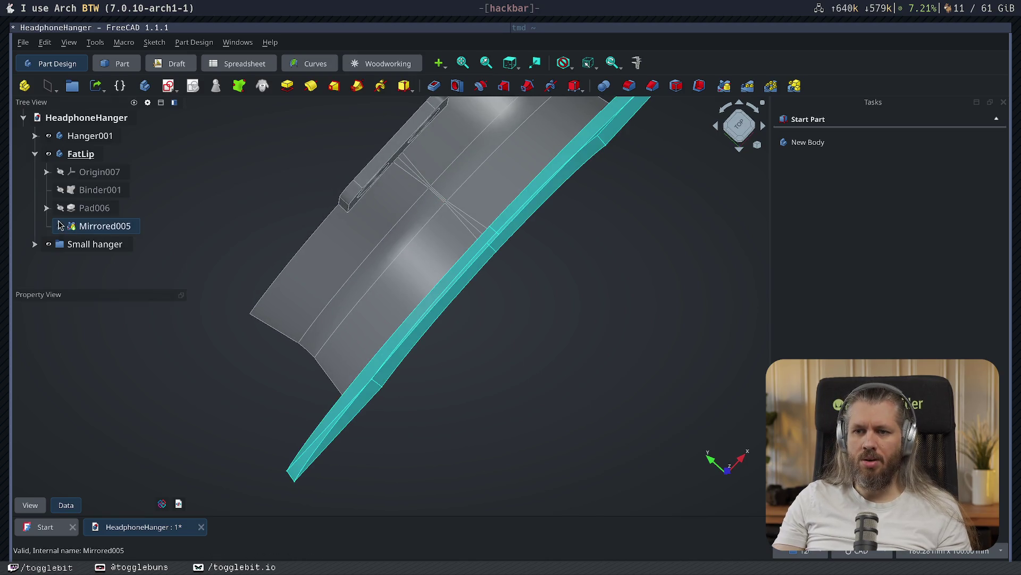
- Review Pad006's 3 mm length and 10° taper in its settings
{"action": "left_click", "coordinate": [47, 210]}
{"action": "left_click", "coordinate": [47, 212]}
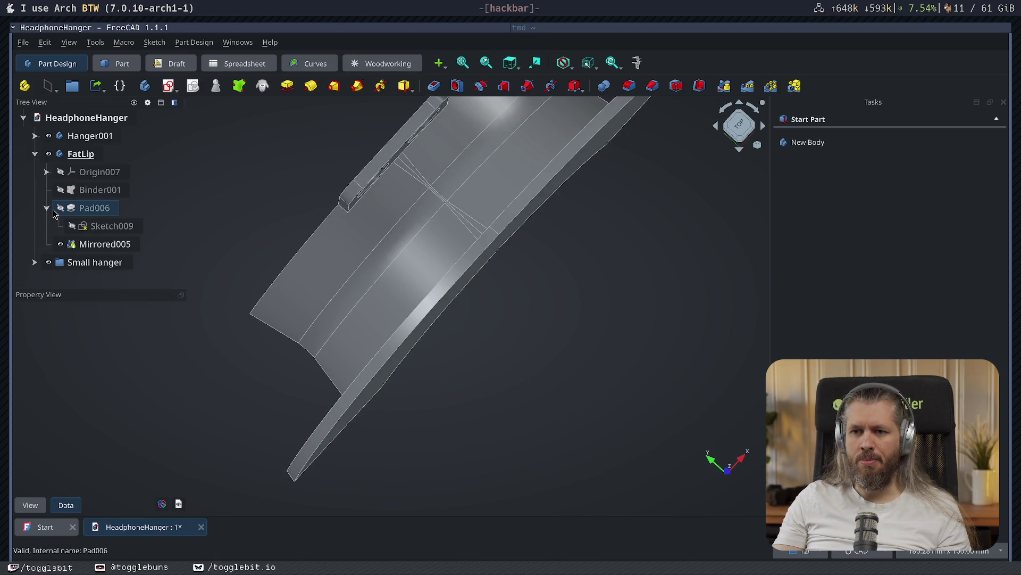
{"action": "double_click", "coordinate": [91, 208]}
{"action": "key", "text": "Tab"}
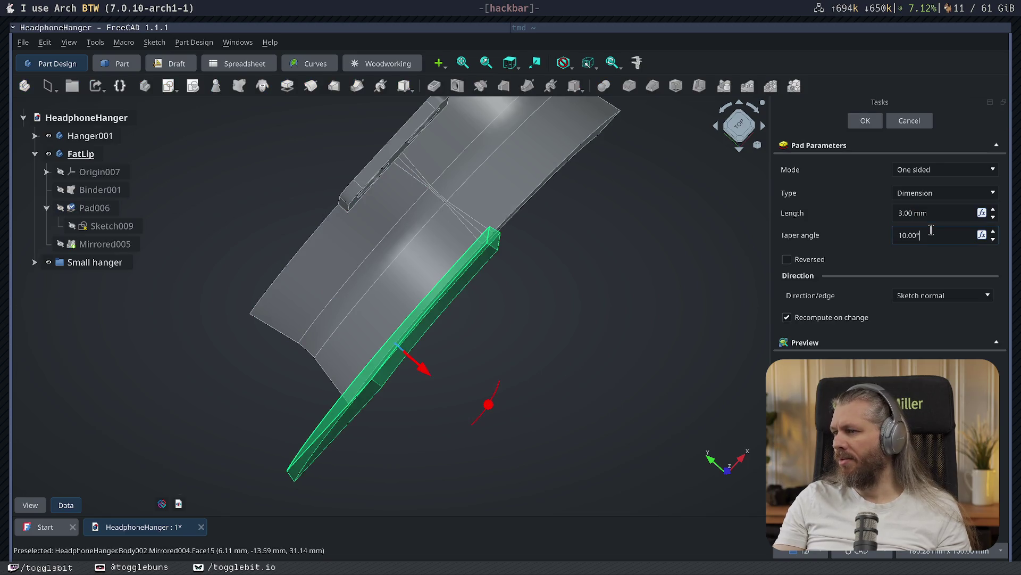
{"action": "key", "text": "Return"}
- Inspect the hanger from several angles, snap to front view, and save HeadphoneHanger
{"action": "middle_click_drag", "start_coordinate": [618, 317], "coordinate": [649, 279]}
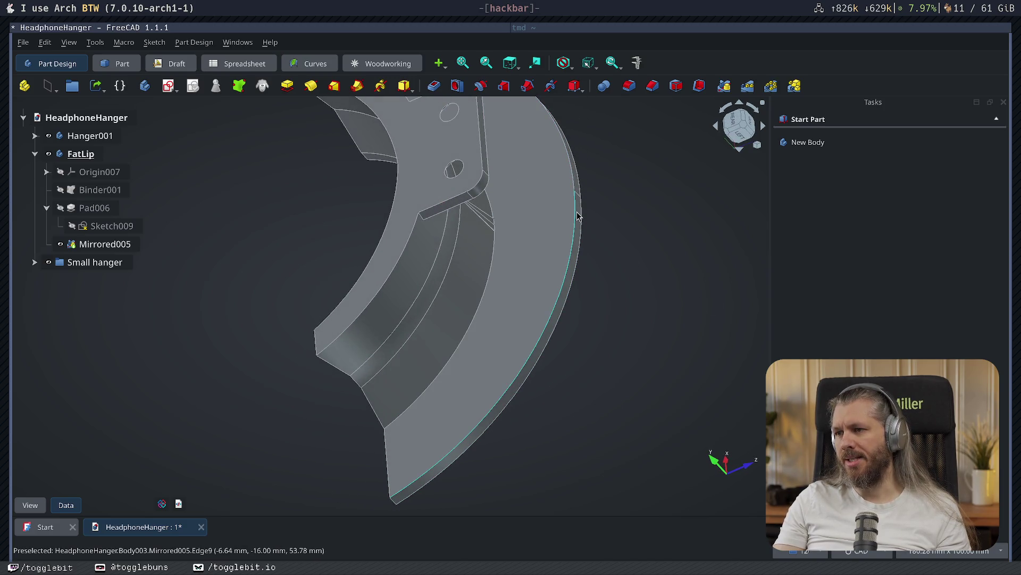
{"action": "mouse_move", "coordinate": [665, 308]}
{"action": "middle_mouse_down"}
{"action": "mouse_move", "coordinate": [545, 323]}
{"action": "mouse_move", "coordinate": [477, 241]}
{"action": "mouse_move", "coordinate": [700, 314]}
{"action": "middle_mouse_up"}
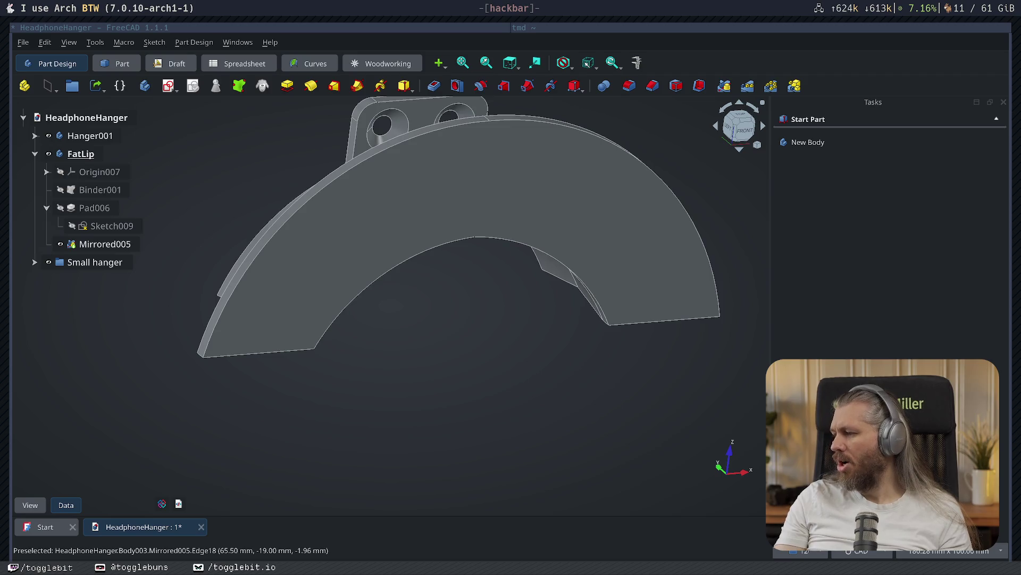
{"action": "mouse_move", "coordinate": [590, 310]}
{"action": "middle_mouse_down"}
{"action": "mouse_move", "coordinate": [559, 340]}
{"action": "mouse_move", "coordinate": [442, 266]}
{"action": "mouse_move", "coordinate": [429, 312]}
{"action": "mouse_move", "coordinate": [553, 378]}
{"action": "mouse_move", "coordinate": [608, 346]}
{"action": "mouse_move", "coordinate": [393, 285]}
{"action": "mouse_move", "coordinate": [405, 299]}
{"action": "mouse_move", "coordinate": [449, 297]}
{"action": "mouse_move", "coordinate": [522, 342]}
{"action": "mouse_move", "coordinate": [631, 324]}
{"action": "mouse_move", "coordinate": [403, 326]}
{"action": "mouse_move", "coordinate": [396, 344]}
{"action": "mouse_move", "coordinate": [532, 378]}
{"action": "mouse_move", "coordinate": [611, 353]}
{"action": "mouse_move", "coordinate": [672, 313]}
{"action": "mouse_move", "coordinate": [446, 287]}
{"action": "mouse_move", "coordinate": [423, 271]}
{"action": "middle_mouse_up"}
{"action": "scroll", "coordinate": [396, 344], "scroll_direction": "down", "scroll_amount": 3}
{"action": "key", "text": "1"}
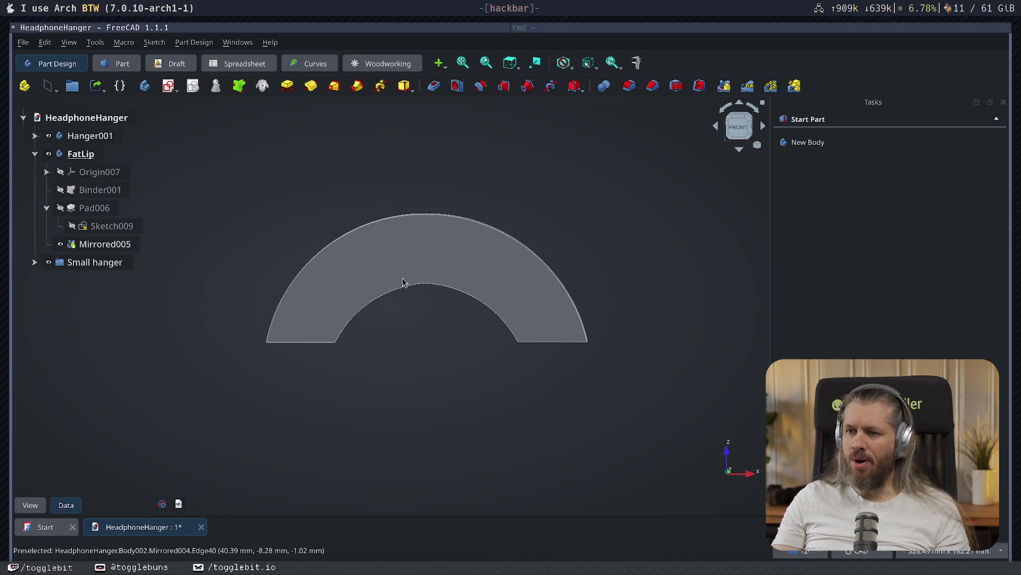
{"action": "key", "text": "ctrl+s"}
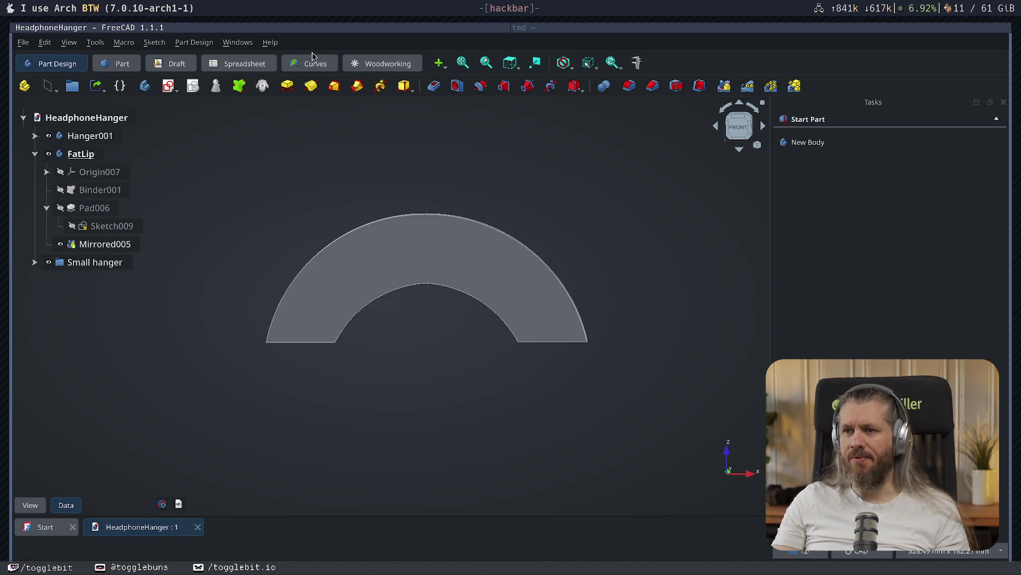
- In the Curves workbench, map a sketch onto the lip's front face and open Mapped_Sketch
{"action": "left_click", "coordinate": [305, 69]}
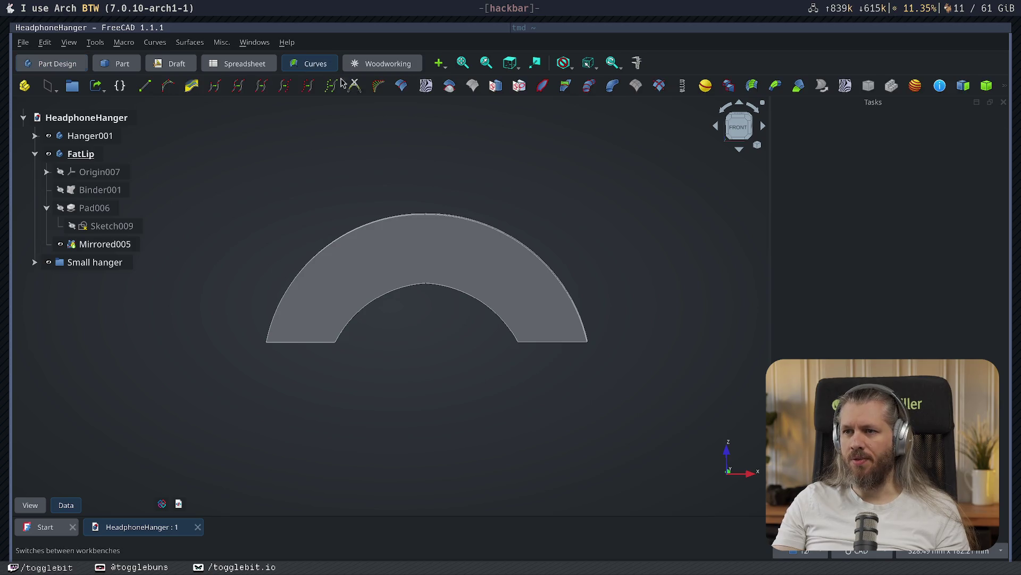
{"action": "left_click", "coordinate": [416, 245]}
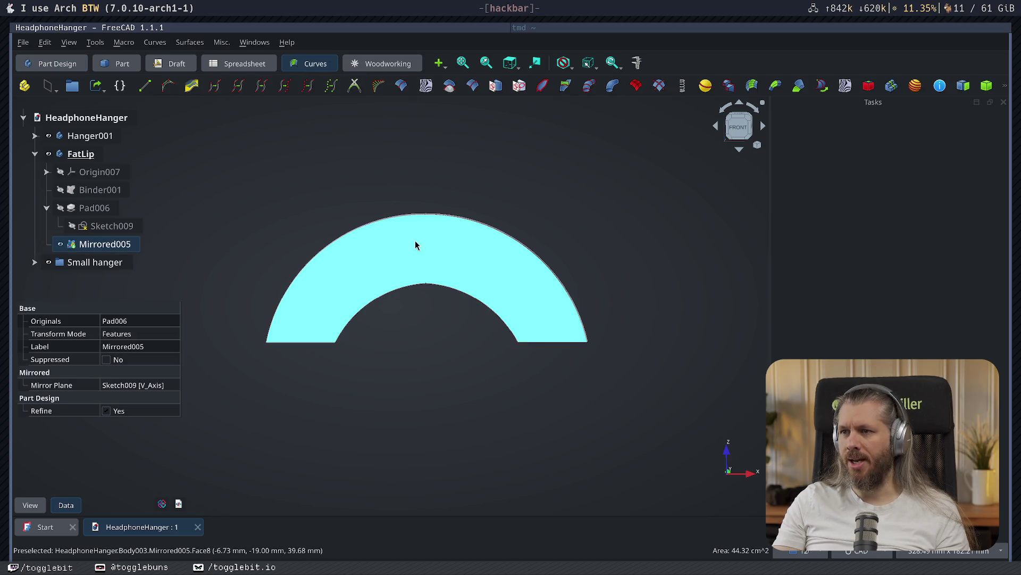
{"action": "left_click", "coordinate": [502, 88]}
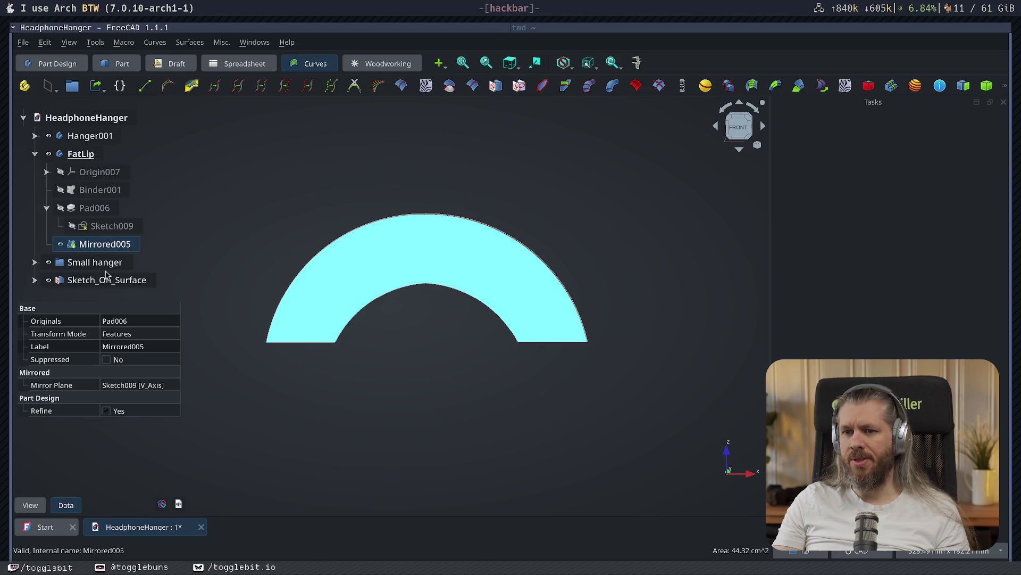
{"action": "scroll", "coordinate": [96, 213], "scroll_direction": "down", "scroll_amount": 1}
{"action": "left_click", "coordinate": [34, 262]}
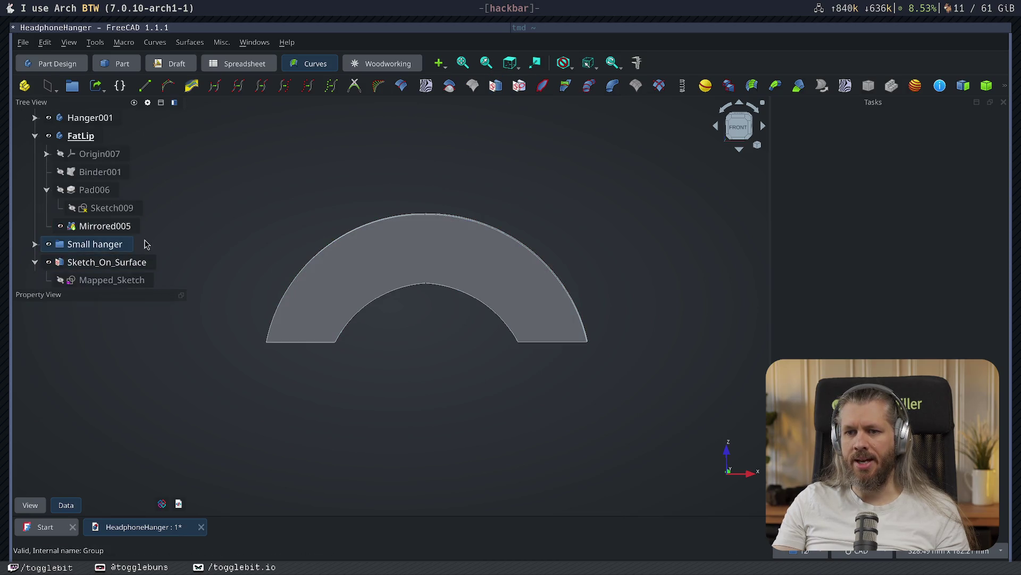
{"action": "double_click", "coordinate": [120, 262]}
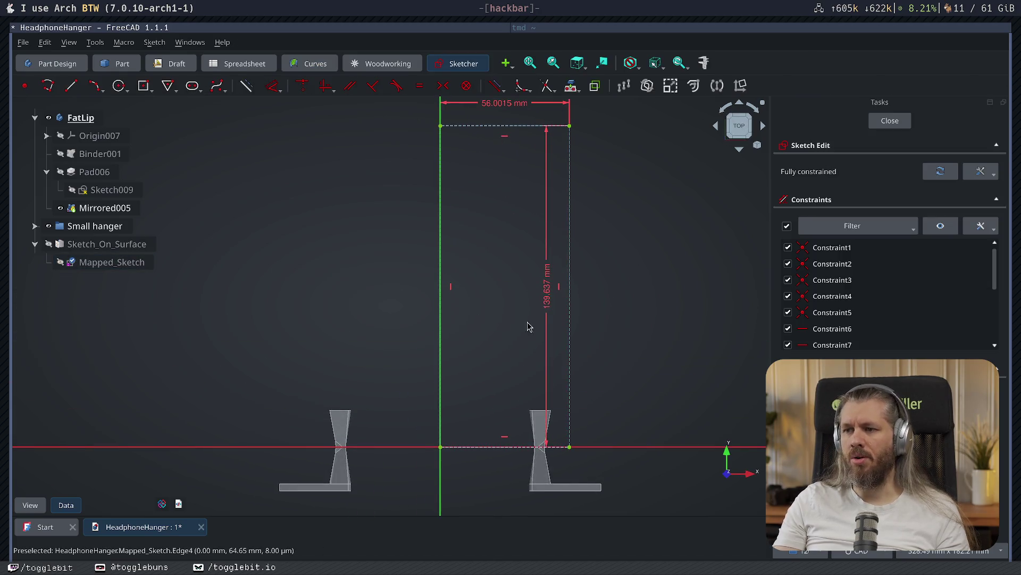
- Draw a corner-to-corner rectangle in Mapped_Sketch and close it
{"action": "left_click", "coordinate": [143, 87]}
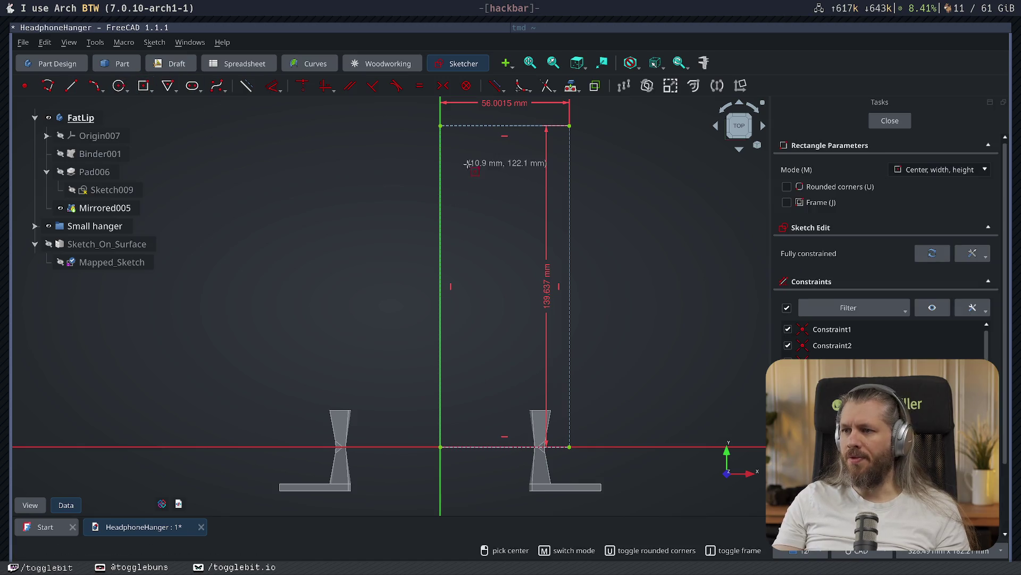
{"action": "left_click", "coordinate": [152, 91]}
{"action": "left_click", "coordinate": [170, 103]}
{"action": "left_click", "coordinate": [488, 177]}
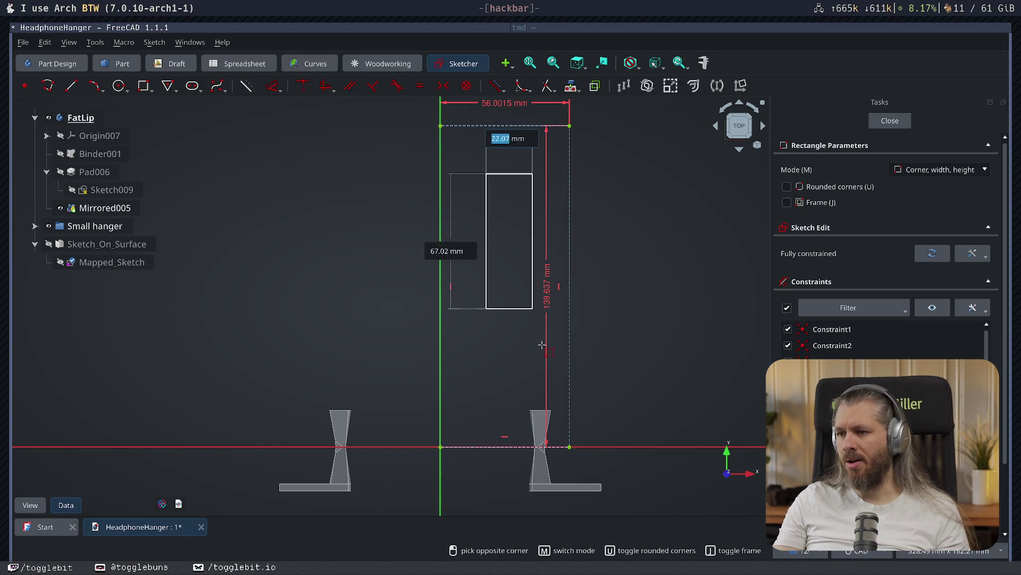
{"action": "left_click", "coordinate": [537, 425]}
{"action": "left_click", "coordinate": [902, 122]}
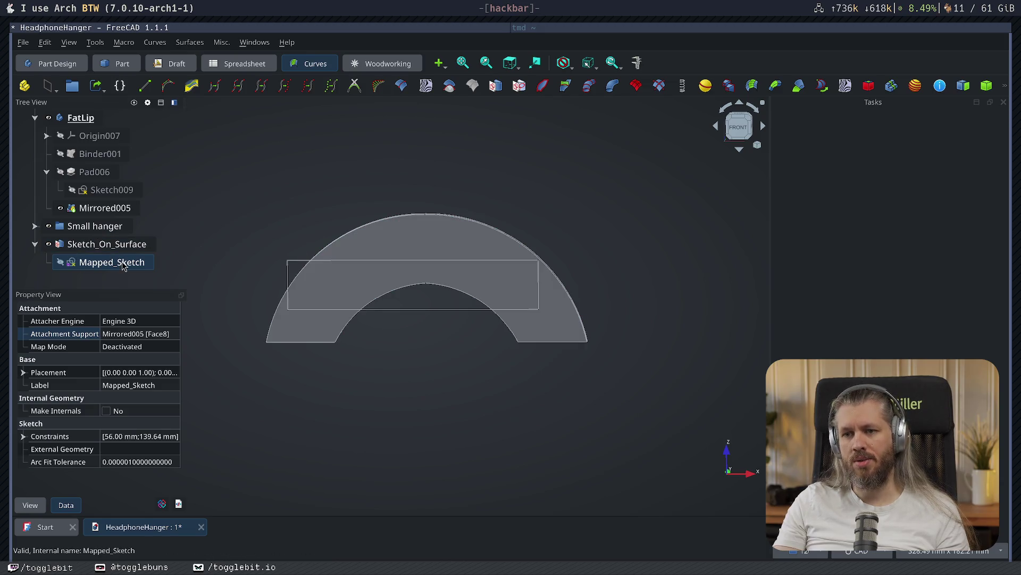
- Delete Mapped_Sketch and Sketch_On_Surface from the tree
{"action": "key", "text": "Delete"}
{"action": "left_click", "coordinate": [549, 334]}
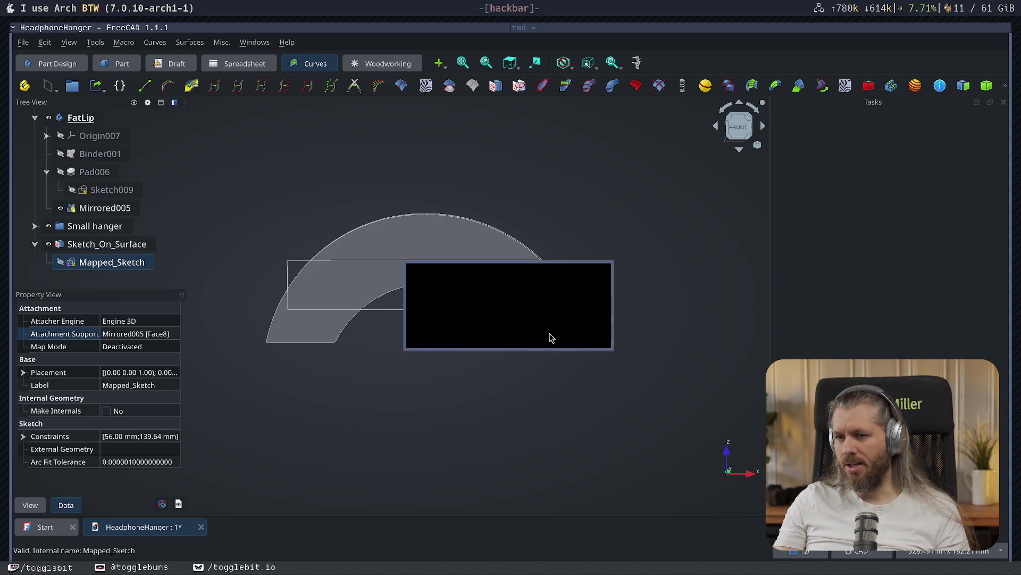
{"action": "left_click", "coordinate": [109, 266]}
{"action": "key", "text": "Delete"}
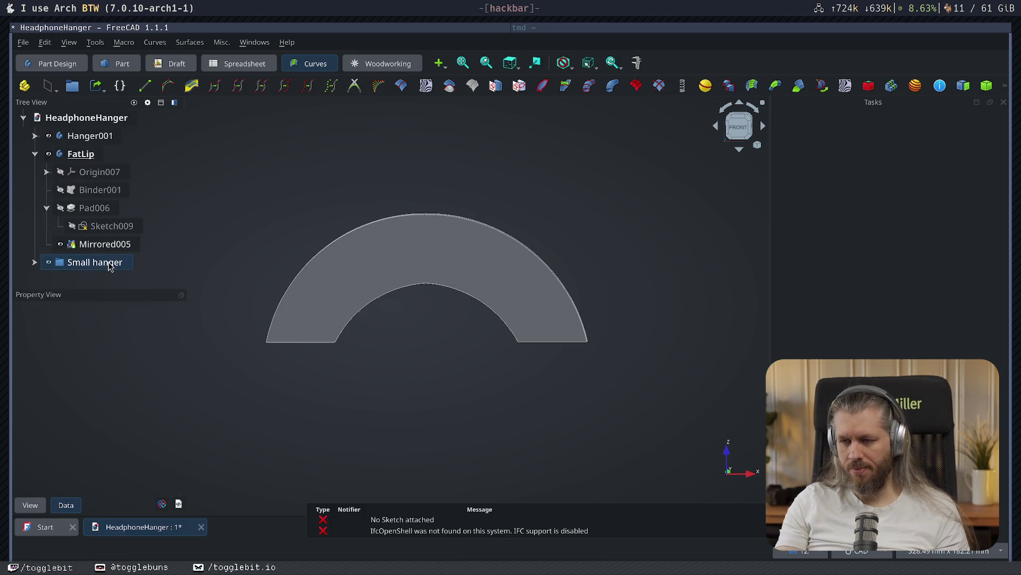
- Clear the FreeCAD selection and start Inkscape from the launcher by typing 'ink'
{"action": "left_click", "coordinate": [524, 196]}
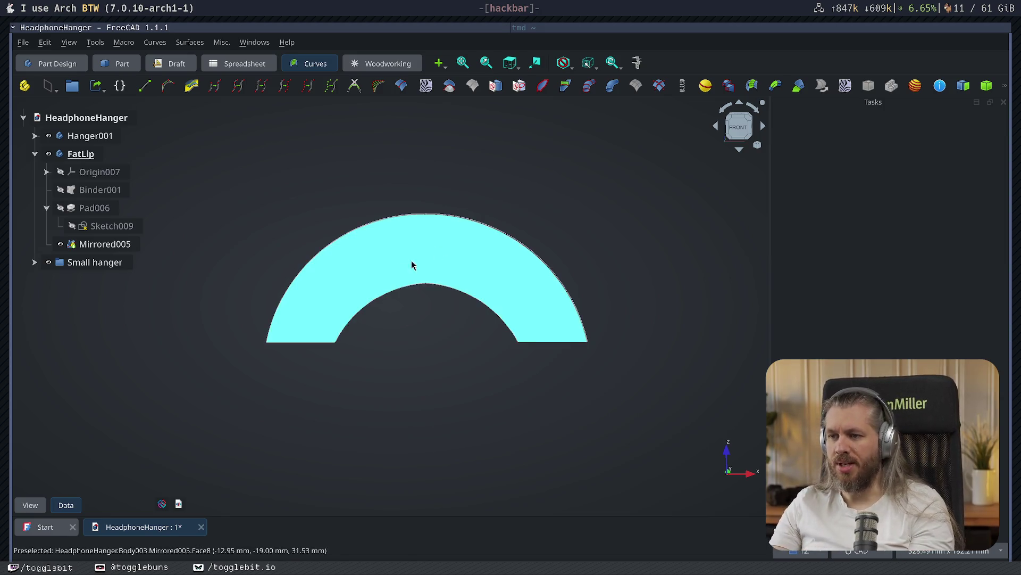
{"action": "key", "text": "super+d"}
{"action": "type", "text": "ink"}
{"action": "key", "text": "Return"}
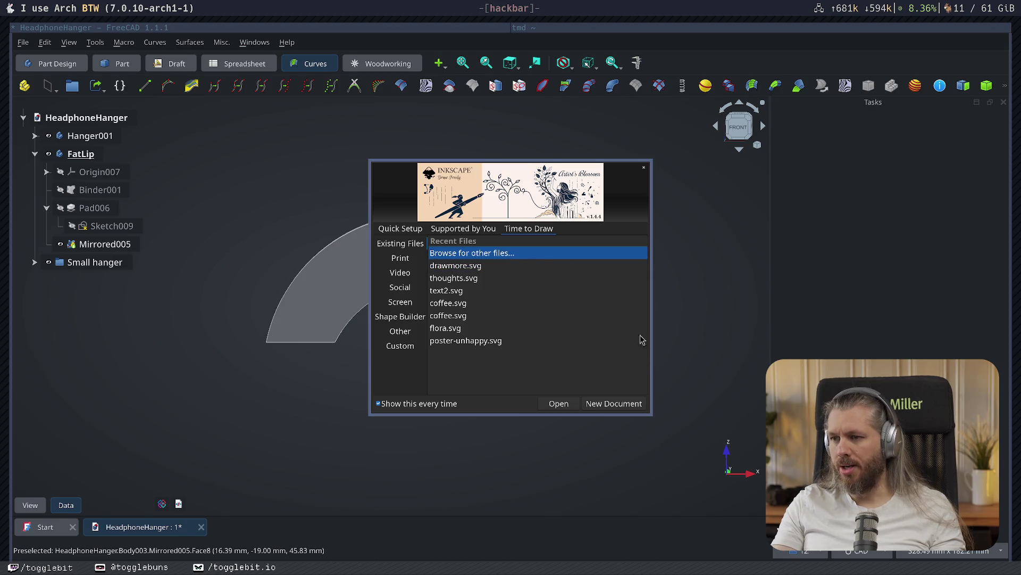
- Create a new blank Inkscape document and place a text cursor near the page top
{"action": "left_click", "coordinate": [620, 404]}
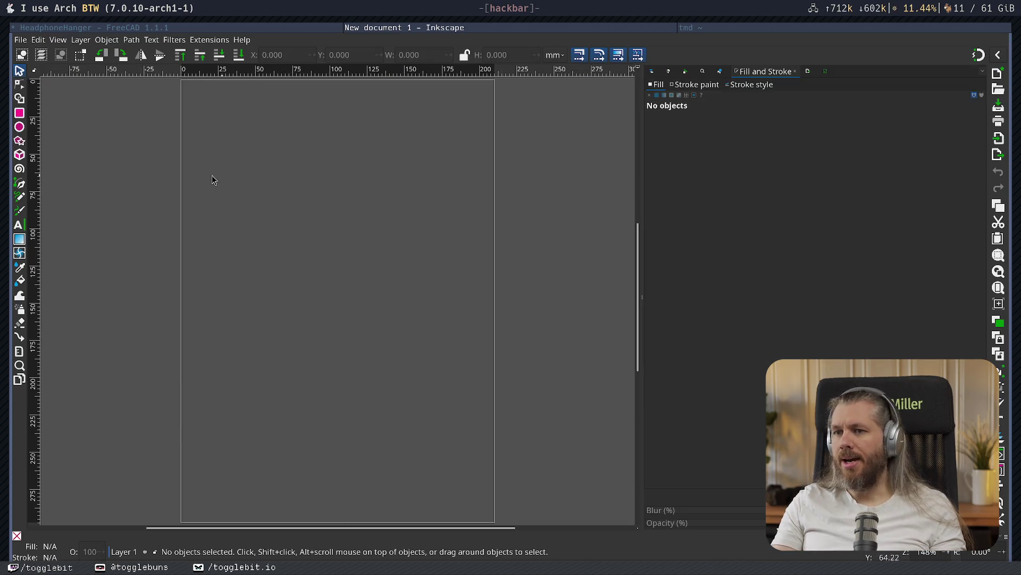
{"action": "left_click", "coordinate": [18, 226]}
{"action": "left_click", "coordinate": [245, 170]}
- Type HEADPHONES, correcting the stray glyphs, and finish editing the text
{"action": "type", "text": "HEADPH"}
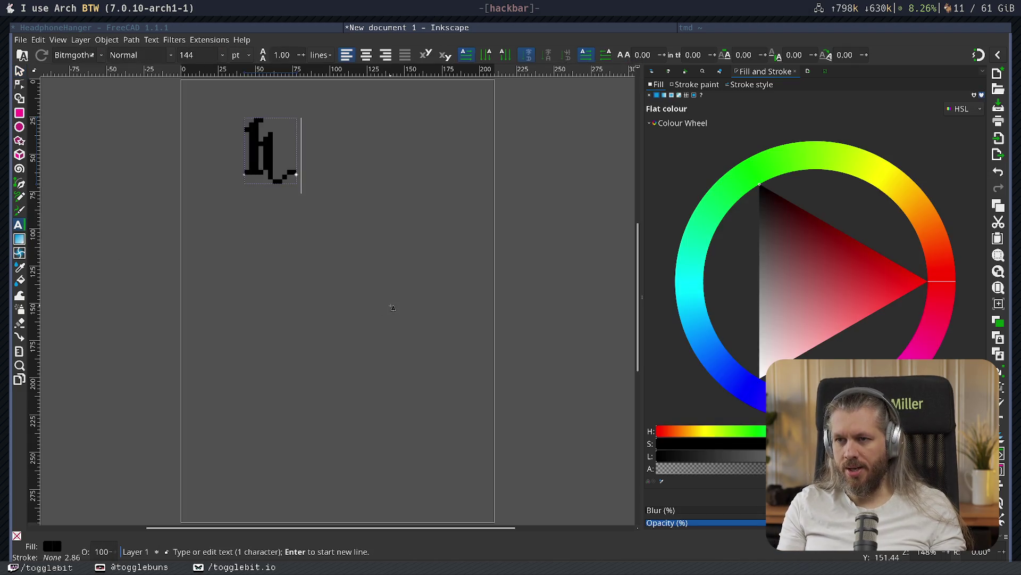
{"action": "type", "text": "O"}
{"action": "key", "text": "BackSpace"}
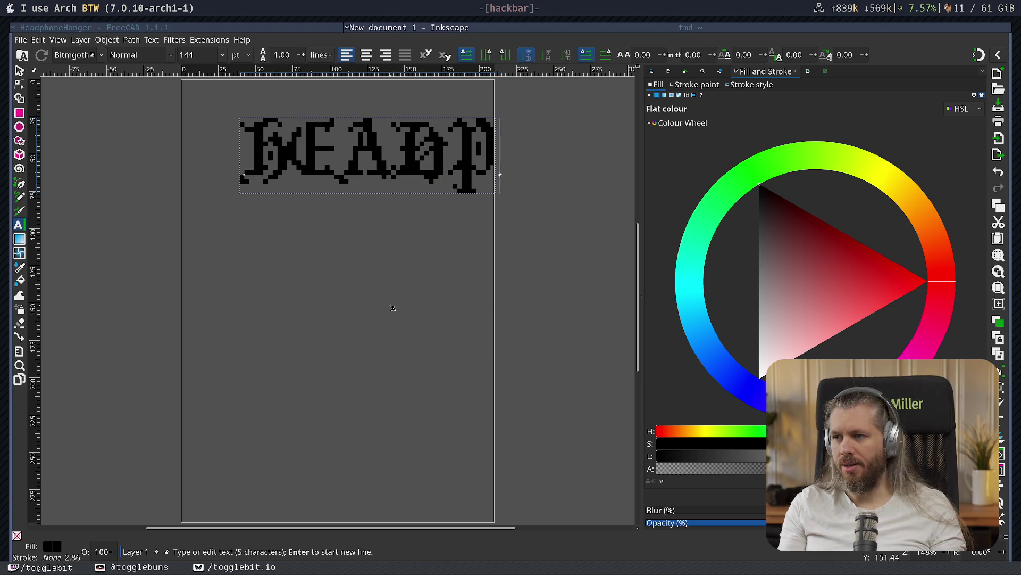
{"action": "type", "text": "<@A>"}
{"action": "key", "text": "BackSpace"}
{"action": "key", "text": "BackSpace"}
{"action": "key", "text": "BackSpace"}
{"action": "key", "text": "BackSpace"}
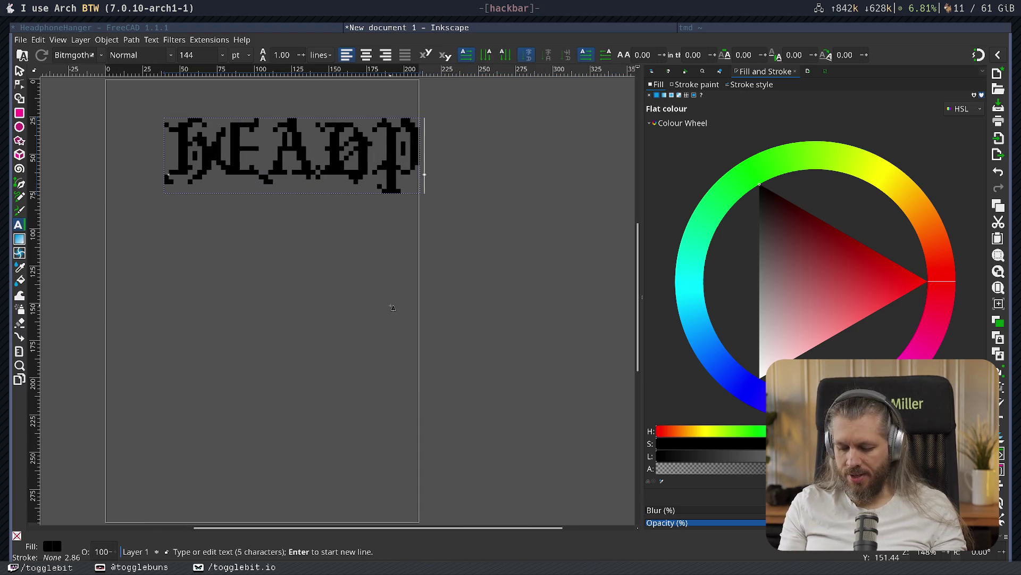
{"action": "type", "text": "<@A>"}
{"action": "key", "text": "BackSpace"}
{"action": "key", "text": "BackSpace"}
{"action": "key", "text": "BackSpace"}
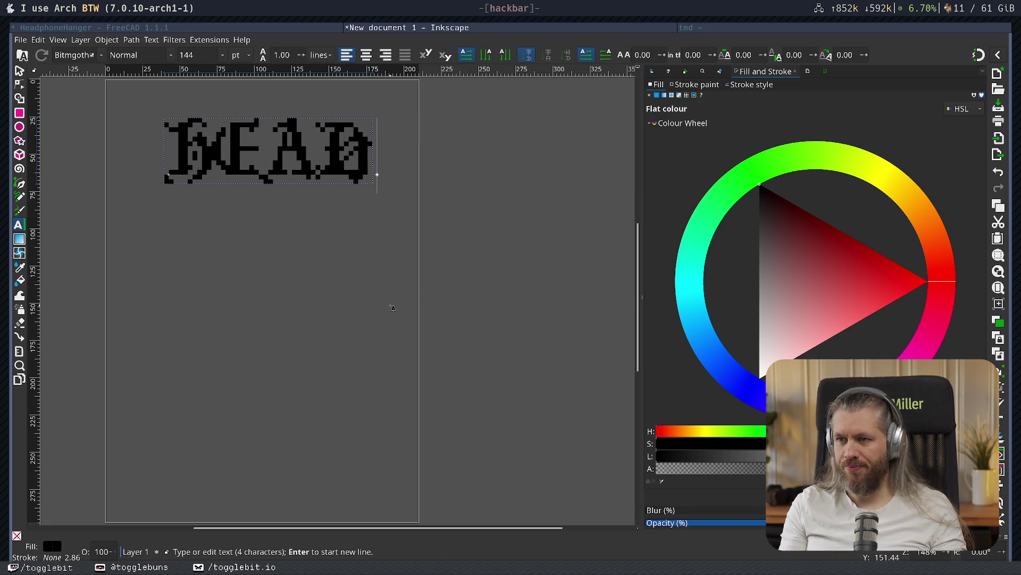
{"action": "type", "text": "PHO"}
{"action": "key", "text": "BackSpace"}
{"action": "key", "text": "BackSpace"}
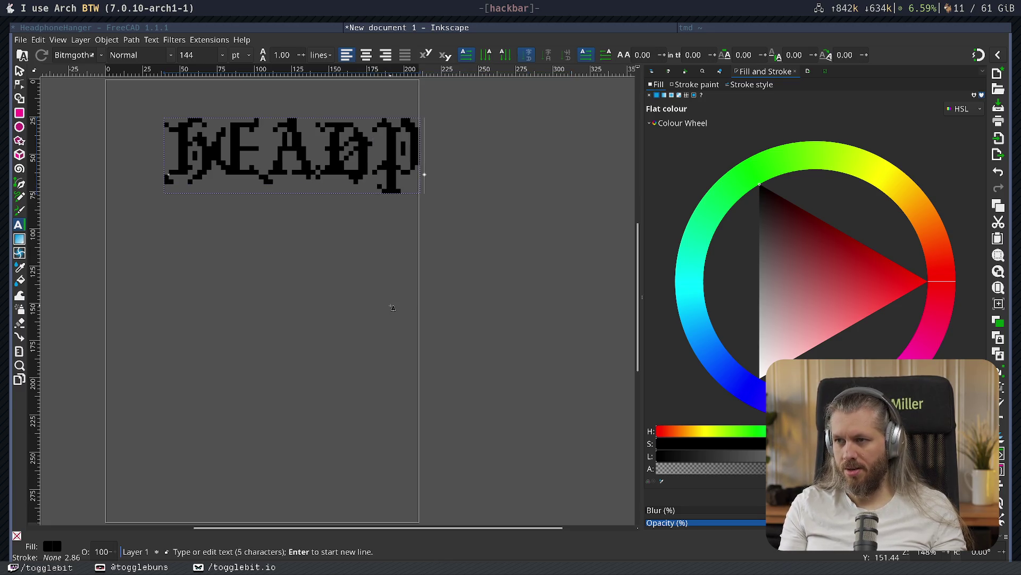
{"action": "type", "text": "HONES"}
{"action": "key", "text": "Escape"}
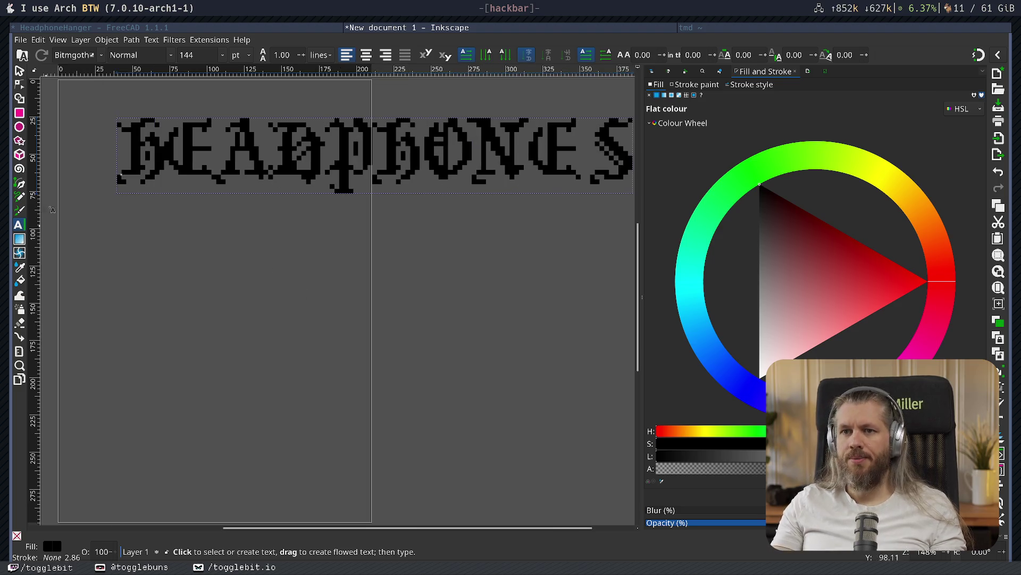
{"action": "left_click", "coordinate": [19, 71]}
- Move the HEADPHONES text and set its font to Blade rounded via the 'Everything but Noto' collection
{"action": "key", "text": "Escape"}
{"action": "left_click_drag", "start_coordinate": [320, 154], "coordinate": [234, 226]}
{"action": "left_click", "coordinate": [1003, 424]}
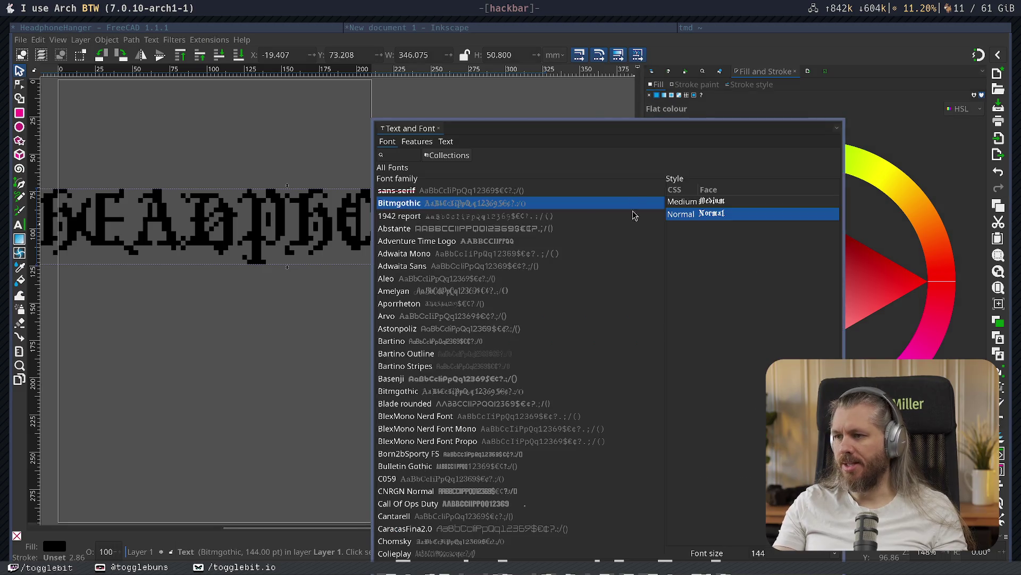
{"action": "left_click", "coordinate": [456, 155]}
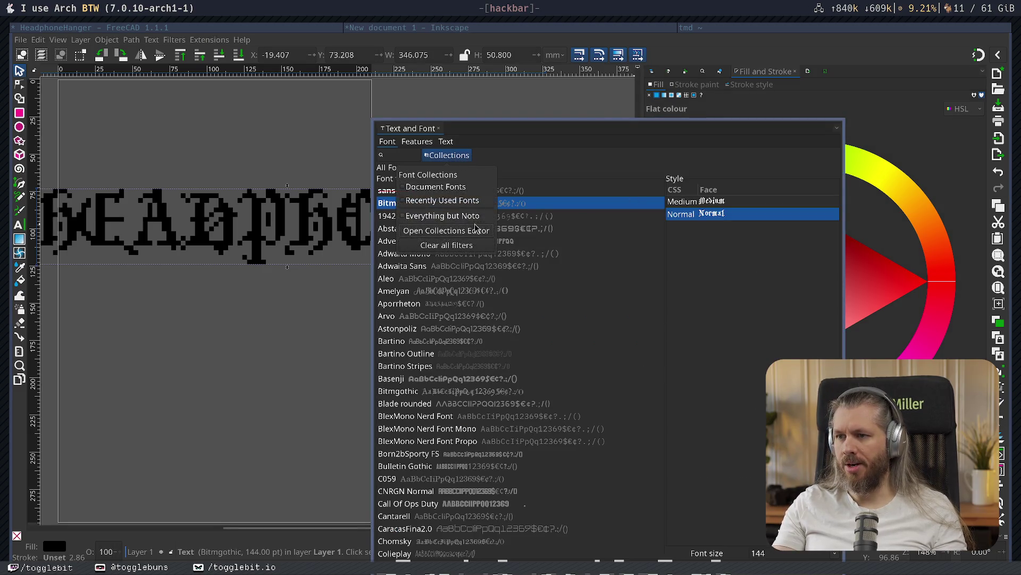
{"action": "left_click", "coordinate": [404, 216]}
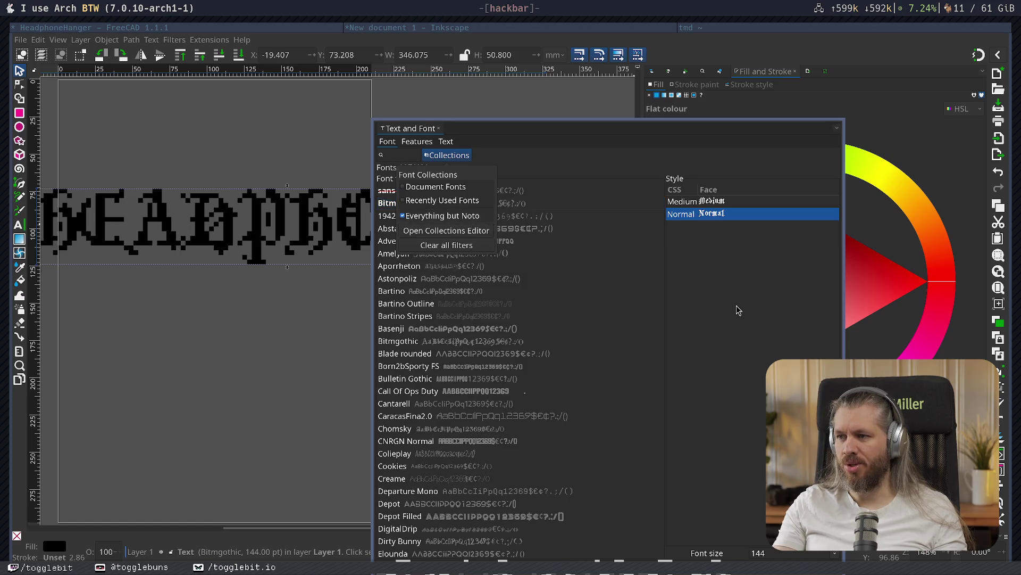
{"action": "key", "text": "Escape"}
{"action": "left_click", "coordinate": [545, 354]}
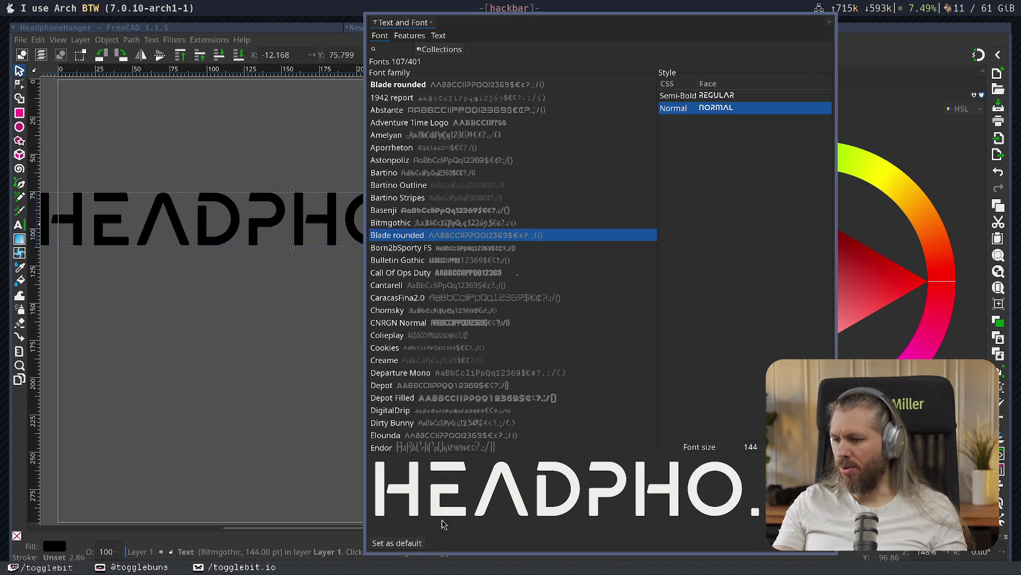
{"action": "left_click", "coordinate": [432, 24]}
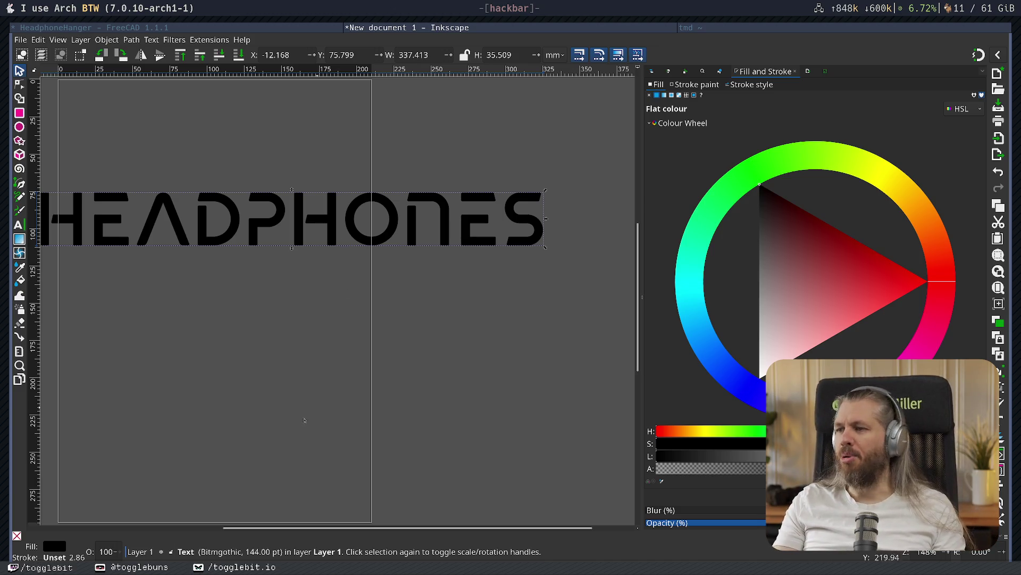
{"action": "scroll", "coordinate": [337, 384], "scroll_direction": "left", "scroll_amount": 2}
- Try drawing an arc path and a straight line with the Bezier tool, cancelling both
{"action": "left_click", "coordinate": [282, 331]}
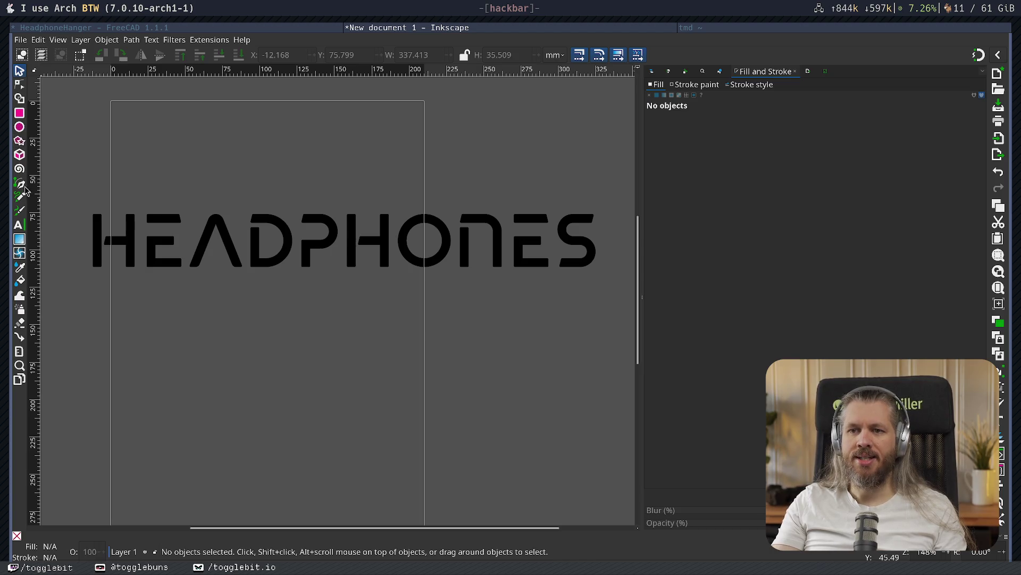
{"action": "left_click", "coordinate": [21, 184]}
{"action": "left_click", "coordinate": [135, 199]}
{"action": "mouse_move", "coordinate": [399, 198]}
{"action": "left_mouse_down"}
{"action": "mouse_move", "coordinate": [495, 230]}
{"action": "mouse_move", "coordinate": [553, 126]}
{"action": "mouse_move", "coordinate": [484, 339]}
{"action": "mouse_move", "coordinate": [538, 331]}
{"action": "mouse_move", "coordinate": [556, 358]}
{"action": "left_mouse_up"}
{"action": "key", "text": "Escape"}
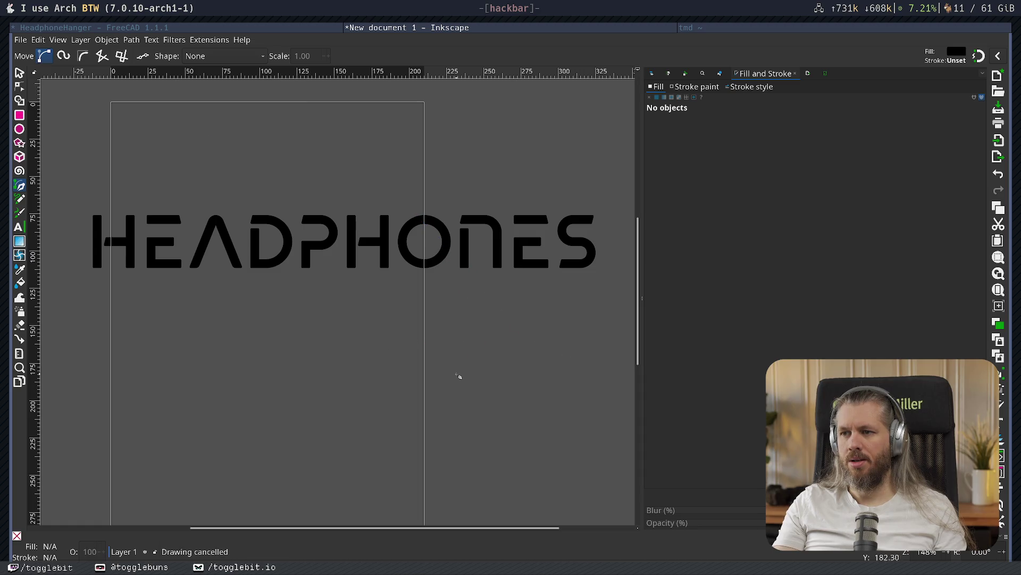
{"action": "left_click", "coordinate": [138, 201]}
{"action": "left_click", "coordinate": [410, 201]}
{"action": "key", "text": "Escape"}
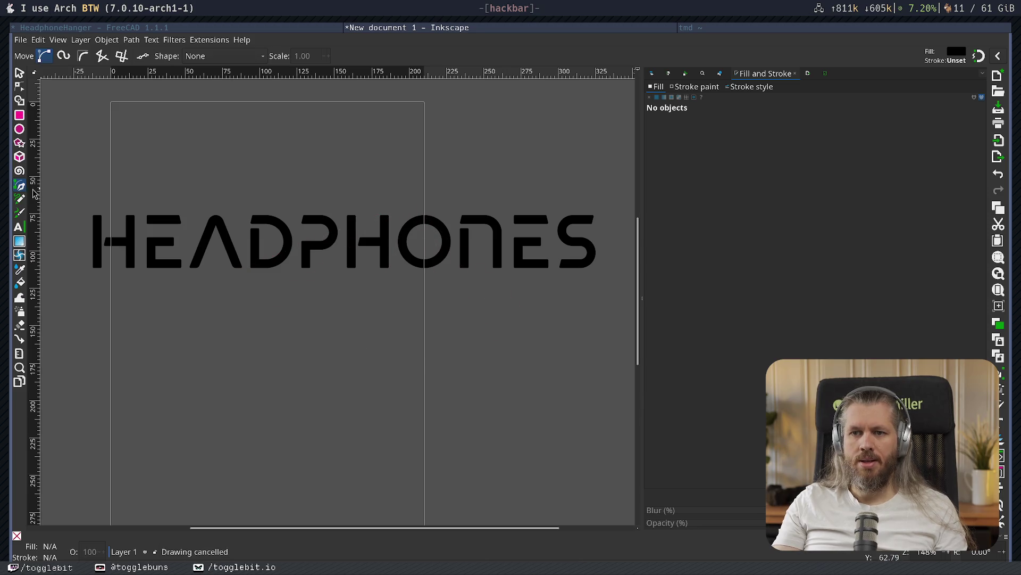
- Draw an ellipse and resize it into a large circle fitting the page width
{"action": "left_click", "coordinate": [20, 130]}
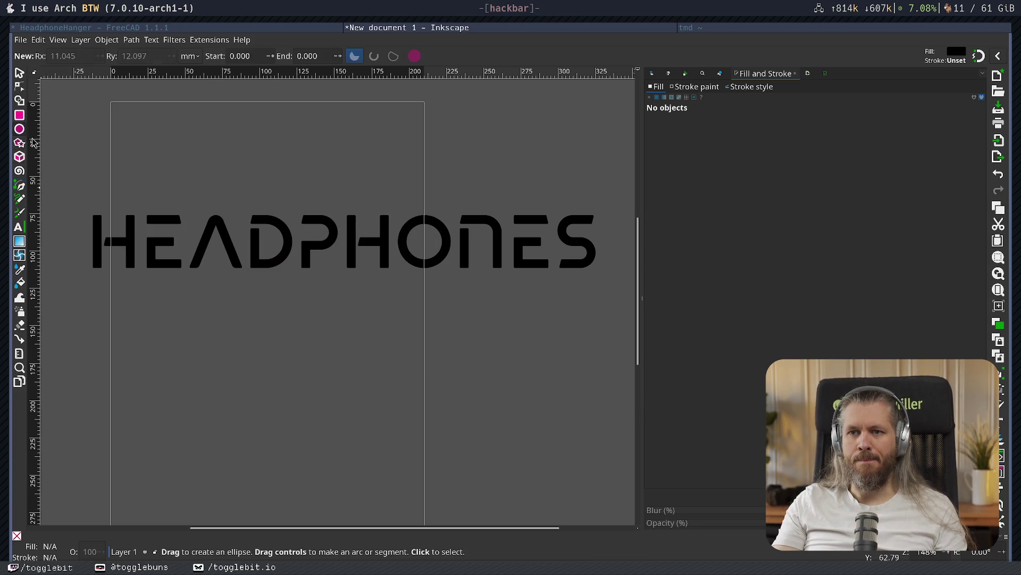
{"action": "mouse_move", "coordinate": [208, 163]}
{"action": "left_mouse_down"}
{"action": "mouse_move", "coordinate": [348, 199]}
{"action": "mouse_move", "coordinate": [360, 256]}
{"action": "mouse_move", "coordinate": [391, 318]}
{"action": "left_mouse_up"}
{"action": "left_click", "coordinate": [19, 71]}
{"action": "mouse_move", "coordinate": [299, 238]}
{"action": "left_mouse_down"}
{"action": "mouse_move", "coordinate": [297, 369]}
{"action": "mouse_move", "coordinate": [277, 374]}
{"action": "mouse_move", "coordinate": [178, 257]}
{"action": "mouse_move", "coordinate": [201, 187]}
{"action": "left_mouse_up"}
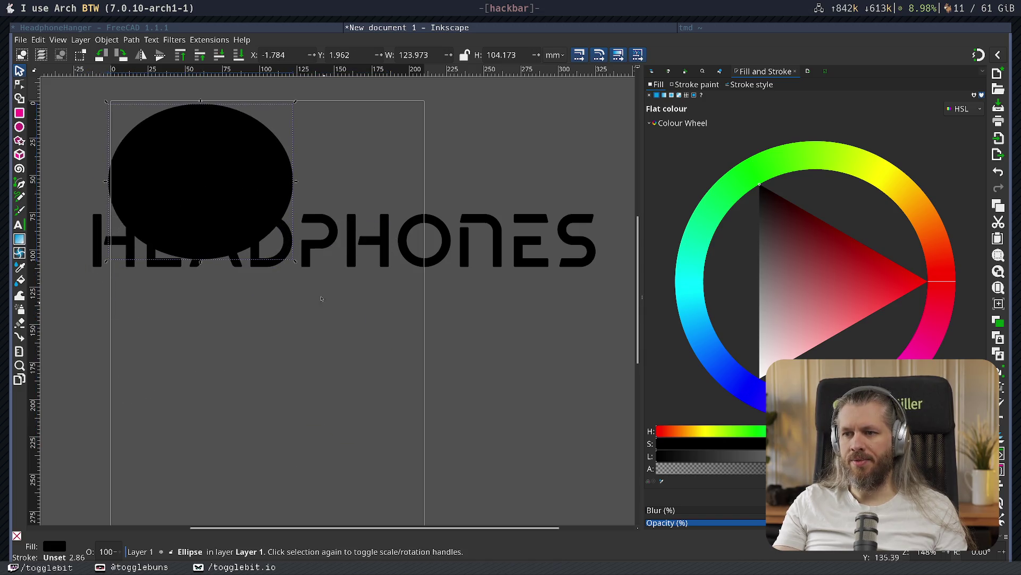
{"action": "mouse_move", "coordinate": [295, 261]}
{"action": "left_mouse_down"}
{"action": "mouse_move", "coordinate": [487, 432]}
{"action": "mouse_move", "coordinate": [526, 507]}
{"action": "mouse_move", "coordinate": [562, 527]}
{"action": "mouse_move", "coordinate": [520, 502]}
{"action": "left_mouse_up"}
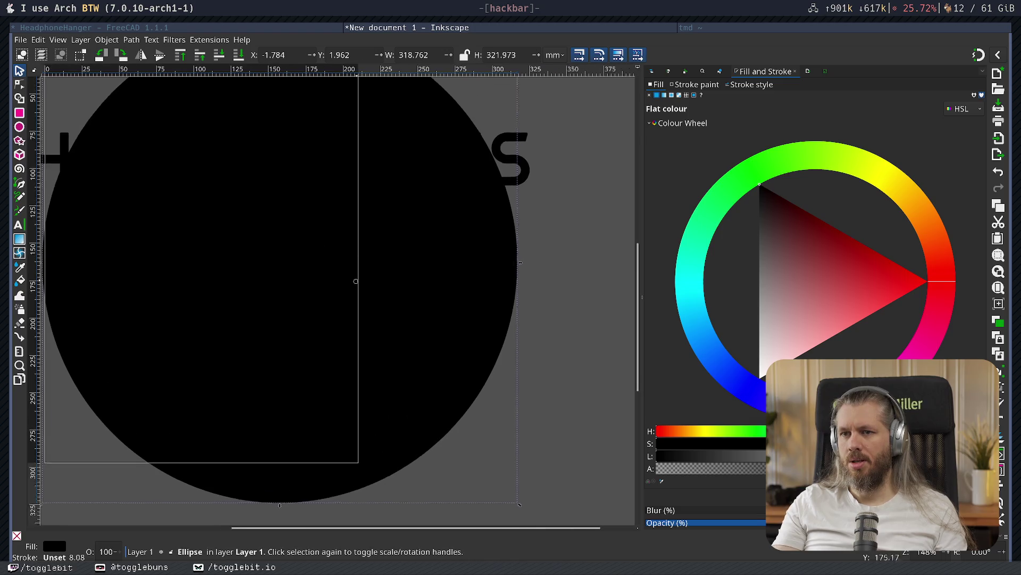
{"action": "scroll", "coordinate": [481, 316], "scroll_direction": "left", "scroll_amount": 3, "text": "shift"}
{"action": "scroll", "coordinate": [493, 269], "scroll_direction": "down", "scroll_amount": 2, "text": "ctrl"}
{"action": "scroll", "coordinate": [487, 293], "scroll_direction": "right", "scroll_amount": 2, "text": "shift"}
{"action": "mouse_move", "coordinate": [490, 319]}
{"action": "left_mouse_down"}
{"action": "mouse_move", "coordinate": [474, 354]}
{"action": "mouse_move", "coordinate": [492, 383]}
{"action": "mouse_move", "coordinate": [487, 334]}
{"action": "left_mouse_up"}
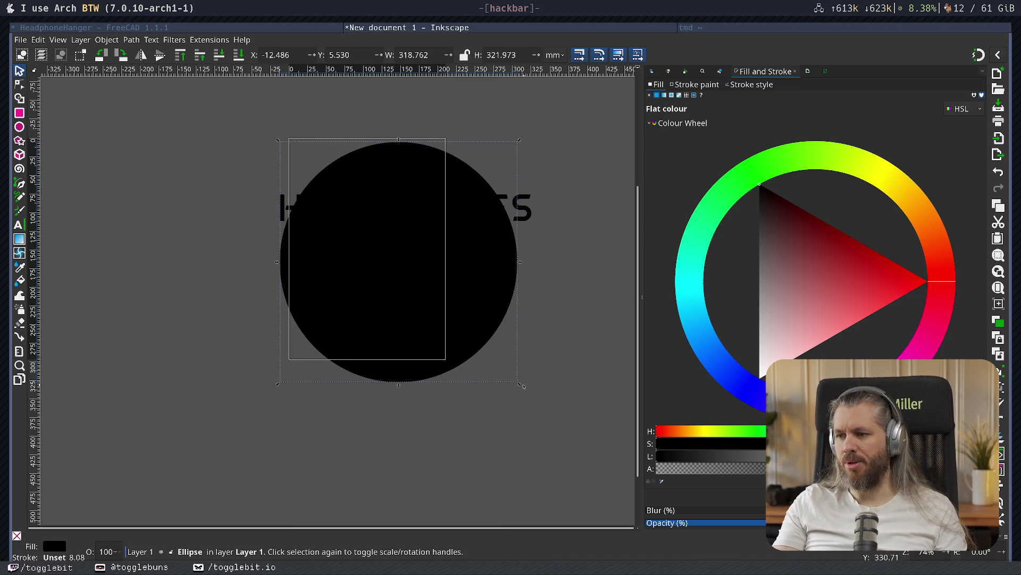
{"action": "mouse_move", "coordinate": [520, 384]}
{"action": "left_mouse_down"}
{"action": "mouse_move", "coordinate": [455, 308]}
{"action": "mouse_move", "coordinate": [462, 331]}
{"action": "mouse_move", "coordinate": [444, 315]}
{"action": "left_mouse_up"}
{"action": "left_click", "coordinate": [337, 228]}
{"action": "left_click_drag", "start_coordinate": [370, 252], "coordinate": [378, 262]}
- Shrink the HEADPHONES text to fit the page and move the circle below it
{"action": "left_click", "coordinate": [284, 209]}
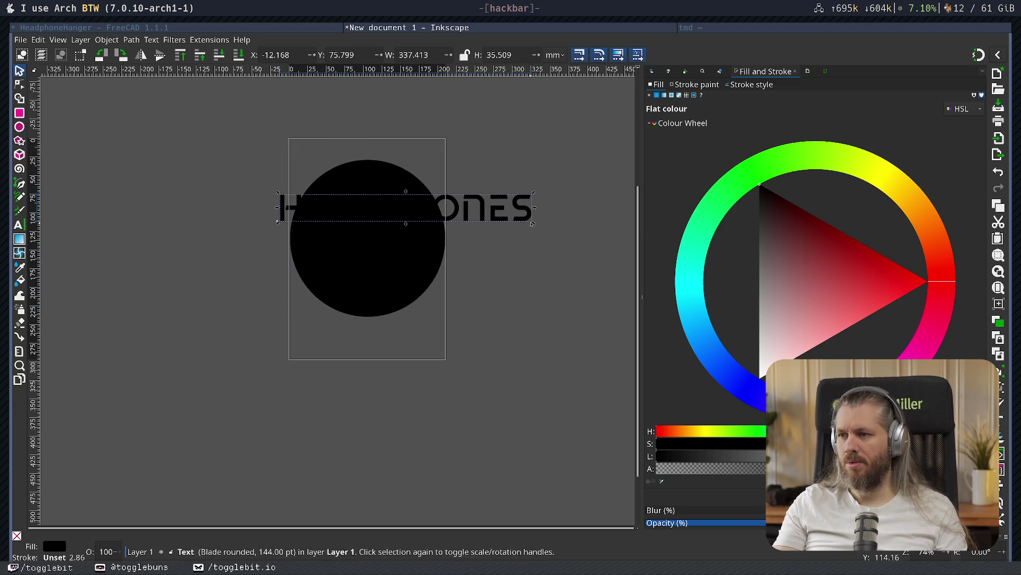
{"action": "mouse_move", "coordinate": [534, 225]}
{"action": "left_mouse_down"}
{"action": "mouse_move", "coordinate": [502, 205]}
{"action": "mouse_move", "coordinate": [444, 213]}
{"action": "left_mouse_up"}
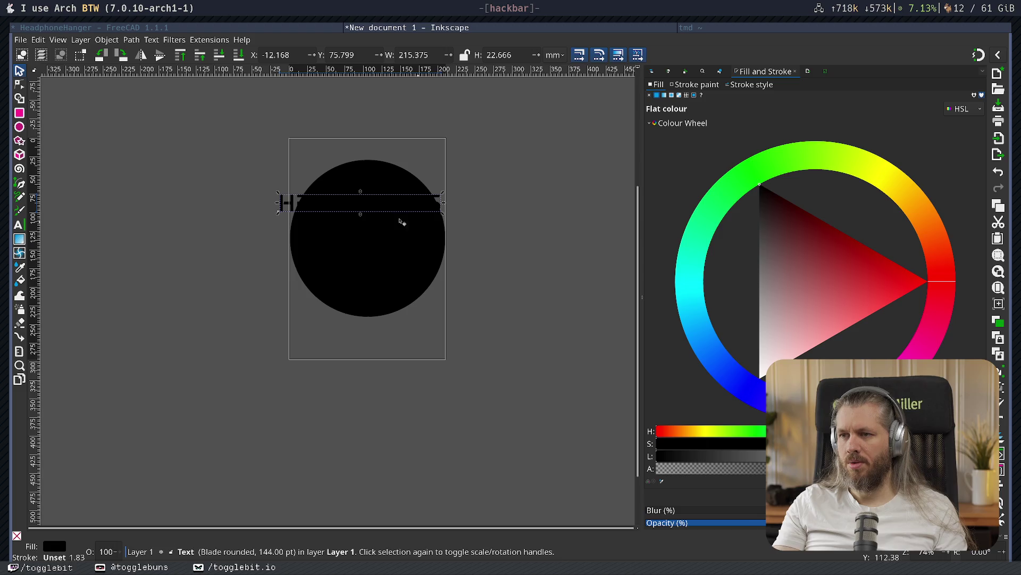
{"action": "left_click_drag", "start_coordinate": [381, 204], "coordinate": [382, 235]}
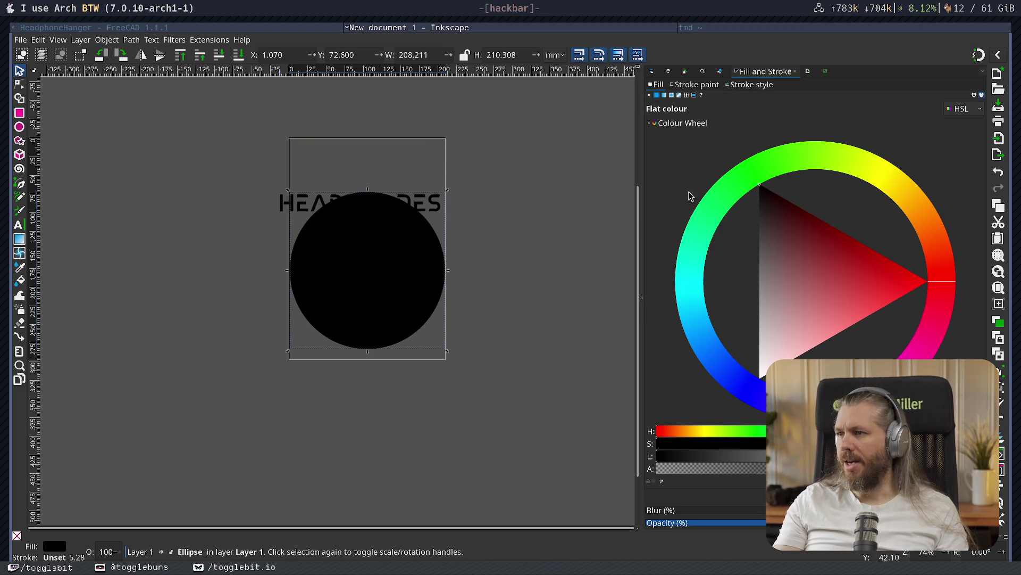
- Remove the circle's fill and give it a flat red outline
{"action": "left_click", "coordinate": [649, 96]}
{"action": "left_click", "coordinate": [694, 84]}
{"action": "left_click", "coordinate": [656, 96]}
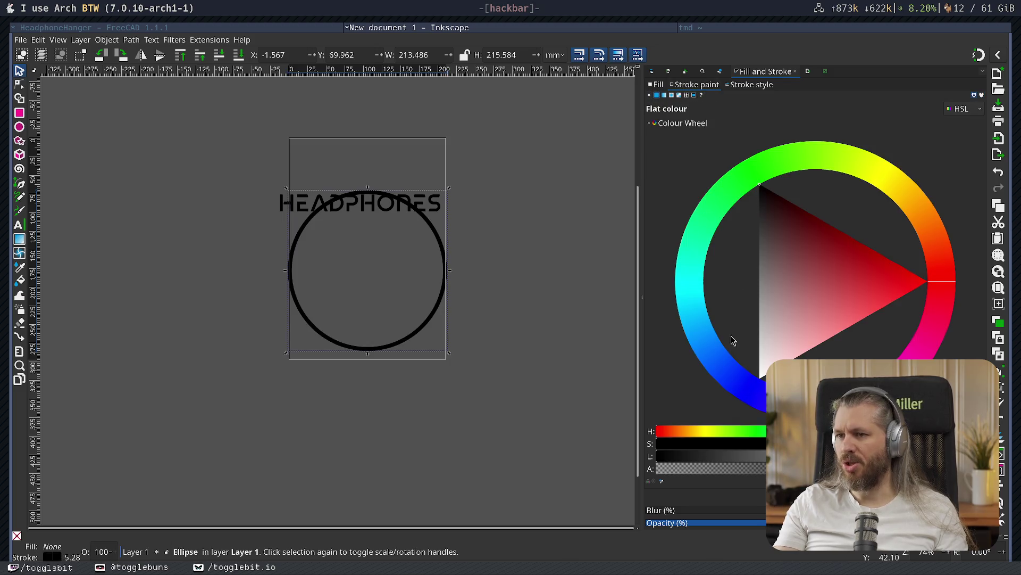
{"action": "left_click_drag", "start_coordinate": [805, 250], "coordinate": [909, 258]}
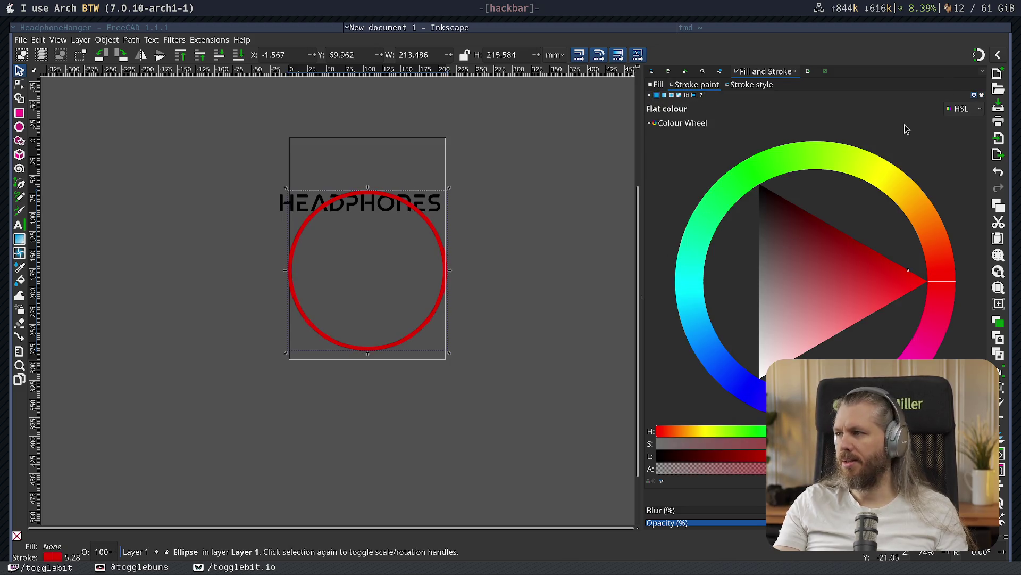
{"action": "left_click", "coordinate": [497, 182]}
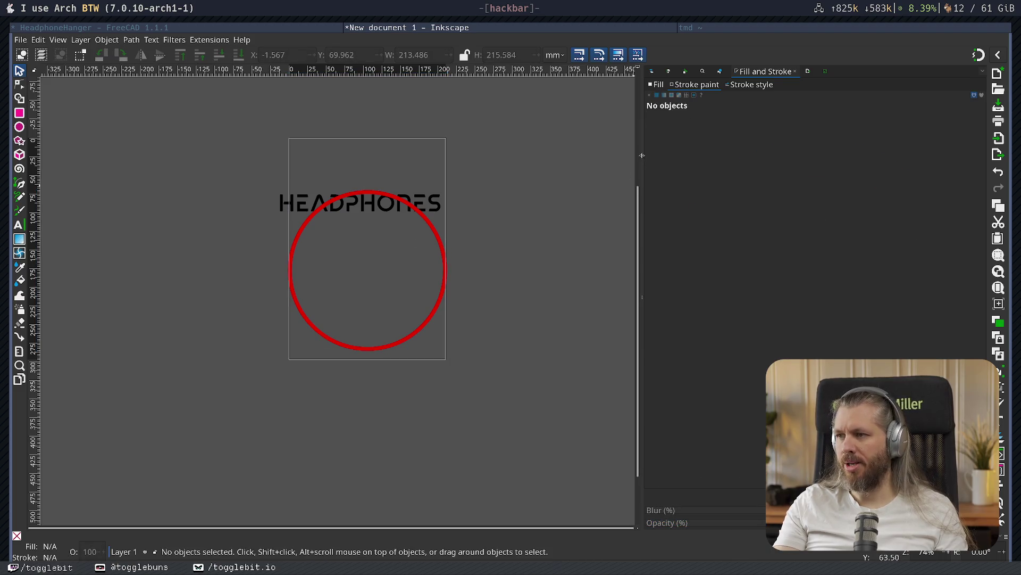
- Widen the canvas and move HEADPHONES above the circle, narrowing it to about 195 mm
{"action": "left_click_drag", "start_coordinate": [643, 156], "coordinate": [819, 158]}
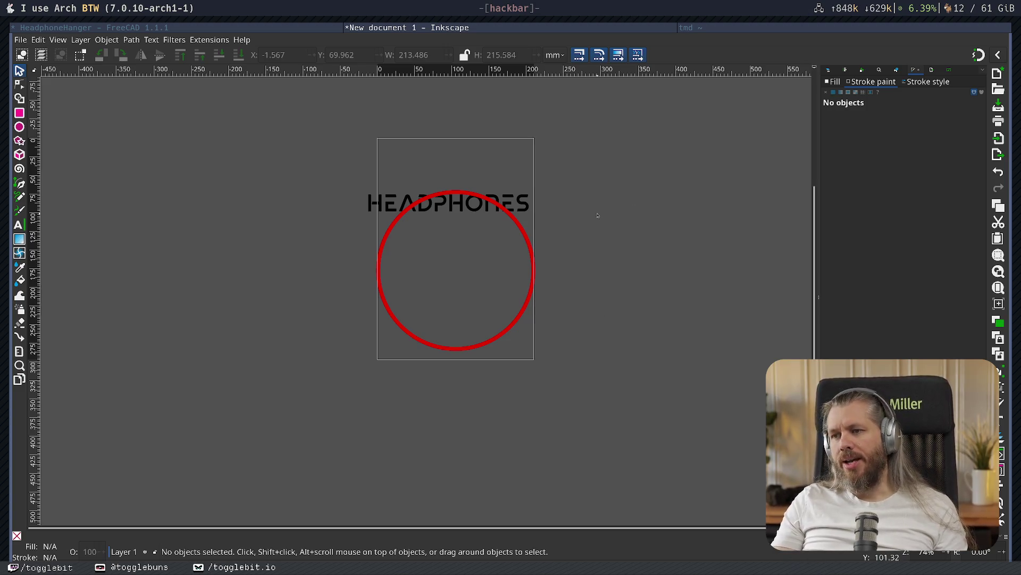
{"action": "left_click", "coordinate": [389, 204]}
{"action": "mouse_move", "coordinate": [389, 205]}
{"action": "left_mouse_down"}
{"action": "mouse_move", "coordinate": [398, 171]}
{"action": "mouse_move", "coordinate": [403, 180]}
{"action": "left_mouse_up"}
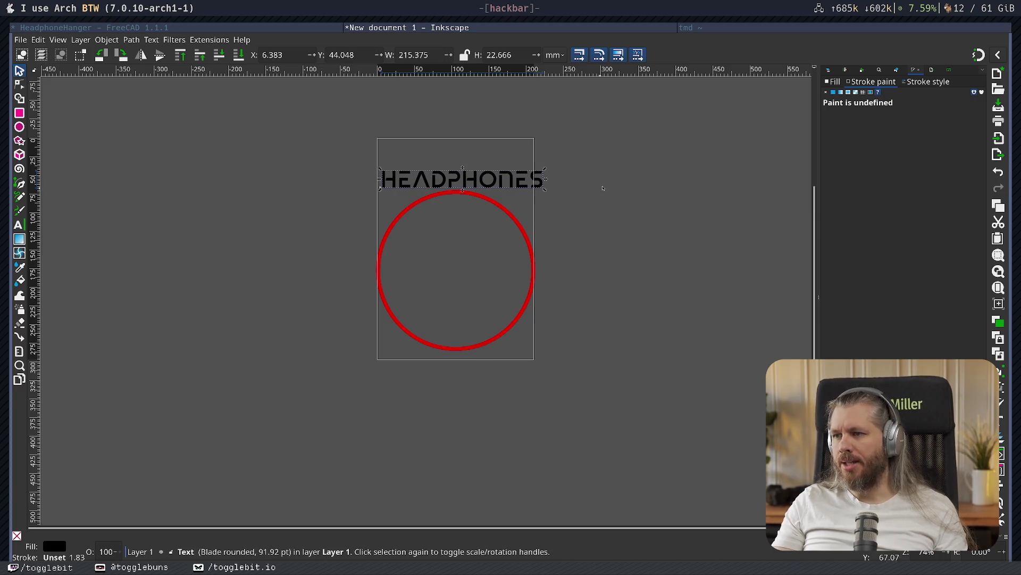
{"action": "left_click_drag", "start_coordinate": [545, 172], "coordinate": [533, 173]}
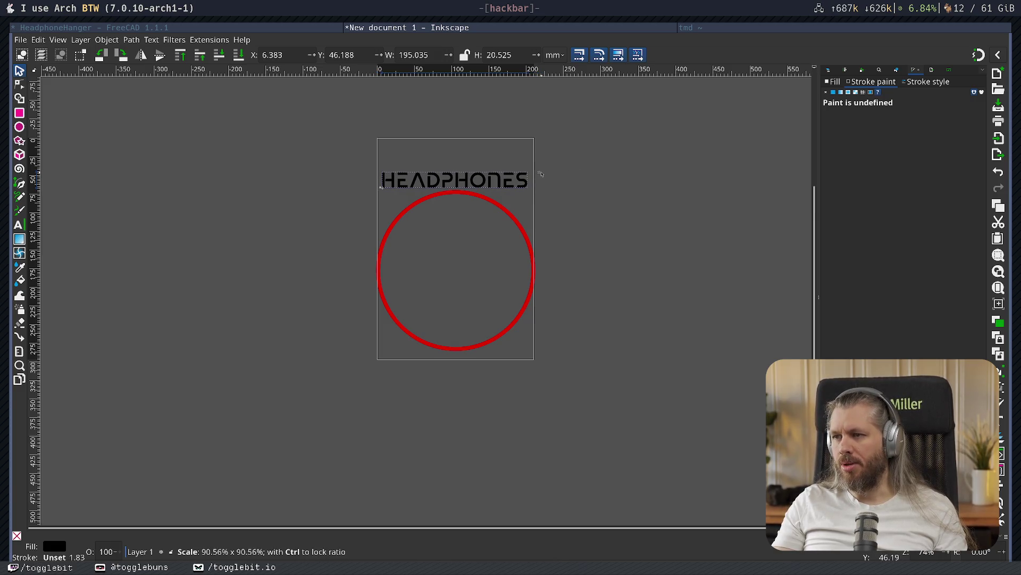
{"action": "left_click", "coordinate": [514, 215]}
{"action": "scroll", "coordinate": [510, 223], "scroll_direction": "up", "scroll_amount": 3}
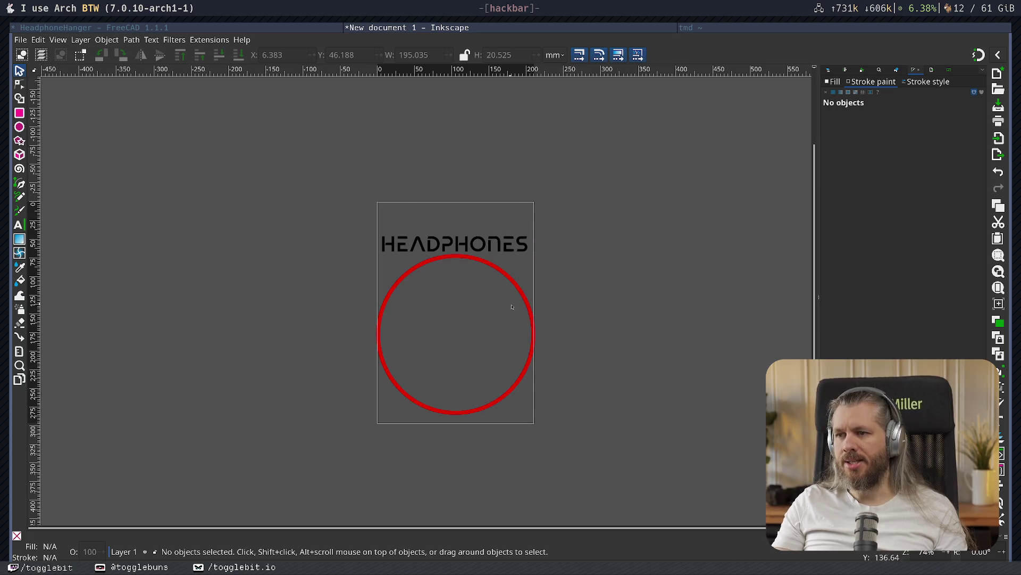
{"action": "scroll", "coordinate": [510, 305], "scroll_direction": "up", "scroll_amount": 2, "text": "ctrl"}
{"action": "left_click_drag", "start_coordinate": [449, 166], "coordinate": [450, 159]}
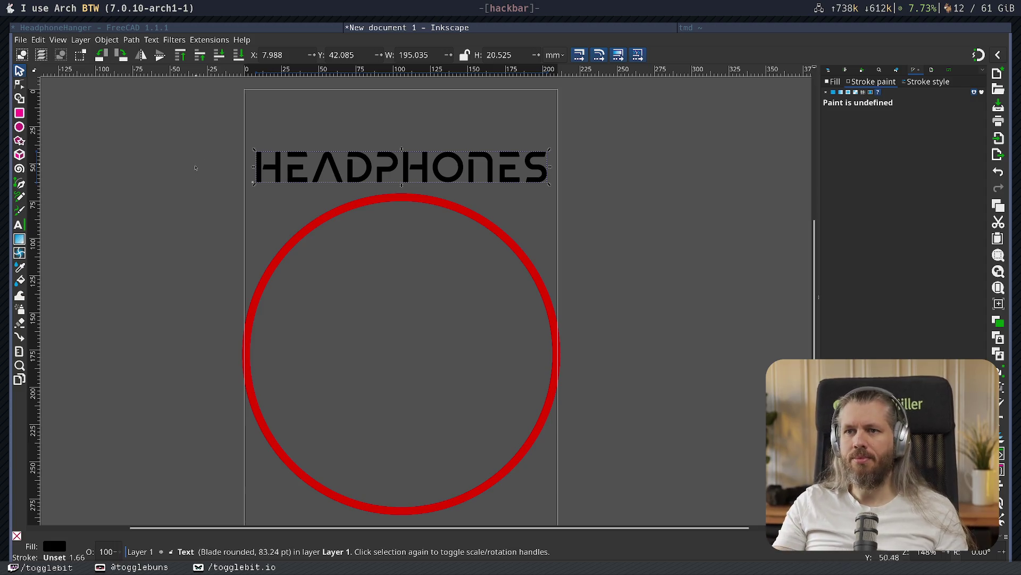
- Select HEADPHONES with the red circle and try Text > Put on Path
{"action": "left_click", "coordinate": [310, 228]}
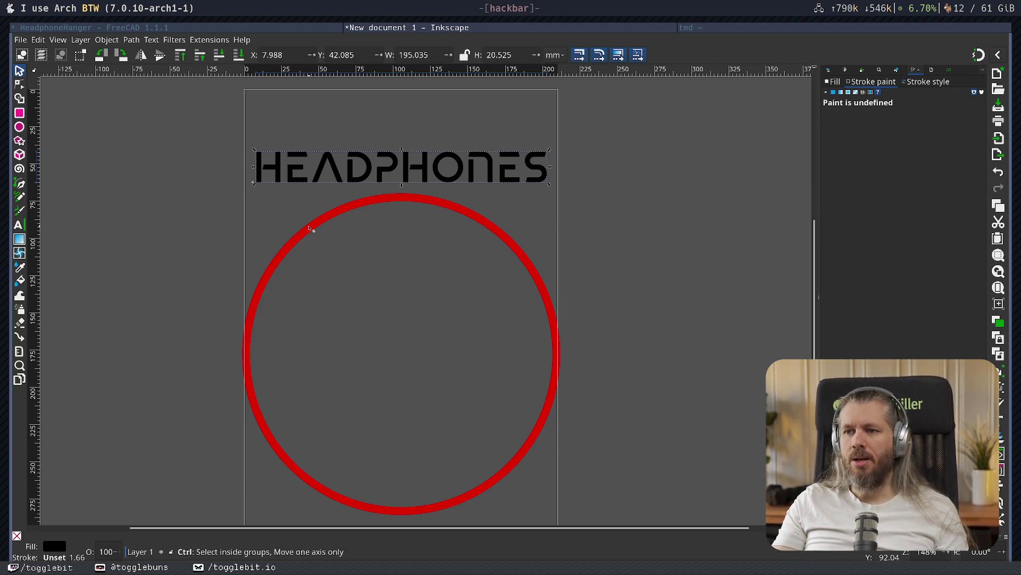
{"action": "left_click", "coordinate": [283, 168]}
{"action": "left_click", "coordinate": [313, 232], "text": "shift"}
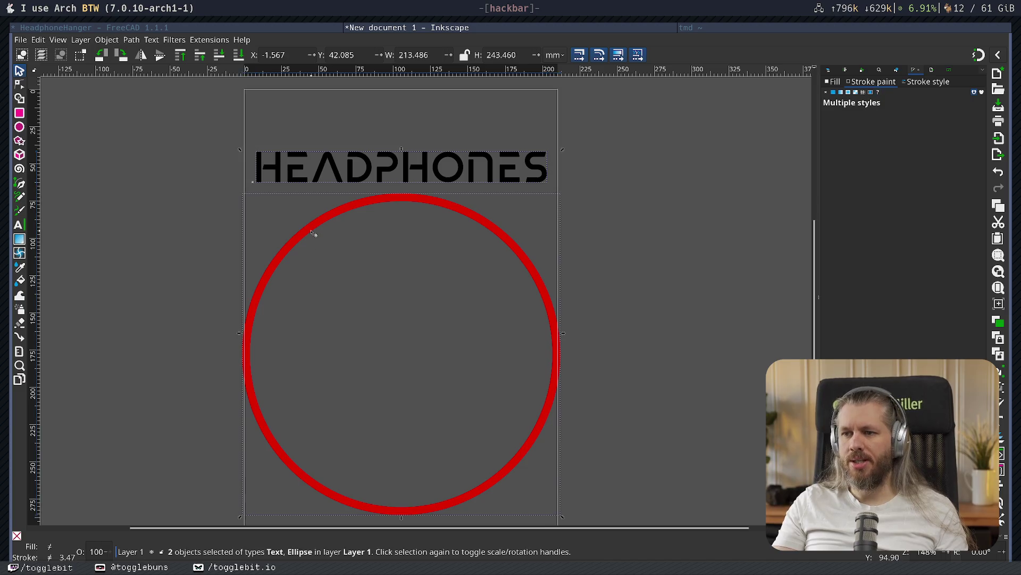
{"action": "left_click", "coordinate": [132, 41]}
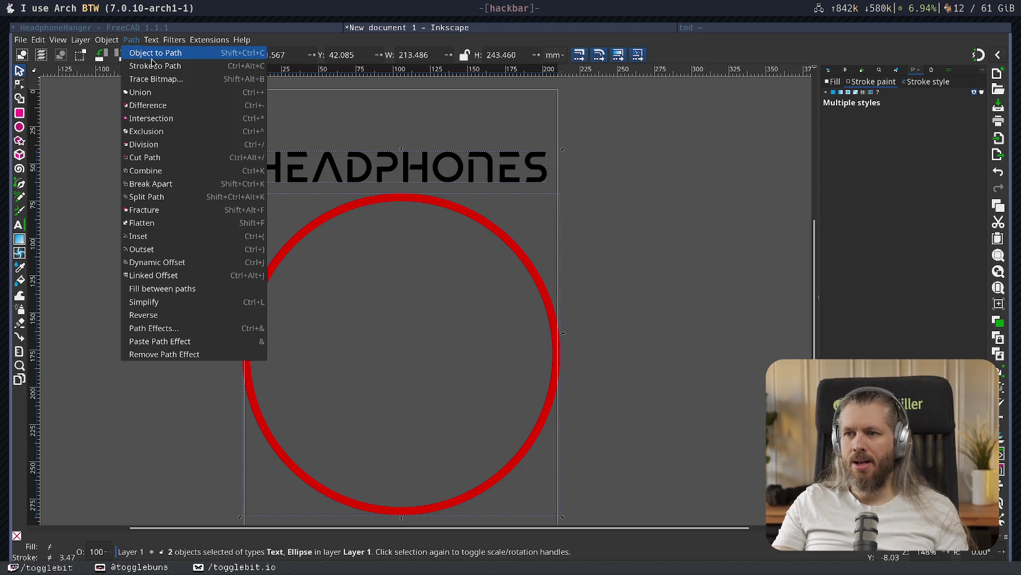
{"action": "key", "text": "Escape"}
{"action": "key", "text": "Escape"}
{"action": "left_click", "coordinate": [152, 41]}
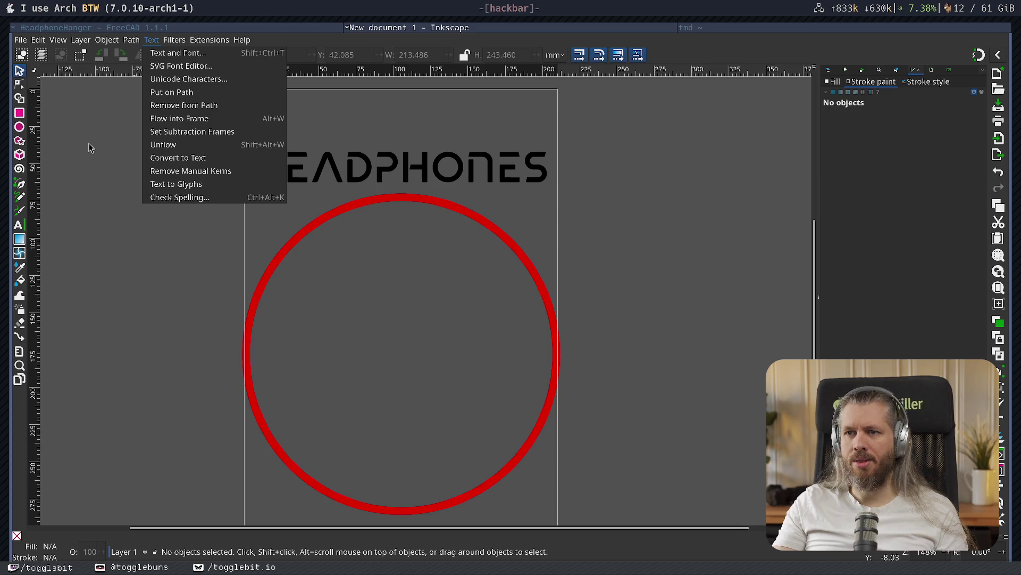
{"action": "left_click", "coordinate": [181, 93]}
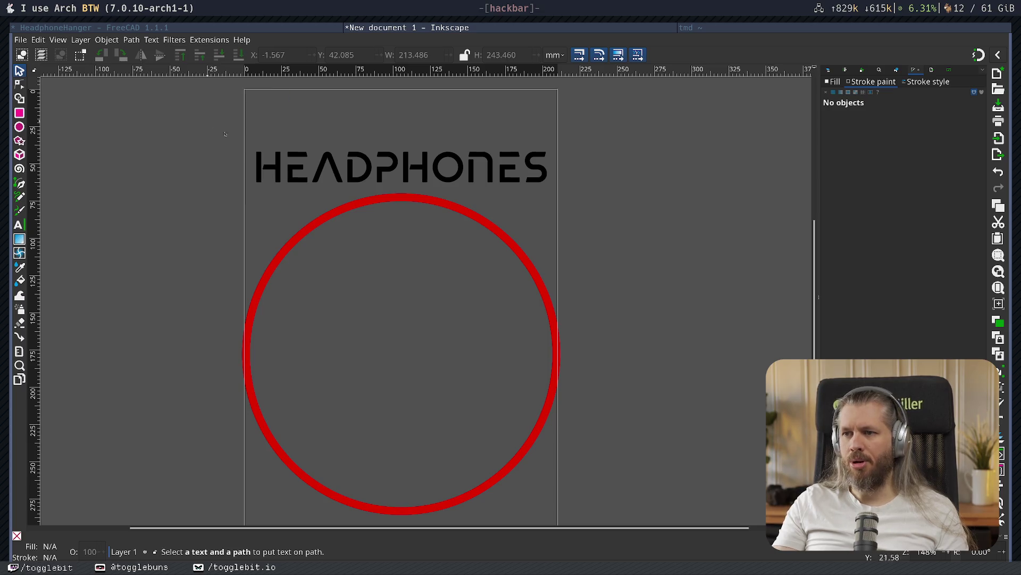
- Reselect the text plus circle and put HEADPHONES on the circle's path
{"action": "left_click", "coordinate": [355, 207]}
{"action": "left_click", "coordinate": [323, 165]}
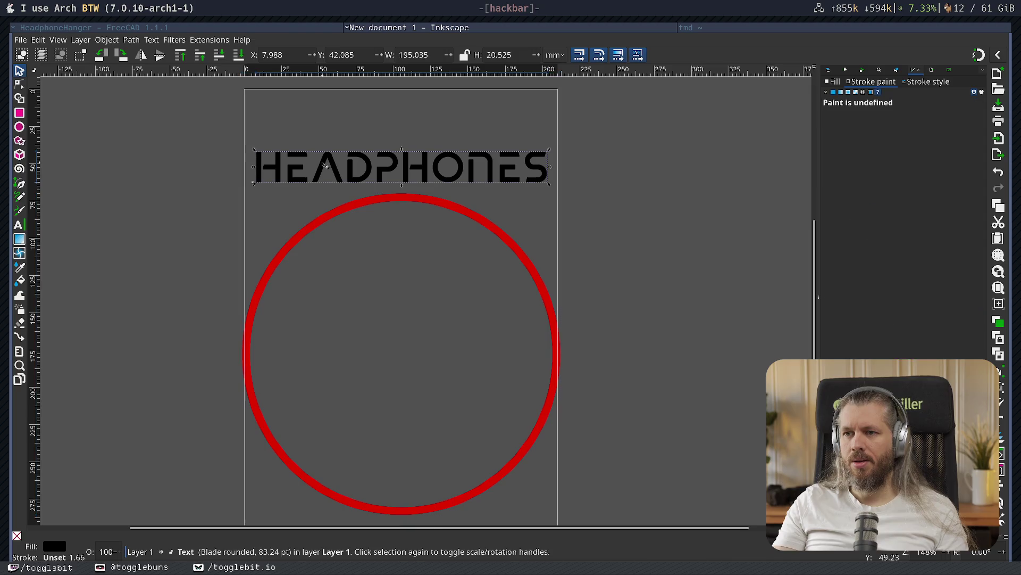
{"action": "left_click", "coordinate": [319, 221], "text": "shift"}
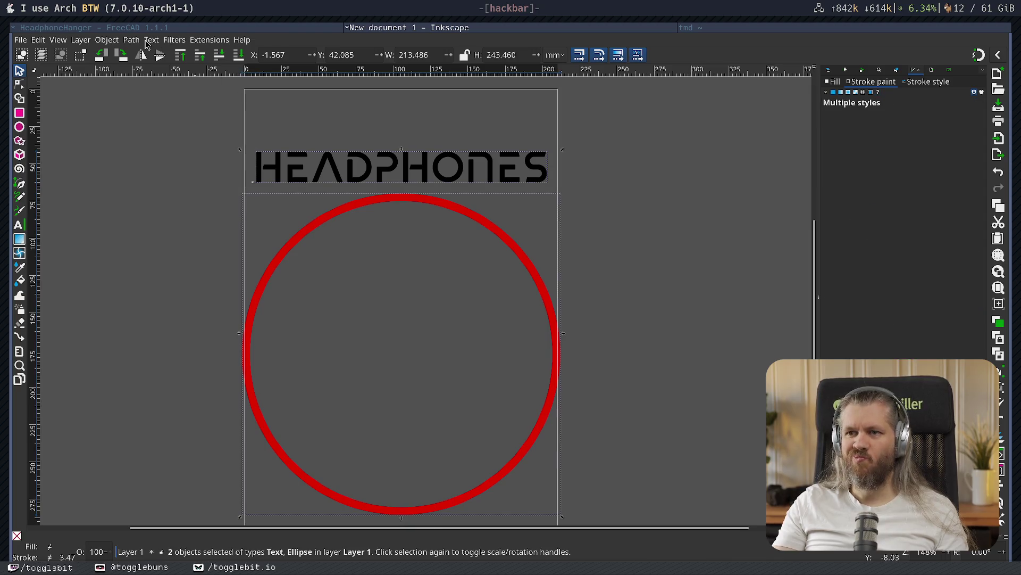
{"action": "left_click", "coordinate": [146, 43]}
{"action": "left_click", "coordinate": [200, 91]}
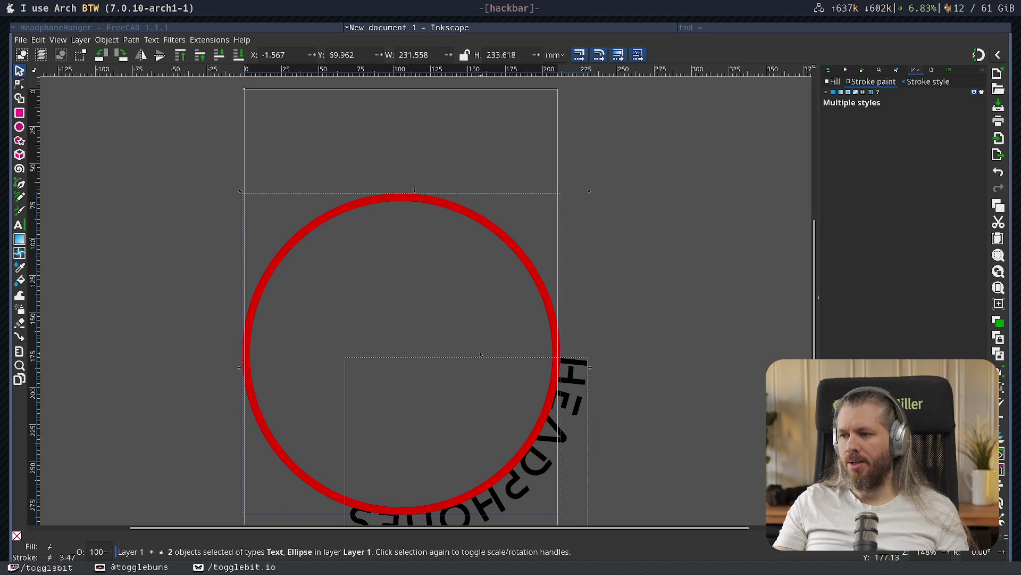
- Set the red circle's stroke to none so it becomes invisible
{"action": "left_click", "coordinate": [627, 290]}
{"action": "scroll", "coordinate": [585, 240], "scroll_direction": "down", "scroll_amount": 5}
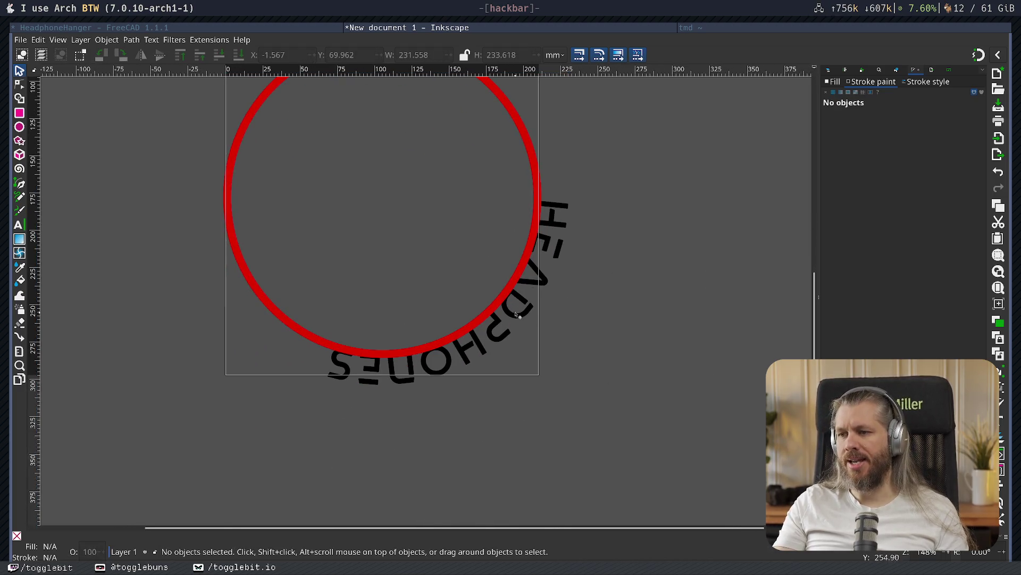
{"action": "left_click", "coordinate": [532, 153]}
{"action": "mouse_move", "coordinate": [921, 257]}
{"action": "left_mouse_down"}
{"action": "mouse_move", "coordinate": [881, 333]}
{"action": "mouse_move", "coordinate": [933, 261]}
{"action": "left_mouse_up"}
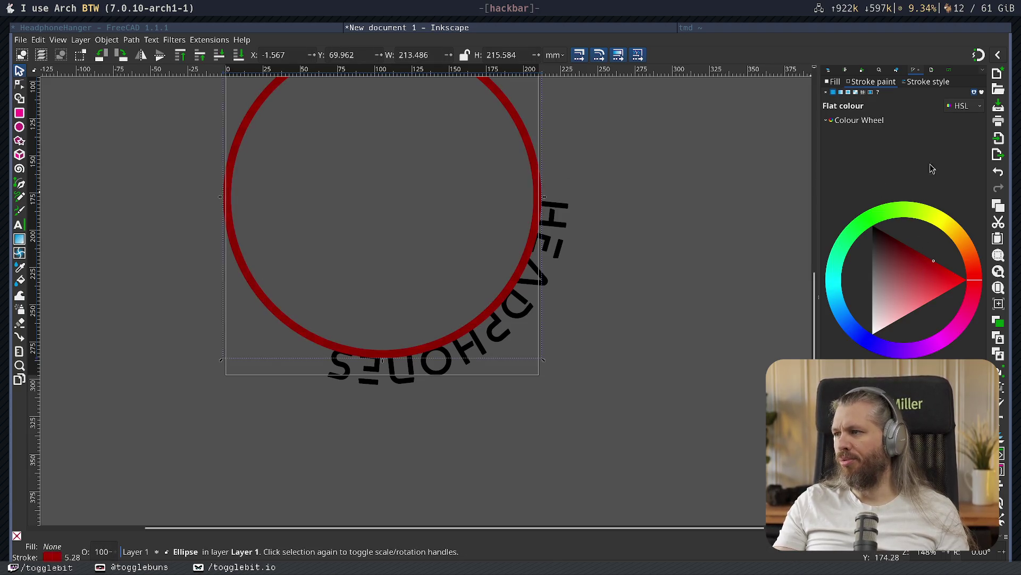
{"action": "left_click", "coordinate": [825, 92]}
{"action": "left_click", "coordinate": [669, 260]}
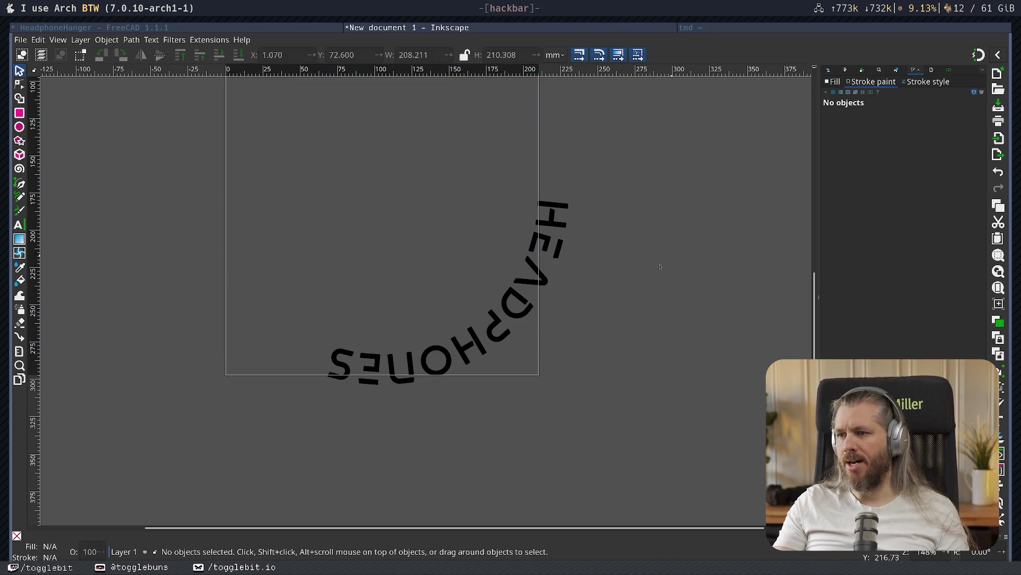
- Rotate the curved HEADPHONES text into an upright arch and move it to the page top
{"action": "left_click_drag", "start_coordinate": [481, 341], "coordinate": [420, 254]}
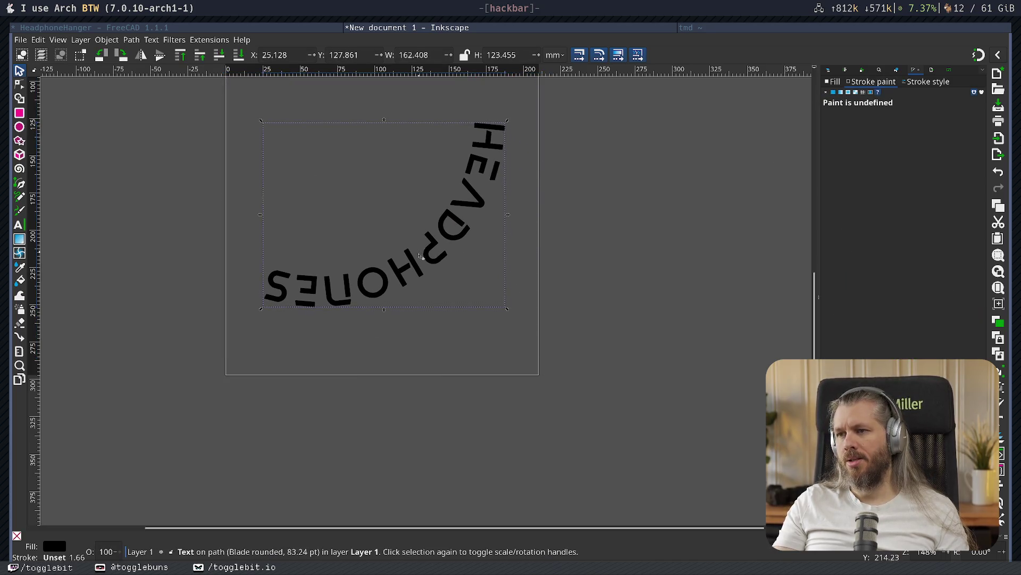
{"action": "left_click", "coordinate": [306, 290]}
{"action": "mouse_move", "coordinate": [260, 309]}
{"action": "left_mouse_down"}
{"action": "mouse_move", "coordinate": [398, 373]}
{"action": "mouse_move", "coordinate": [559, 278]}
{"action": "mouse_move", "coordinate": [588, 249]}
{"action": "mouse_move", "coordinate": [585, 218]}
{"action": "left_mouse_up"}
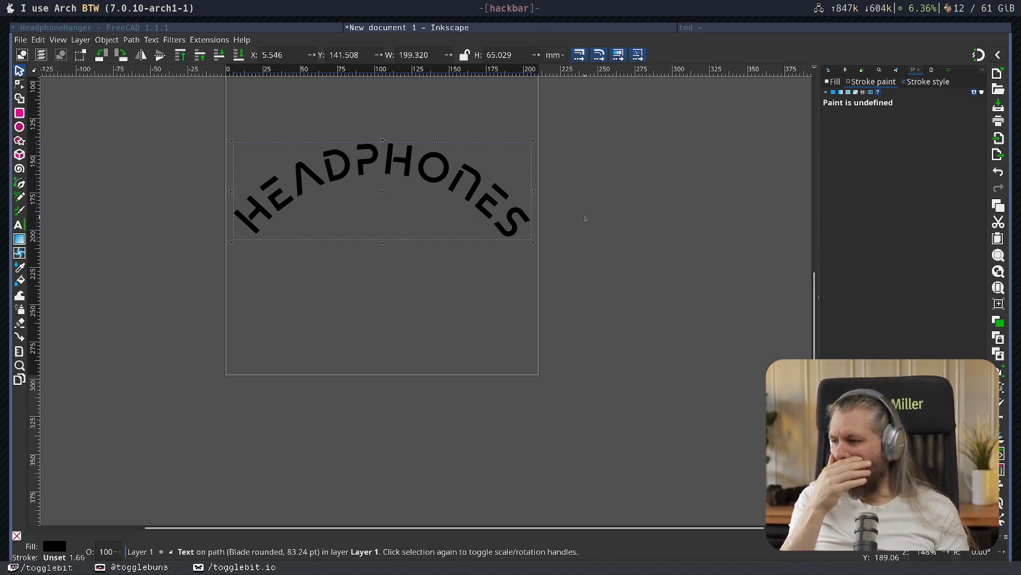
{"action": "left_click", "coordinate": [624, 251]}
{"action": "scroll", "coordinate": [417, 276], "scroll_direction": "up", "scroll_amount": 3}
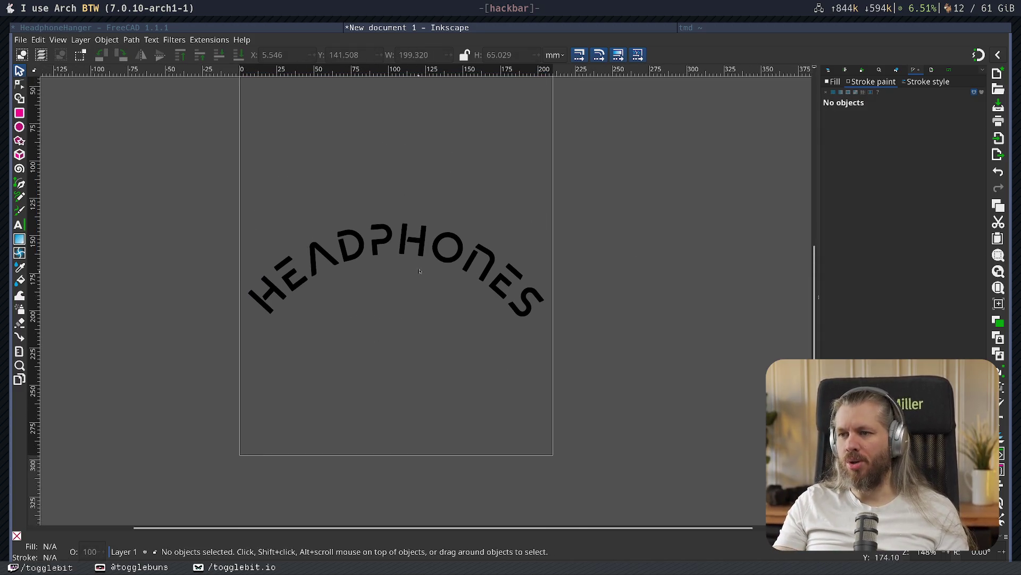
{"action": "left_click_drag", "start_coordinate": [426, 246], "coordinate": [422, 128]}
{"action": "scroll", "coordinate": [424, 165], "scroll_direction": "up", "scroll_amount": 3}
{"action": "left_click", "coordinate": [424, 280]}
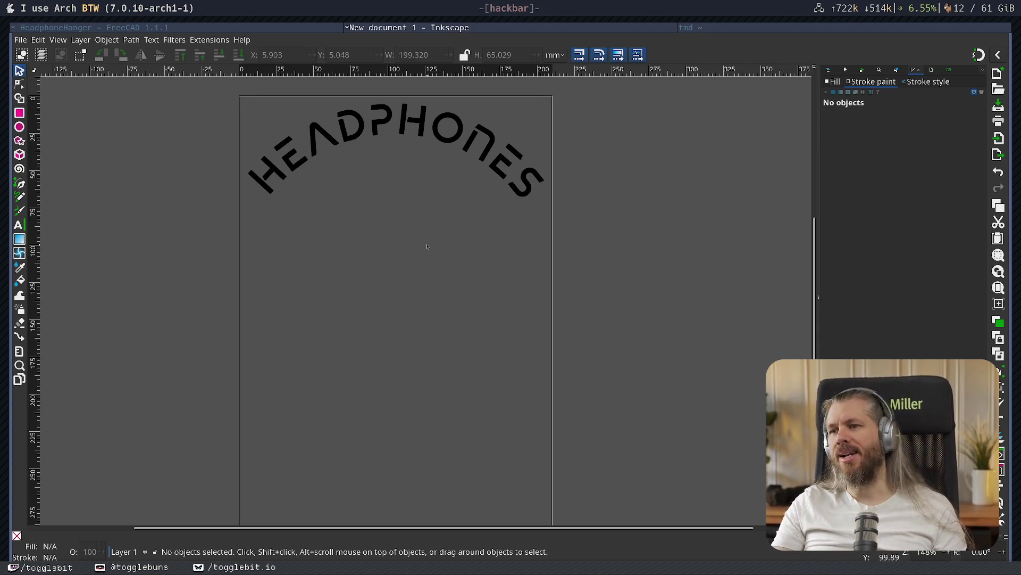
{"action": "middle_click_drag", "start_coordinate": [427, 246], "coordinate": [433, 303]}
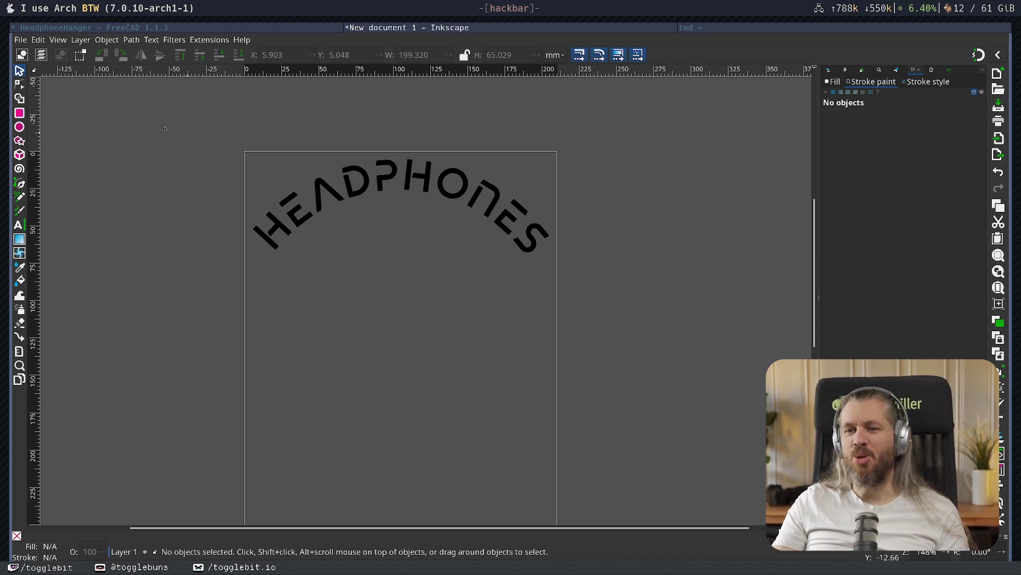
- Export the selected arched HEADPHONES text as headphones.svg in the home folder
{"action": "left_click", "coordinate": [356, 194]}
{"action": "left_click", "coordinate": [20, 40]}
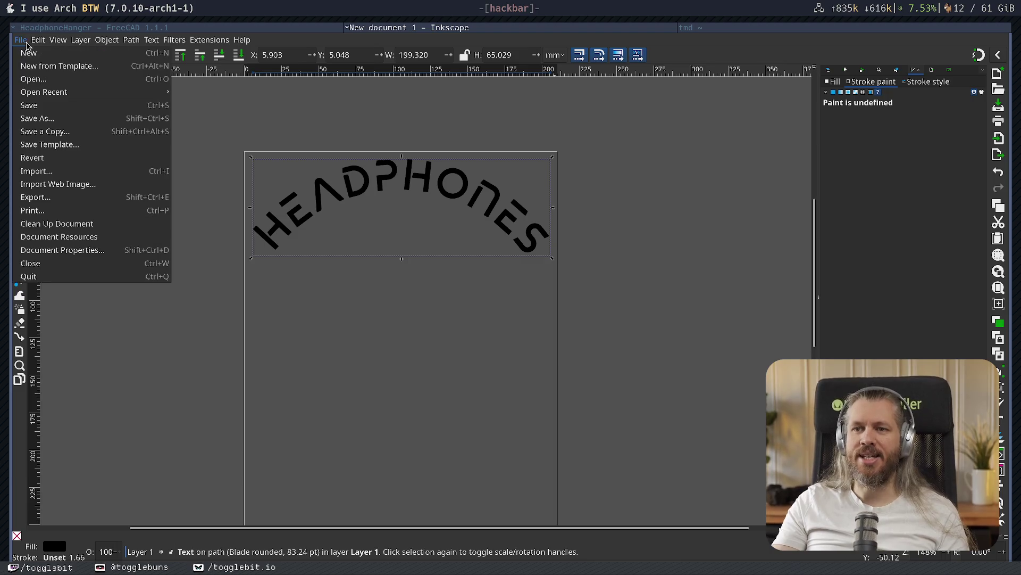
{"action": "mouse_move", "coordinate": [38, 39]}
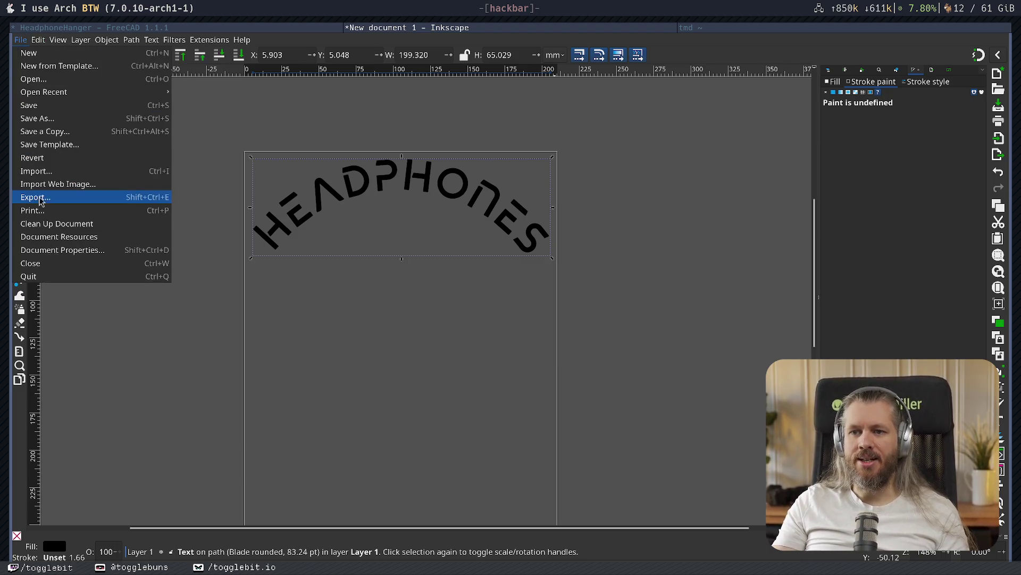
{"action": "left_click", "coordinate": [85, 196]}
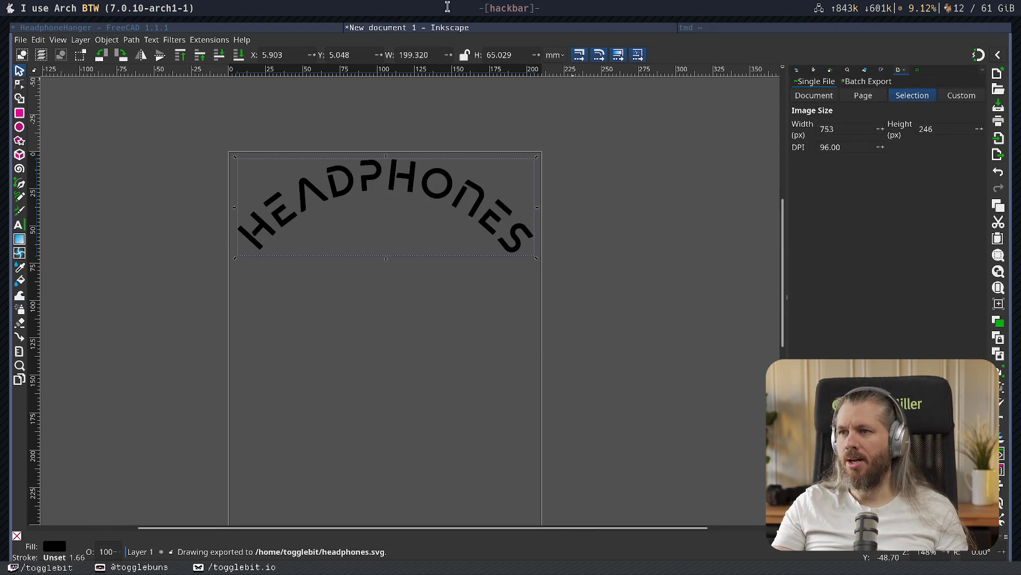
{"action": "left_click", "coordinate": [703, 27]}
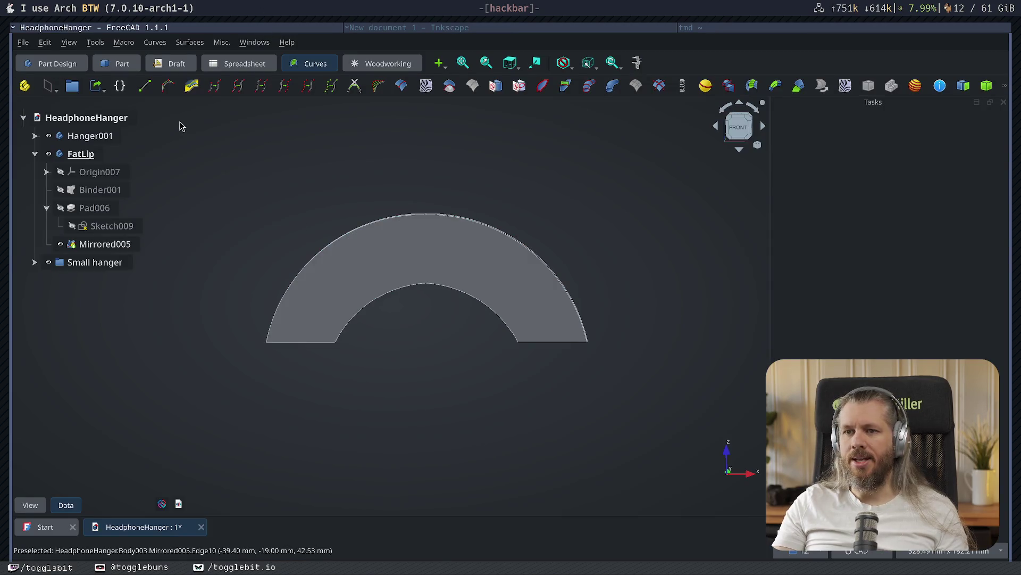
- Save the hanger, switch to Draft and import headphones.svg from the home folder as geometry
{"action": "key", "text": "ctrl+s"}
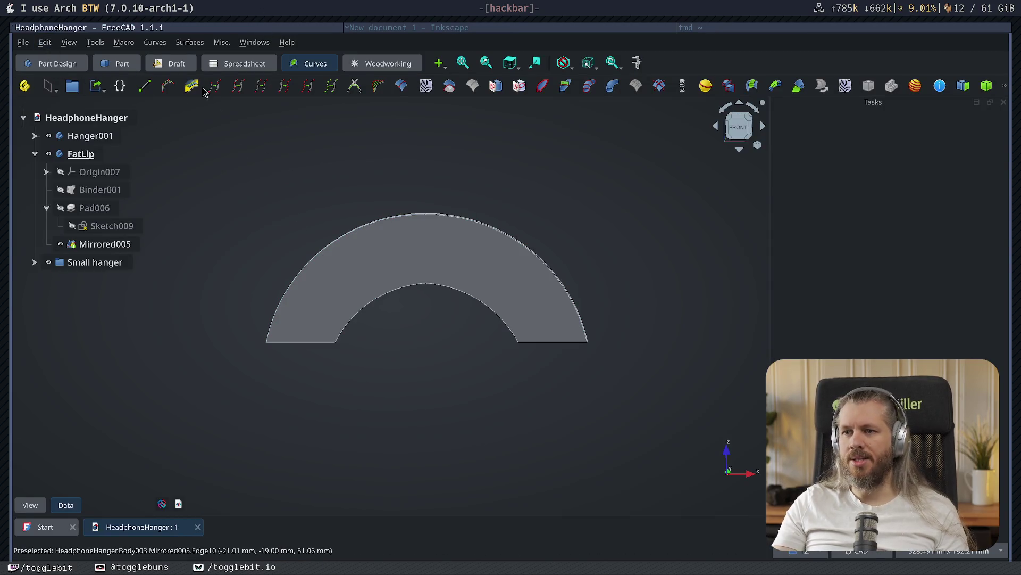
{"action": "left_click", "coordinate": [176, 63]}
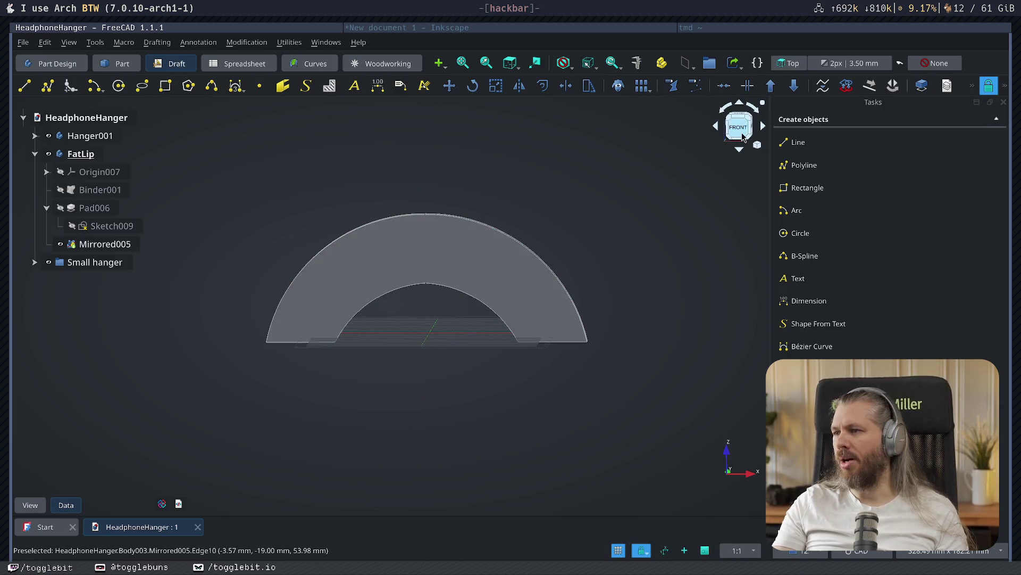
{"action": "left_click", "coordinate": [23, 42]}
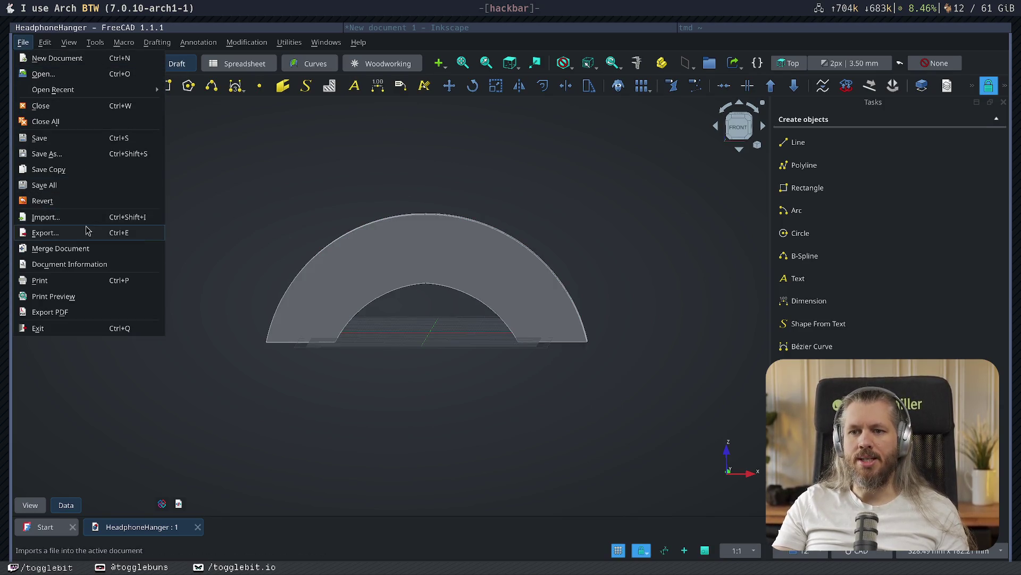
{"action": "left_click", "coordinate": [58, 217]}
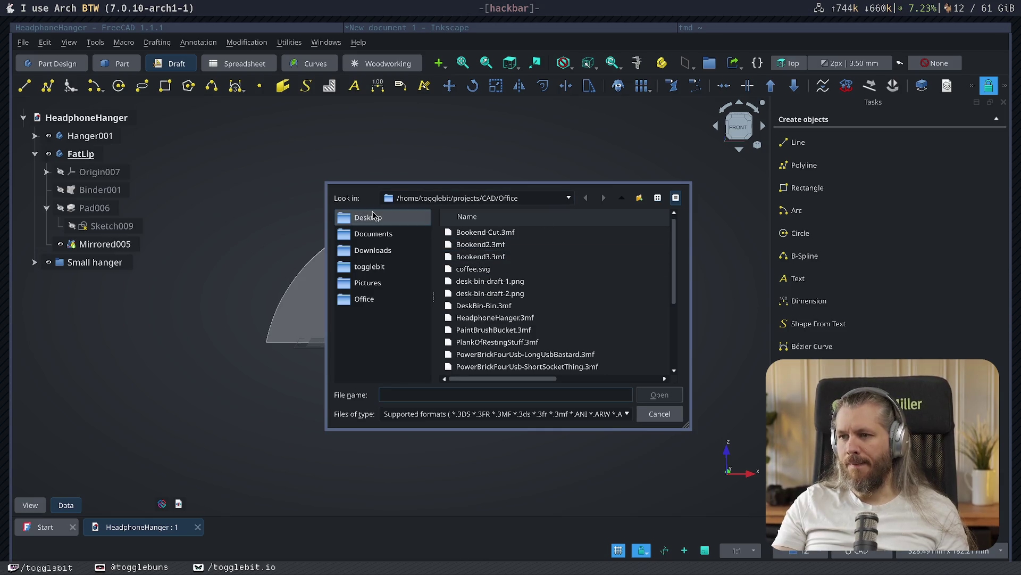
{"action": "left_click", "coordinate": [404, 285]}
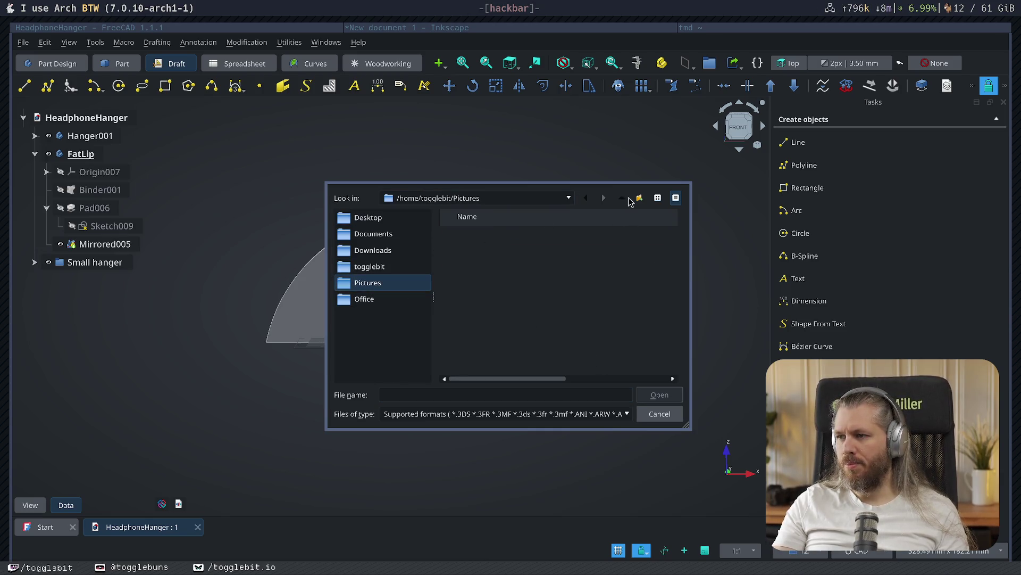
{"action": "left_click", "coordinate": [622, 198]}
{"action": "left_click", "coordinate": [518, 269]}
{"action": "type", "text": "headphones.svg"}
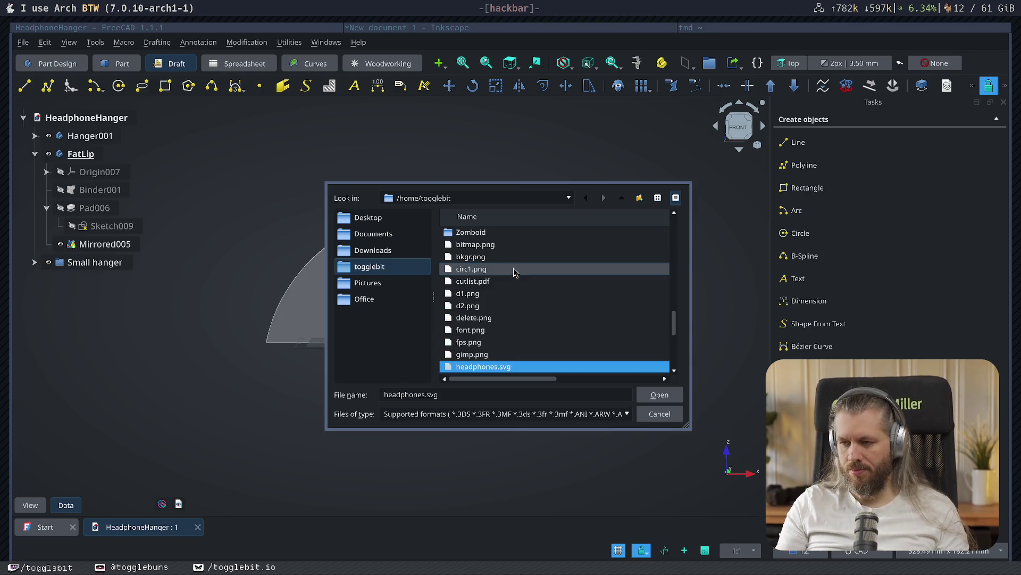
{"action": "key", "text": "Return"}
{"action": "left_click", "coordinate": [494, 300]}
{"action": "key", "text": "Return"}
- Delete the imported Text and path1 objects and return to Inkscape
{"action": "mouse_move", "coordinate": [442, 406]}
{"action": "middle_mouse_down"}
{"action": "mouse_move", "coordinate": [461, 360]}
{"action": "mouse_move", "coordinate": [455, 390]}
{"action": "mouse_move", "coordinate": [474, 390]}
{"action": "middle_mouse_up"}
{"action": "scroll", "coordinate": [80, 260], "scroll_direction": "down", "scroll_amount": 1}
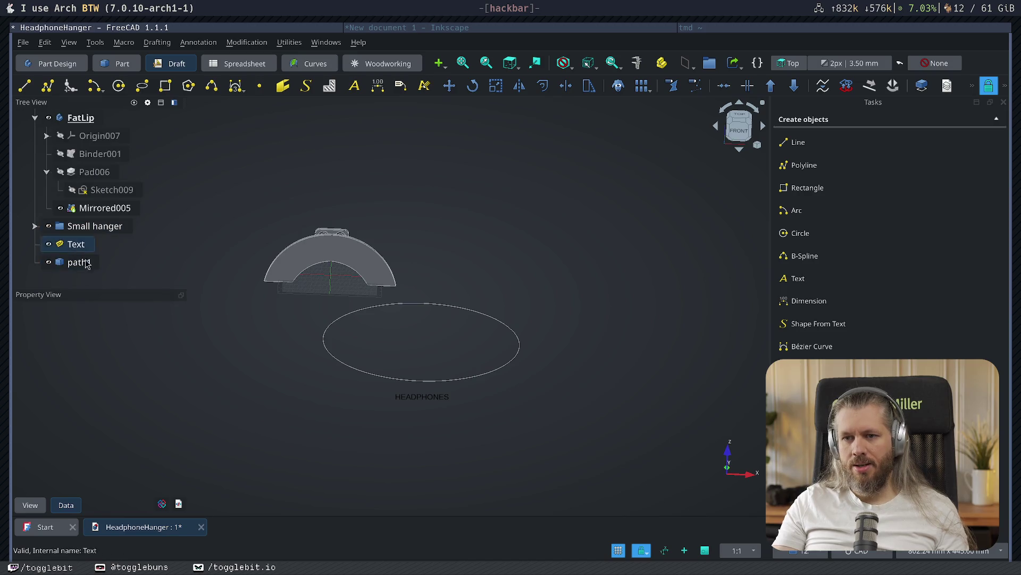
{"action": "left_click", "coordinate": [76, 246]}
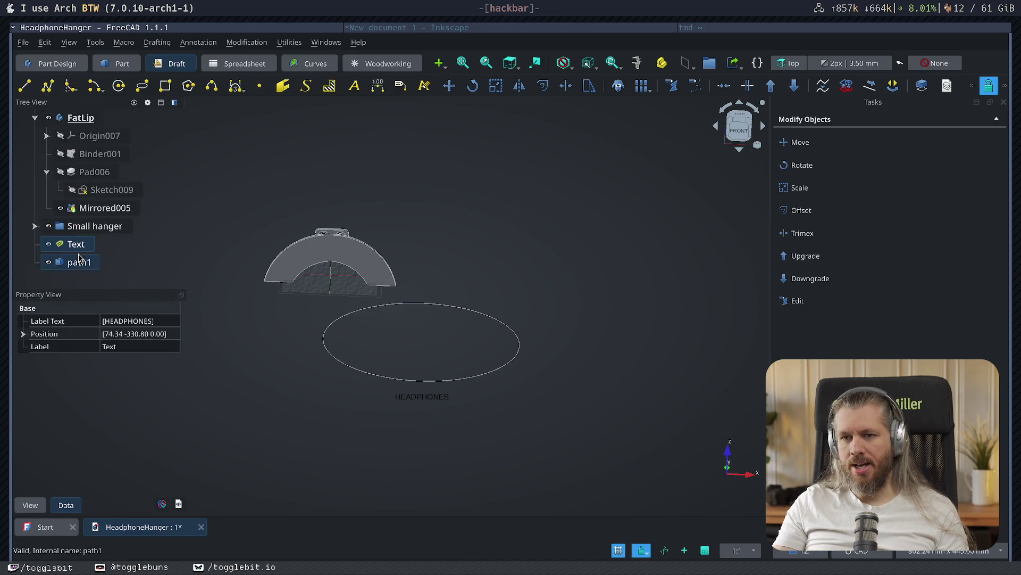
{"action": "left_click", "coordinate": [78, 260], "text": "ctrl"}
{"action": "key", "text": "Delete"}
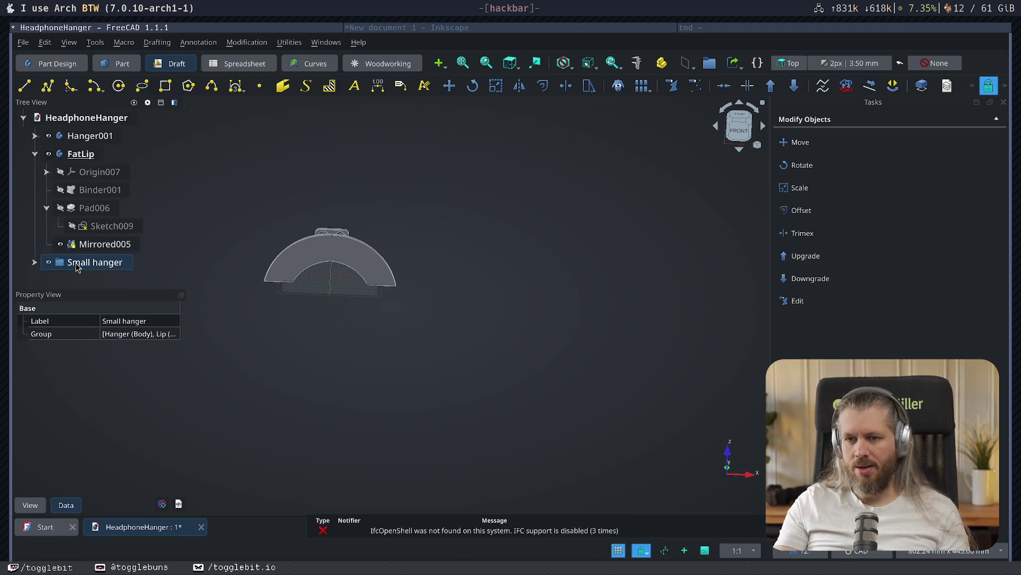
{"action": "key", "text": "super+Right"}
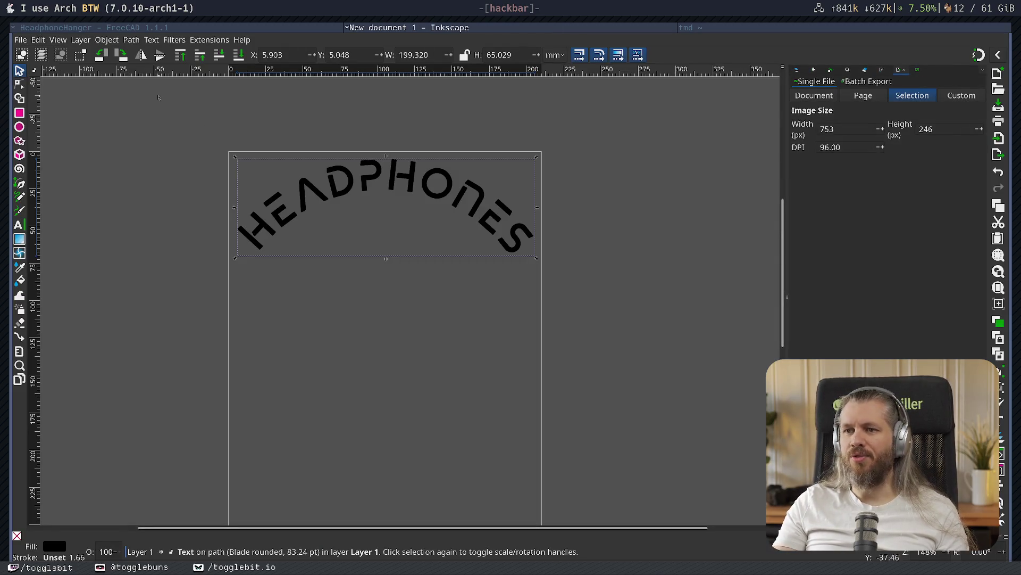
- Convert the curved text to a path and place the HEADPHONES lettering on the page top
{"action": "left_click", "coordinate": [136, 43]}
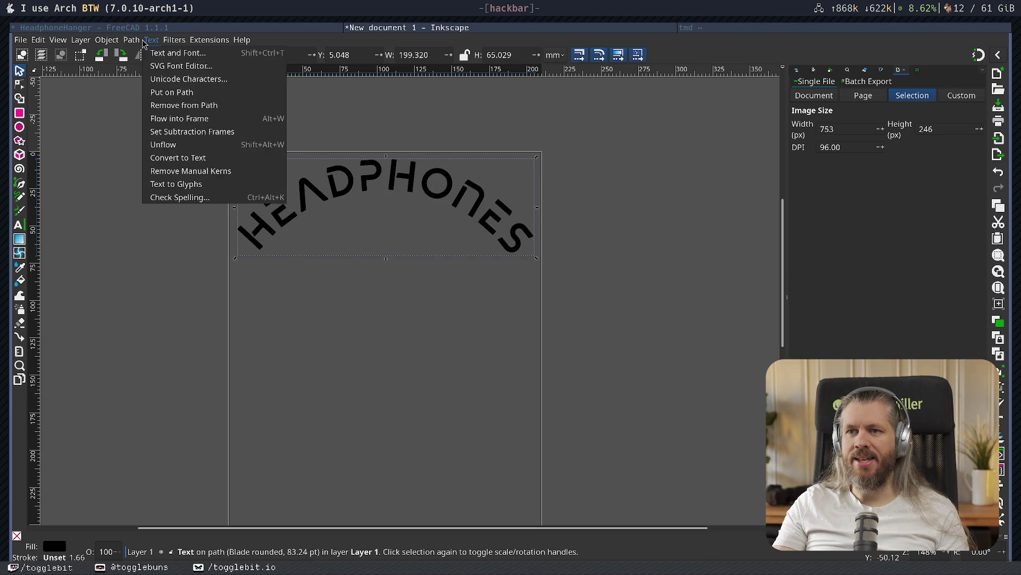
{"action": "left_click", "coordinate": [140, 55]}
{"action": "mouse_move", "coordinate": [361, 219]}
{"action": "left_mouse_down"}
{"action": "mouse_move", "coordinate": [500, 209]}
{"action": "mouse_move", "coordinate": [353, 244]}
{"action": "mouse_move", "coordinate": [344, 213]}
{"action": "left_mouse_up"}
{"action": "left_click", "coordinate": [360, 314]}
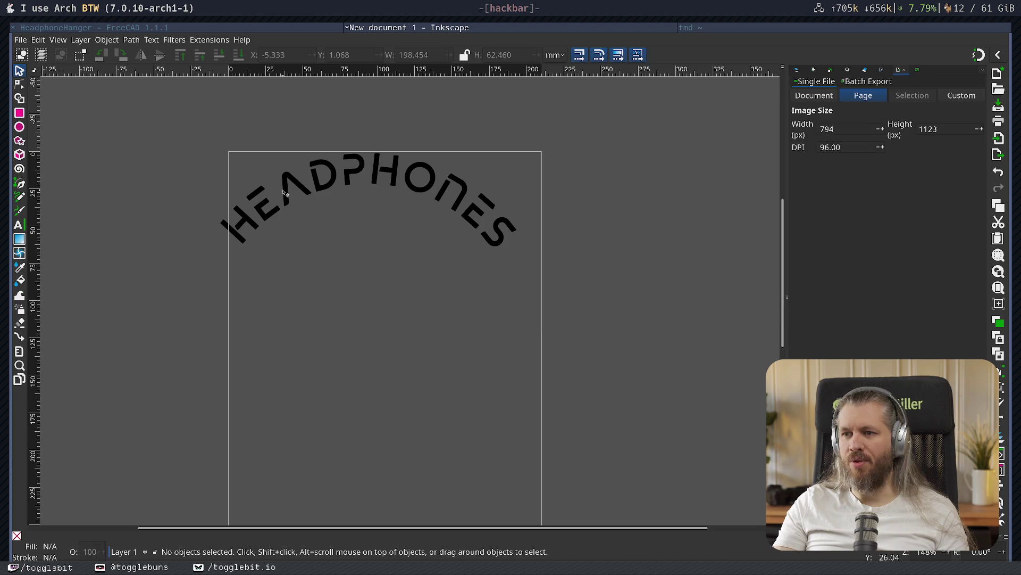
{"action": "left_click", "coordinate": [320, 176]}
{"action": "left_click_drag", "start_coordinate": [319, 176], "coordinate": [688, 172]}
{"action": "key", "text": "ctrl+a"}
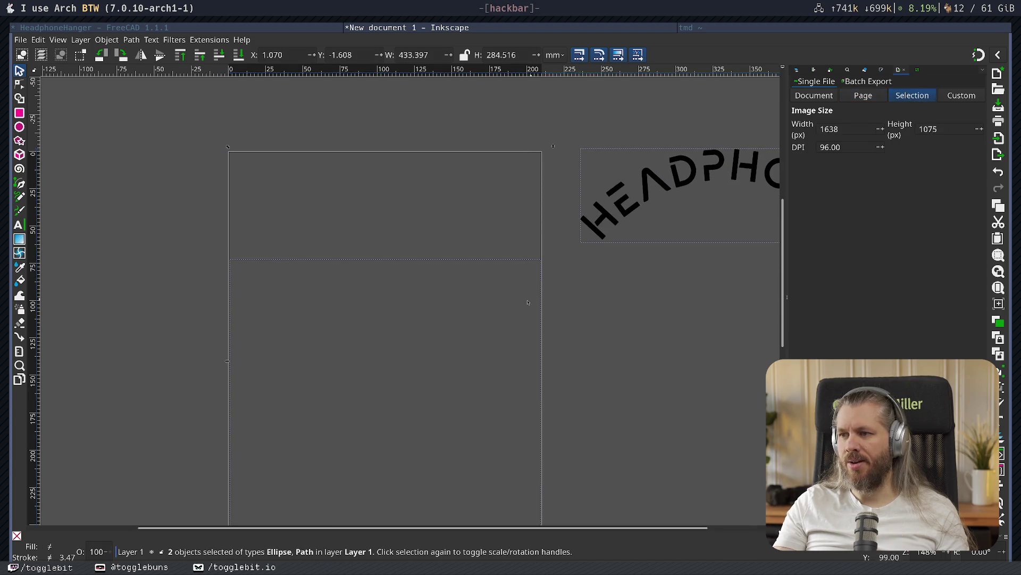
{"action": "left_click", "coordinate": [401, 287]}
{"action": "mouse_move", "coordinate": [377, 271]}
{"action": "left_mouse_down"}
{"action": "mouse_move", "coordinate": [452, 399]}
{"action": "mouse_move", "coordinate": [532, 500]}
{"action": "mouse_move", "coordinate": [556, 506]}
{"action": "left_mouse_up"}
{"action": "left_click", "coordinate": [436, 262]}
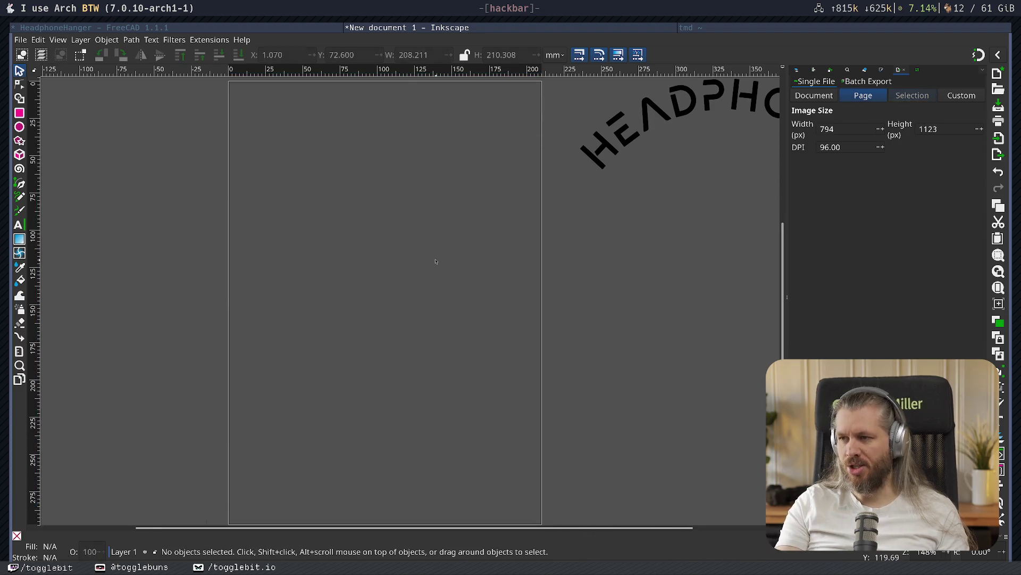
{"action": "mouse_move", "coordinate": [641, 119]}
{"action": "left_mouse_down"}
{"action": "mouse_move", "coordinate": [307, 157]}
{"action": "mouse_move", "coordinate": [298, 134]}
{"action": "left_mouse_up"}
- Save the drawing as headphones.svg, replacing the existing file
{"action": "key", "text": "ctrl+s"}
{"action": "key", "text": "Escape"}
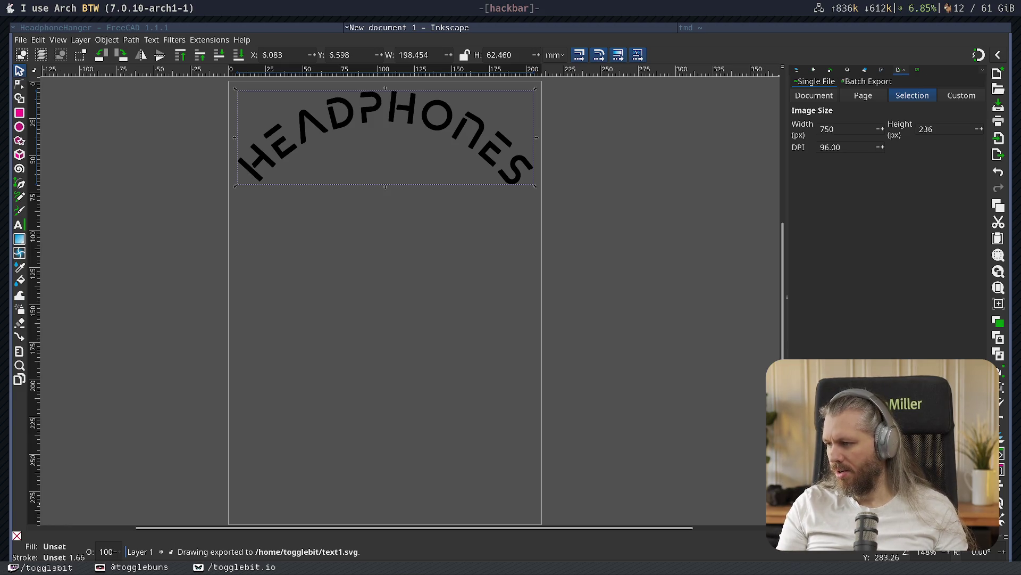
{"action": "key", "text": "Return"}
{"action": "left_click", "coordinate": [600, 354]}
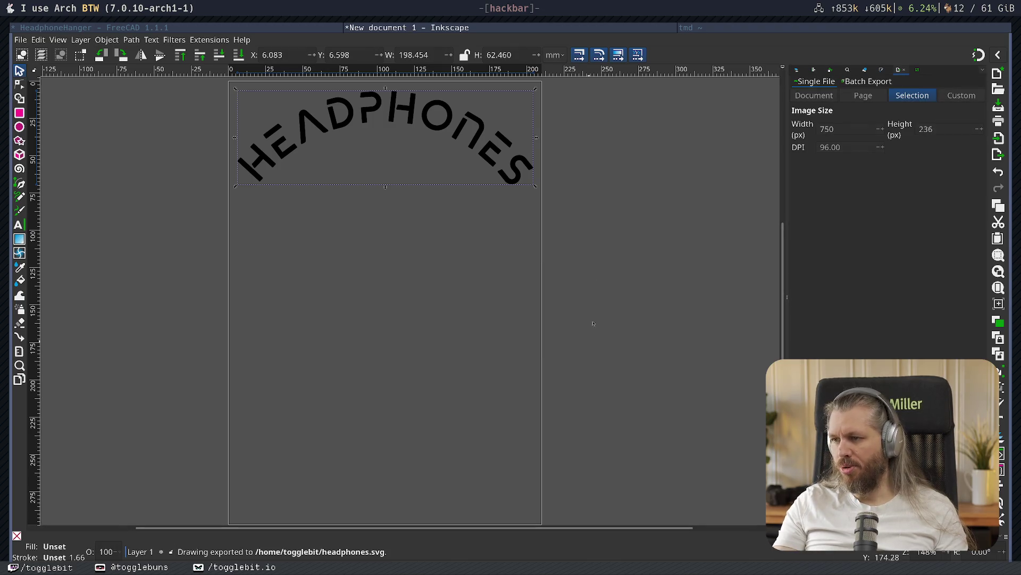
{"action": "left_click", "coordinate": [718, 26]}
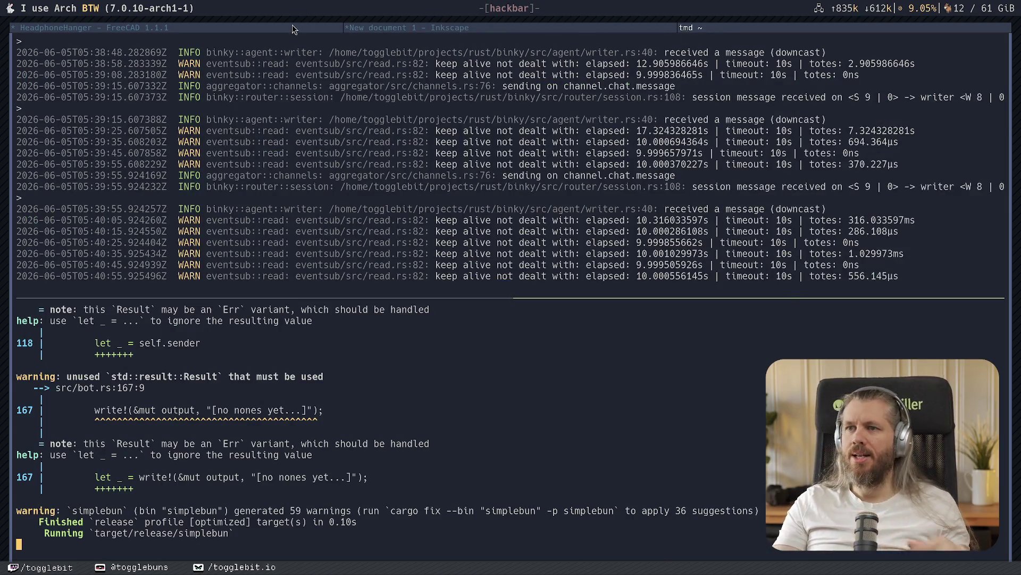
- Import headphones.svg into the HeadphoneHanger document as geometry, viewed from the front
{"action": "key", "text": "super+Left"}
{"action": "key", "text": "super+Left"}
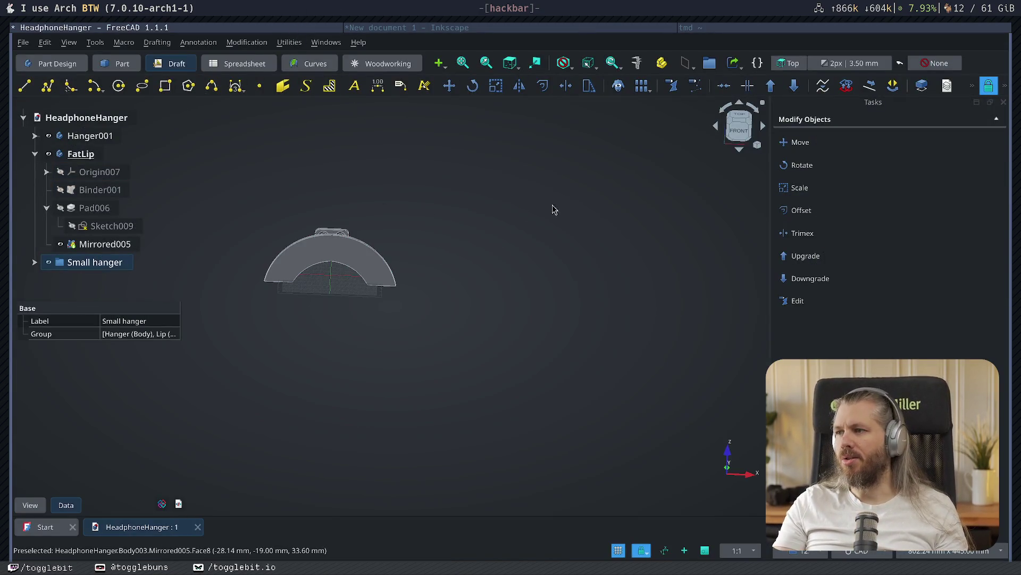
{"action": "left_click", "coordinate": [741, 122]}
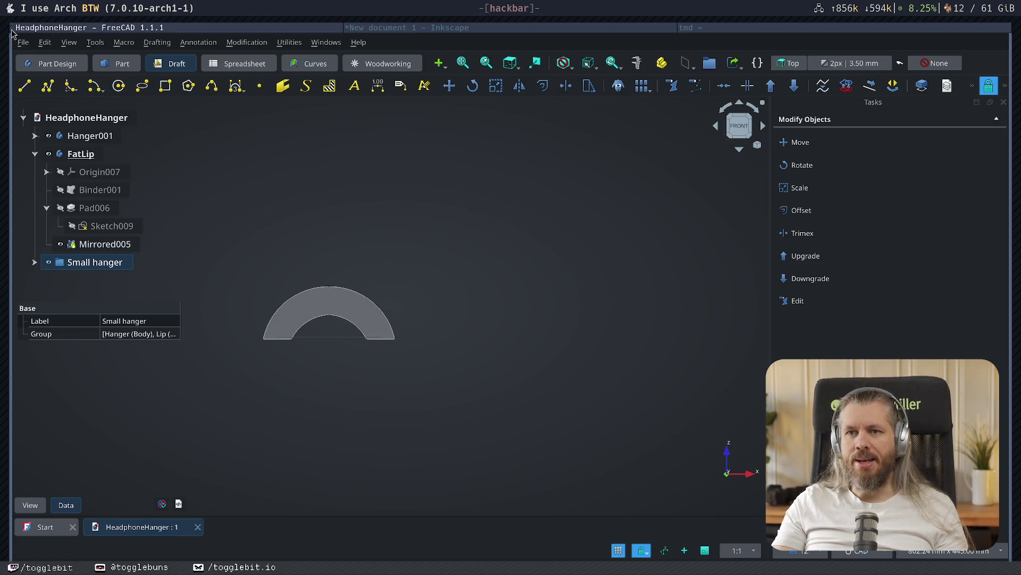
{"action": "left_click", "coordinate": [23, 42]}
{"action": "left_click", "coordinate": [37, 218]}
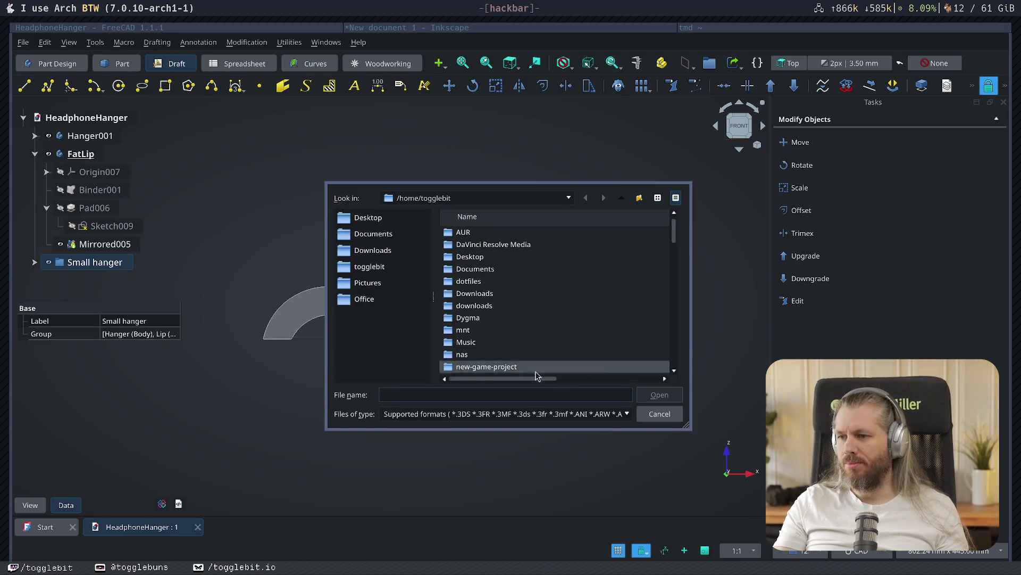
{"action": "key", "text": "h"}
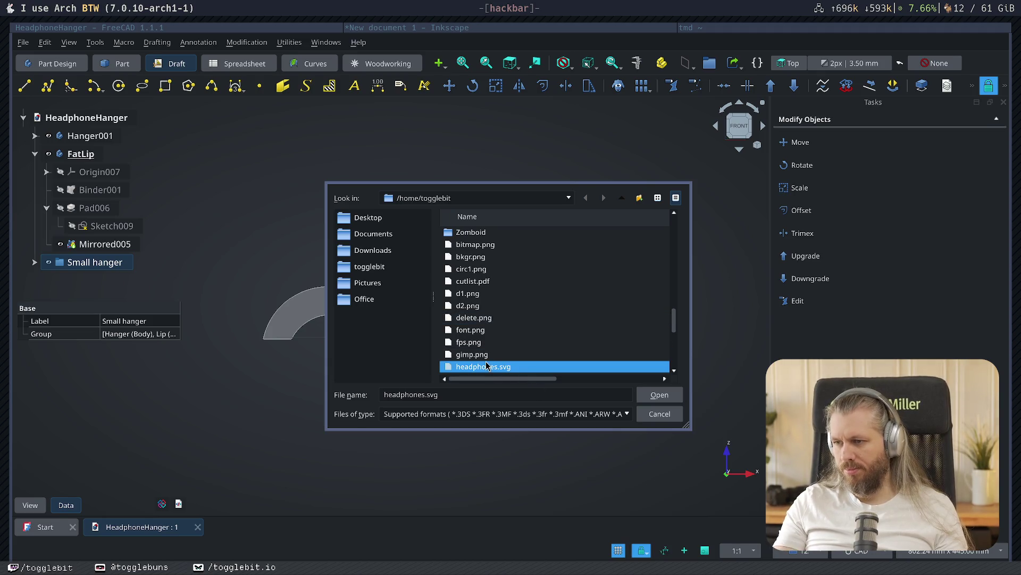
{"action": "double_click", "coordinate": [485, 366]}
{"action": "left_click", "coordinate": [477, 324]}
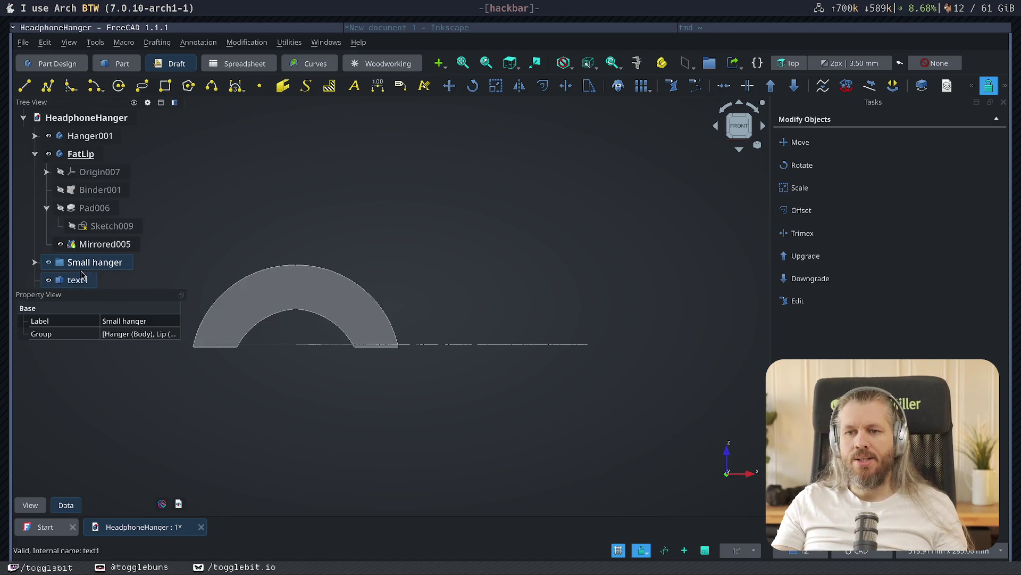
- Convert the imported pieces text1 through text1_15 into one sketch with Draft to Sketch
{"action": "scroll", "coordinate": [78, 224], "scroll_direction": "down", "scroll_amount": 2}
{"action": "left_click", "coordinate": [78, 172]}
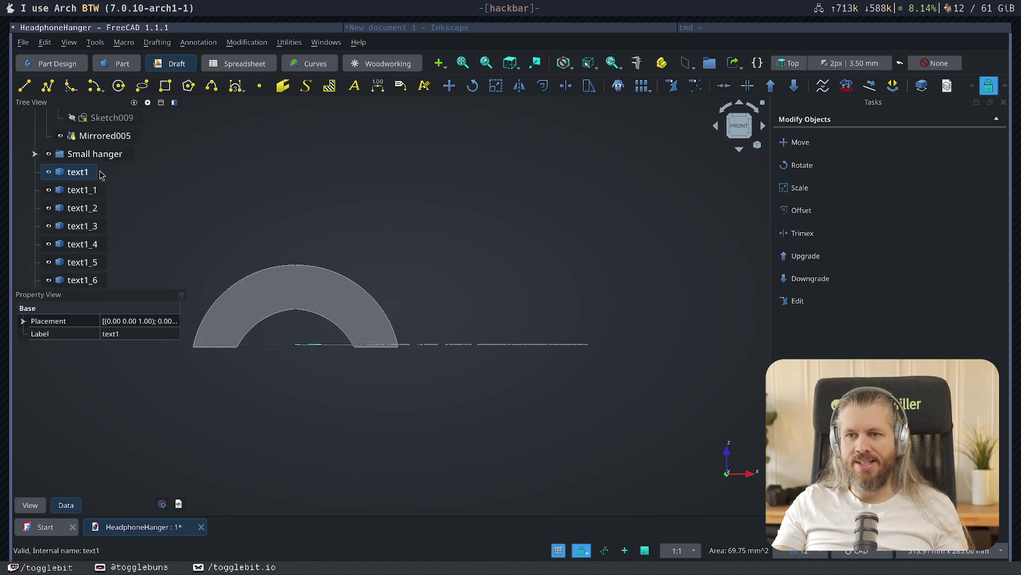
{"action": "scroll", "coordinate": [80, 213], "scroll_direction": "down", "scroll_amount": 3}
{"action": "left_click", "coordinate": [80, 264], "text": "shift"}
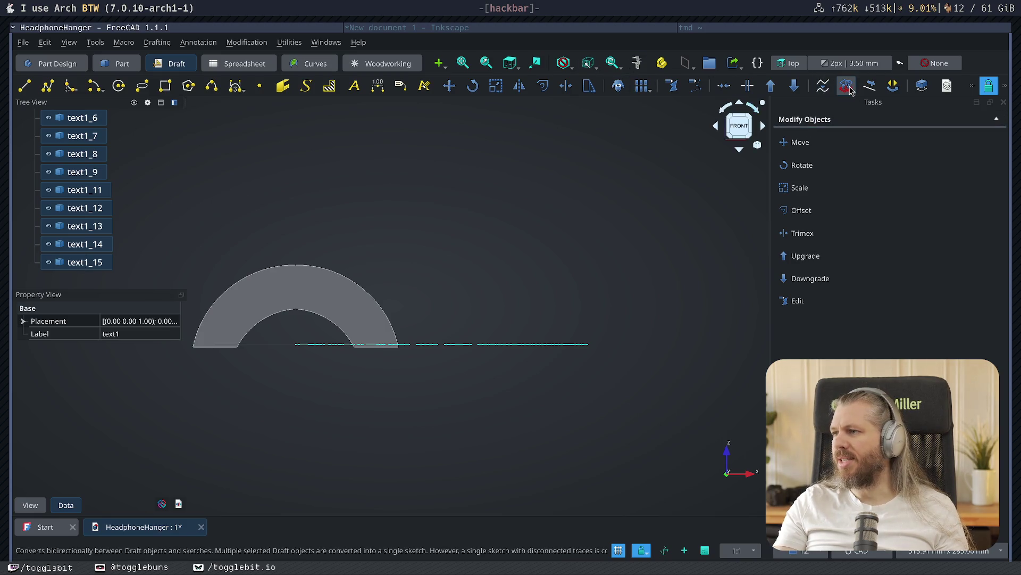
{"action": "left_click", "coordinate": [247, 42]}
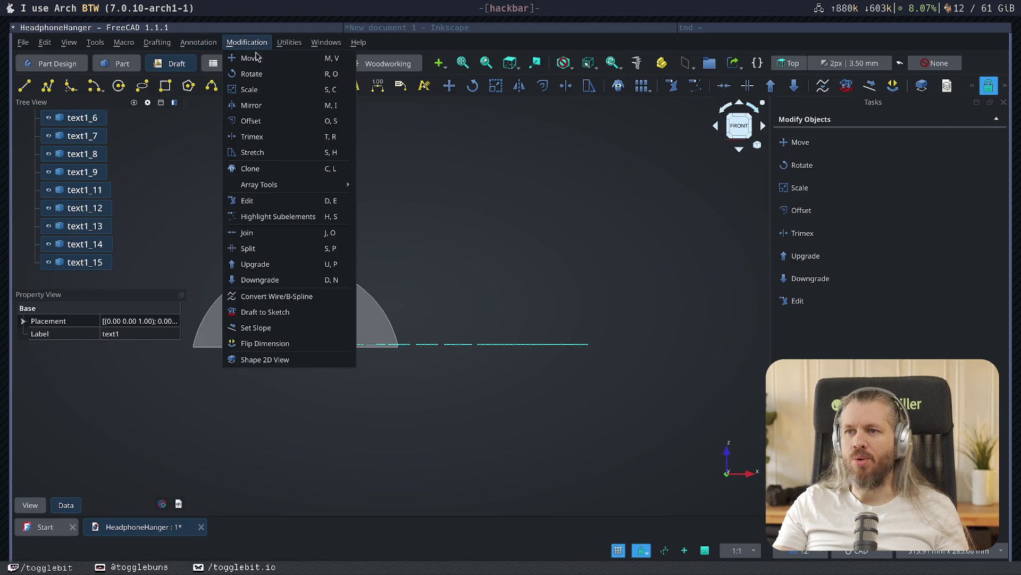
{"action": "left_click", "coordinate": [290, 313]}
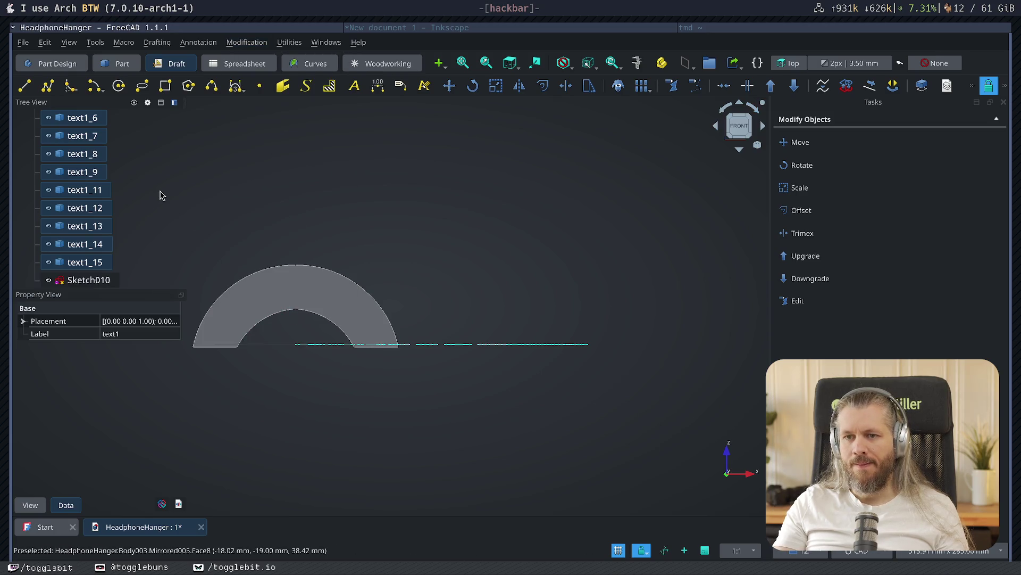
- Move the original text pieces into Group and hide that group
{"action": "scroll", "coordinate": [95, 202], "scroll_direction": "up", "scroll_amount": 5}
{"action": "scroll", "coordinate": [100, 207], "scroll_direction": "down", "scroll_amount": 1}
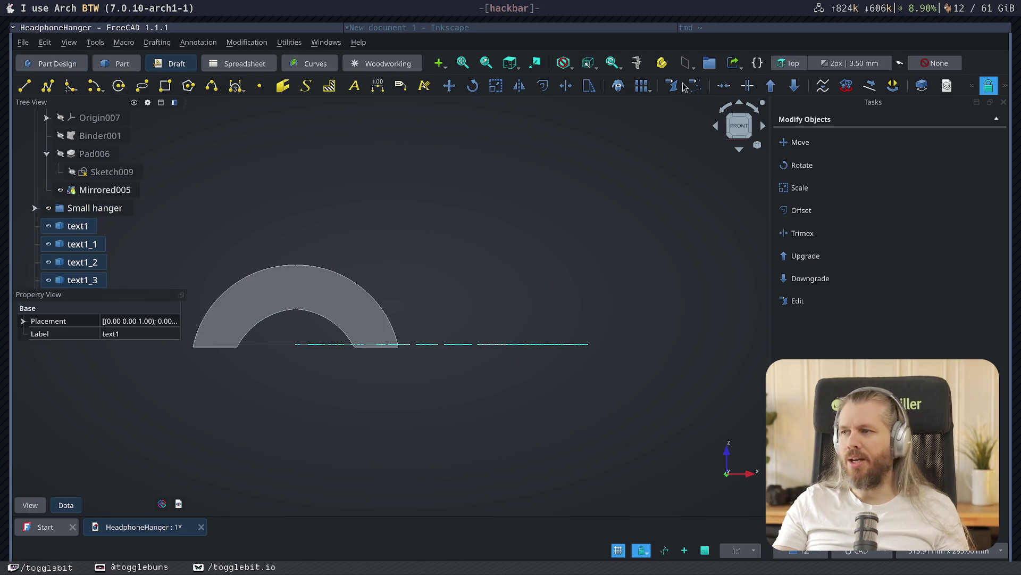
{"action": "scroll", "coordinate": [139, 223], "scroll_direction": "down", "scroll_amount": 5}
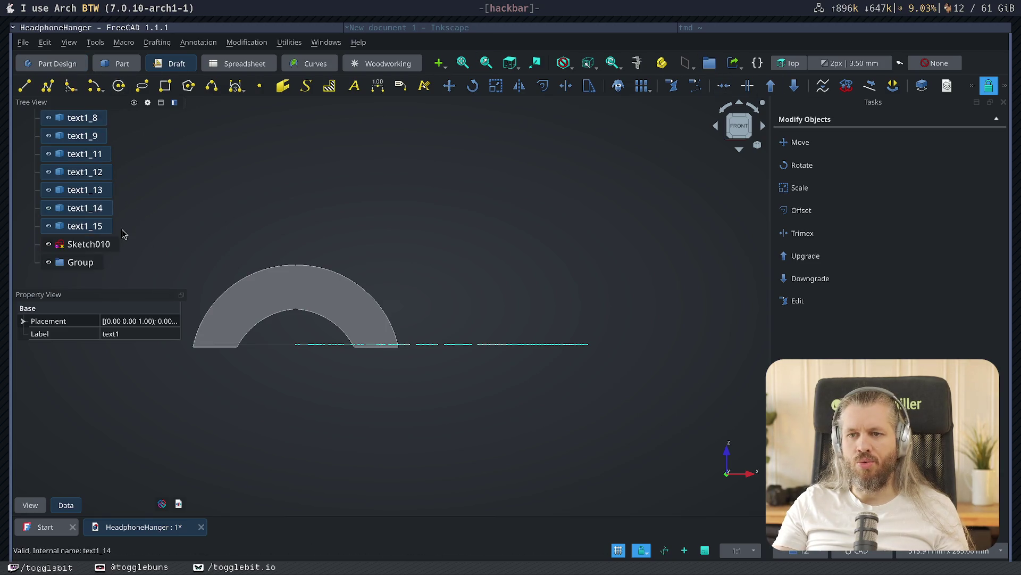
{"action": "mouse_move", "coordinate": [93, 226]}
{"action": "left_mouse_down"}
{"action": "mouse_move", "coordinate": [100, 238]}
{"action": "mouse_move", "coordinate": [113, 210]}
{"action": "mouse_move", "coordinate": [80, 209]}
{"action": "left_mouse_up"}
{"action": "scroll", "coordinate": [113, 209], "scroll_direction": "up", "scroll_amount": 3}
{"action": "left_click", "coordinate": [48, 261]}
{"action": "left_click", "coordinate": [89, 245]}
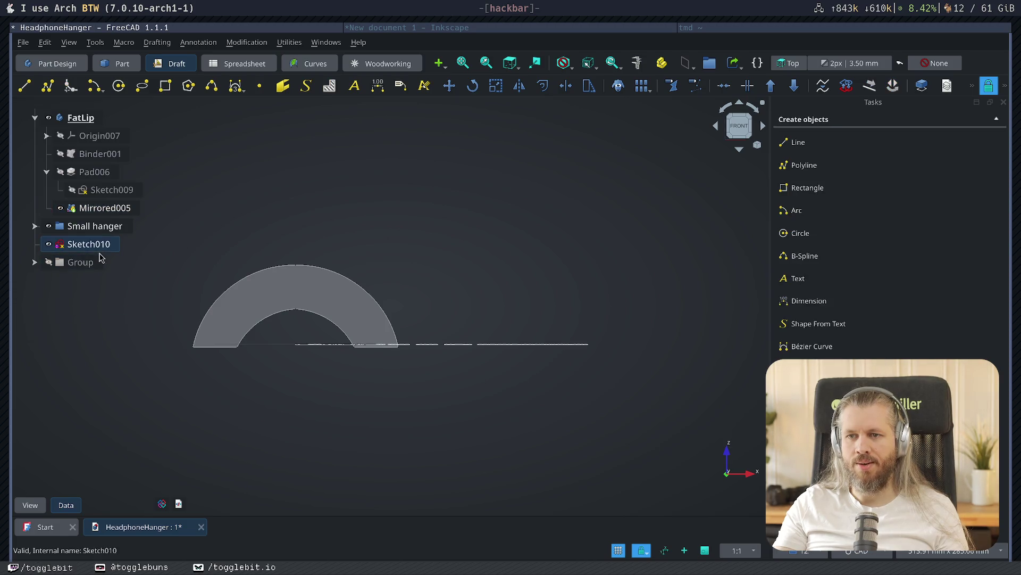
{"action": "left_click", "coordinate": [280, 290]}
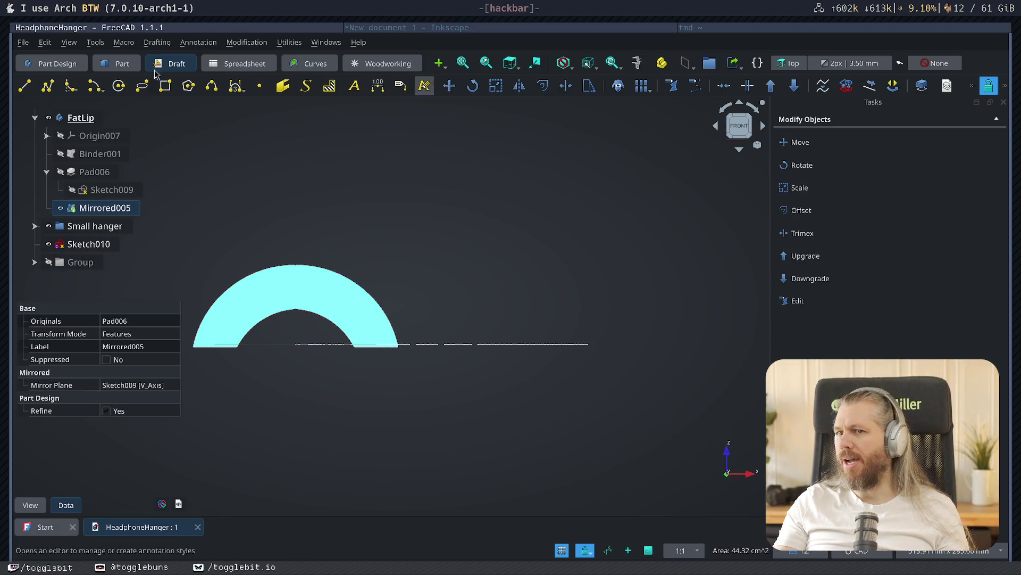
- In Part Design, rename Sketch010 to Text and move it into the FatLip body
{"action": "left_click", "coordinate": [57, 70]}
{"action": "left_click", "coordinate": [410, 221]}
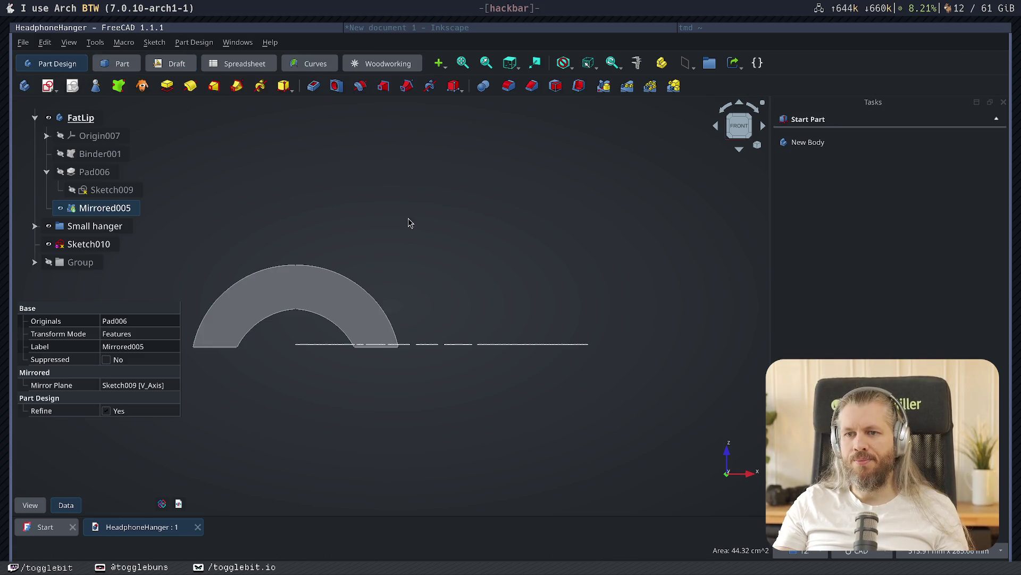
{"action": "left_click", "coordinate": [293, 288]}
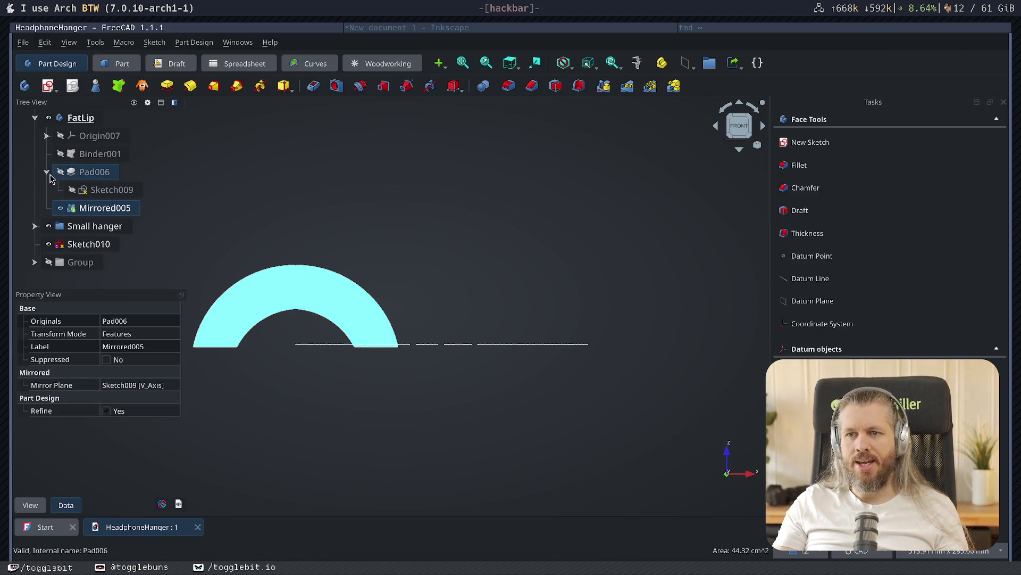
{"action": "left_click", "coordinate": [35, 121]}
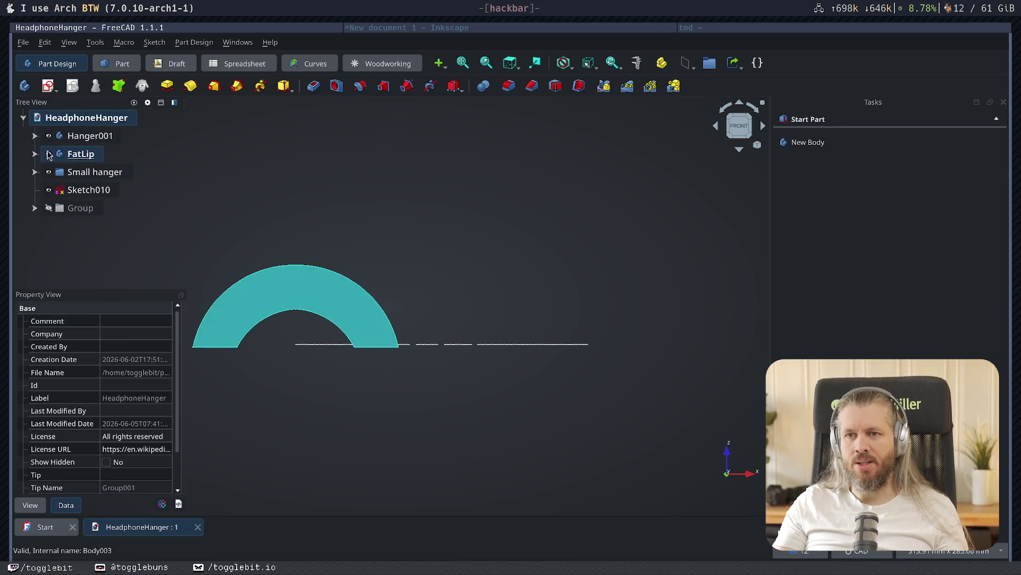
{"action": "left_click", "coordinate": [35, 153]}
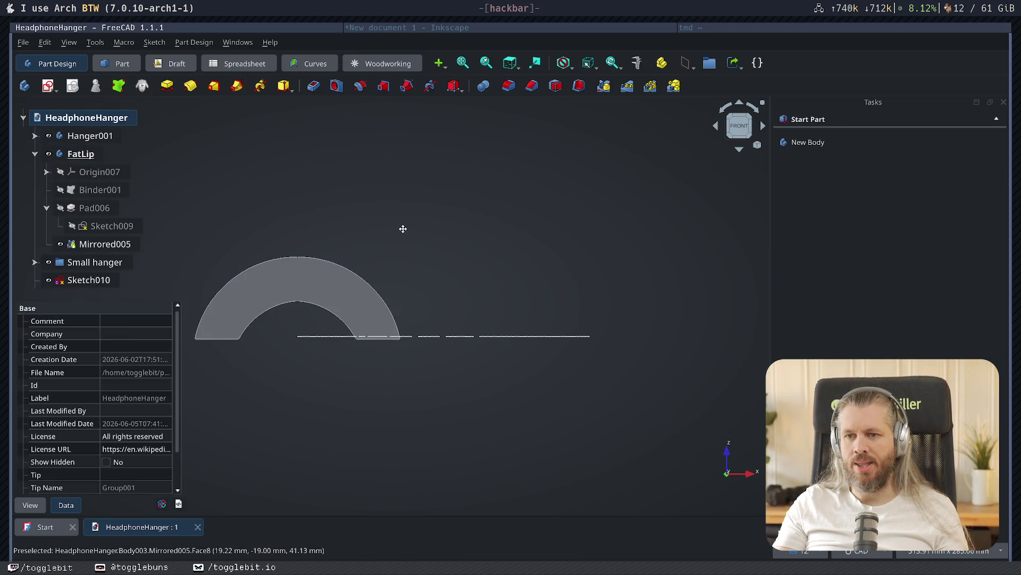
{"action": "double_click", "coordinate": [93, 277]}
{"action": "type", "text": "Text"}
{"action": "key", "text": "Return"}
{"action": "mouse_move", "coordinate": [83, 283]}
{"action": "left_mouse_down"}
{"action": "mouse_move", "coordinate": [100, 264]}
{"action": "mouse_move", "coordinate": [95, 234]}
{"action": "mouse_move", "coordinate": [99, 255]}
{"action": "left_mouse_up"}
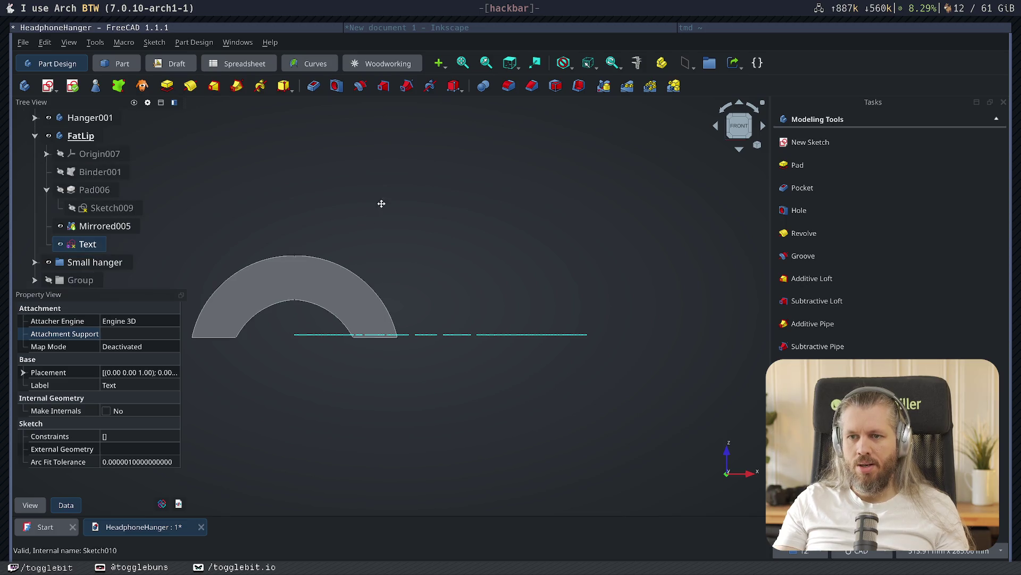
- Map the Text sketch onto the mirrored arc's face
{"action": "middle_click_drag", "start_coordinate": [376, 209], "coordinate": [396, 170]}
{"action": "left_click", "coordinate": [292, 247]}
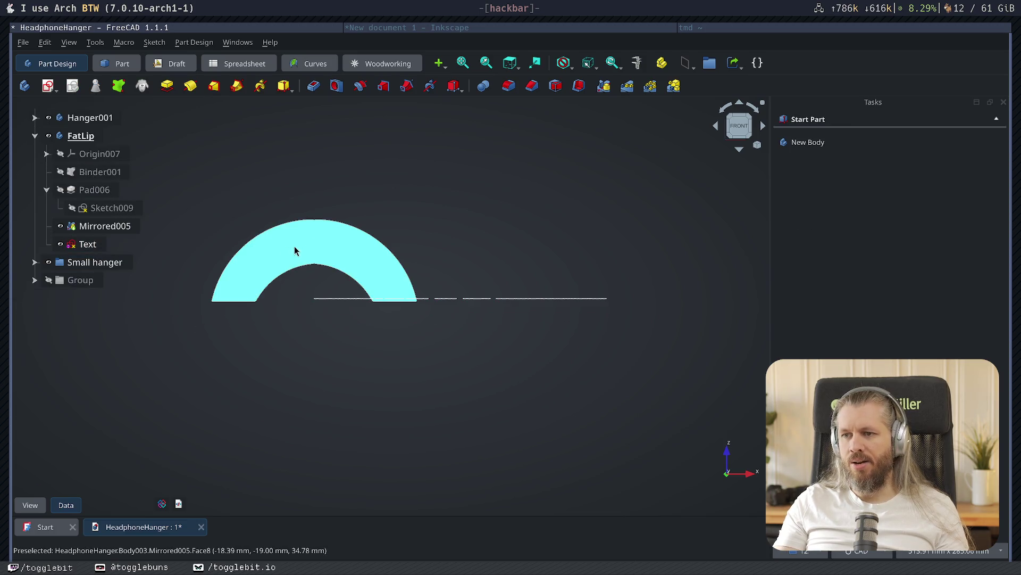
{"action": "left_click", "coordinate": [48, 85]}
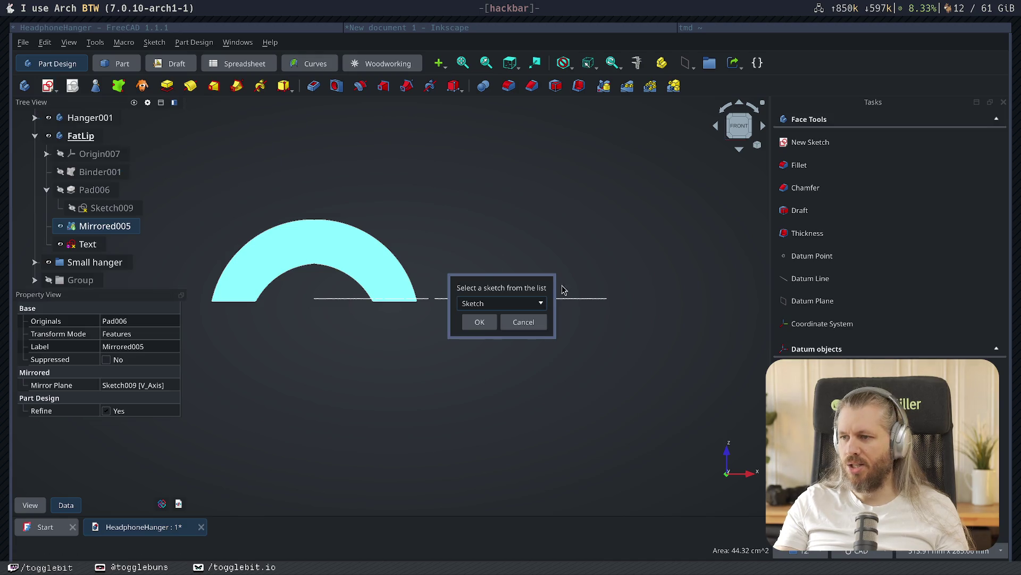
{"action": "left_click", "coordinate": [510, 303]}
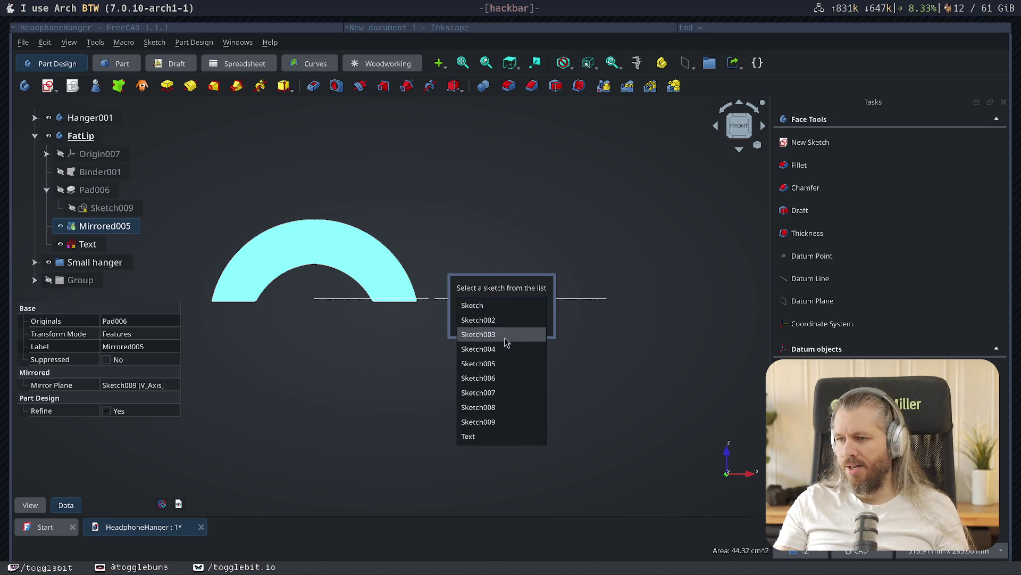
{"action": "left_click", "coordinate": [495, 433]}
{"action": "left_click", "coordinate": [479, 322]}
{"action": "key", "text": "Return"}
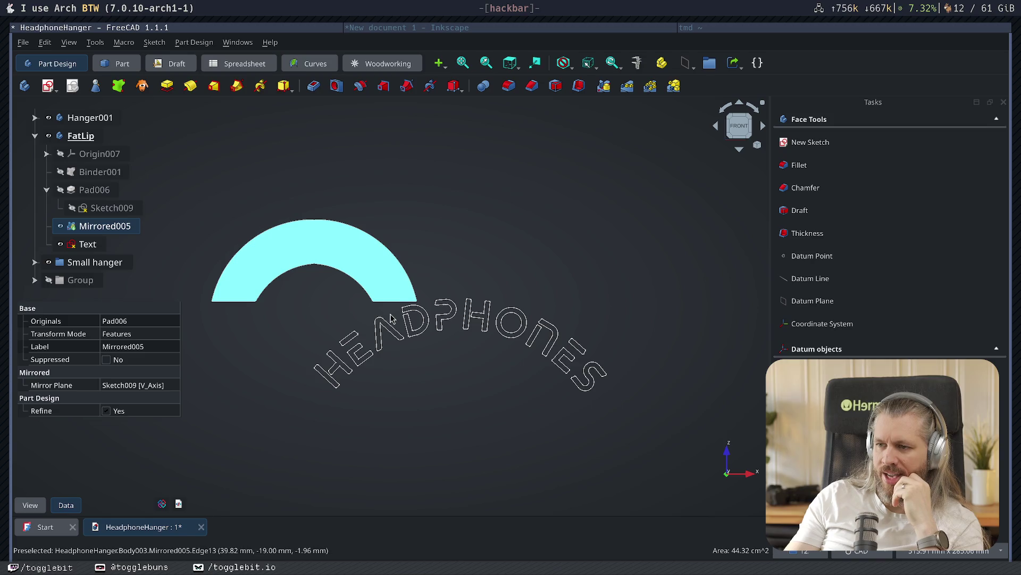
- Open the Text sketch and translate the lettering geometry onto the arc
{"action": "double_click", "coordinate": [87, 243]}
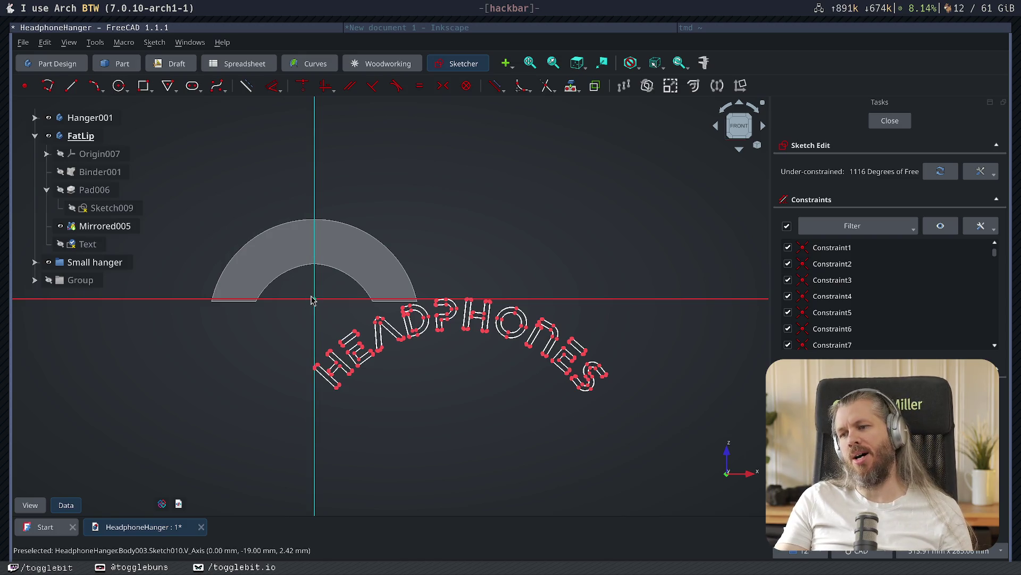
{"action": "mouse_move", "coordinate": [263, 424]}
{"action": "left_mouse_down"}
{"action": "mouse_move", "coordinate": [666, 307]}
{"action": "mouse_move", "coordinate": [677, 280]}
{"action": "left_mouse_up"}
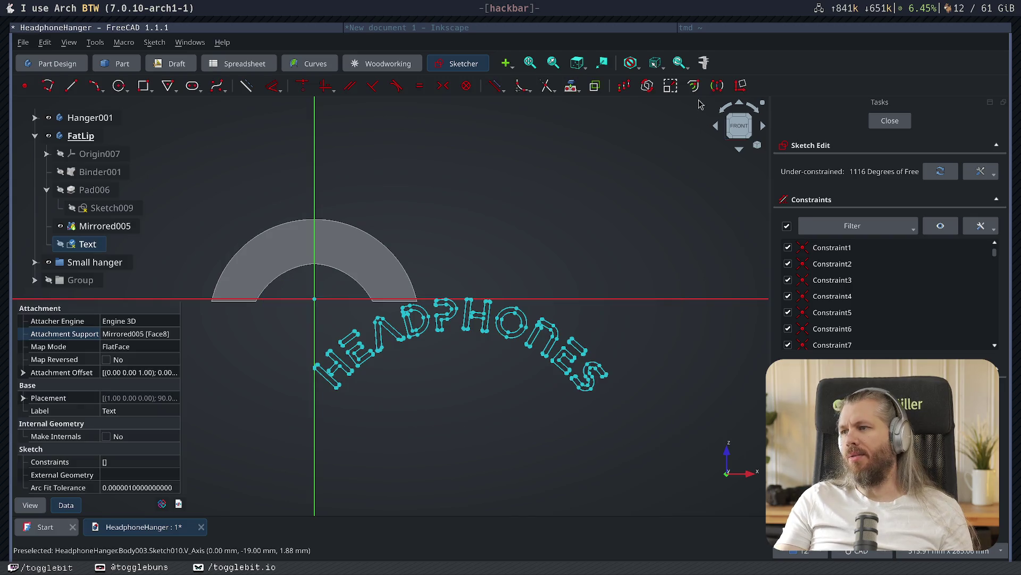
{"action": "left_click", "coordinate": [624, 85]}
{"action": "left_click", "coordinate": [455, 314]}
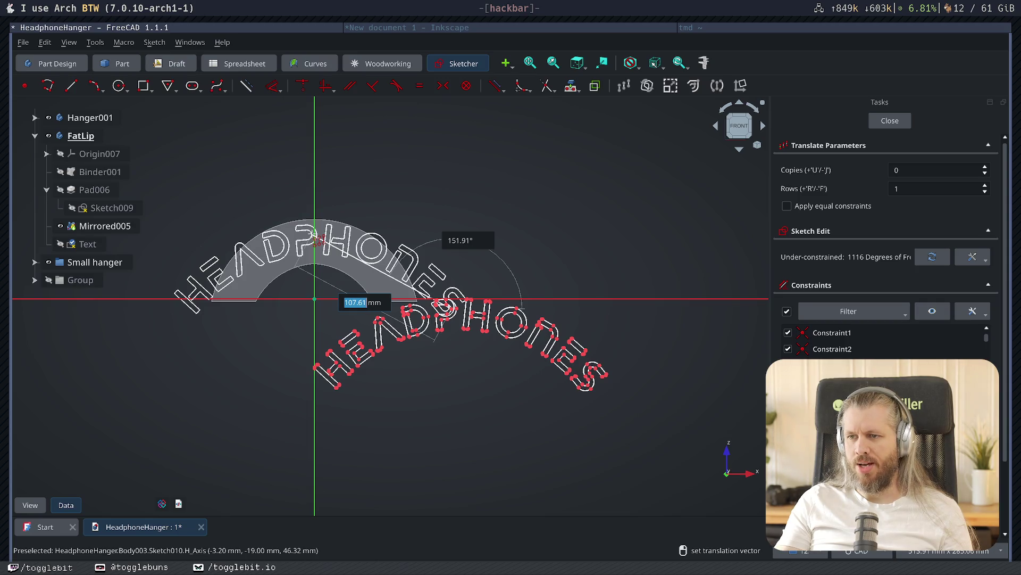
{"action": "left_click", "coordinate": [314, 237]}
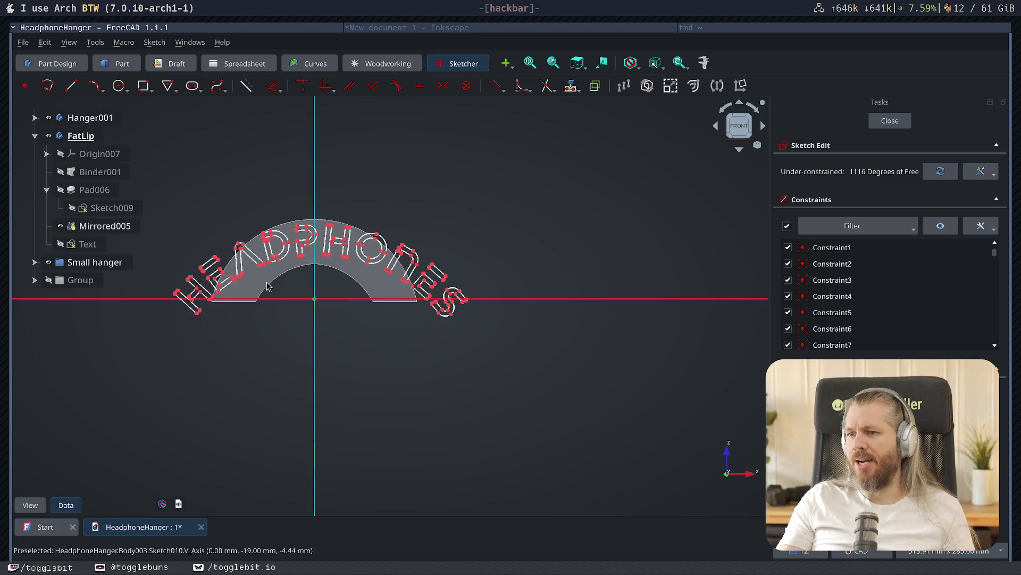
{"action": "middle_click_drag", "start_coordinate": [433, 237], "coordinate": [508, 223]}
- Scale the HEADPHONES lettering geometry down by a factor of 0.74
{"action": "mouse_move", "coordinate": [221, 149]}
{"action": "left_mouse_down"}
{"action": "mouse_move", "coordinate": [449, 312]}
{"action": "mouse_move", "coordinate": [622, 406]}
{"action": "left_mouse_up"}
{"action": "left_click", "coordinate": [694, 87]}
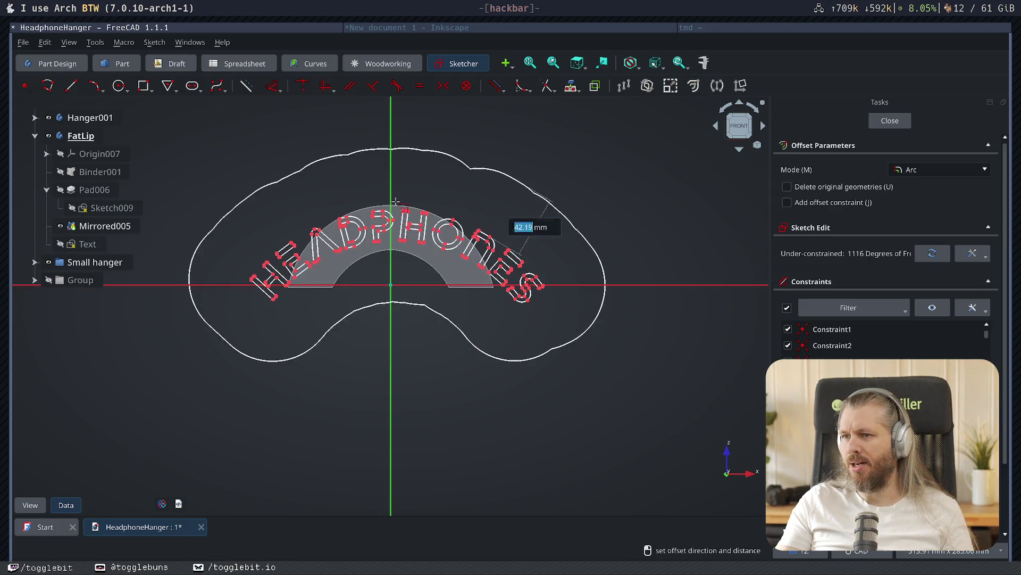
{"action": "key", "text": "Escape"}
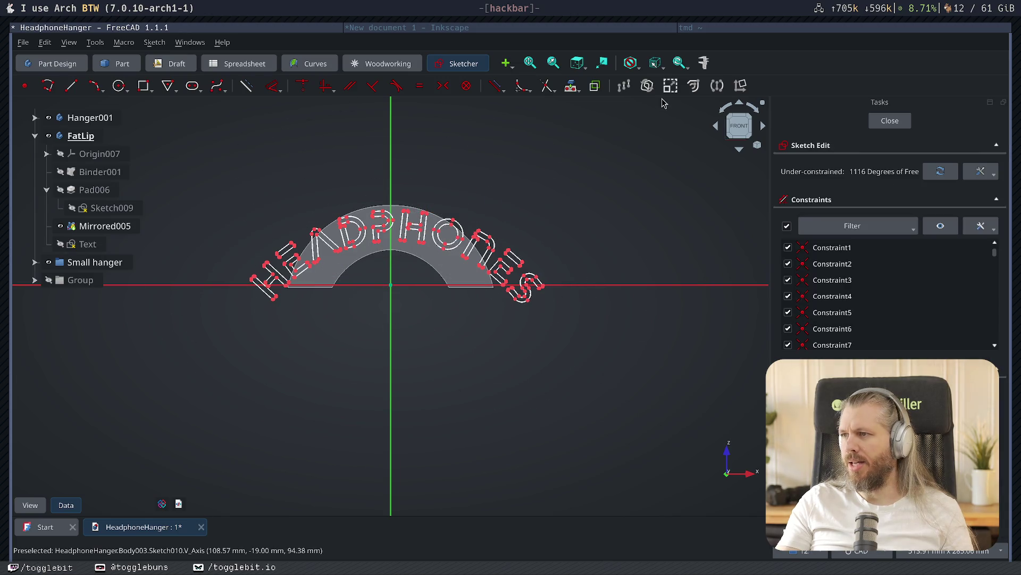
{"action": "mouse_move", "coordinate": [629, 172]}
{"action": "left_mouse_down"}
{"action": "mouse_move", "coordinate": [248, 319]}
{"action": "mouse_move", "coordinate": [223, 348]}
{"action": "left_mouse_up"}
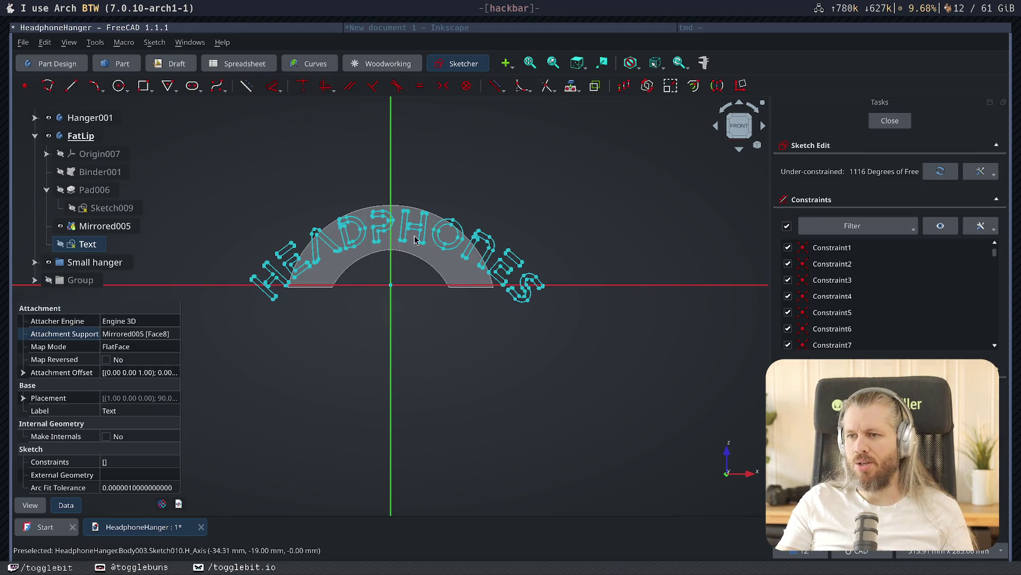
{"action": "left_click", "coordinate": [671, 87]}
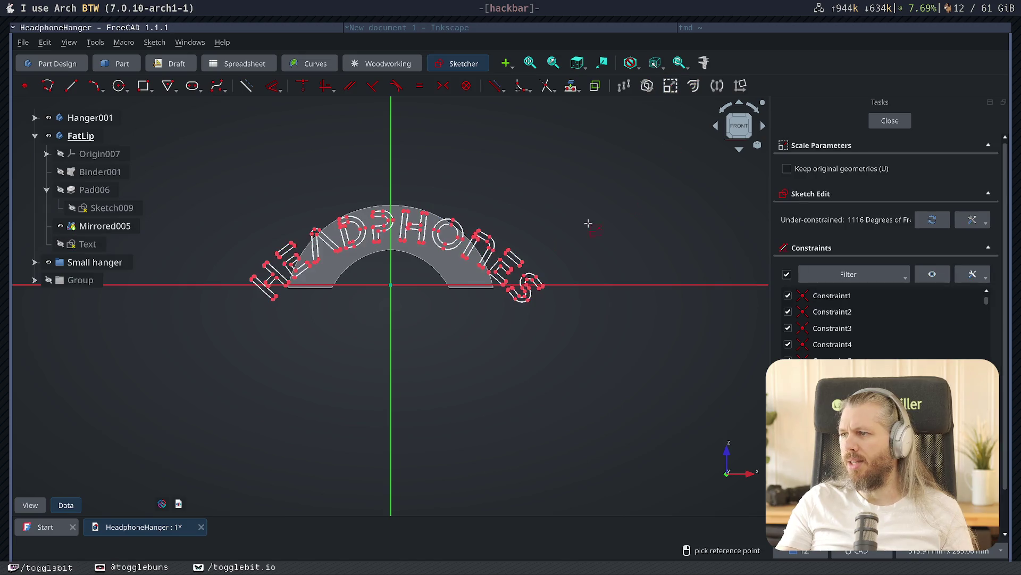
{"action": "left_click", "coordinate": [401, 211]}
{"action": "left_click", "coordinate": [411, 119]}
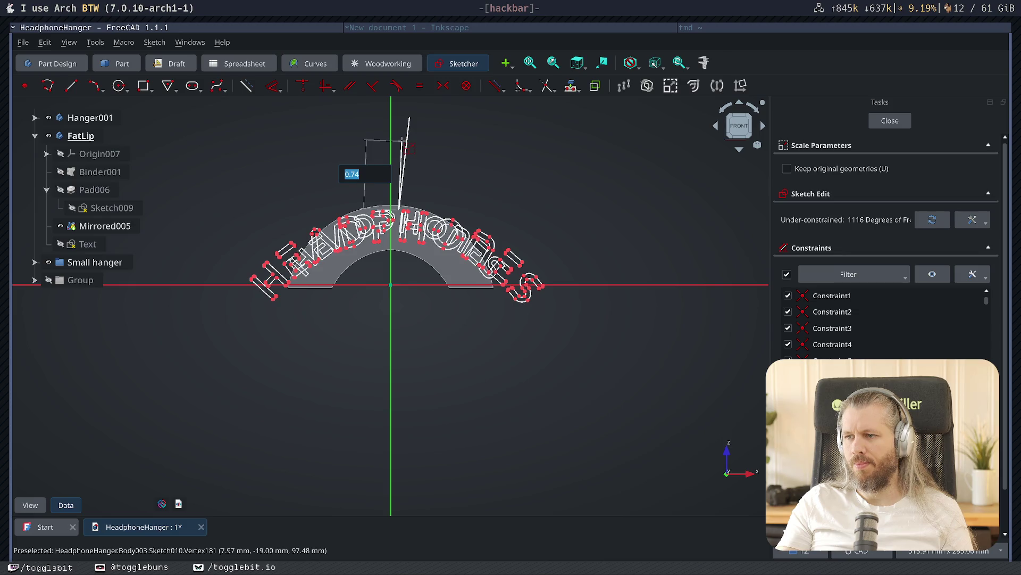
{"action": "left_click", "coordinate": [403, 151]}
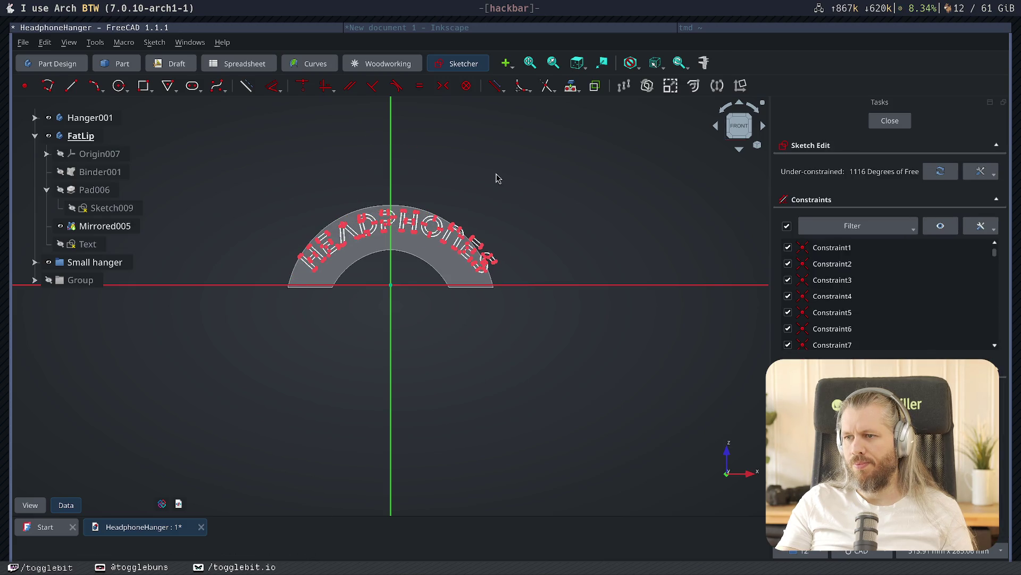
- Move the scaled lettering fully inside the arc and close the sketch
{"action": "left_click_drag", "start_coordinate": [270, 181], "coordinate": [540, 356]}
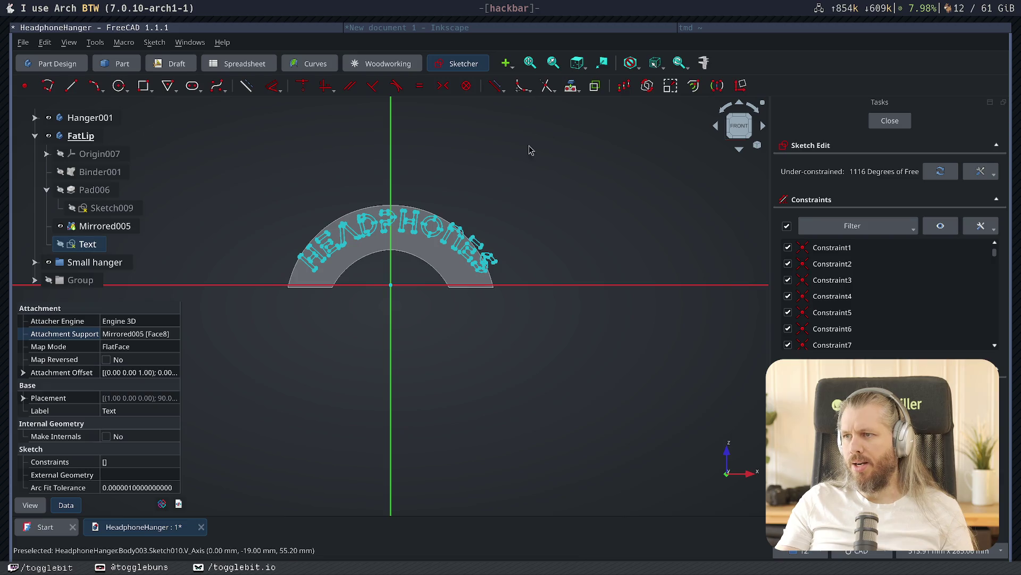
{"action": "left_click", "coordinate": [623, 85]}
{"action": "left_click", "coordinate": [418, 233]}
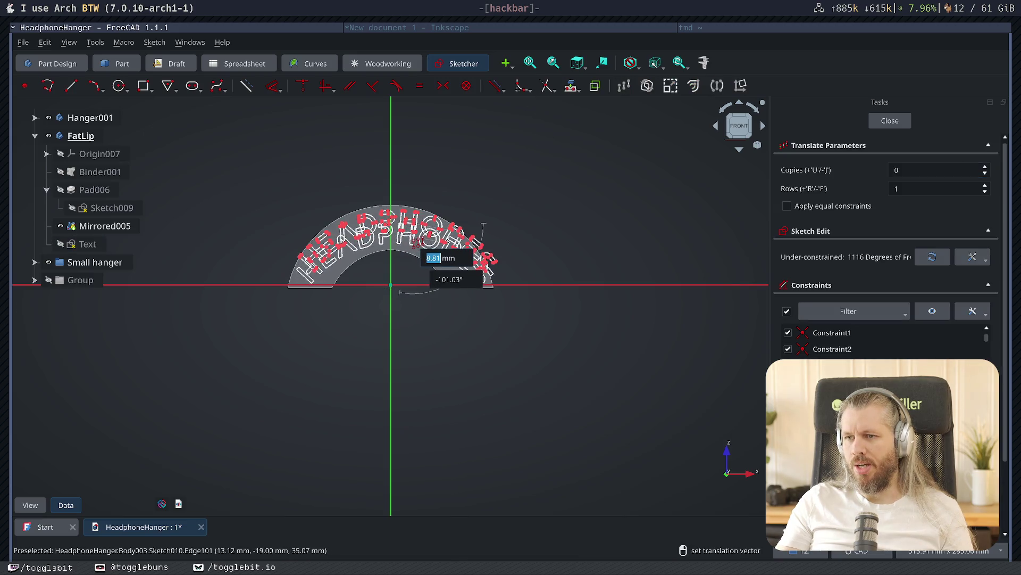
{"action": "left_click", "coordinate": [414, 241]}
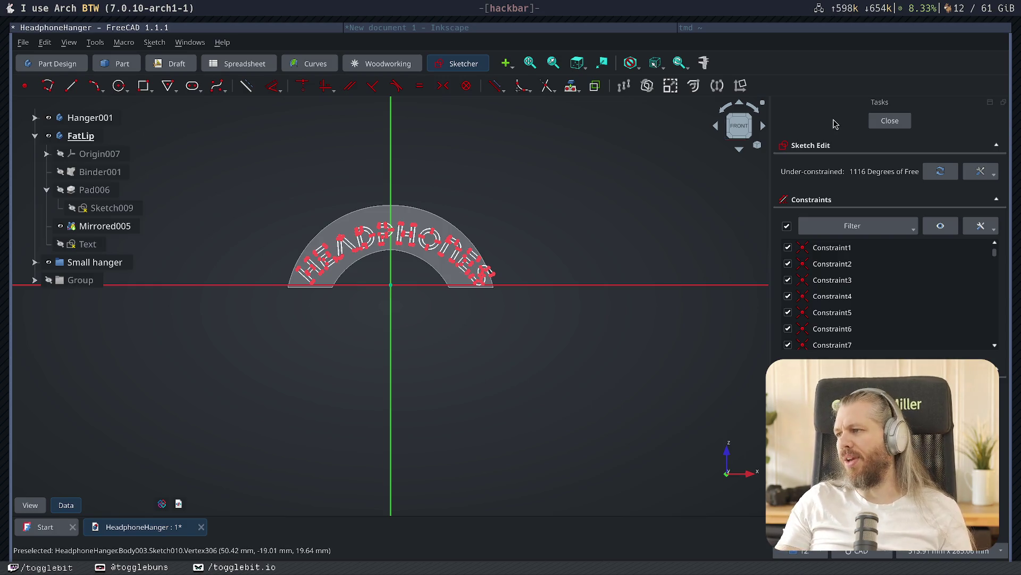
{"action": "left_click", "coordinate": [890, 120]}
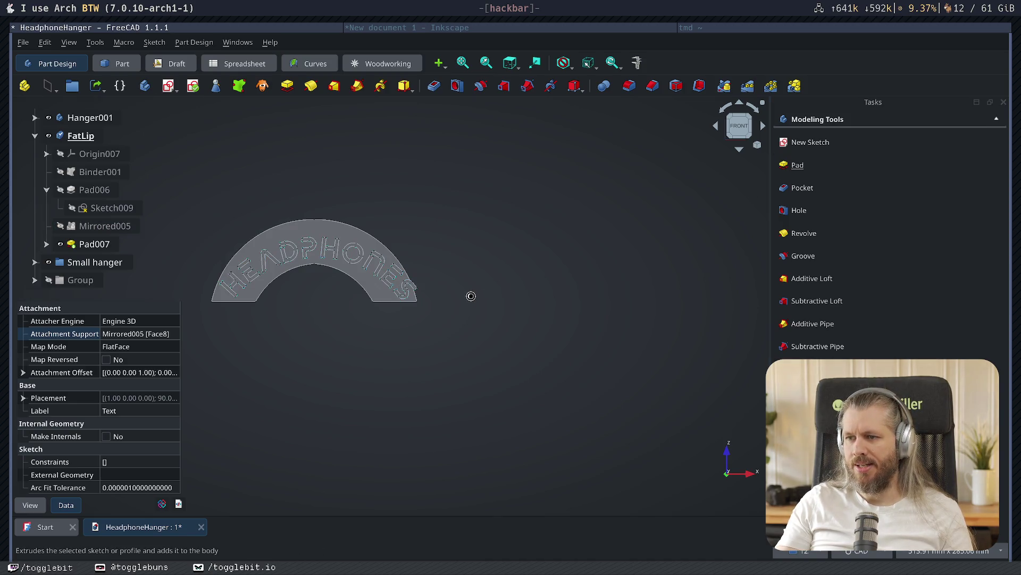
- Confirm Pad007 to raise the lettering, then check it from a zoomed front view
{"action": "mouse_move", "coordinate": [326, 310]}
{"action": "middle_mouse_down"}
{"action": "mouse_move", "coordinate": [415, 349]}
{"action": "mouse_move", "coordinate": [447, 346]}
{"action": "middle_mouse_up"}
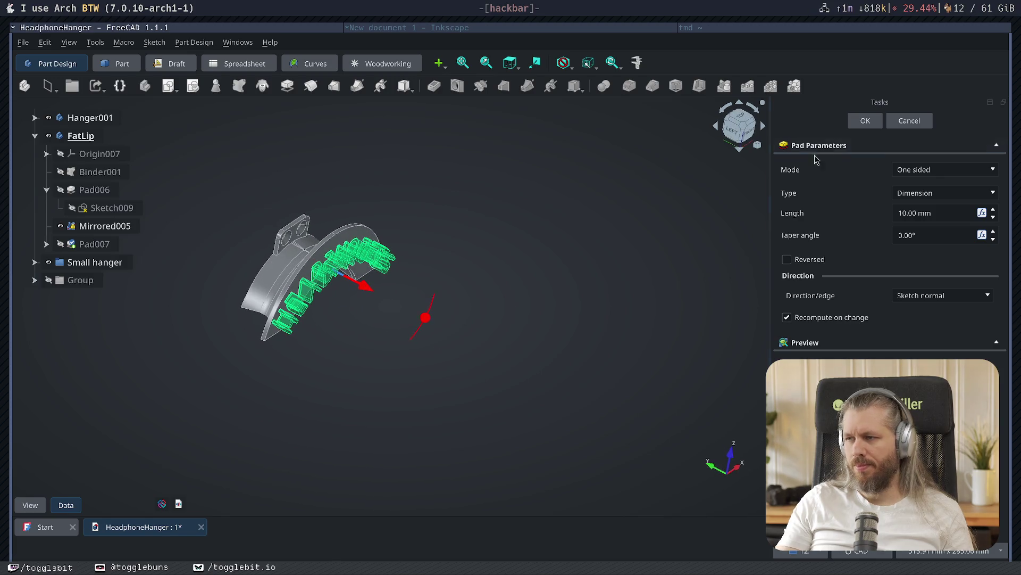
{"action": "left_click", "coordinate": [861, 123]}
{"action": "mouse_move", "coordinate": [385, 340]}
{"action": "middle_mouse_down"}
{"action": "mouse_move", "coordinate": [445, 353]}
{"action": "mouse_move", "coordinate": [424, 327]}
{"action": "middle_mouse_up"}
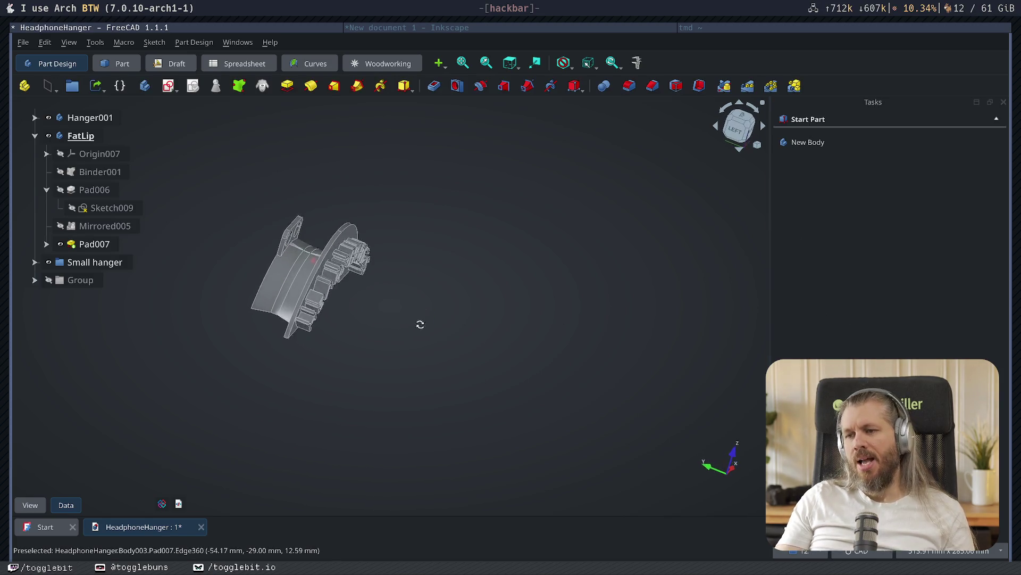
{"action": "key", "text": "1"}
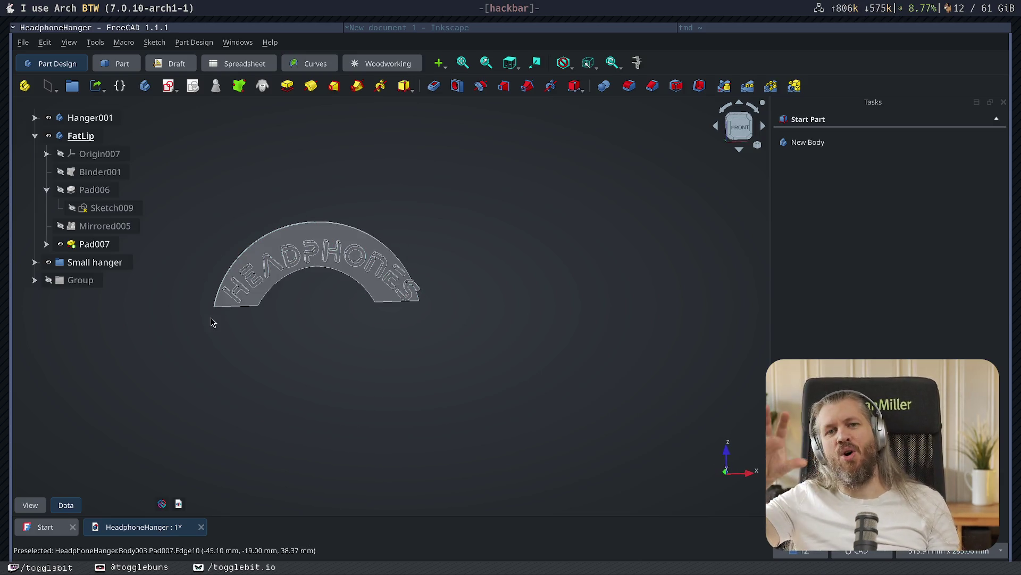
{"action": "scroll", "coordinate": [213, 322], "scroll_direction": "up", "scroll_amount": 3}
{"action": "scroll", "coordinate": [470, 292], "scroll_direction": "up", "scroll_amount": 2}
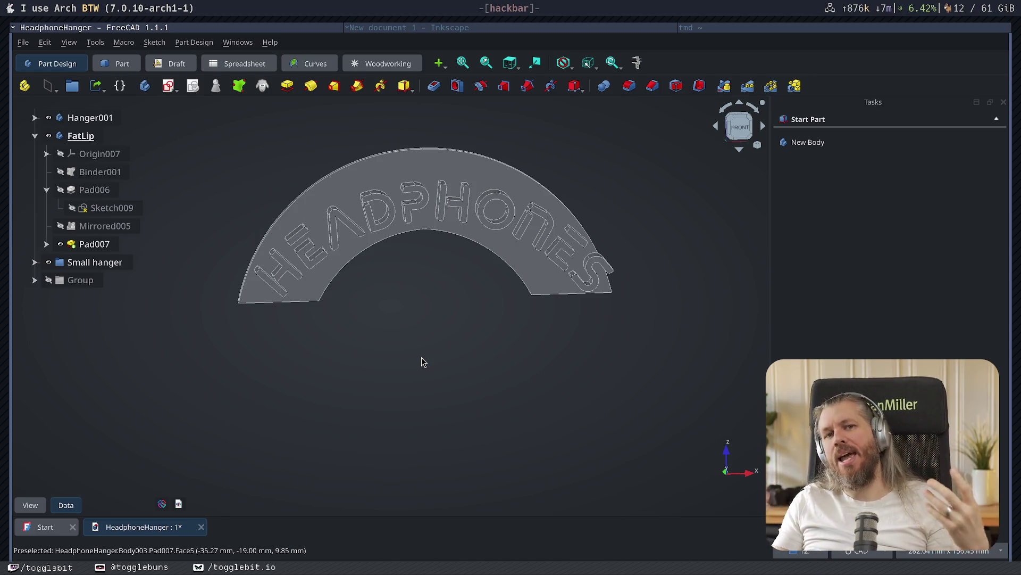
- Return to Inkscape and undo three changes to get back to the red circle
{"action": "left_click", "coordinate": [585, 28]}
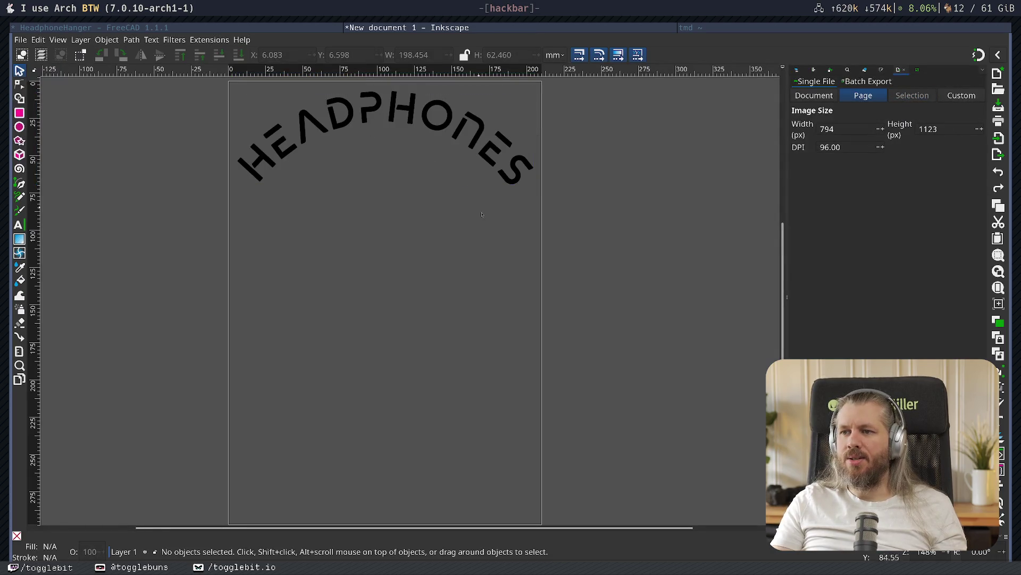
{"action": "key", "text": "ctrl+z"}
{"action": "key", "text": "ctrl+z"}
{"action": "key", "text": "ctrl+z"}
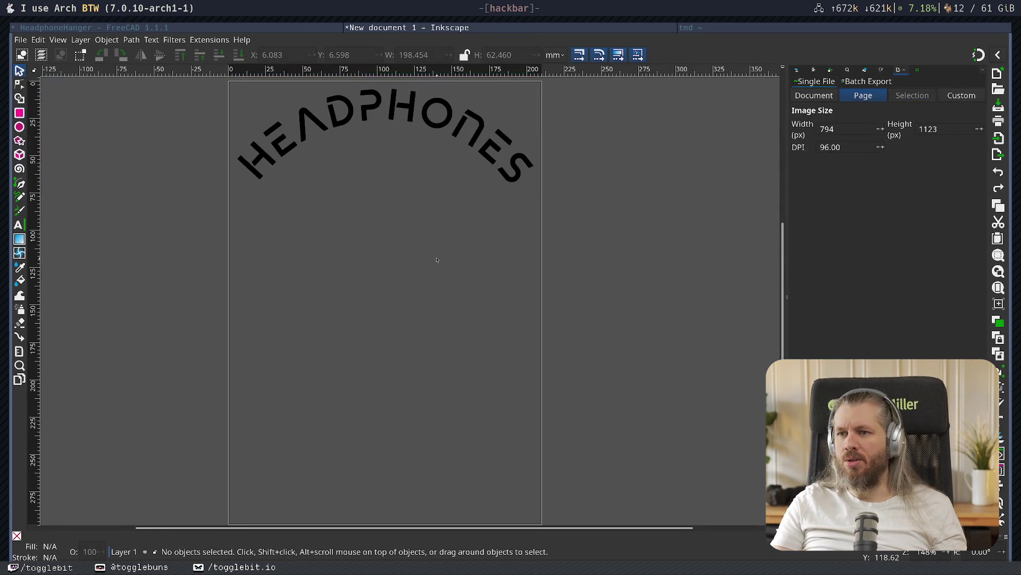
{"action": "key", "text": "ctrl+z"}
{"action": "key", "text": "ctrl+z"}
{"action": "key", "text": "ctrl+z"}
{"action": "key", "text": "ctrl+z"}
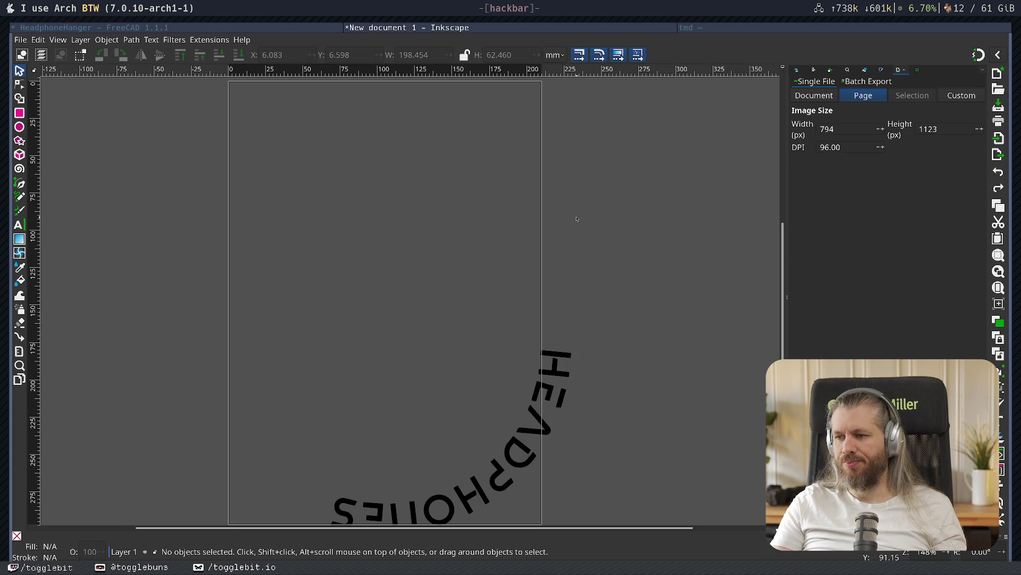
{"action": "key", "text": "ctrl+z"}
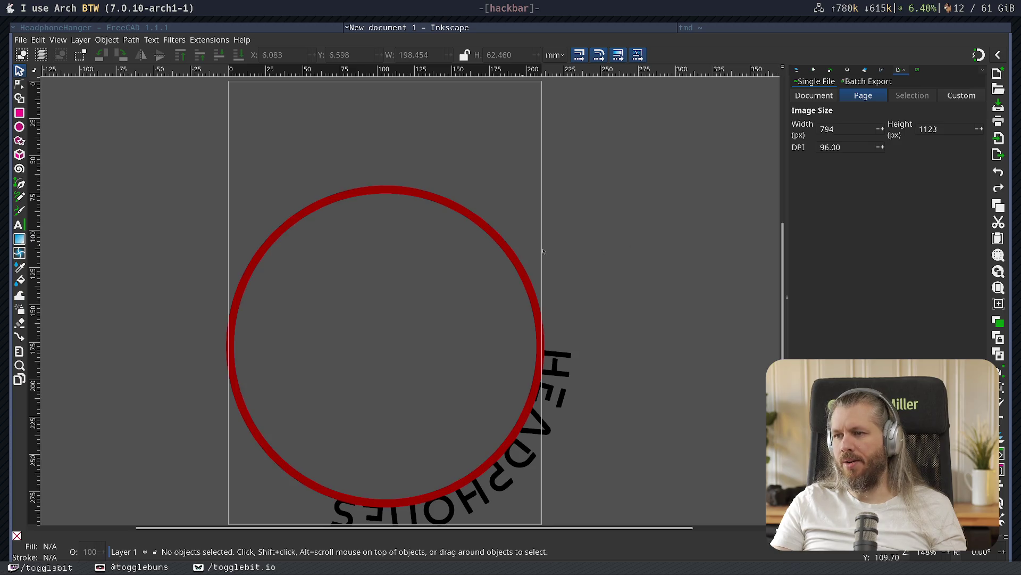
- Rotate the red circle and its path text so HEADPHONES sits back at the top
{"action": "middle_click_drag", "start_coordinate": [654, 276], "coordinate": [629, 158]}
{"action": "left_click", "coordinate": [228, 159]}
{"action": "left_click", "coordinate": [225, 162]}
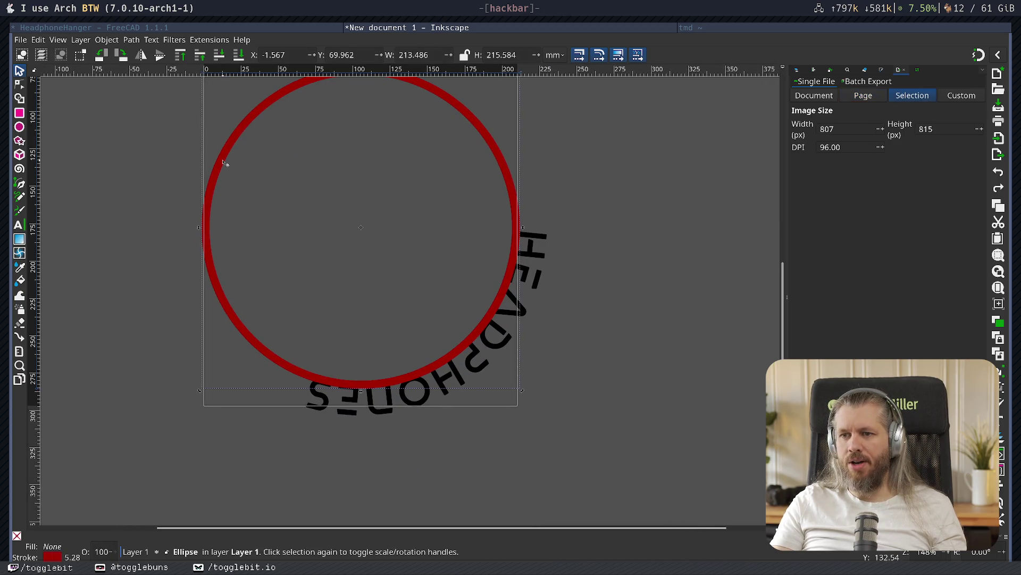
{"action": "mouse_move", "coordinate": [199, 389]}
{"action": "left_mouse_down"}
{"action": "mouse_move", "coordinate": [510, 426]}
{"action": "mouse_move", "coordinate": [660, 297]}
{"action": "mouse_move", "coordinate": [226, 373]}
{"action": "left_mouse_up"}
{"action": "middle_click_drag", "start_coordinate": [638, 190], "coordinate": [610, 272]}
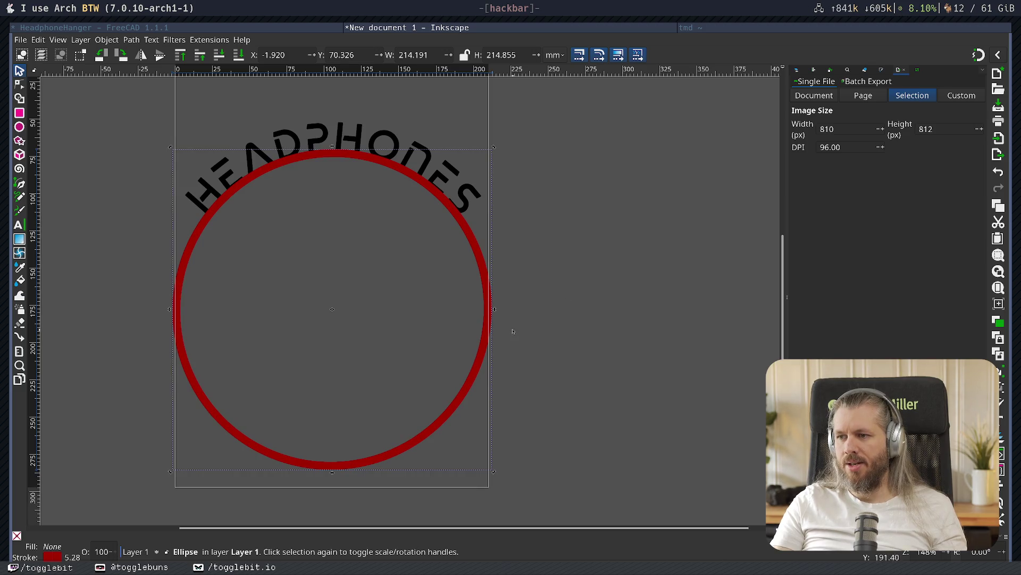
- Narrow the circle into an ellipse so the text arcs more tightly, and shift it up-right
{"action": "left_click", "coordinate": [553, 309]}
{"action": "left_click", "coordinate": [493, 321]}
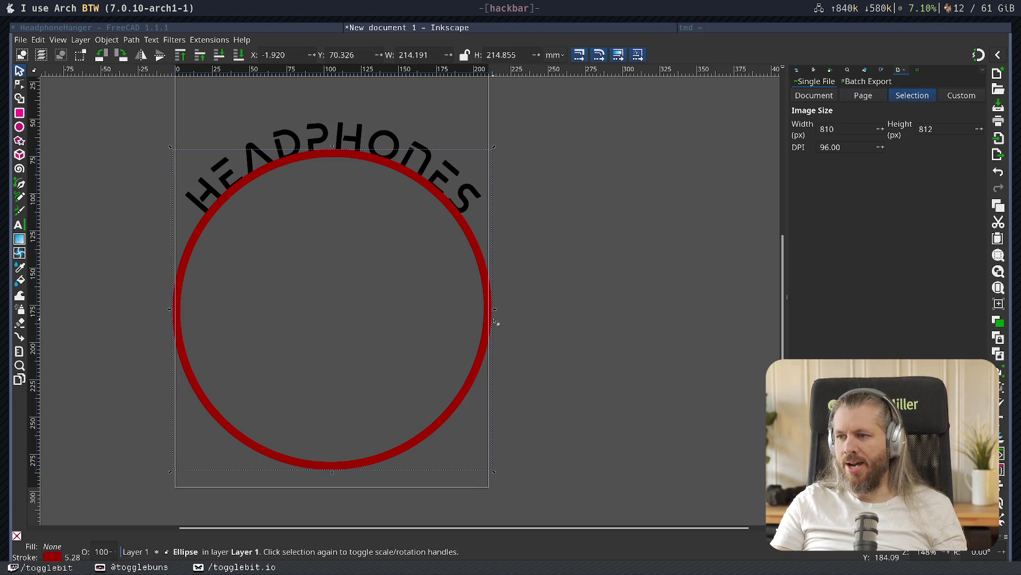
{"action": "left_click_drag", "start_coordinate": [496, 312], "coordinate": [458, 301]}
{"action": "left_click_drag", "start_coordinate": [346, 163], "coordinate": [361, 140]}
{"action": "left_click", "coordinate": [186, 203]}
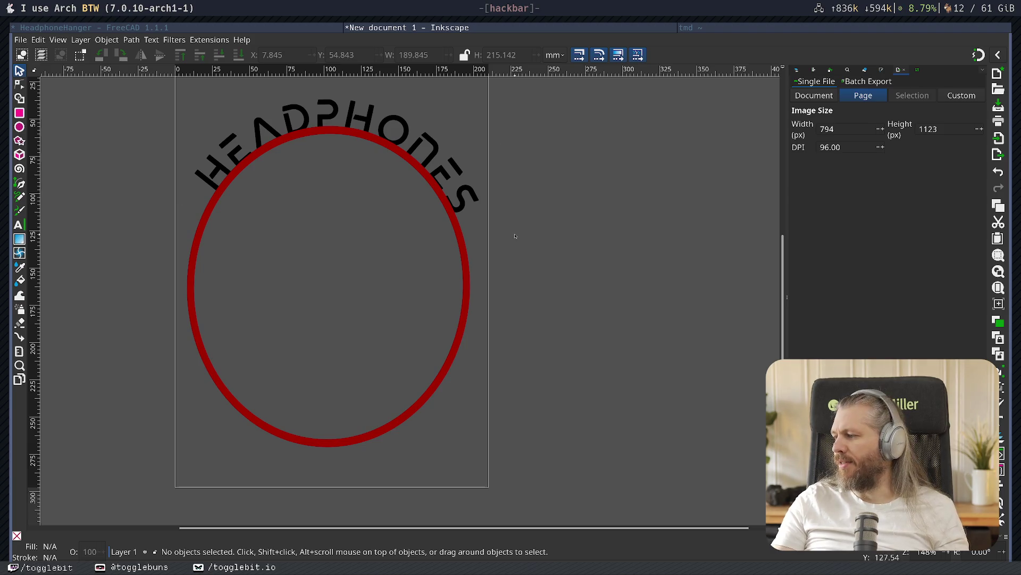
- Select all the HEADPHONES letters and preview the 1942 report and Abstante fonts in Text and Font
{"action": "left_click", "coordinate": [286, 126]}
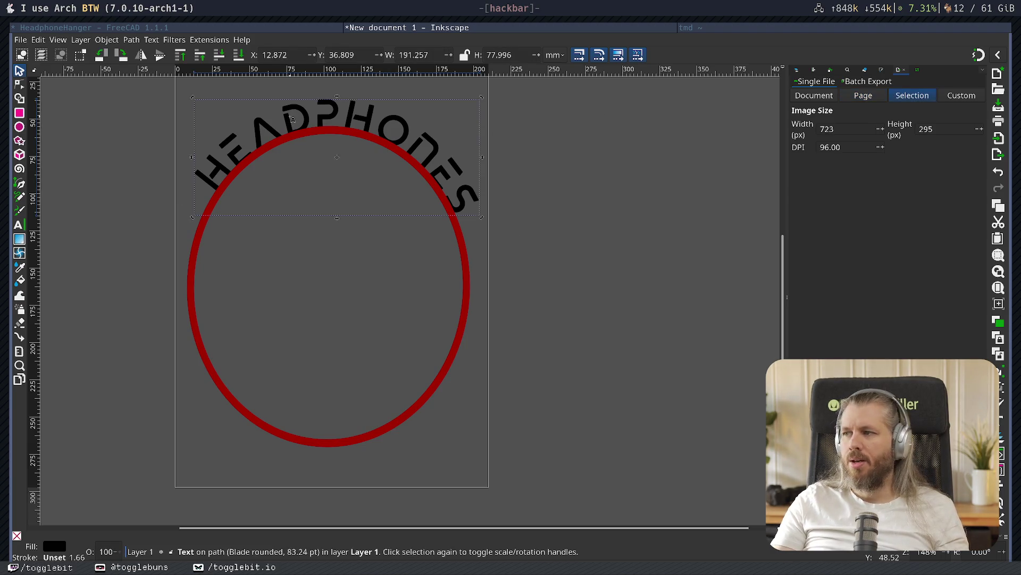
{"action": "double_click", "coordinate": [286, 126]}
{"action": "key", "text": "ctrl+a"}
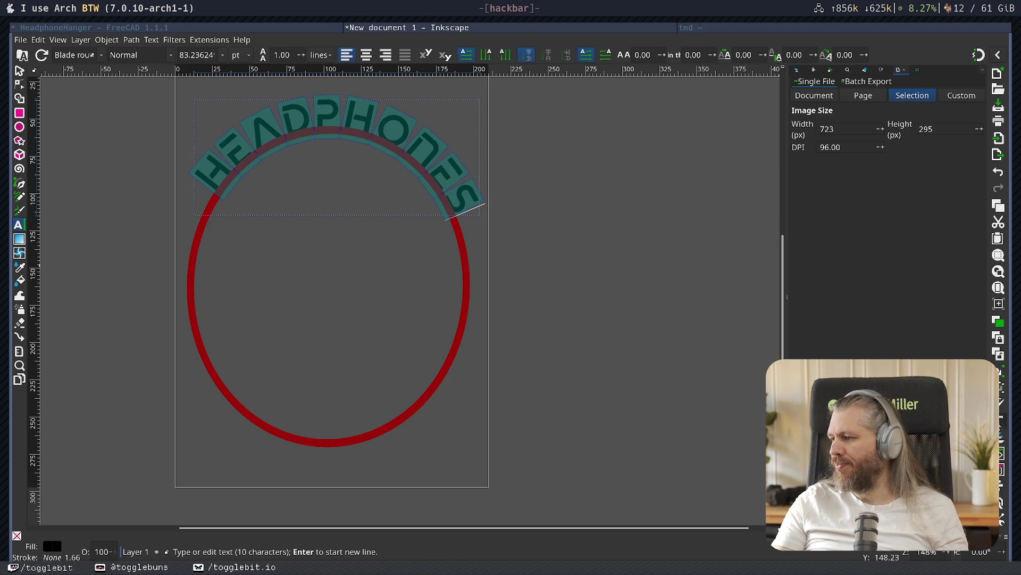
{"action": "key", "text": "ctrl+shift+t"}
{"action": "left_click", "coordinate": [418, 118]}
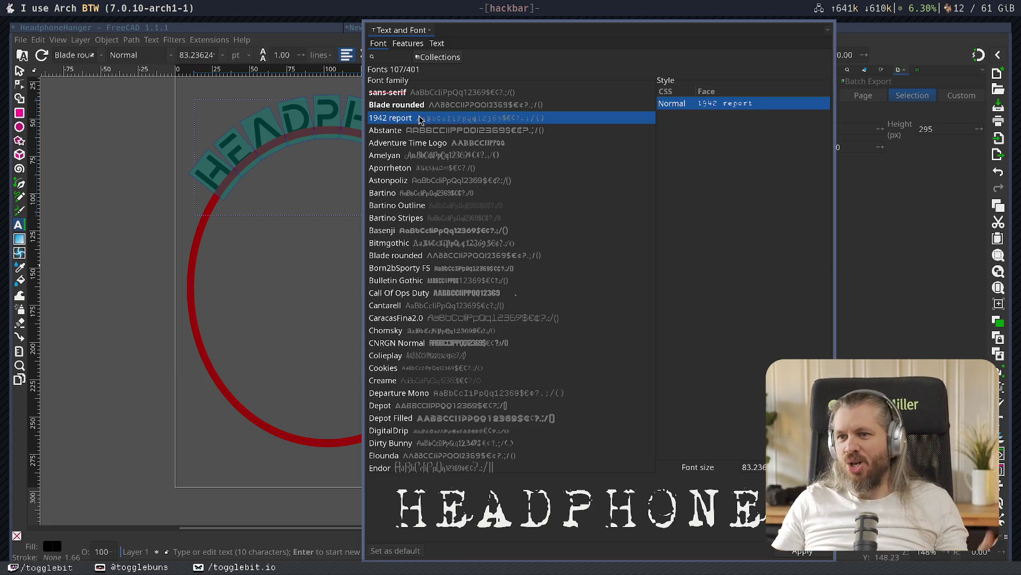
{"action": "left_click", "coordinate": [453, 132]}
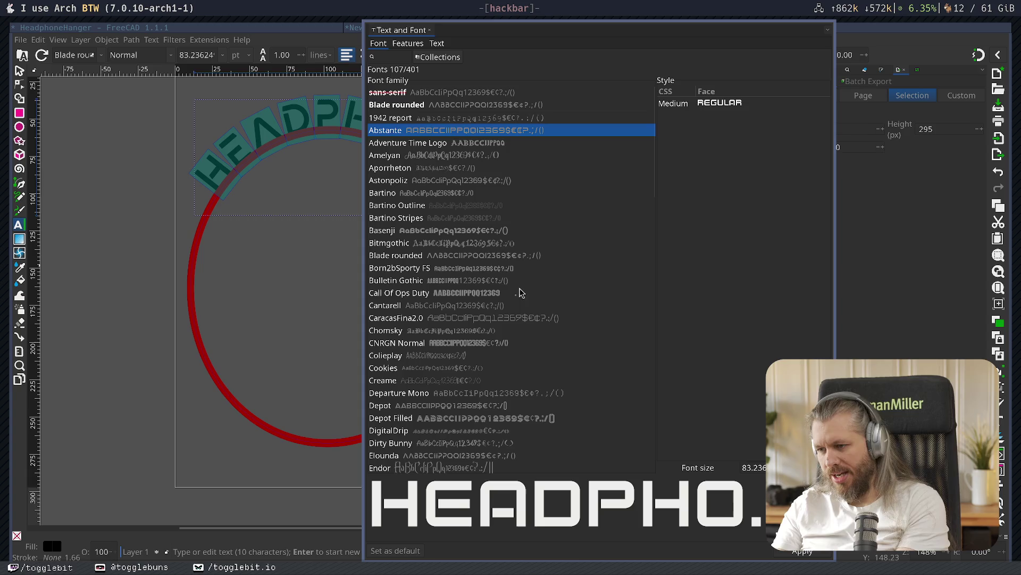
- Try Adventure Time Logo and Astonpoliz, then apply Bartino to the HEADPHONES lettering and close the dialog
{"action": "left_click", "coordinate": [432, 144]}
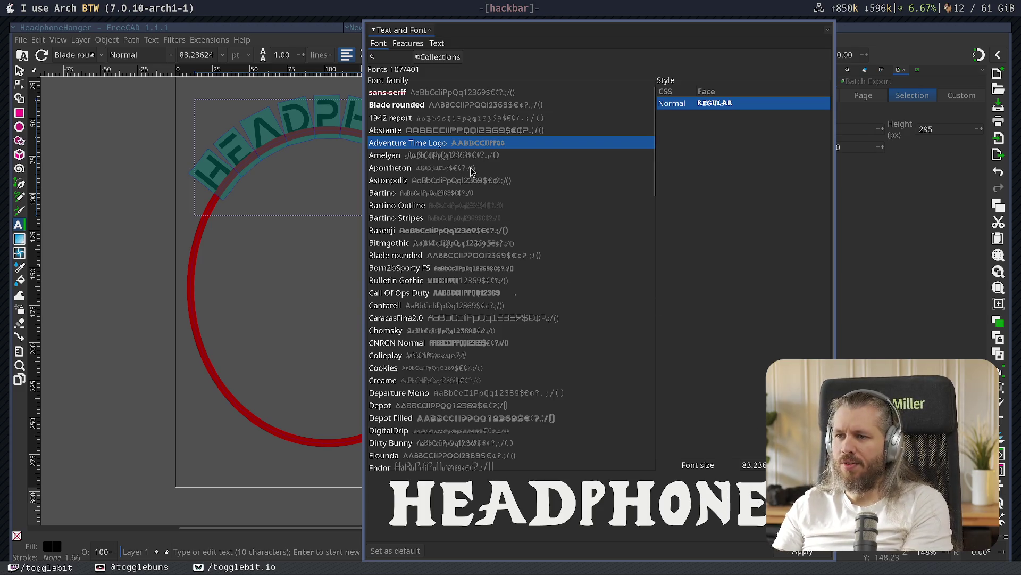
{"action": "left_click", "coordinate": [458, 181]}
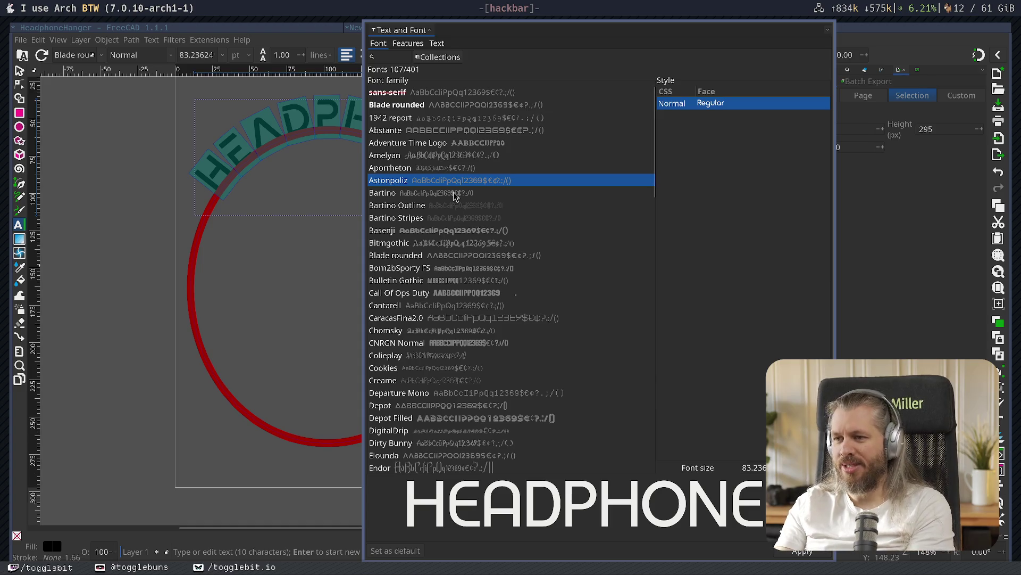
{"action": "left_click", "coordinate": [455, 196]}
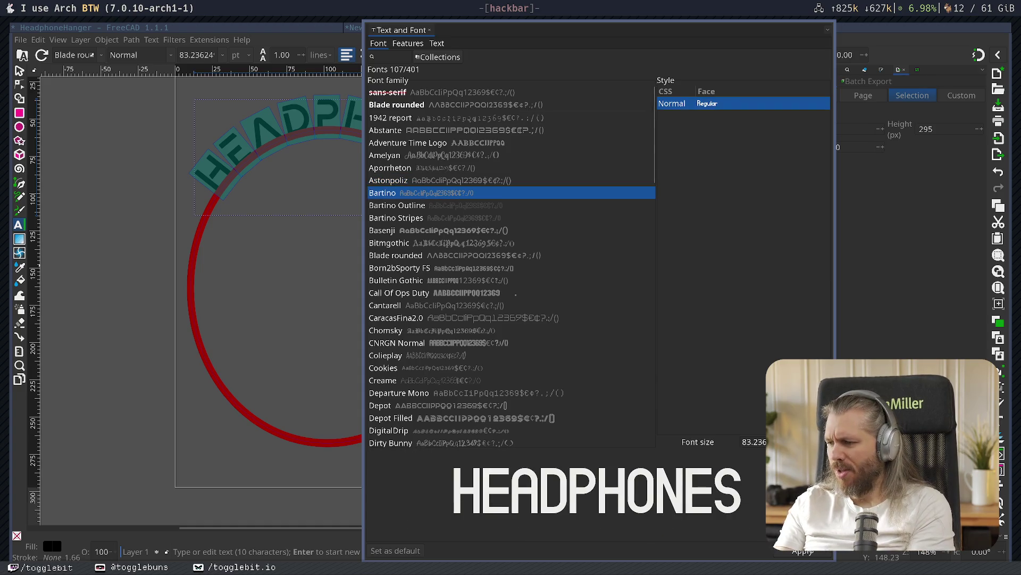
{"action": "left_click", "coordinate": [802, 551]}
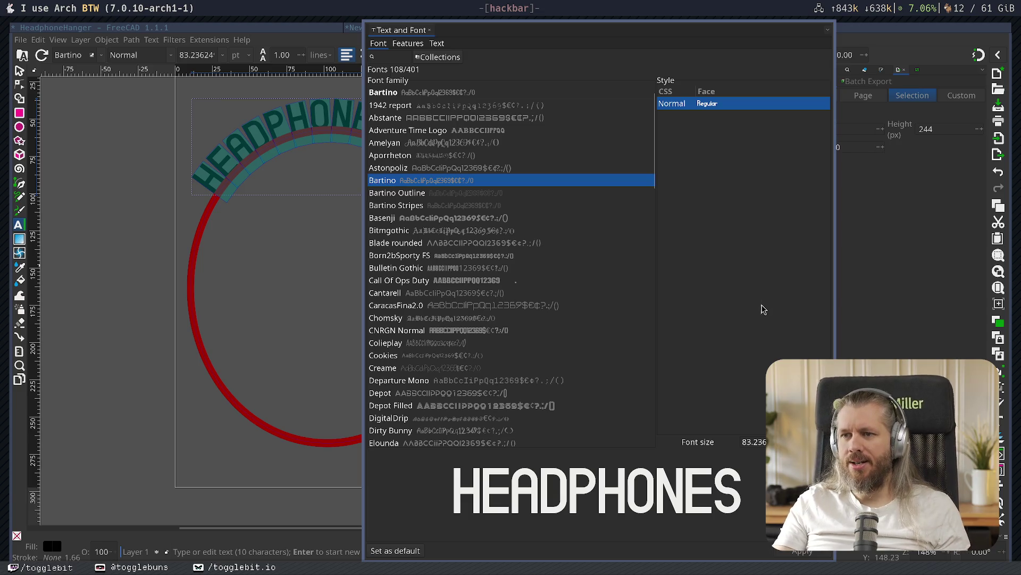
{"action": "key", "text": "Escape"}
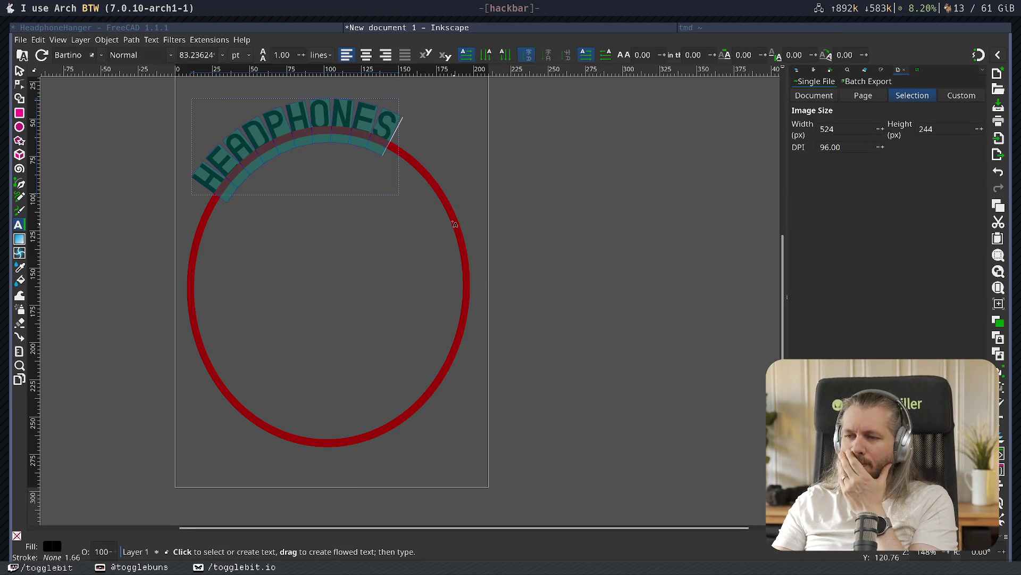
- Undo the Bartino font change so the lettering returns to Blade rounded
{"action": "right_click", "coordinate": [611, 234]}
{"action": "key", "text": "Escape"}
{"action": "key", "text": "ctrl+z"}
{"action": "key", "text": "ctrl+z"}
{"action": "key", "text": "ctrl+z"}
{"action": "key", "text": "ctrl+z"}
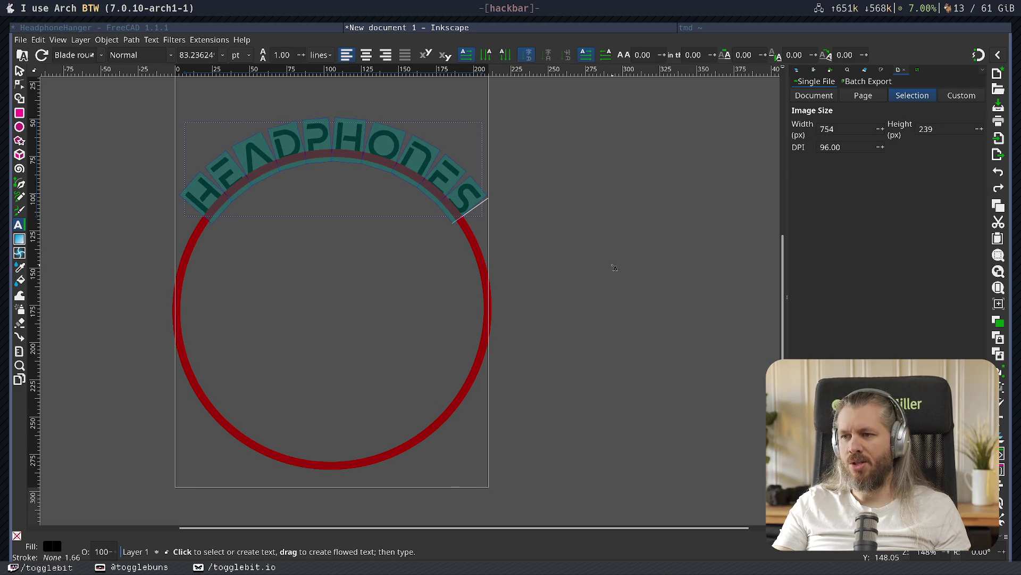
{"action": "key", "text": "ctrl+z"}
{"action": "key", "text": "ctrl+shift+z"}
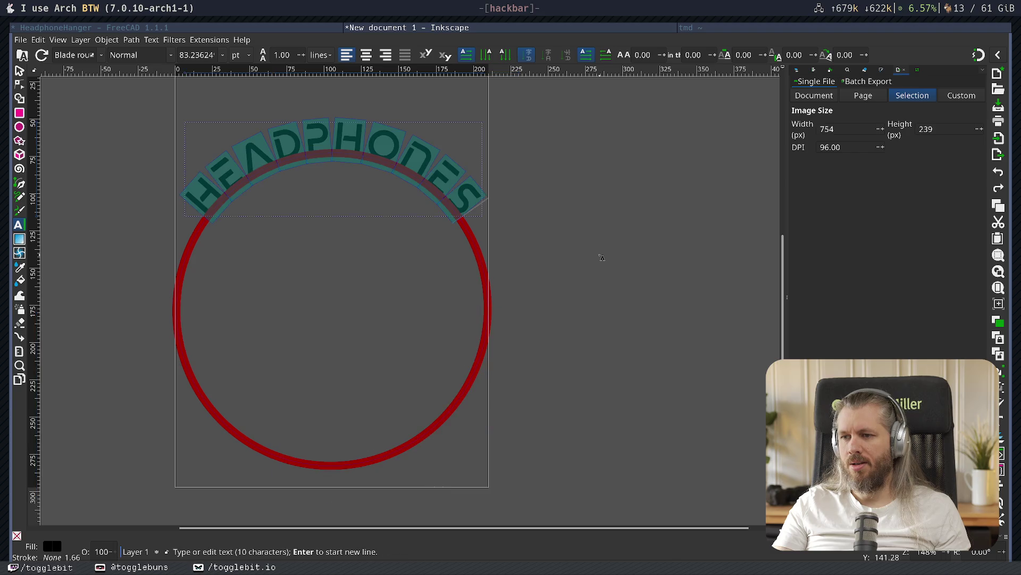
- Reopen the font settings and compare Born2bSporty FS, Basenji, Bulletin Gothic and Bartino on the lettering
{"action": "left_click", "coordinate": [1008, 425]}
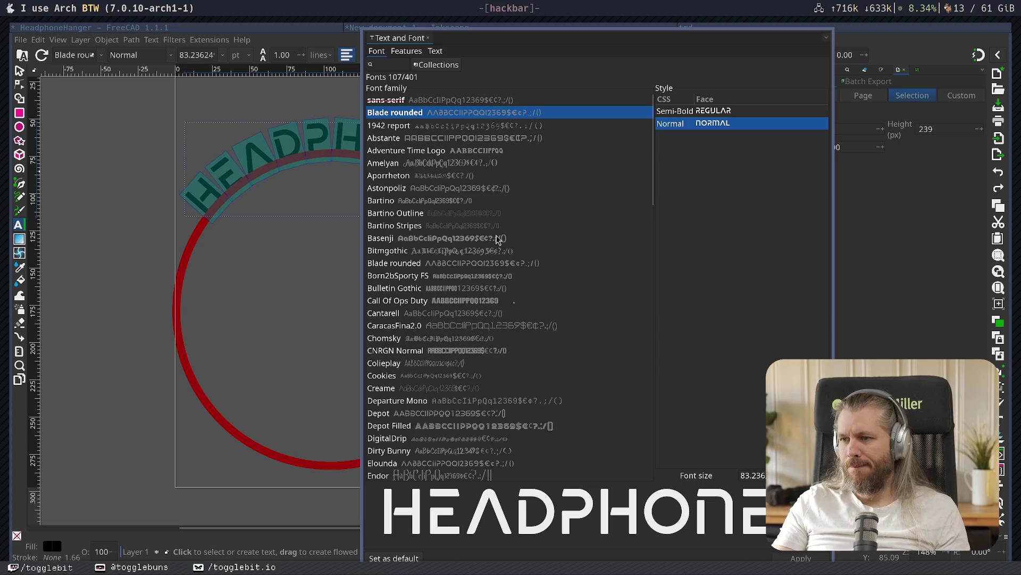
{"action": "left_click", "coordinate": [441, 277]}
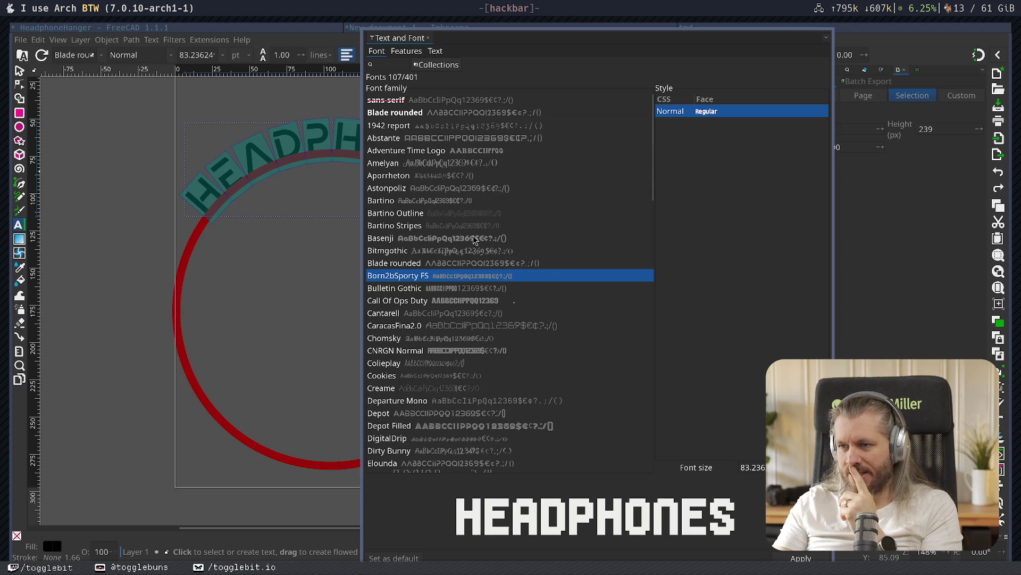
{"action": "left_click", "coordinate": [475, 239]}
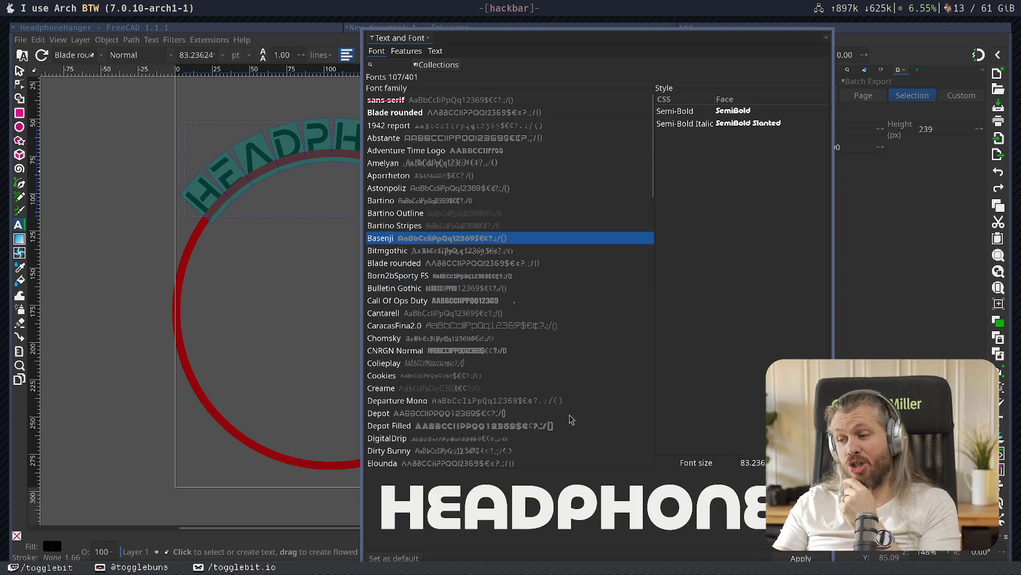
{"action": "left_click", "coordinate": [810, 557]}
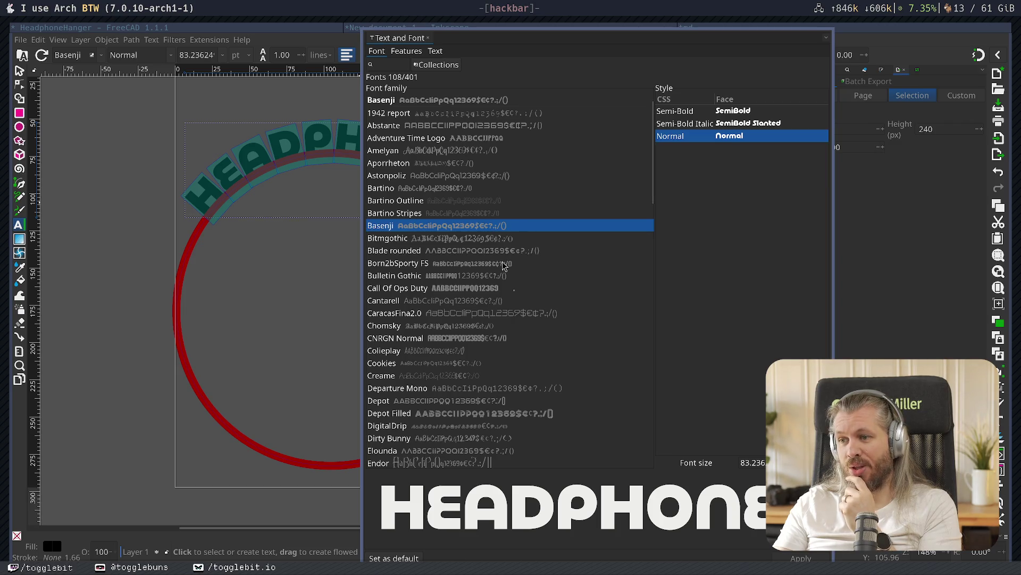
{"action": "left_click", "coordinate": [474, 276]}
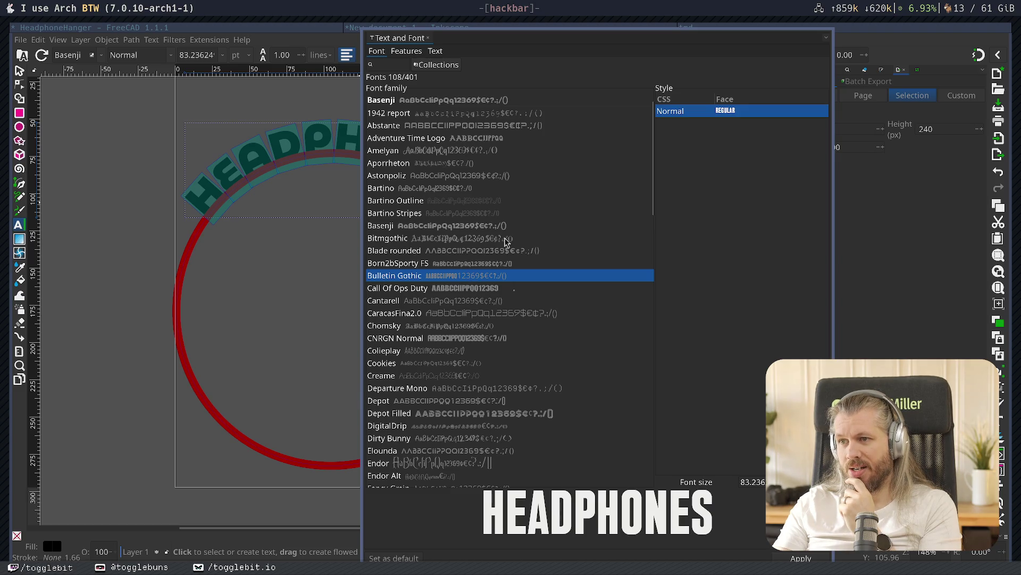
{"action": "left_click", "coordinate": [424, 215]}
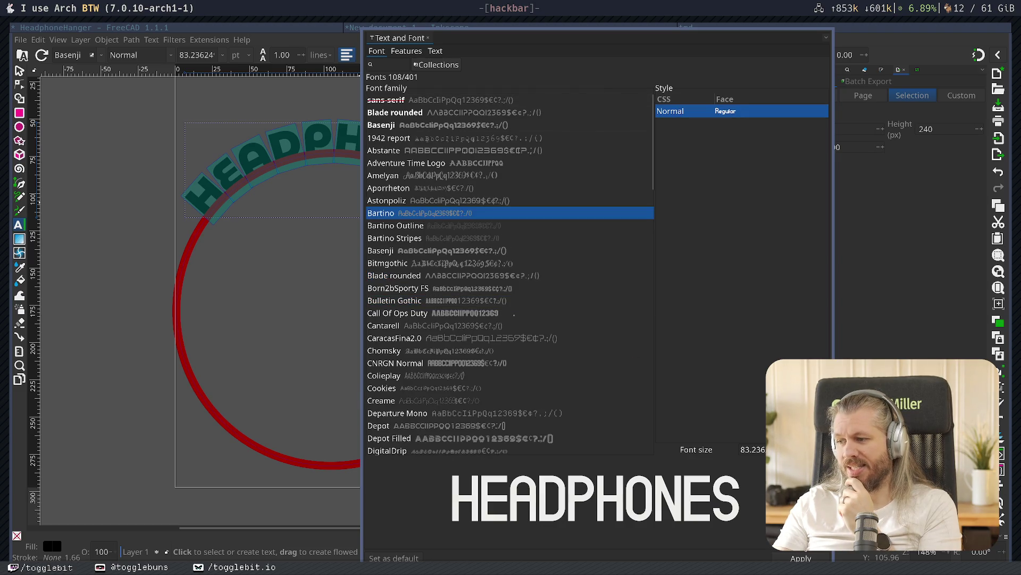
- Preview Basenji once more, close the font settings, and bring up the export settings
{"action": "mouse_move", "coordinate": [554, 274]}
{"action": "left_mouse_down", "text": "super"}
{"action": "mouse_move", "coordinate": [759, 292]}
{"action": "mouse_move", "coordinate": [745, 289]}
{"action": "left_mouse_up", "text": "super"}
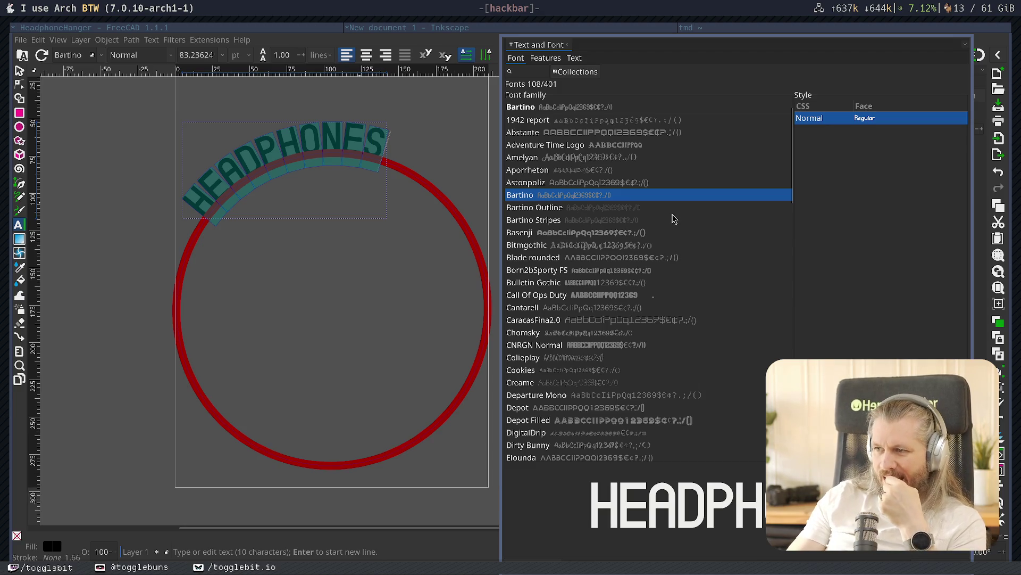
{"action": "left_click", "coordinate": [590, 236]}
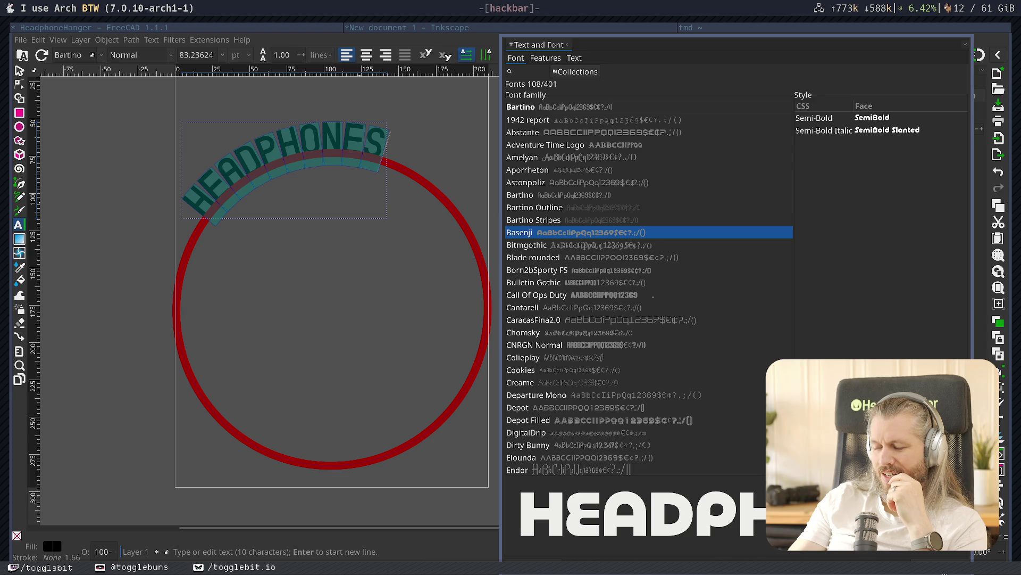
{"action": "key", "text": "Return"}
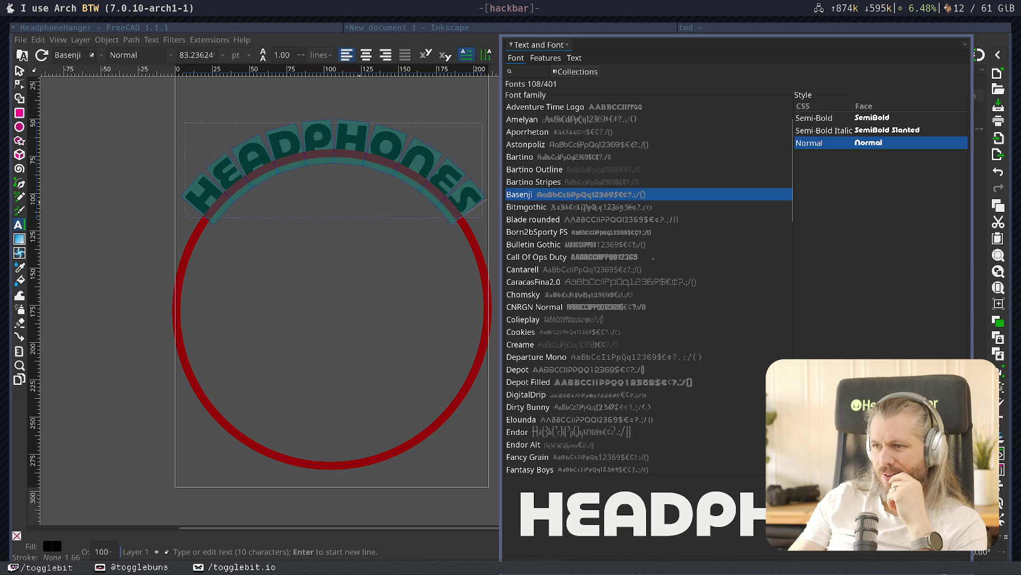
{"action": "key", "text": "Escape"}
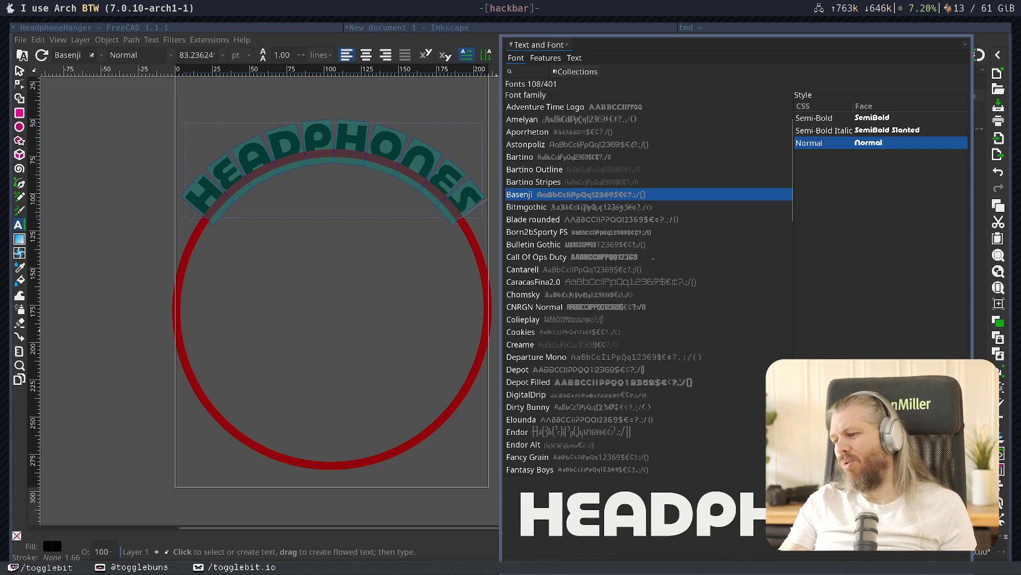
{"action": "key", "text": "ctrl+w"}
{"action": "left_click", "coordinate": [604, 340]}
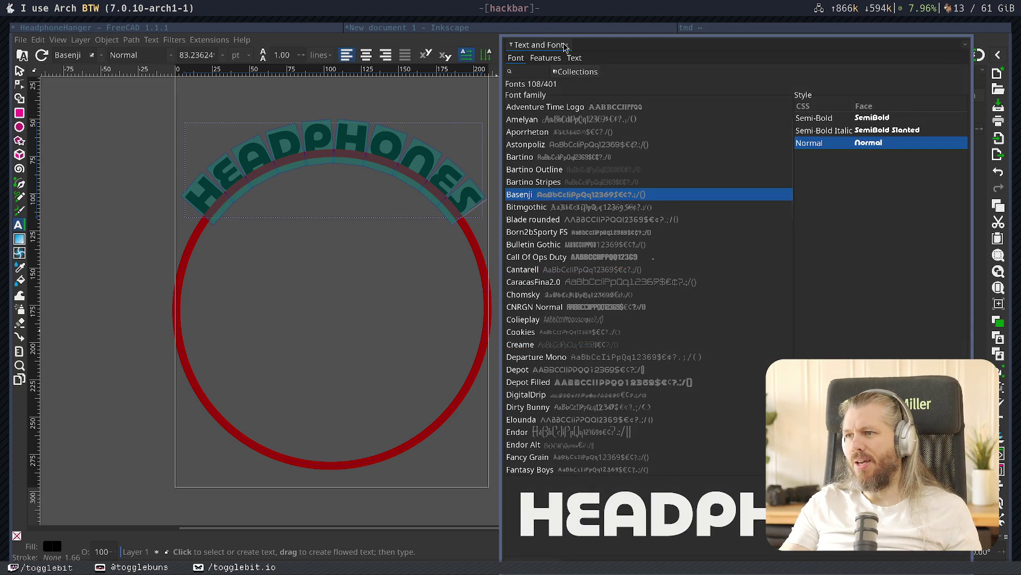
{"action": "key", "text": "ctrl+shift+e"}
{"action": "key", "text": "F1"}
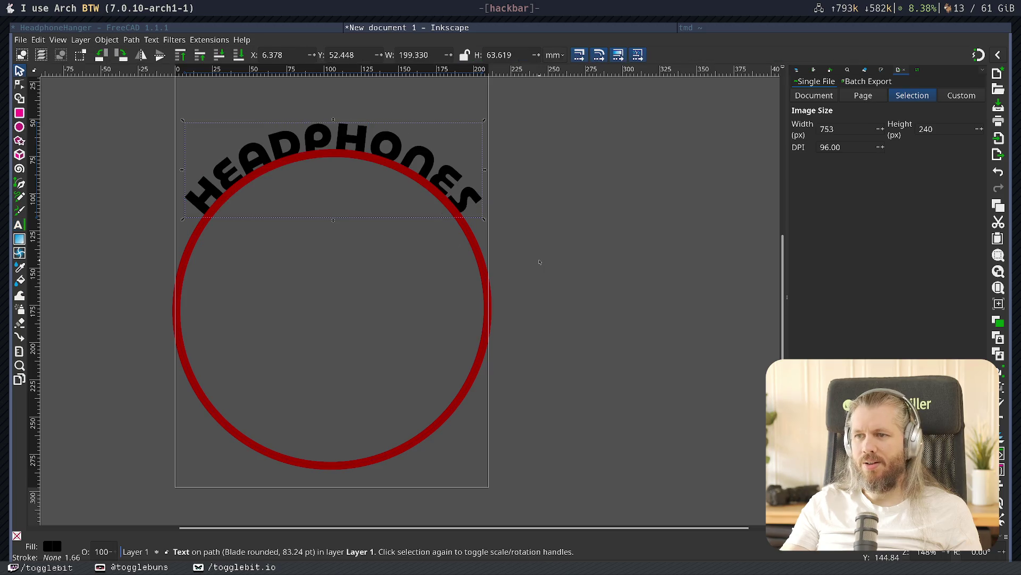
- Save the Inkscape drawing as headphones.svg
{"action": "left_click", "coordinate": [532, 324]}
{"action": "left_click", "coordinate": [485, 334]}
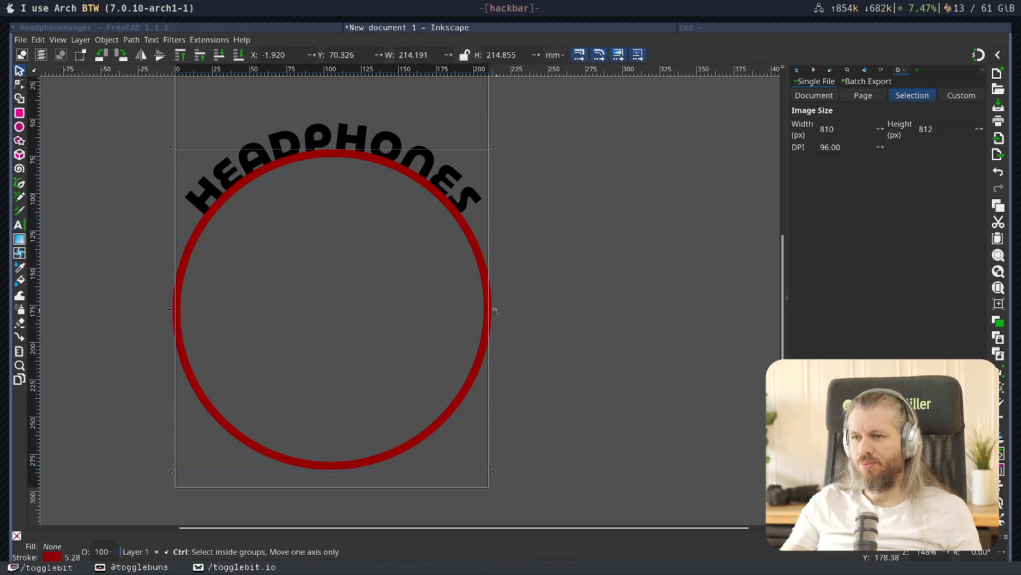
{"action": "key", "text": "ctrl+shift+s"}
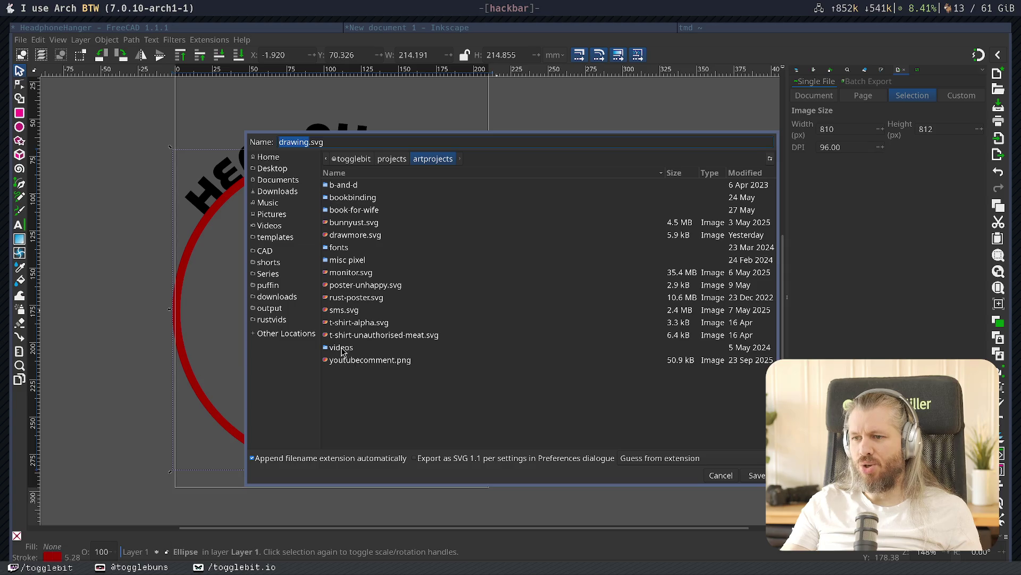
{"action": "type", "text": "headphones"}
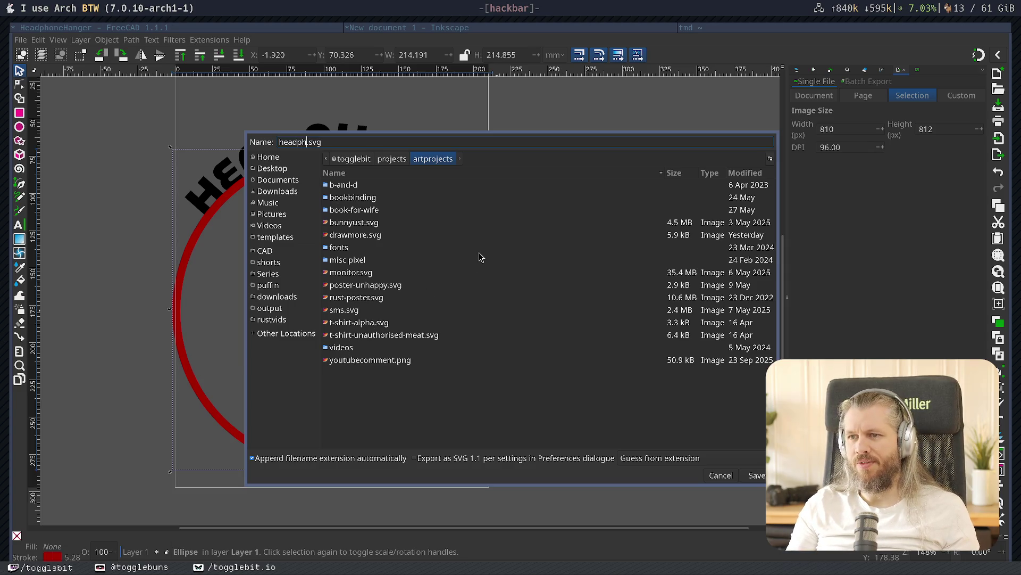
{"action": "key", "text": "Return"}
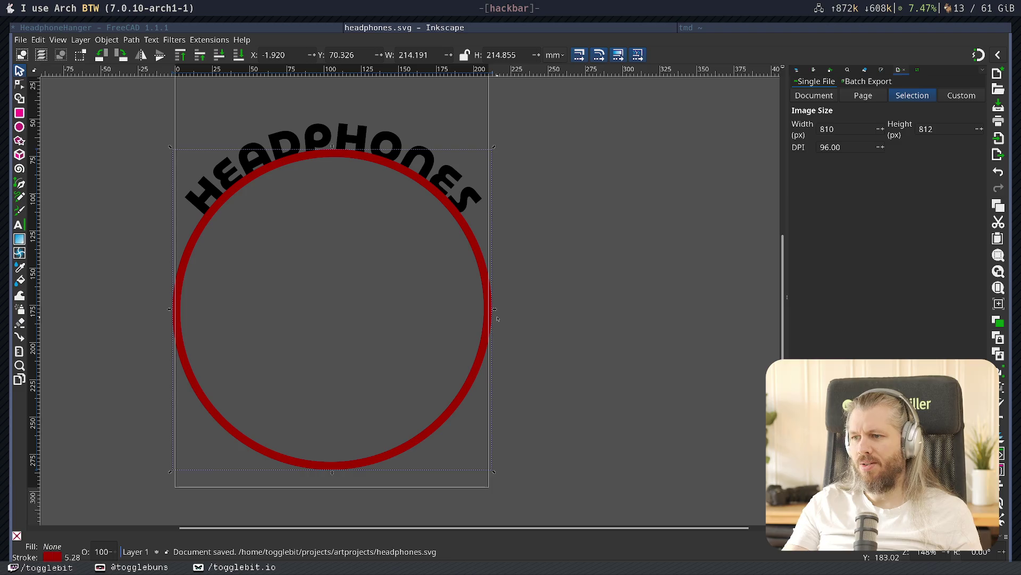
- Narrow the red circle slightly, convert the HEADPHONES text to an outline path, and delete the ellipse
{"action": "left_click_drag", "start_coordinate": [492, 310], "coordinate": [457, 307]}
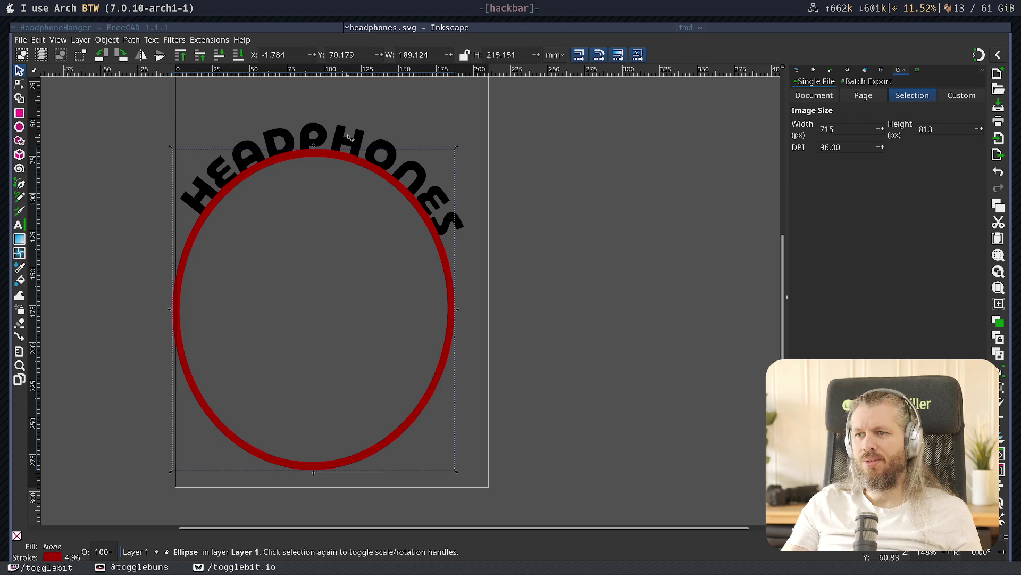
{"action": "left_click", "coordinate": [400, 165]}
{"action": "left_click", "coordinate": [150, 41]}
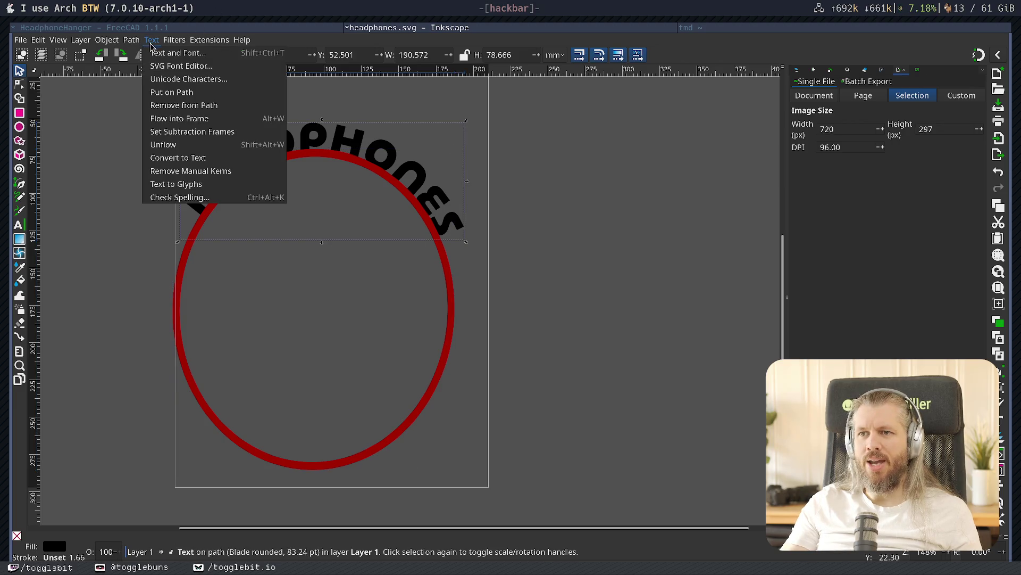
{"action": "mouse_move", "coordinate": [132, 41]}
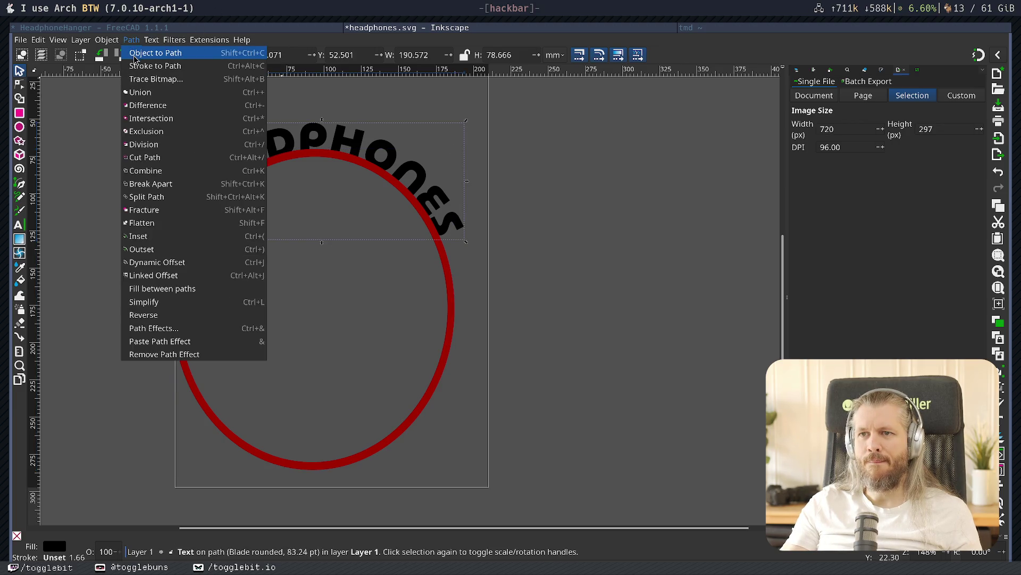
{"action": "left_click", "coordinate": [134, 57]}
{"action": "left_click", "coordinate": [527, 230]}
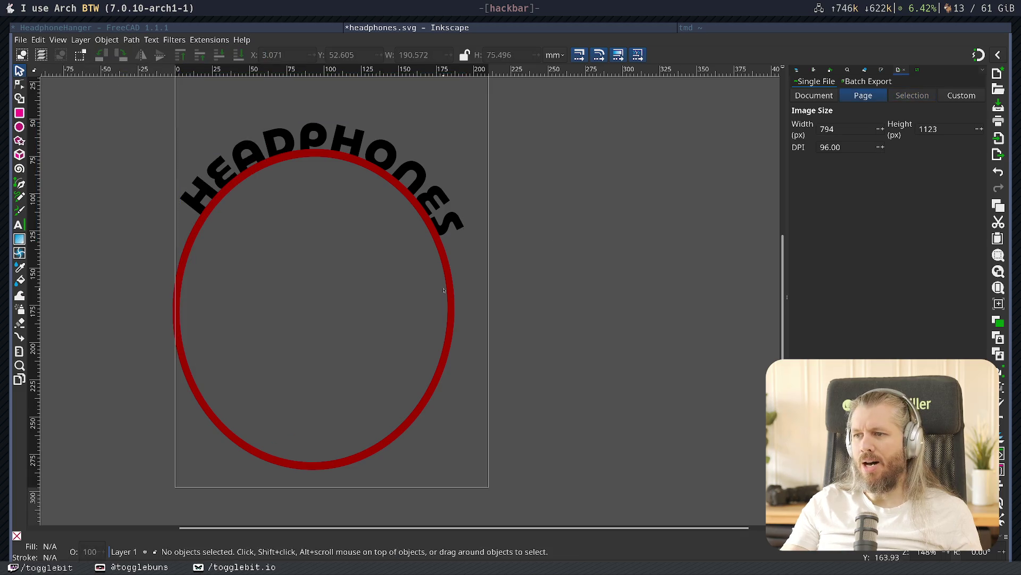
{"action": "left_click", "coordinate": [454, 289]}
{"action": "key", "text": "Delete"}
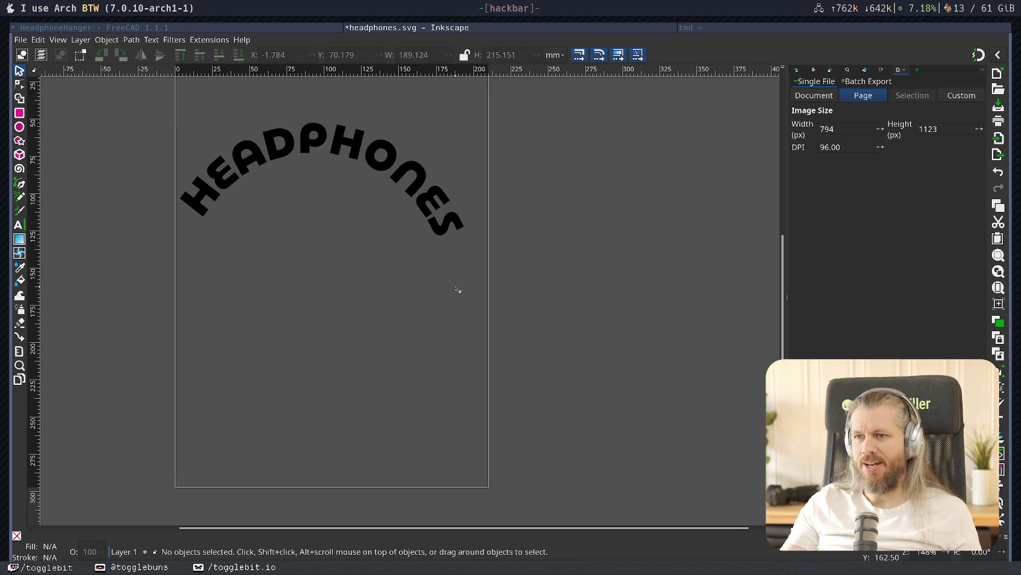
- Export the HEADPHONES outline to headphones.svg, replacing the existing file, and return to FreeCAD
{"action": "left_click", "coordinate": [376, 161]}
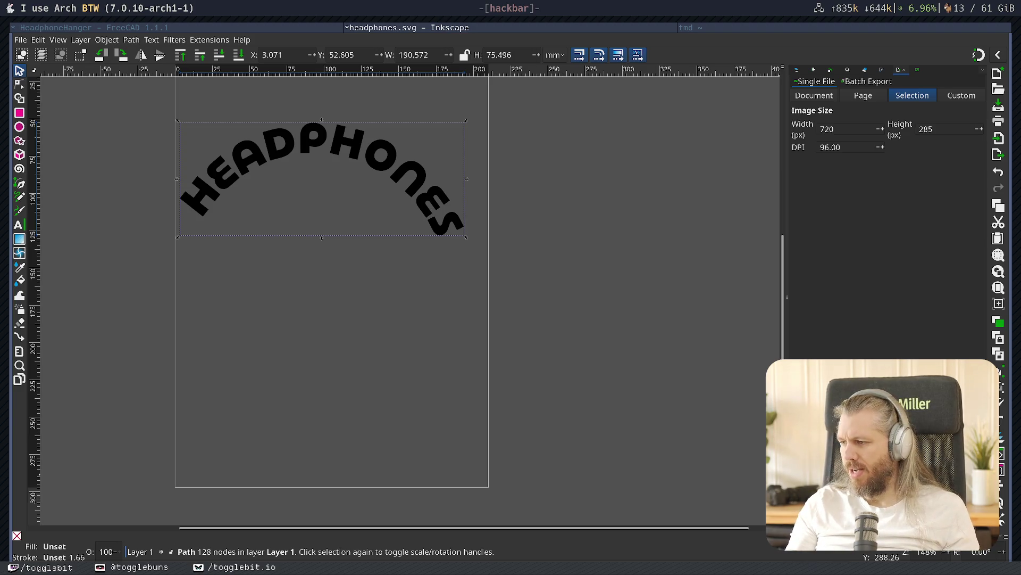
{"action": "key", "text": "Return"}
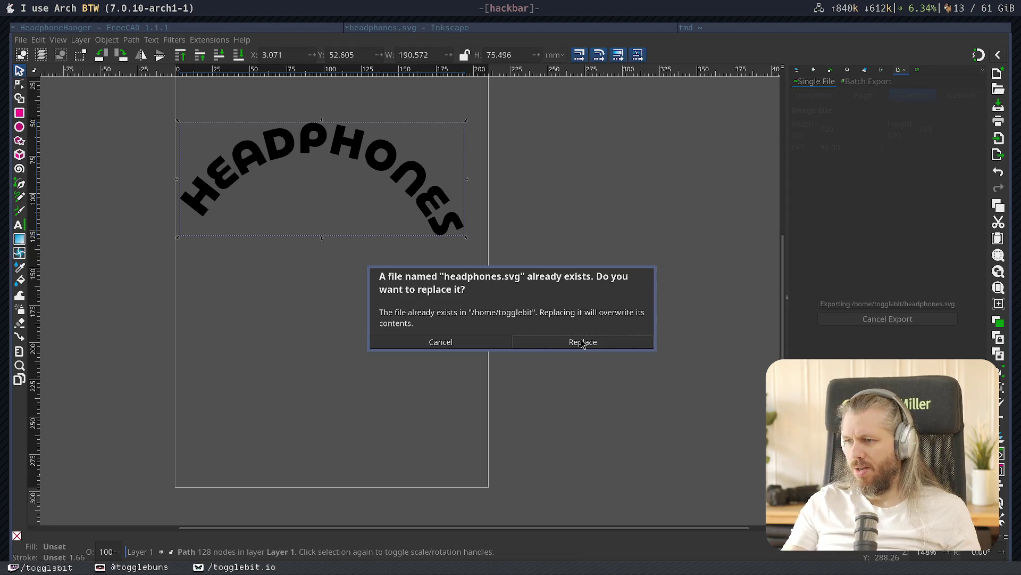
{"action": "left_click", "coordinate": [581, 339]}
{"action": "key", "text": "super+Left"}
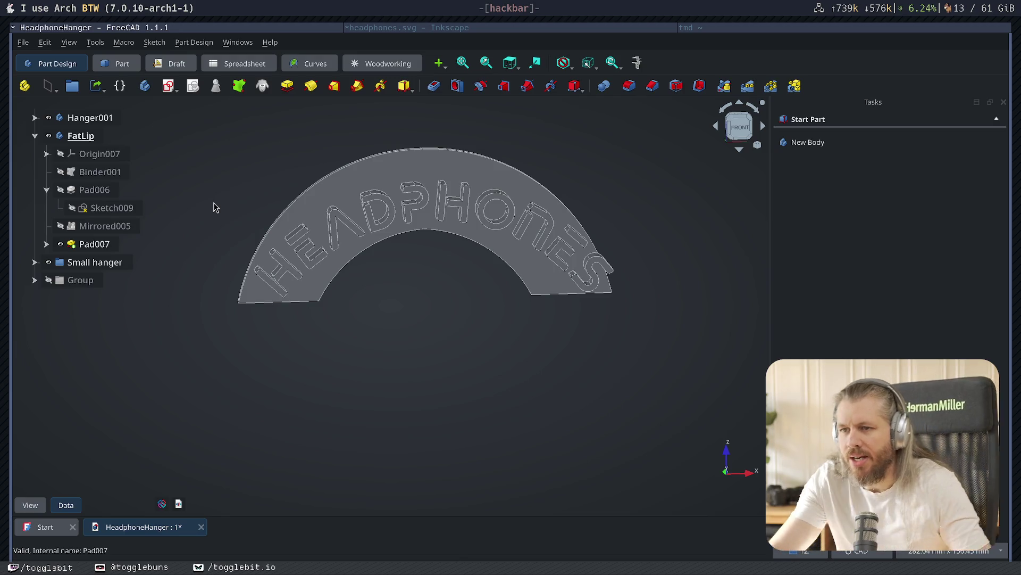
- Delete the old Pad007 text pad and its Text sketch, then save the model
{"action": "mouse_move", "coordinate": [375, 380]}
{"action": "middle_mouse_down"}
{"action": "mouse_move", "coordinate": [420, 358]}
{"action": "mouse_move", "coordinate": [540, 353]}
{"action": "mouse_move", "coordinate": [365, 365]}
{"action": "mouse_move", "coordinate": [392, 347]}
{"action": "middle_mouse_up"}
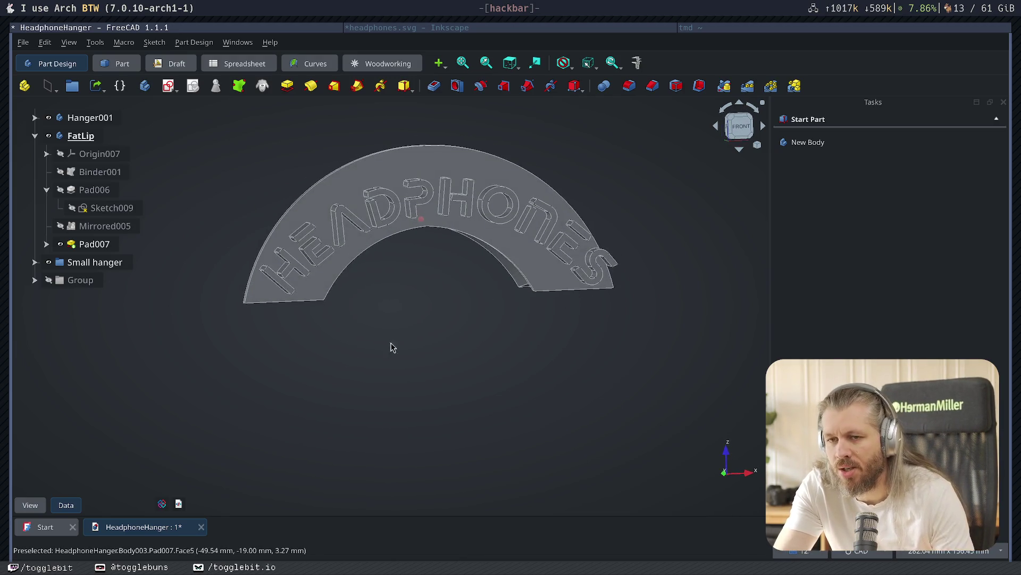
{"action": "left_click", "coordinate": [93, 245]}
{"action": "key", "text": "Delete"}
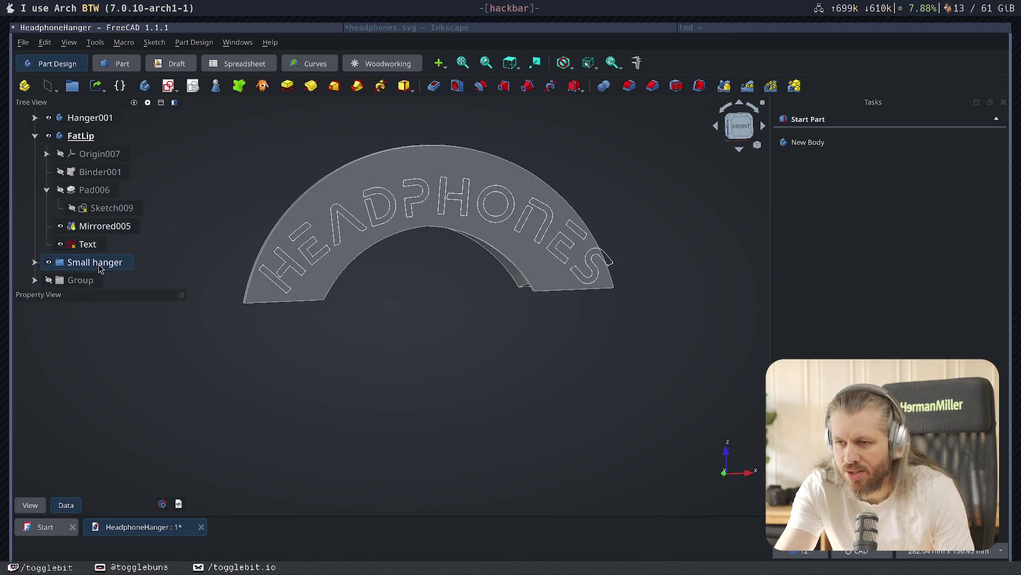
{"action": "left_click", "coordinate": [81, 245]}
{"action": "key", "text": "Delete"}
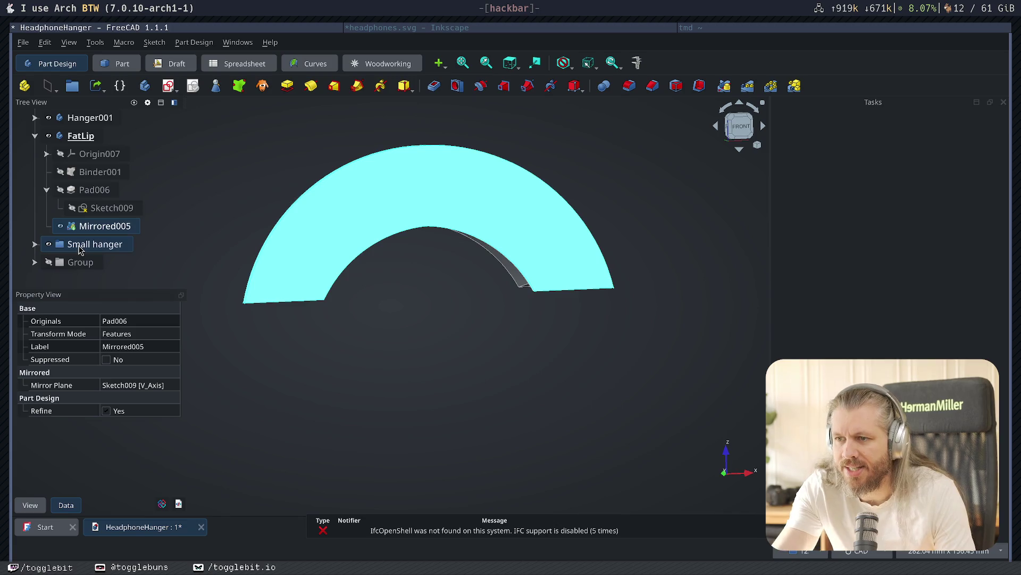
{"action": "left_click", "coordinate": [442, 346]}
{"action": "key", "text": "ctrl+s"}
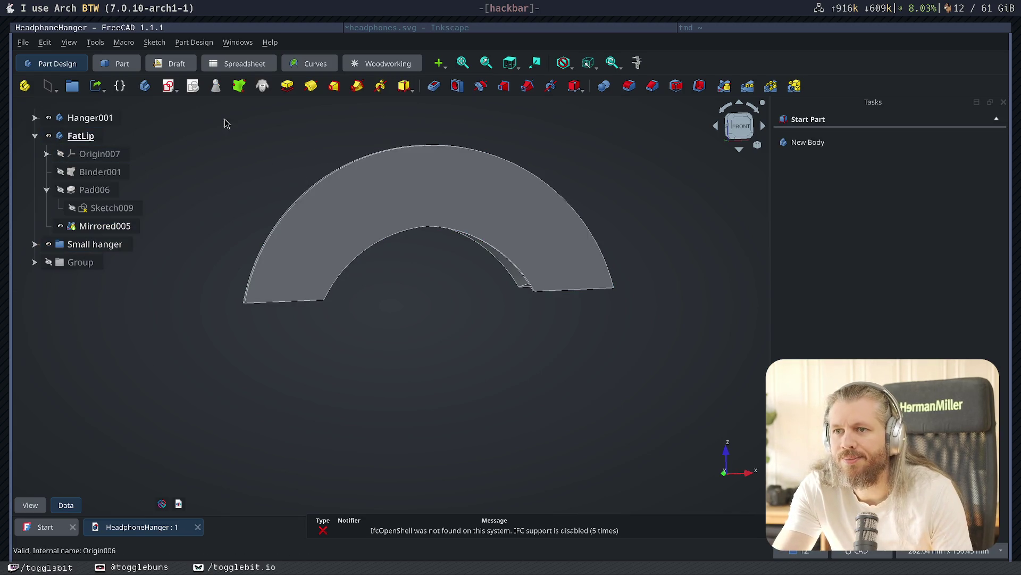
- Switch to the Draft workbench and bring up the File menu
{"action": "left_click", "coordinate": [240, 63]}
{"action": "left_click", "coordinate": [117, 64]}
{"action": "left_click", "coordinate": [174, 65]}
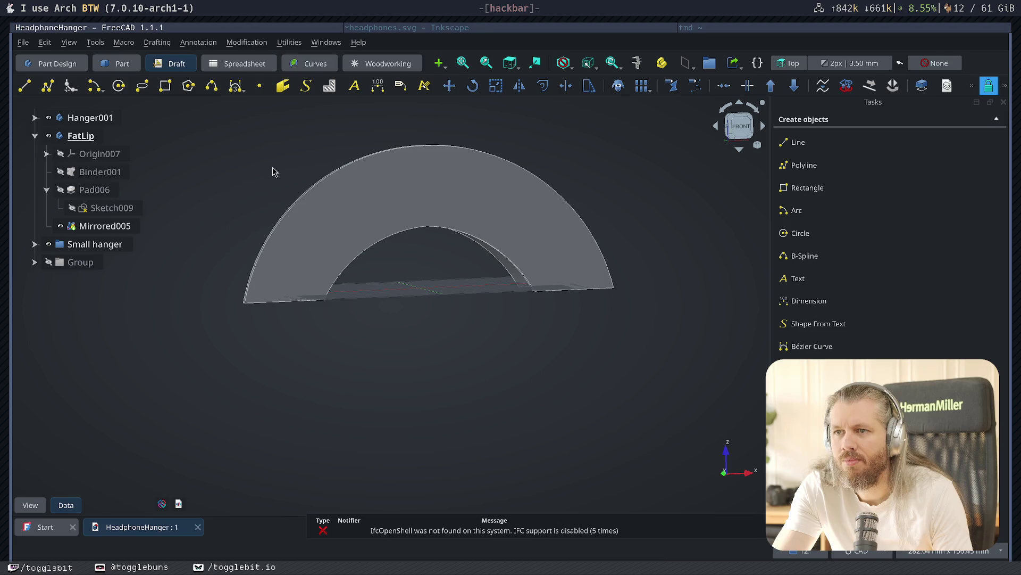
{"action": "left_click", "coordinate": [25, 43]}
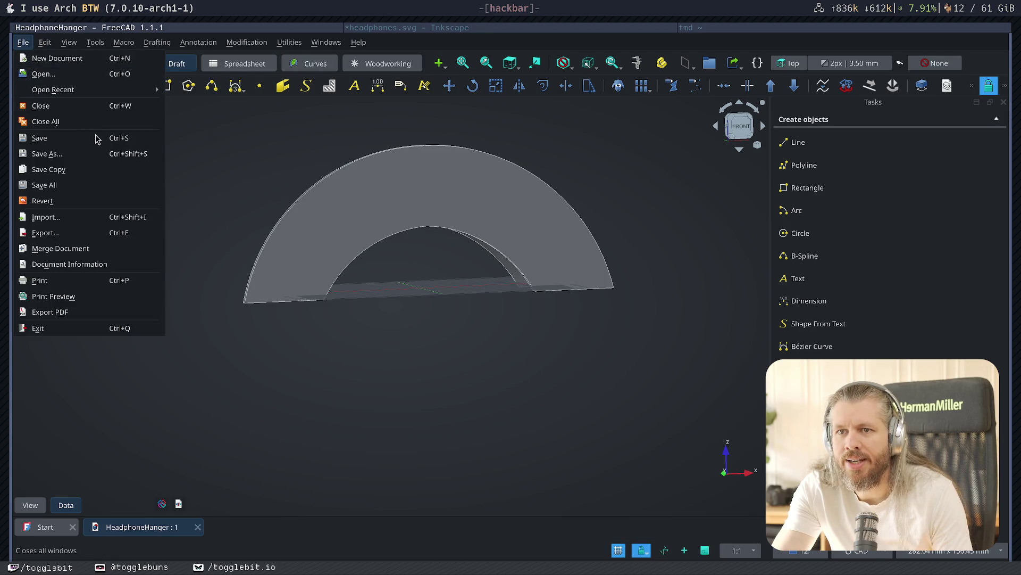
- Import headphones.svg using the 'SVG as geometry (importSVG)' option
{"action": "left_click", "coordinate": [92, 222]}
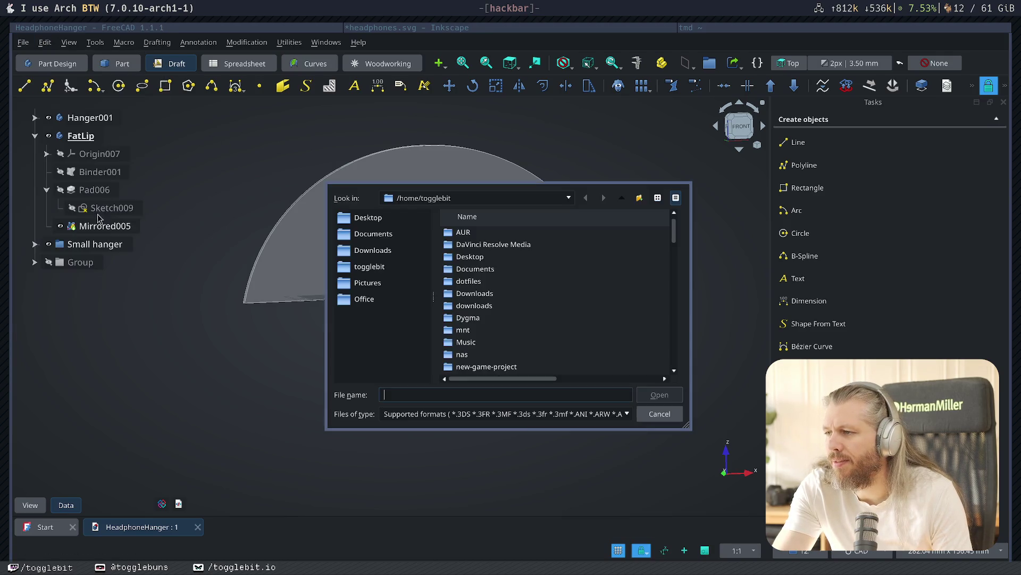
{"action": "type", "text": "headp"}
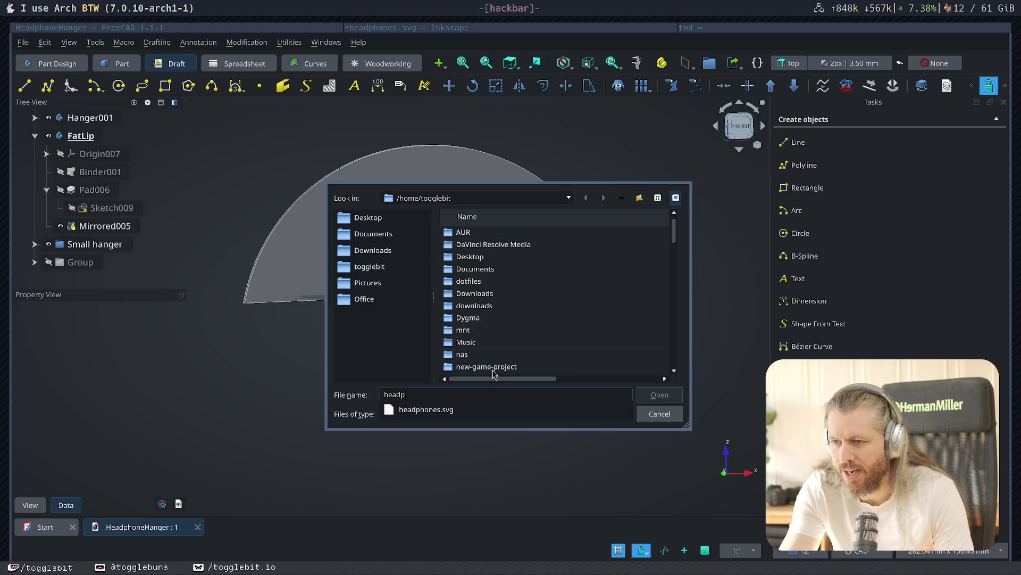
{"action": "left_click", "coordinate": [425, 409]}
{"action": "left_click", "coordinate": [660, 394]}
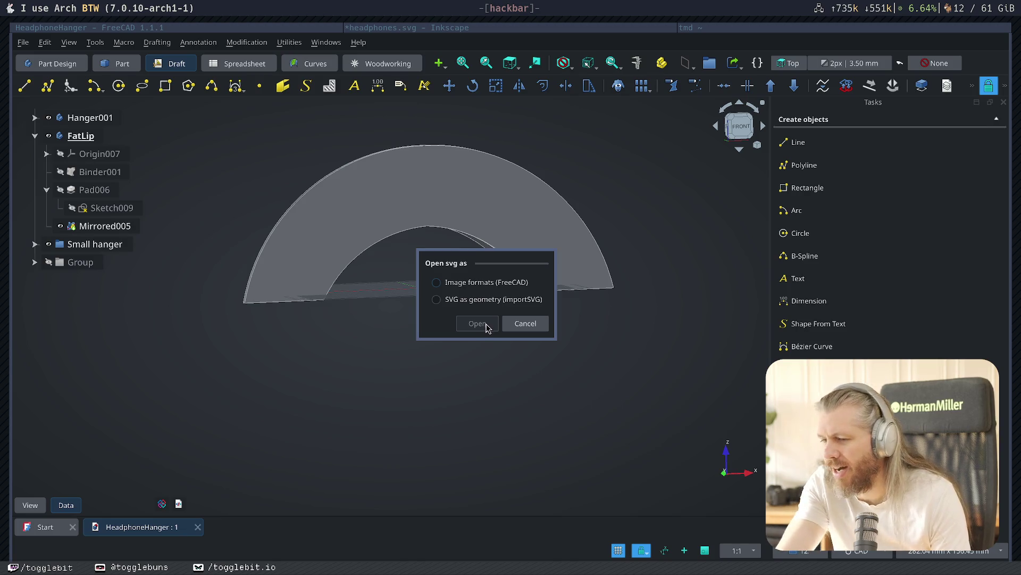
{"action": "left_click", "coordinate": [477, 325]}
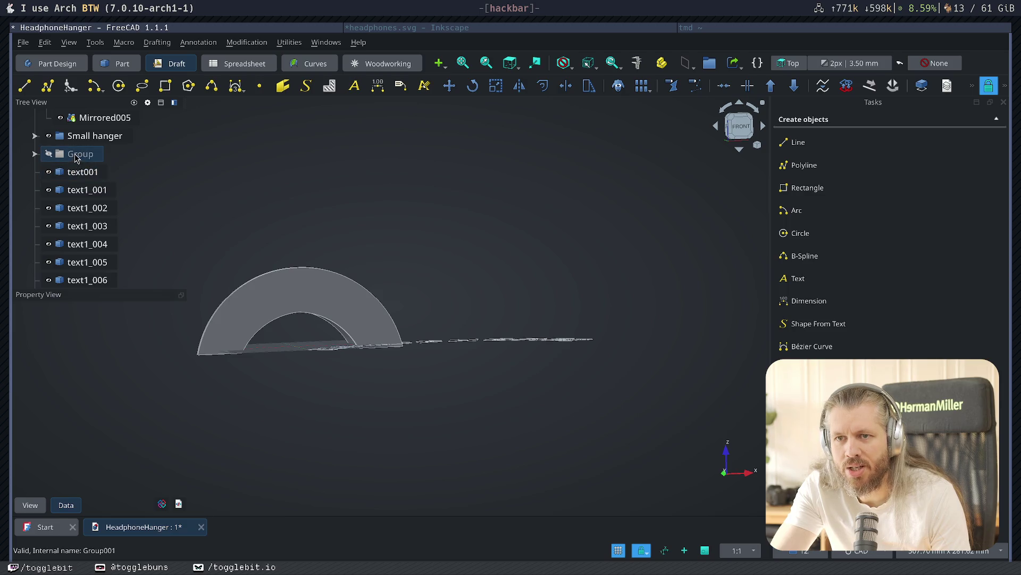
- Select text001 and all the imported text1_* letter pieces in the tree
{"action": "left_click", "coordinate": [78, 155]}
{"action": "left_click", "coordinate": [34, 153]}
{"action": "left_click", "coordinate": [106, 191]}
{"action": "scroll", "coordinate": [101, 237], "scroll_direction": "down", "scroll_amount": 3}
{"action": "scroll", "coordinate": [101, 238], "scroll_direction": "down", "scroll_amount": 1}
{"action": "left_click", "coordinate": [96, 261], "text": "shift"}
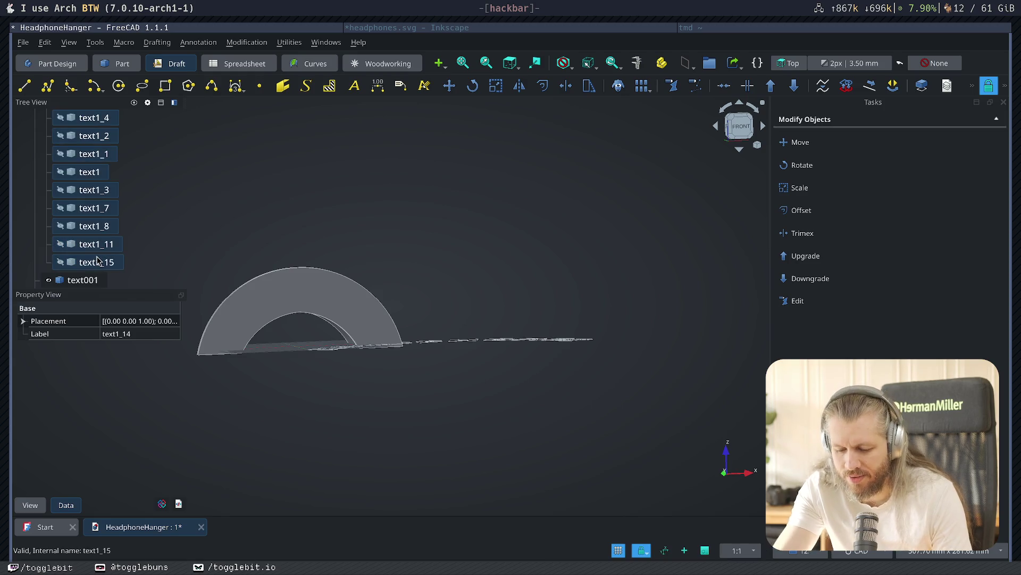
{"action": "key", "text": "Left"}
{"action": "key", "text": "Left"}
{"action": "scroll", "coordinate": [43, 239], "scroll_direction": "up", "scroll_amount": 2}
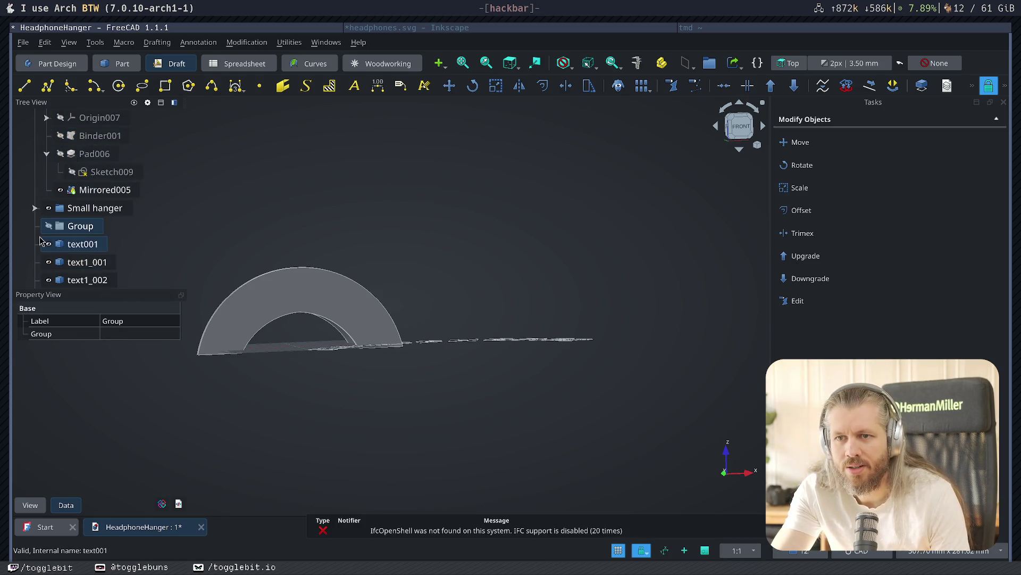
{"action": "left_click", "coordinate": [69, 244]}
{"action": "scroll", "coordinate": [139, 248], "scroll_direction": "down", "scroll_amount": 3}
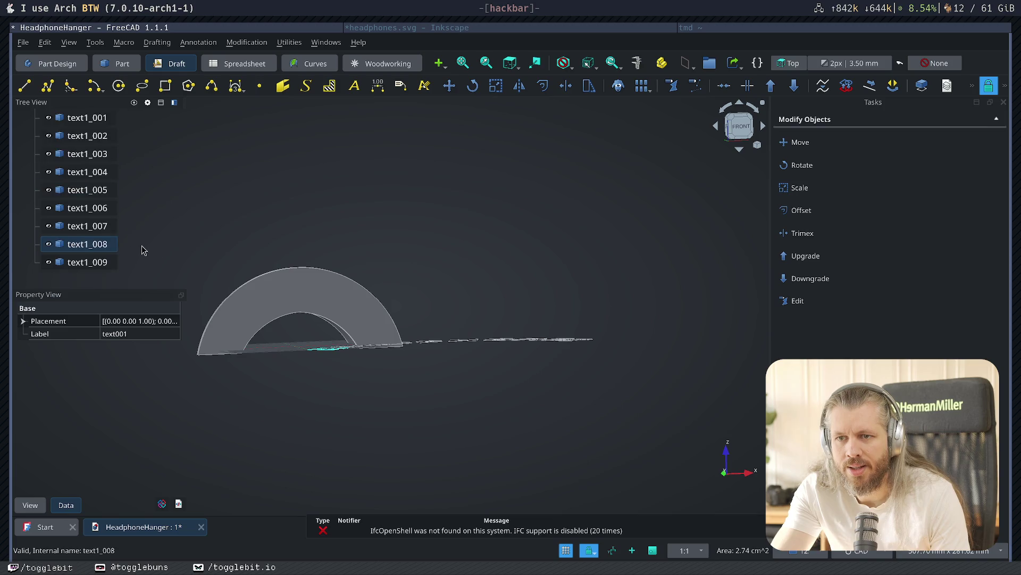
{"action": "left_click", "coordinate": [82, 262], "text": "shift"}
- Merge the selected letters into Sketch010 with Draft to Sketch, save, and return to Part Design
{"action": "left_click", "coordinate": [246, 42]}
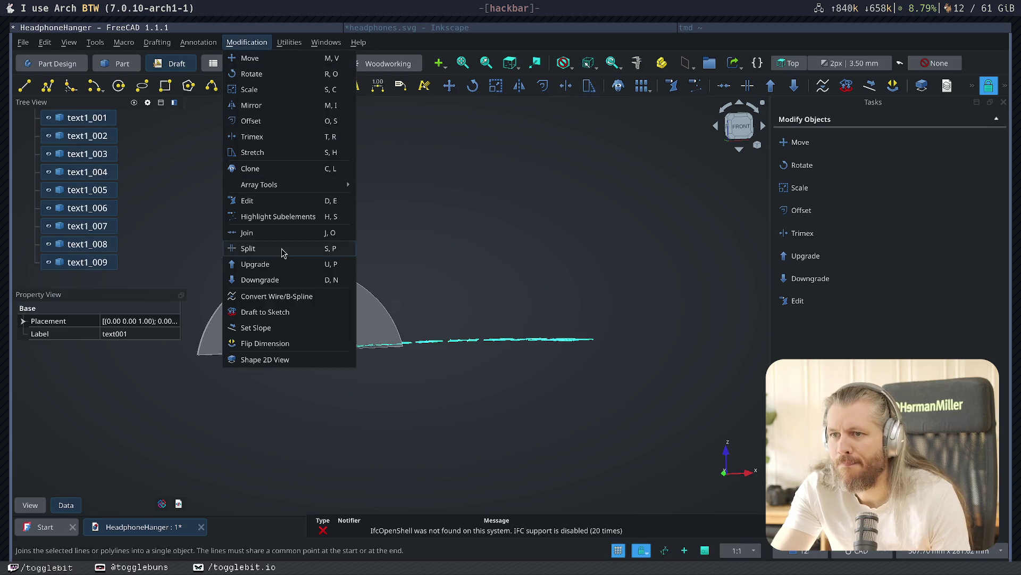
{"action": "left_click", "coordinate": [295, 309]}
{"action": "scroll", "coordinate": [106, 202], "scroll_direction": "up", "scroll_amount": 5}
{"action": "left_click_drag", "start_coordinate": [81, 261], "coordinate": [83, 256]}
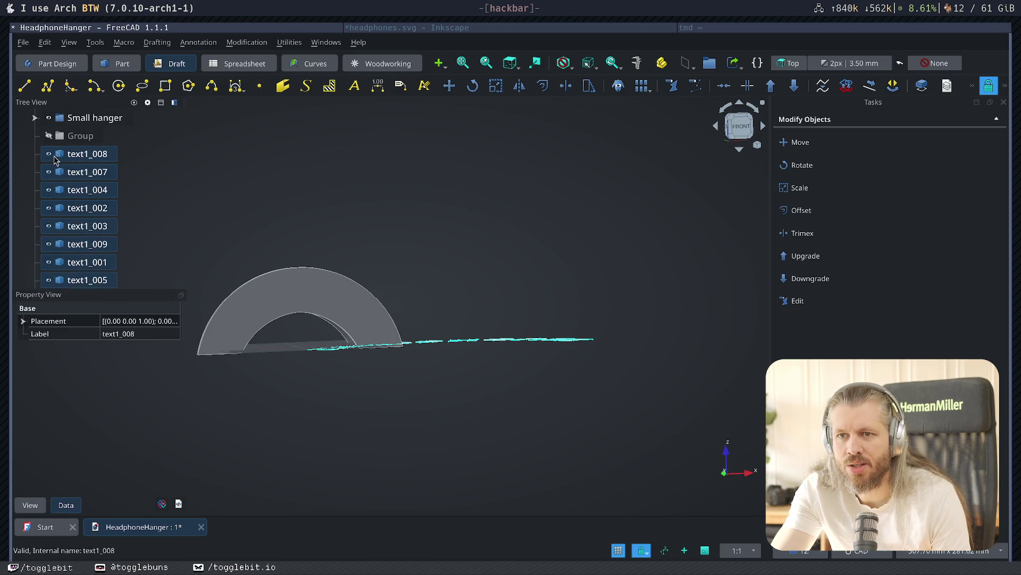
{"action": "left_click", "coordinate": [34, 138]}
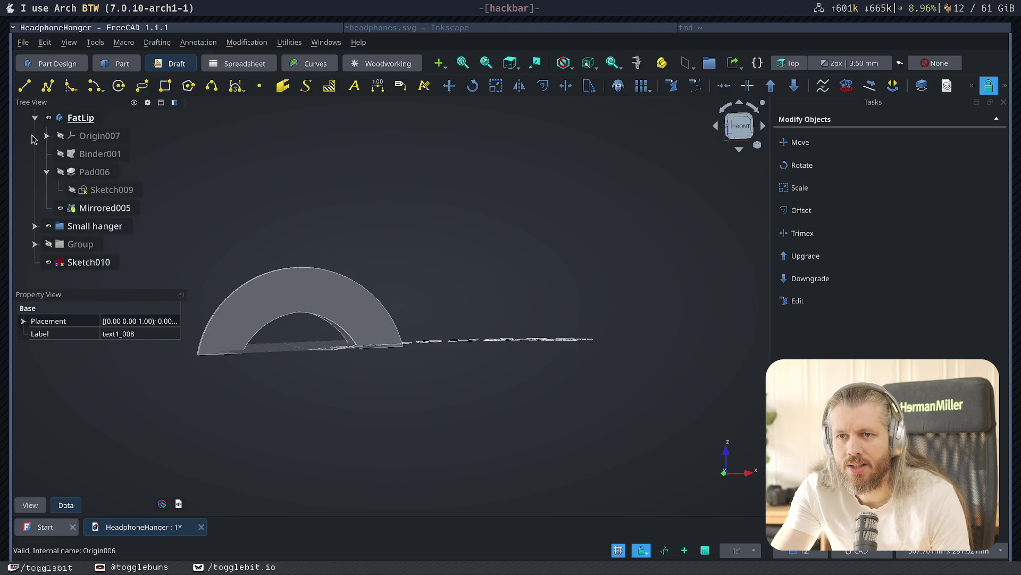
{"action": "left_click", "coordinate": [96, 263]}
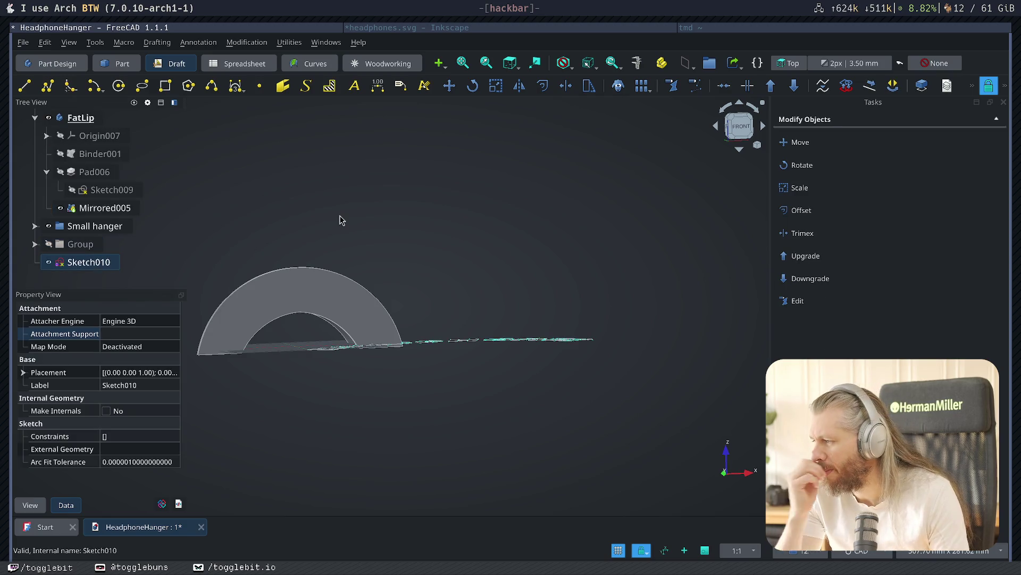
{"action": "mouse_move", "coordinate": [501, 241]}
{"action": "middle_mouse_down"}
{"action": "mouse_move", "coordinate": [480, 295]}
{"action": "mouse_move", "coordinate": [488, 264]}
{"action": "mouse_move", "coordinate": [536, 237]}
{"action": "mouse_move", "coordinate": [491, 251]}
{"action": "mouse_move", "coordinate": [583, 237]}
{"action": "middle_mouse_up"}
{"action": "key", "text": "ctrl+s"}
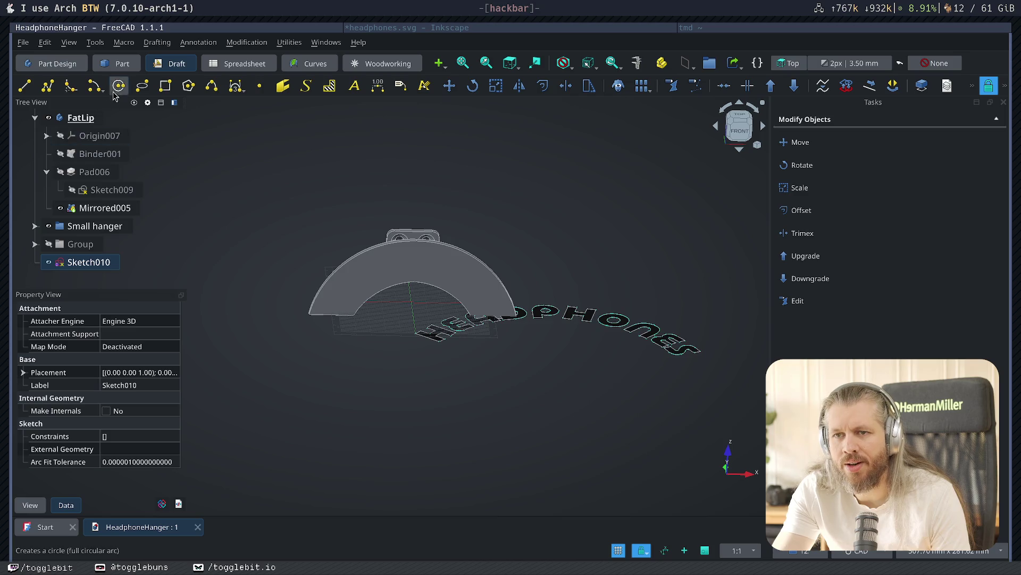
{"action": "left_click", "coordinate": [75, 66]}
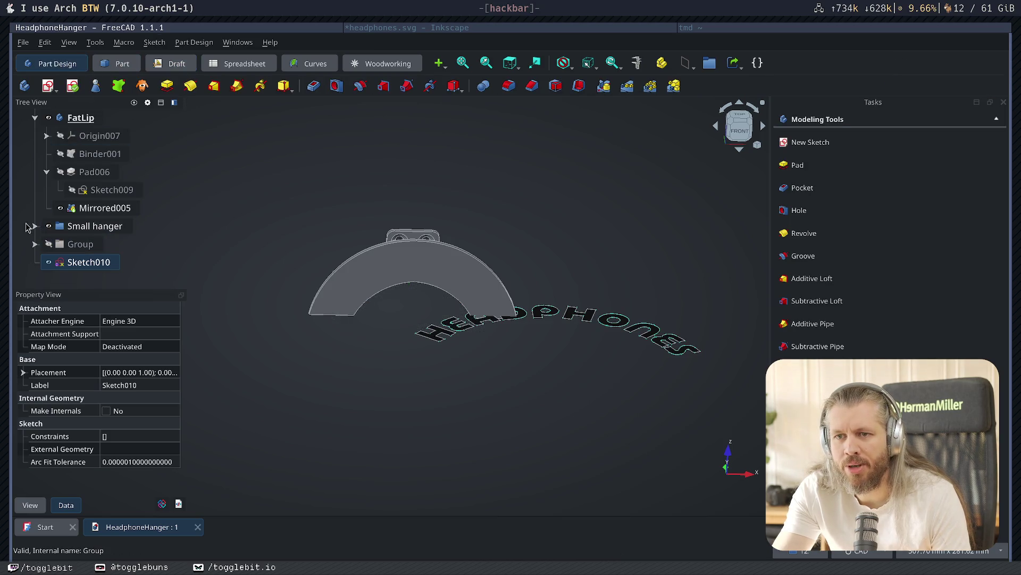
- Move Sketch010 into the FatLip body under Mirrored005 and rename it Text
{"action": "left_click", "coordinate": [97, 214]}
{"action": "mouse_move", "coordinate": [89, 262]}
{"action": "left_mouse_down"}
{"action": "mouse_move", "coordinate": [130, 216]}
{"action": "mouse_move", "coordinate": [108, 207]}
{"action": "mouse_move", "coordinate": [102, 233]}
{"action": "left_mouse_up"}
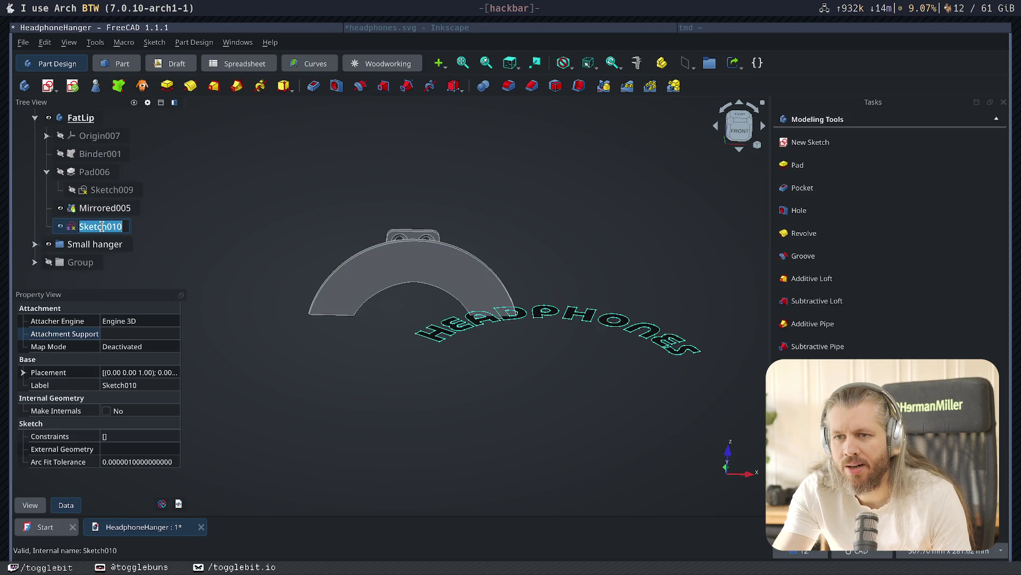
{"action": "type", "text": "Text"}
{"action": "key", "text": "Return"}
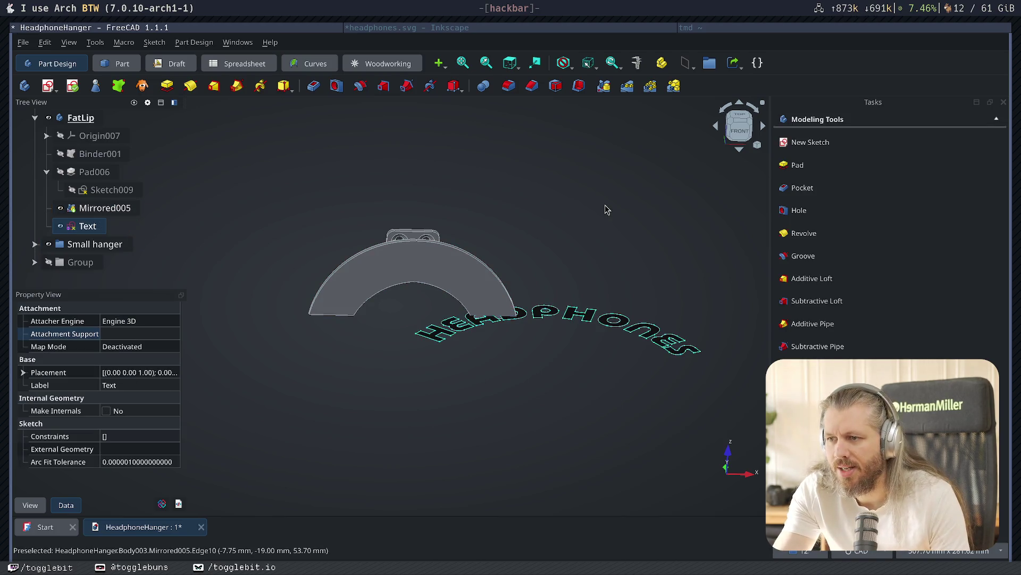
- Attach the Text sketch to the lip's front face as a plane-face attachment
{"action": "left_click", "coordinate": [462, 266]}
{"action": "left_click", "coordinate": [56, 90]}
{"action": "left_click", "coordinate": [58, 120]}
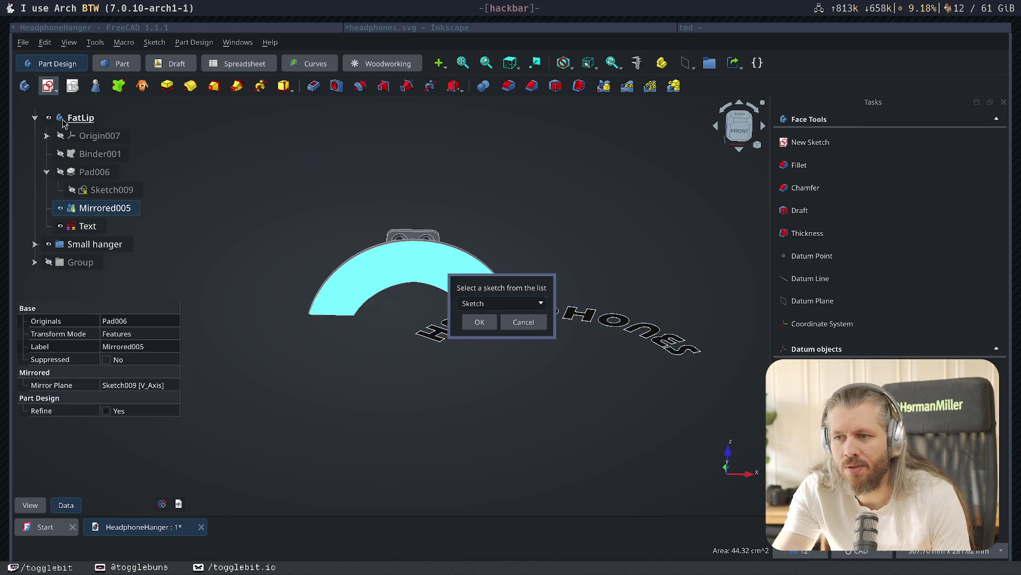
{"action": "left_click", "coordinate": [535, 312]}
{"action": "left_click", "coordinate": [494, 439]}
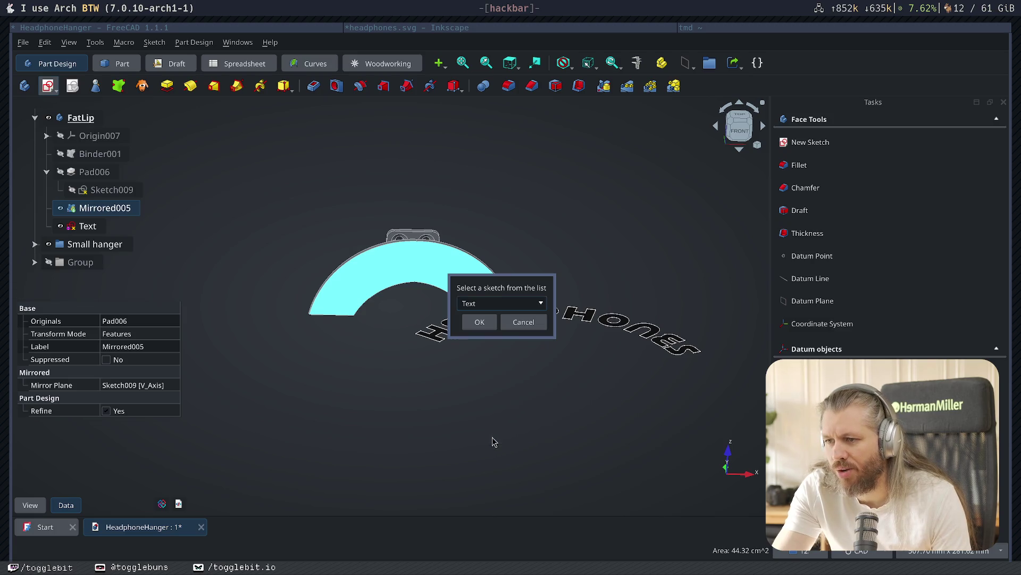
{"action": "left_click", "coordinate": [478, 323]}
{"action": "left_click", "coordinate": [538, 330]}
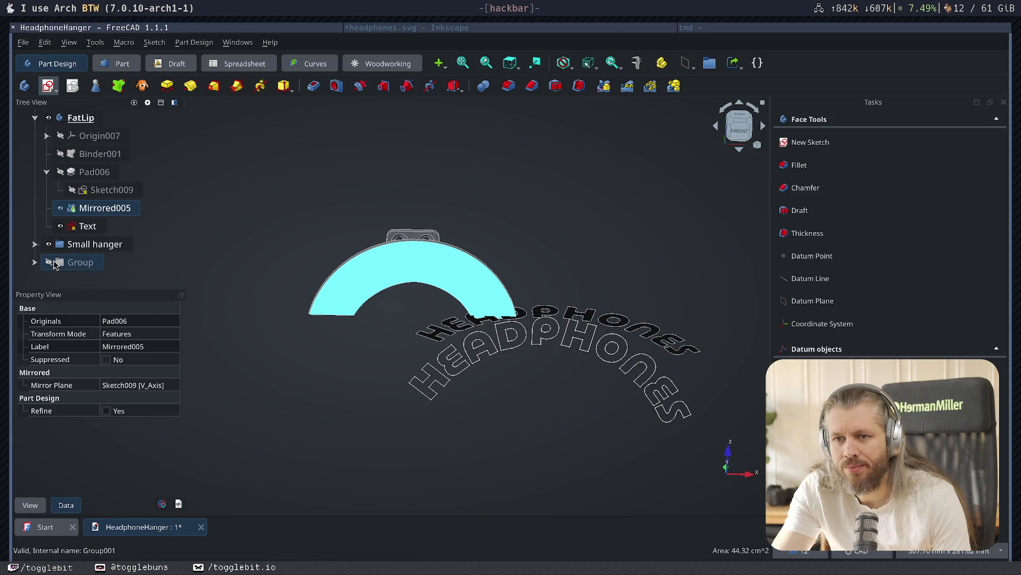
- Hide the imported letter Group, view the lip front-on, and open the Text sketch for editing
{"action": "left_click", "coordinate": [47, 265]}
{"action": "left_click", "coordinate": [48, 263]}
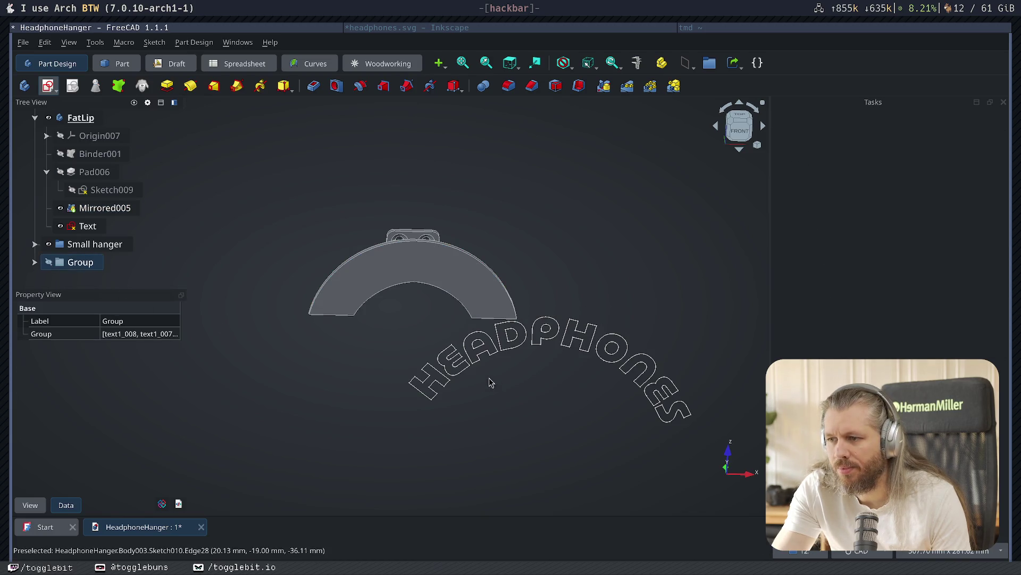
{"action": "left_click", "coordinate": [95, 231]}
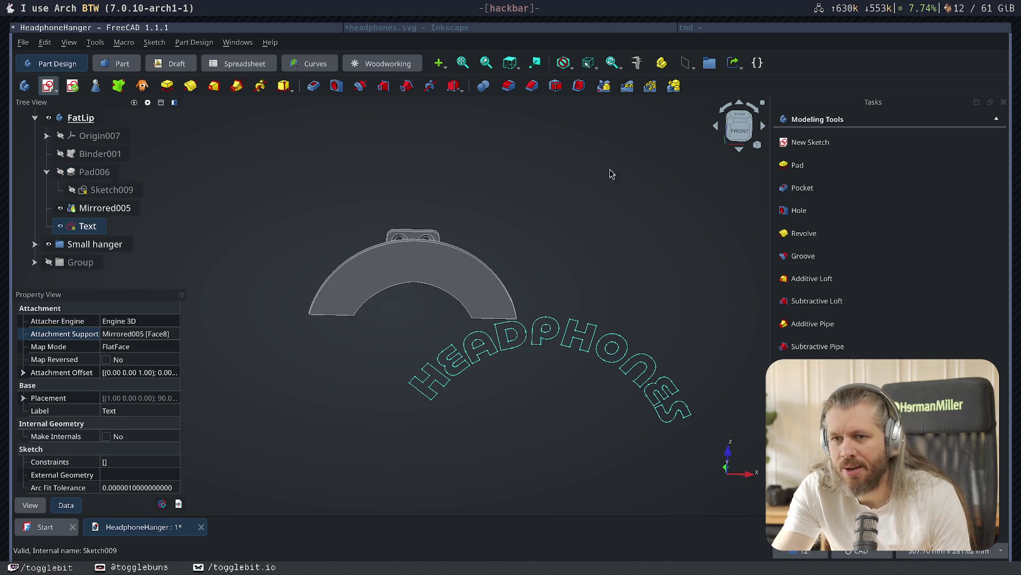
{"action": "left_click", "coordinate": [616, 262]}
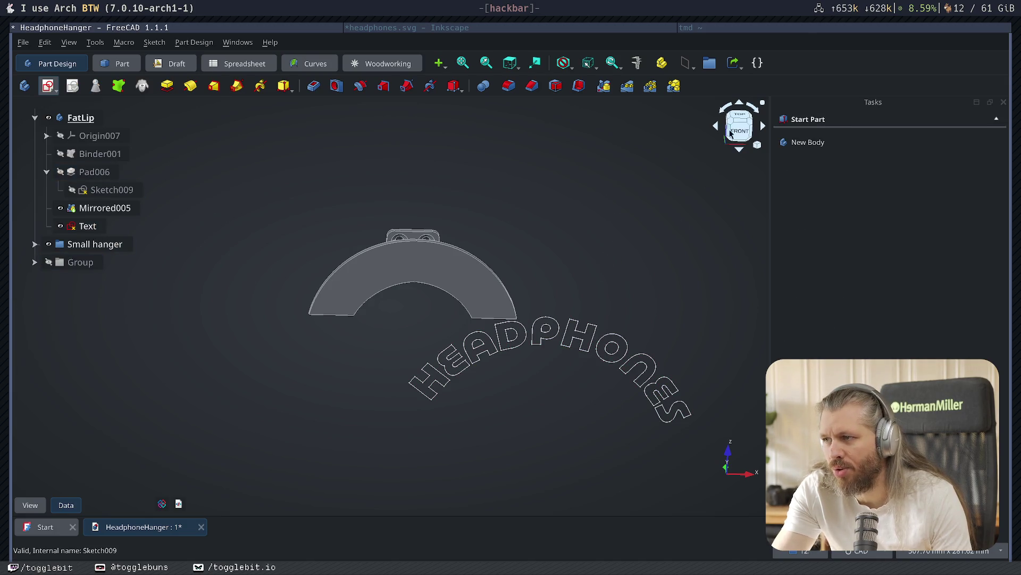
{"action": "key", "text": "1"}
{"action": "middle_click_drag", "start_coordinate": [595, 231], "coordinate": [538, 171]}
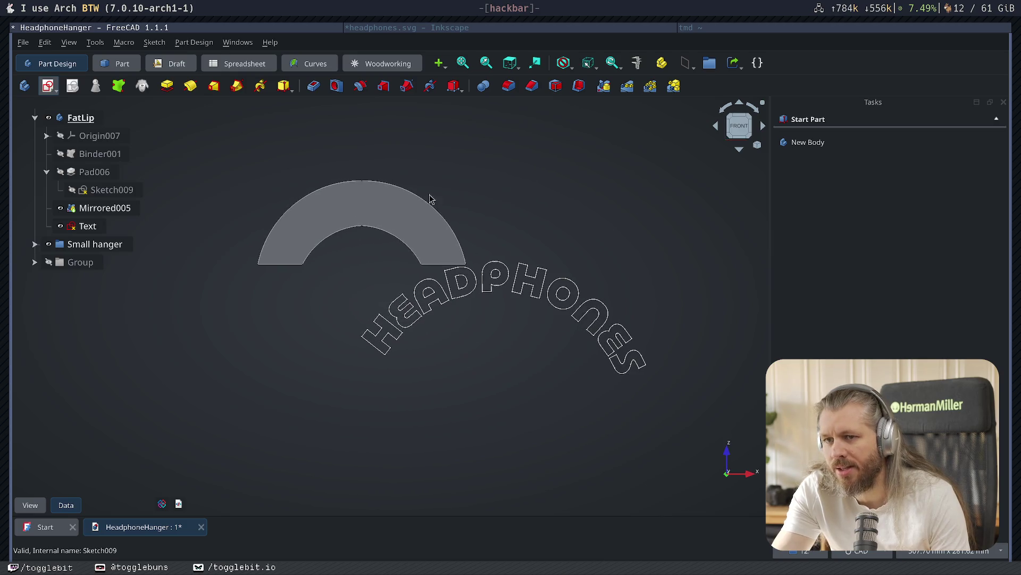
{"action": "double_click", "coordinate": [91, 228]}
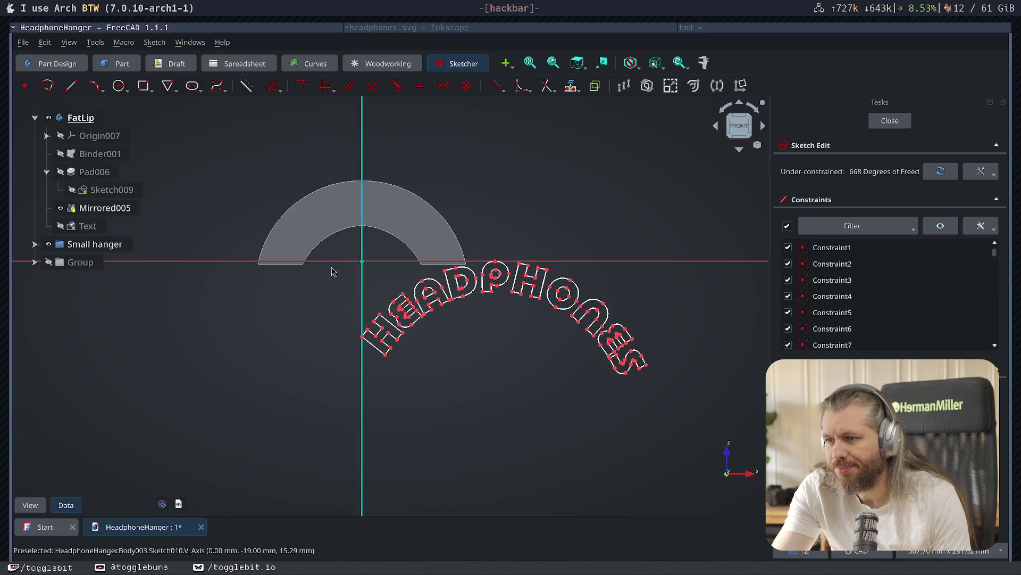
- Move all the HEADPHONES lettering geometry up over the arc
{"action": "mouse_move", "coordinate": [676, 410]}
{"action": "left_mouse_down"}
{"action": "mouse_move", "coordinate": [377, 253]}
{"action": "mouse_move", "coordinate": [298, 234]}
{"action": "left_mouse_up"}
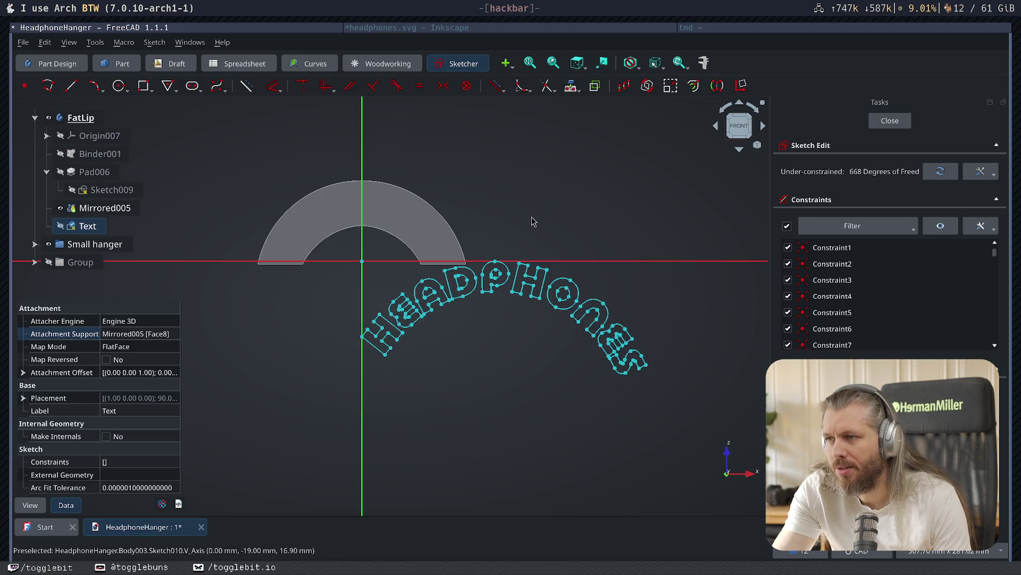
{"action": "key", "text": "w"}
{"action": "left_click", "coordinate": [473, 274]}
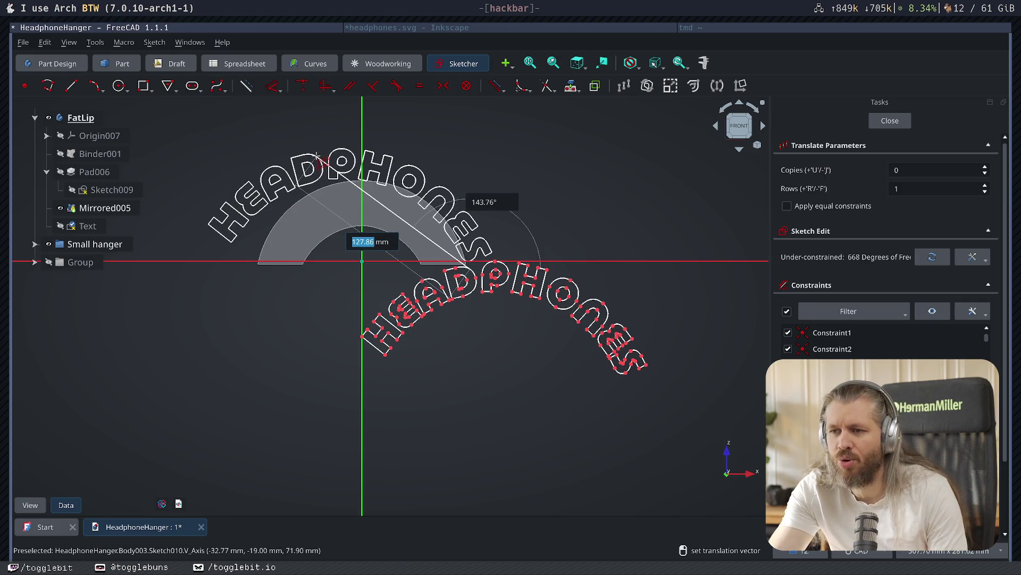
{"action": "left_click", "coordinate": [318, 162]}
{"action": "mouse_move", "coordinate": [588, 199]}
{"action": "middle_mouse_down"}
{"action": "mouse_move", "coordinate": [680, 221]}
{"action": "mouse_move", "coordinate": [686, 243]}
{"action": "middle_mouse_up"}
- Rotate the lettering about the arc's centre so it sits centred on the arch
{"action": "left_click_drag", "start_coordinate": [249, 155], "coordinate": [617, 324]}
{"action": "left_click", "coordinate": [648, 88]}
{"action": "left_click", "coordinate": [545, 233]}
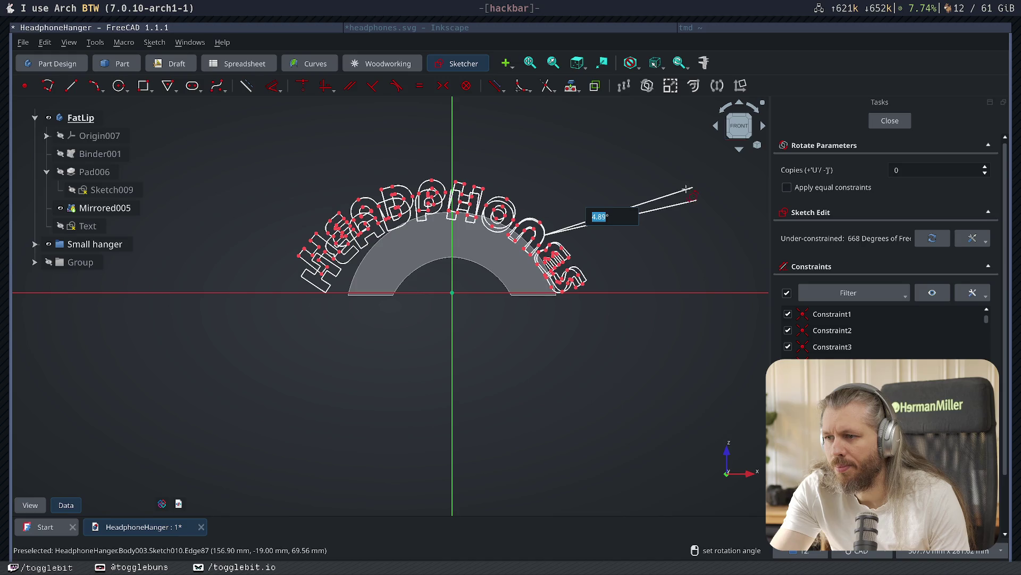
{"action": "left_click", "coordinate": [688, 194]}
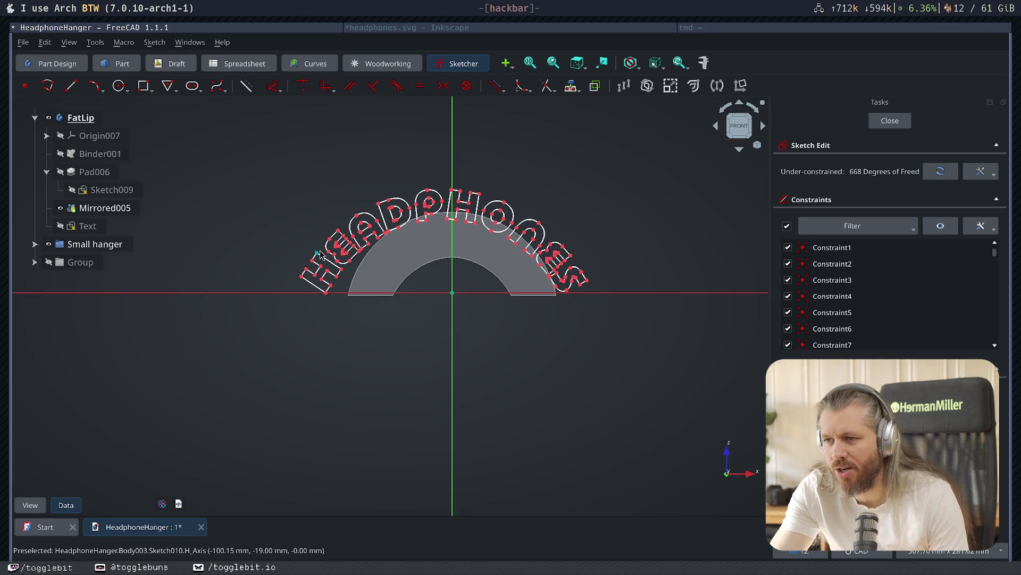
- Scale the lettering to 0.68, reposition it, close the sketch and start padding it
{"action": "mouse_move", "coordinate": [267, 160]}
{"action": "left_mouse_down"}
{"action": "mouse_move", "coordinate": [634, 404]}
{"action": "mouse_move", "coordinate": [664, 402]}
{"action": "left_mouse_up"}
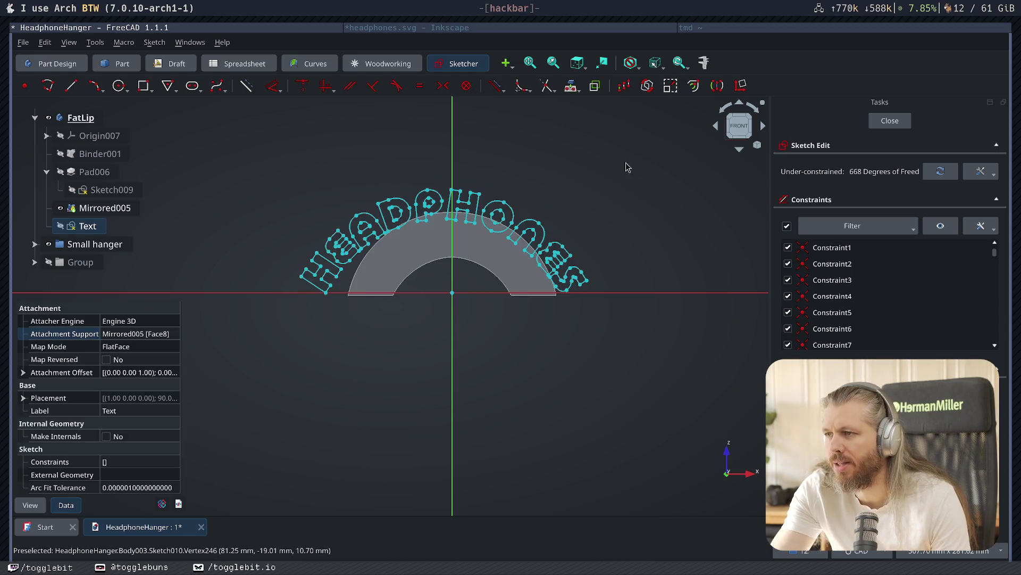
{"action": "left_click", "coordinate": [670, 86]}
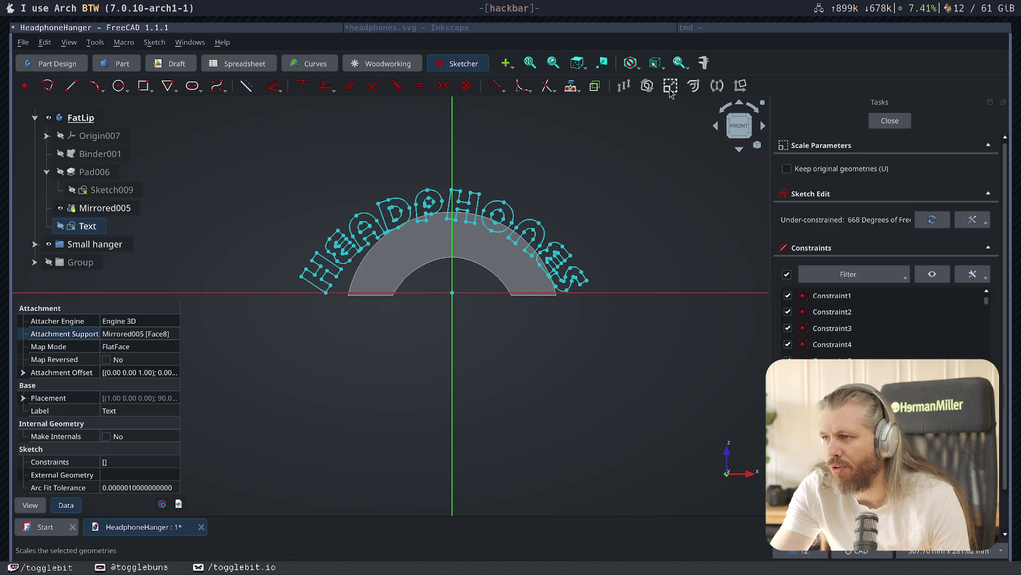
{"action": "left_click", "coordinate": [587, 155]}
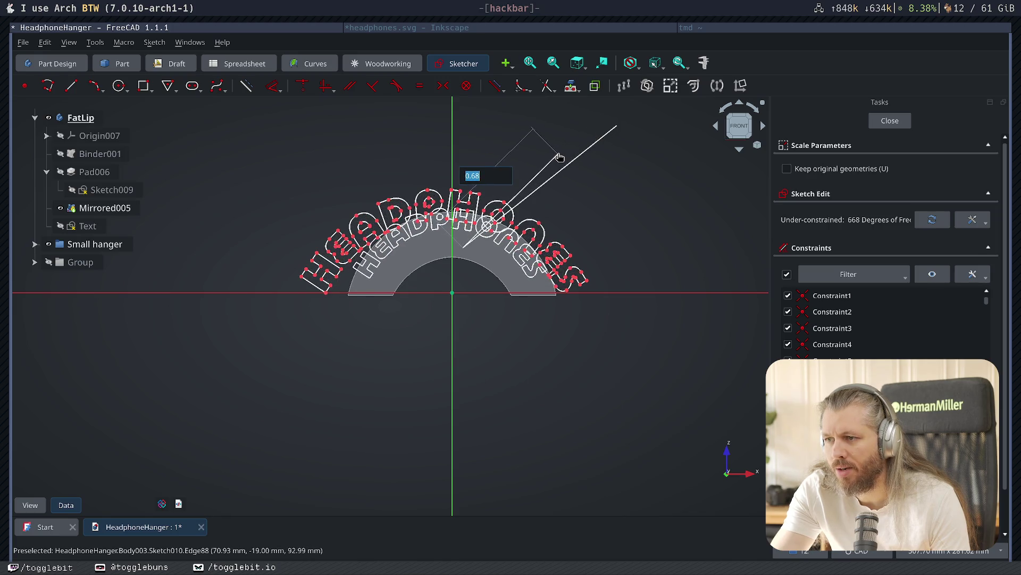
{"action": "left_click", "coordinate": [559, 154]}
{"action": "left_click_drag", "start_coordinate": [321, 180], "coordinate": [623, 341]}
{"action": "key", "text": "w"}
{"action": "left_click", "coordinate": [453, 226]}
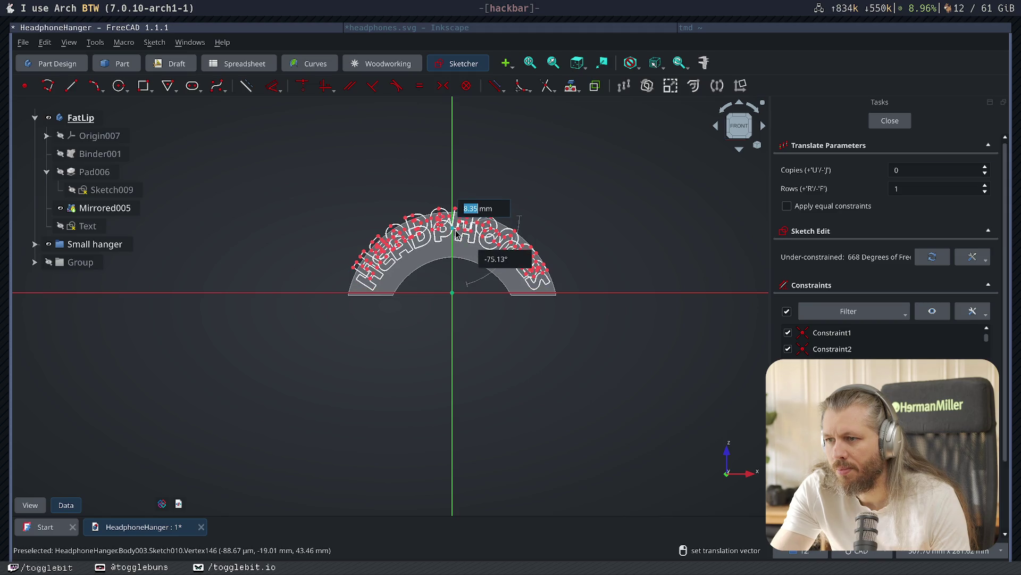
{"action": "key", "text": "Escape"}
{"action": "key", "text": "Escape"}
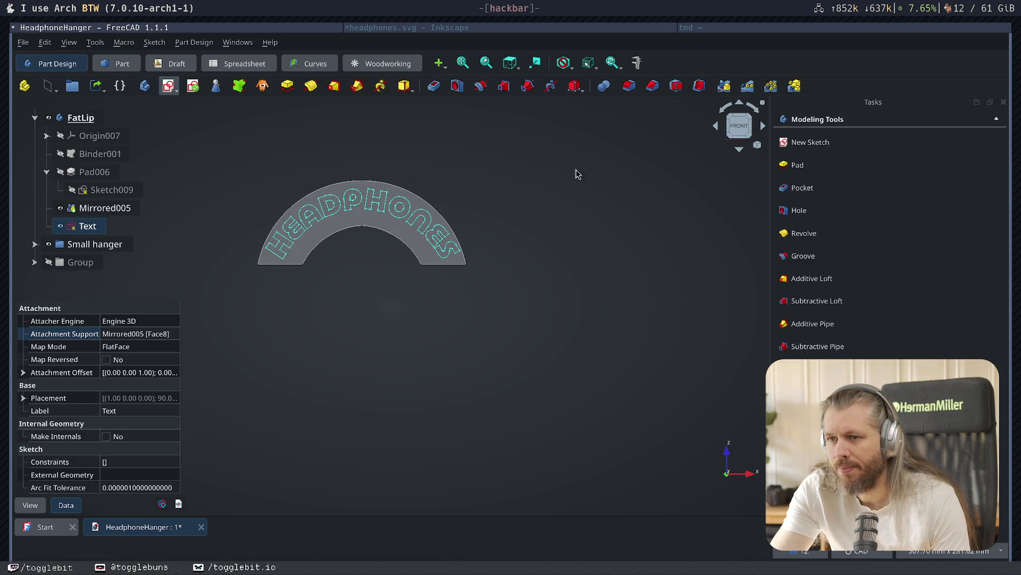
{"action": "left_click", "coordinate": [798, 166]}
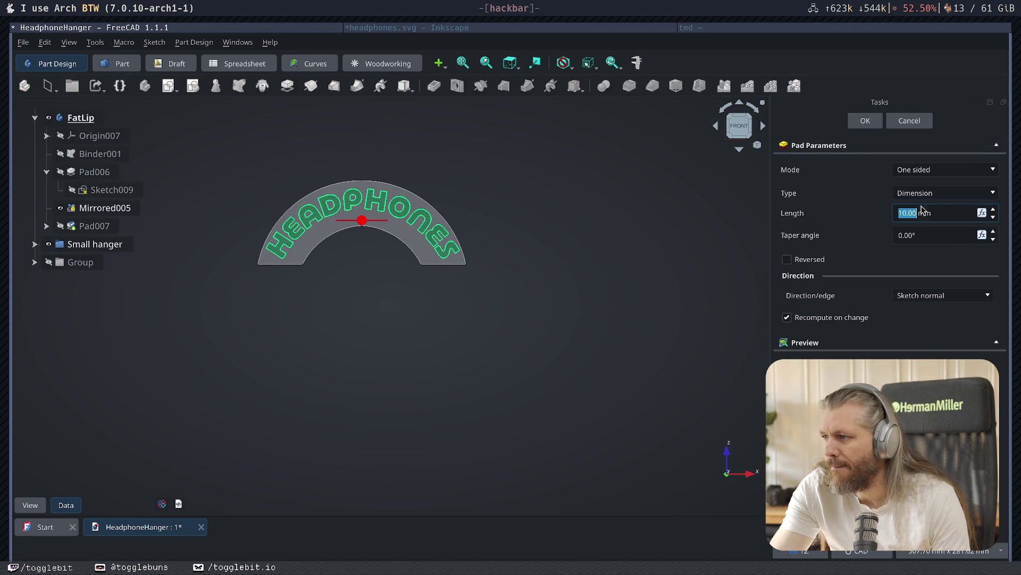
- Confirm the 4 mm Pad007 on the HEADPHONES text, inspect it from several angles, then select Pad007
{"action": "left_click", "coordinate": [865, 121]}
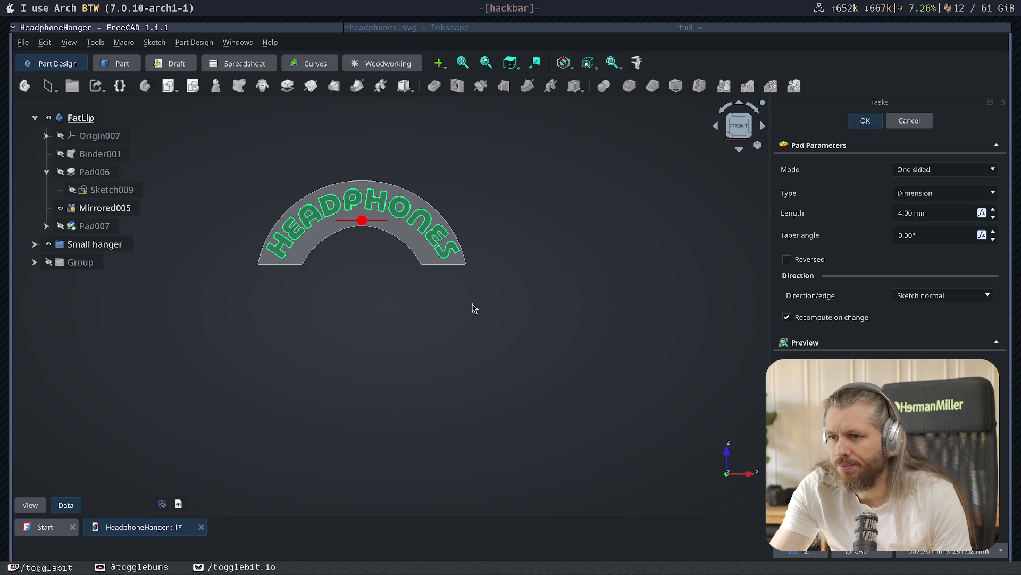
{"action": "mouse_move", "coordinate": [315, 289]}
{"action": "middle_mouse_down"}
{"action": "mouse_move", "coordinate": [558, 314]}
{"action": "mouse_move", "coordinate": [375, 287]}
{"action": "middle_mouse_up"}
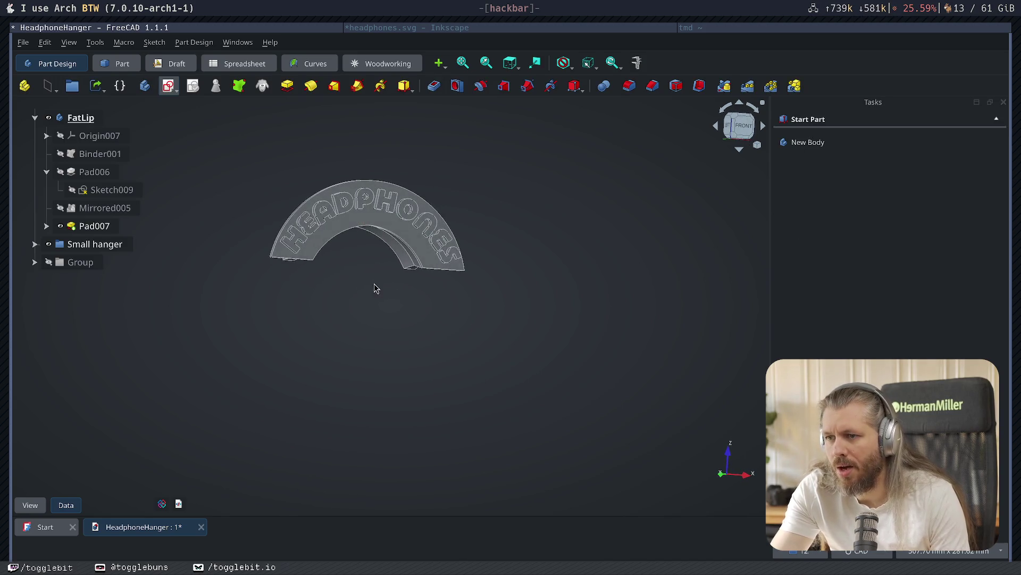
{"action": "mouse_move", "coordinate": [558, 276]}
{"action": "middle_mouse_down"}
{"action": "mouse_move", "coordinate": [497, 317]}
{"action": "mouse_move", "coordinate": [546, 306]}
{"action": "middle_mouse_up"}
{"action": "mouse_move", "coordinate": [400, 318]}
{"action": "middle_mouse_down"}
{"action": "mouse_move", "coordinate": [573, 287]}
{"action": "mouse_move", "coordinate": [620, 303]}
{"action": "mouse_move", "coordinate": [497, 248]}
{"action": "middle_mouse_up"}
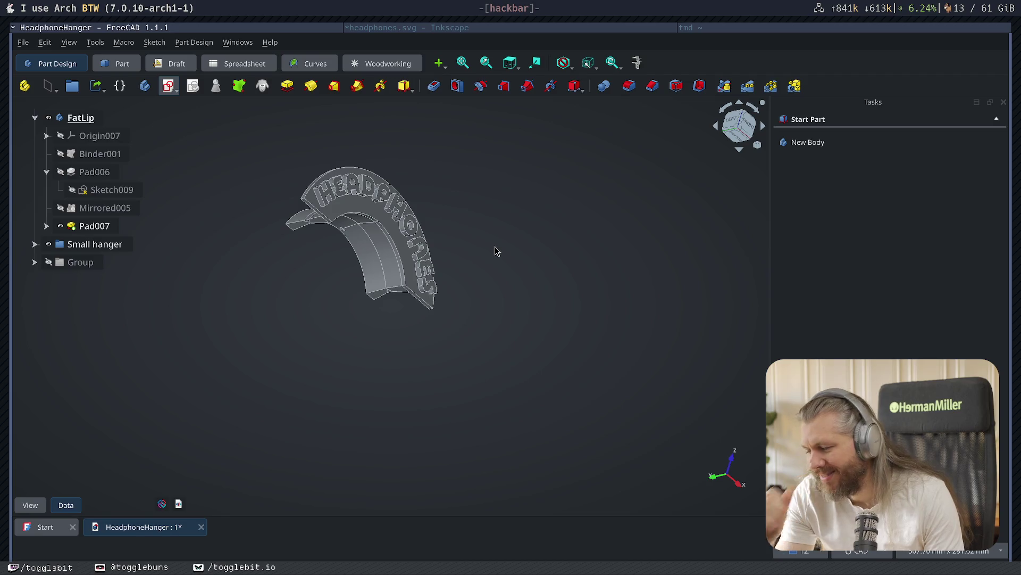
{"action": "mouse_move", "coordinate": [494, 250]}
{"action": "middle_mouse_down"}
{"action": "mouse_move", "coordinate": [376, 342]}
{"action": "mouse_move", "coordinate": [470, 346]}
{"action": "mouse_move", "coordinate": [284, 330]}
{"action": "mouse_move", "coordinate": [447, 342]}
{"action": "mouse_move", "coordinate": [330, 354]}
{"action": "mouse_move", "coordinate": [270, 349]}
{"action": "mouse_move", "coordinate": [286, 336]}
{"action": "mouse_move", "coordinate": [228, 330]}
{"action": "mouse_move", "coordinate": [477, 289]}
{"action": "mouse_move", "coordinate": [443, 257]}
{"action": "mouse_move", "coordinate": [460, 260]}
{"action": "mouse_move", "coordinate": [467, 244]}
{"action": "mouse_move", "coordinate": [467, 201]}
{"action": "mouse_move", "coordinate": [445, 173]}
{"action": "mouse_move", "coordinate": [422, 251]}
{"action": "mouse_move", "coordinate": [435, 278]}
{"action": "middle_mouse_up"}
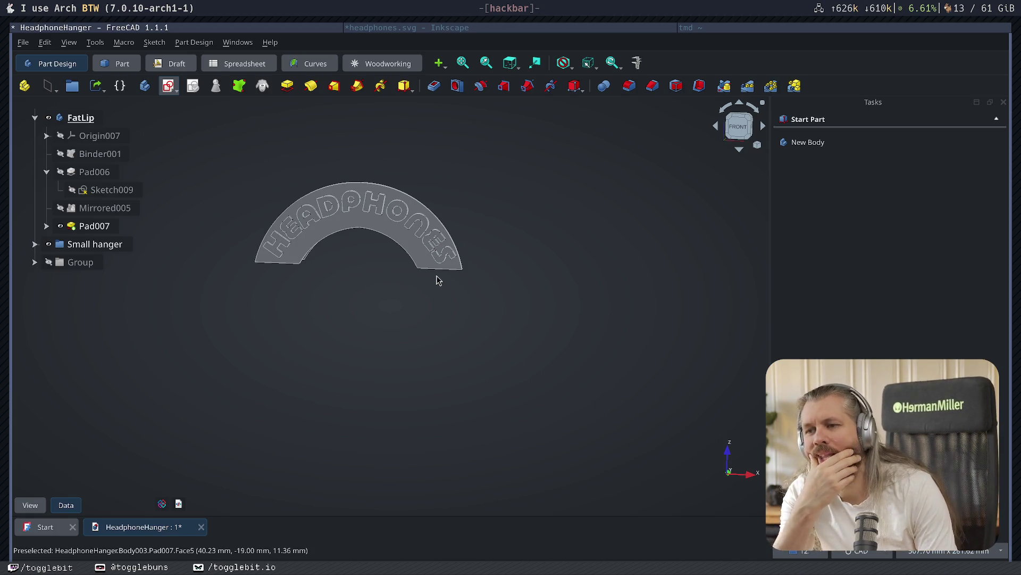
{"action": "middle_click_drag", "start_coordinate": [381, 297], "coordinate": [611, 323]}
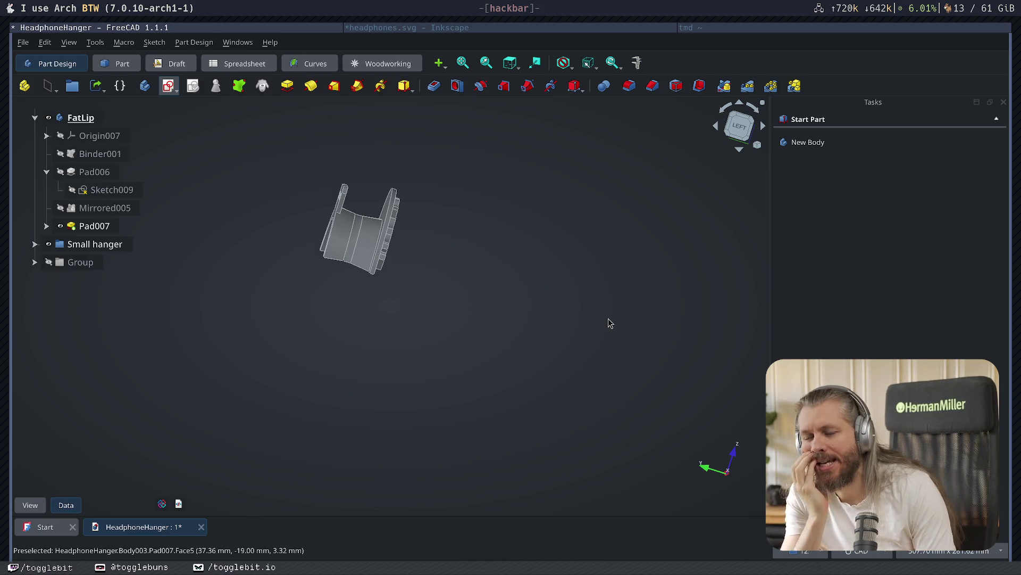
{"action": "mouse_move", "coordinate": [582, 292]}
{"action": "middle_mouse_down"}
{"action": "mouse_move", "coordinate": [618, 367]}
{"action": "mouse_move", "coordinate": [424, 266]}
{"action": "mouse_move", "coordinate": [549, 202]}
{"action": "middle_mouse_up"}
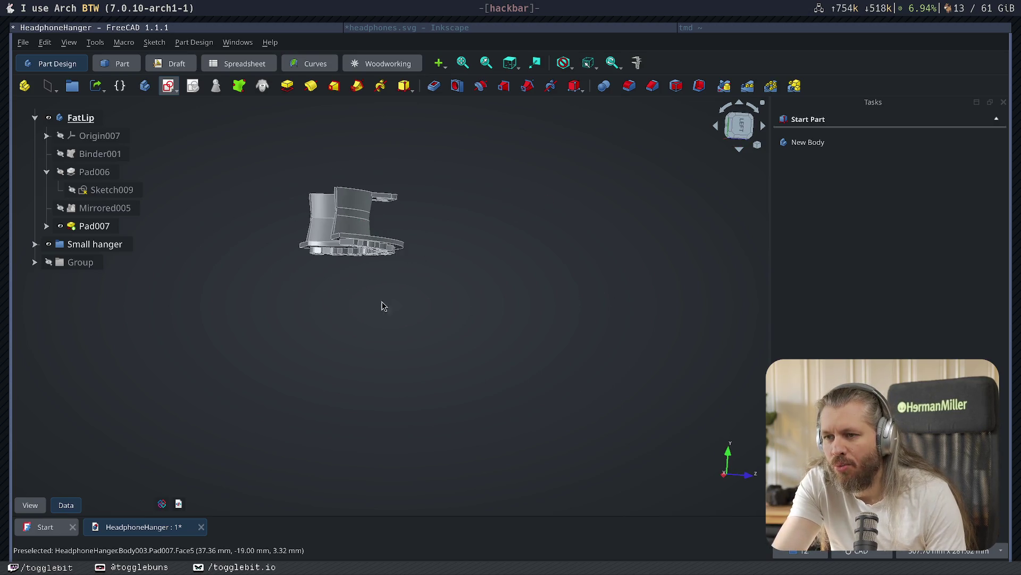
{"action": "middle_click_drag", "start_coordinate": [376, 305], "coordinate": [389, 224]}
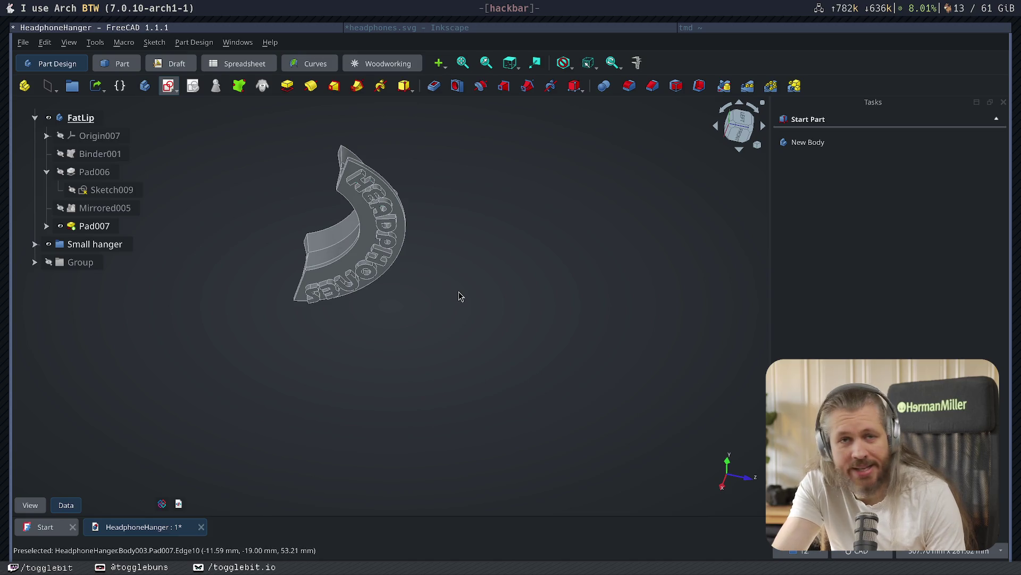
{"action": "mouse_move", "coordinate": [446, 266]}
{"action": "middle_mouse_down"}
{"action": "mouse_move", "coordinate": [445, 191]}
{"action": "mouse_move", "coordinate": [518, 329]}
{"action": "mouse_move", "coordinate": [605, 222]}
{"action": "mouse_move", "coordinate": [531, 163]}
{"action": "middle_mouse_up"}
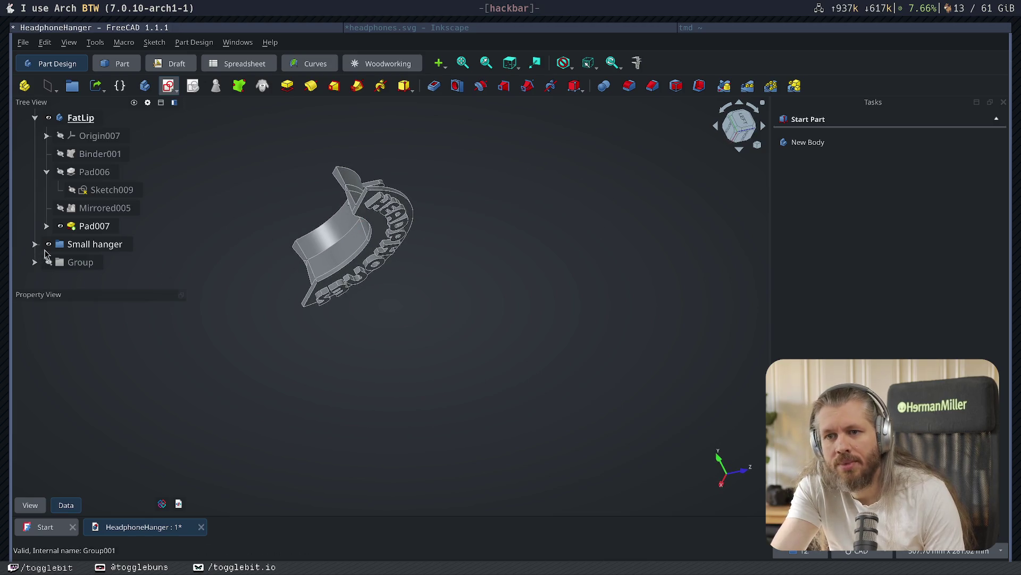
{"action": "left_click", "coordinate": [94, 225]}
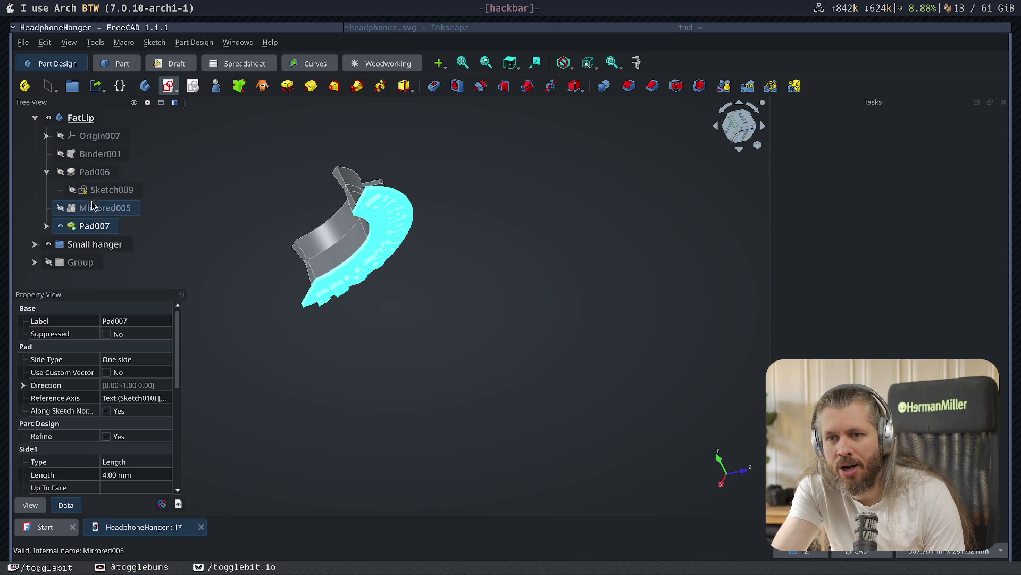
- Delete the Mirrored005 feature and the Pad006 feature together with its sketch
{"action": "left_click", "coordinate": [86, 211]}
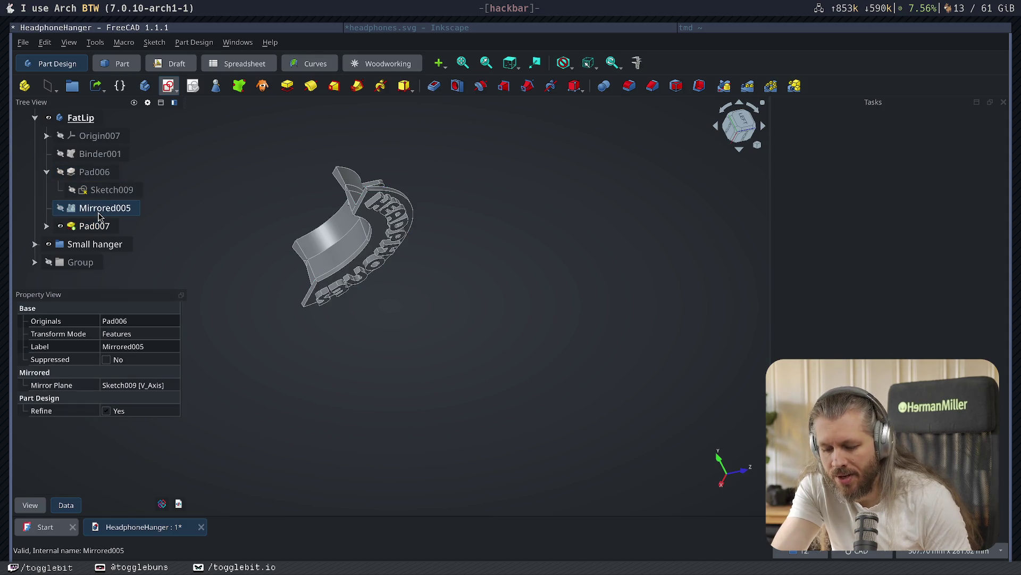
{"action": "key", "text": "Delete"}
{"action": "left_click", "coordinate": [548, 339]}
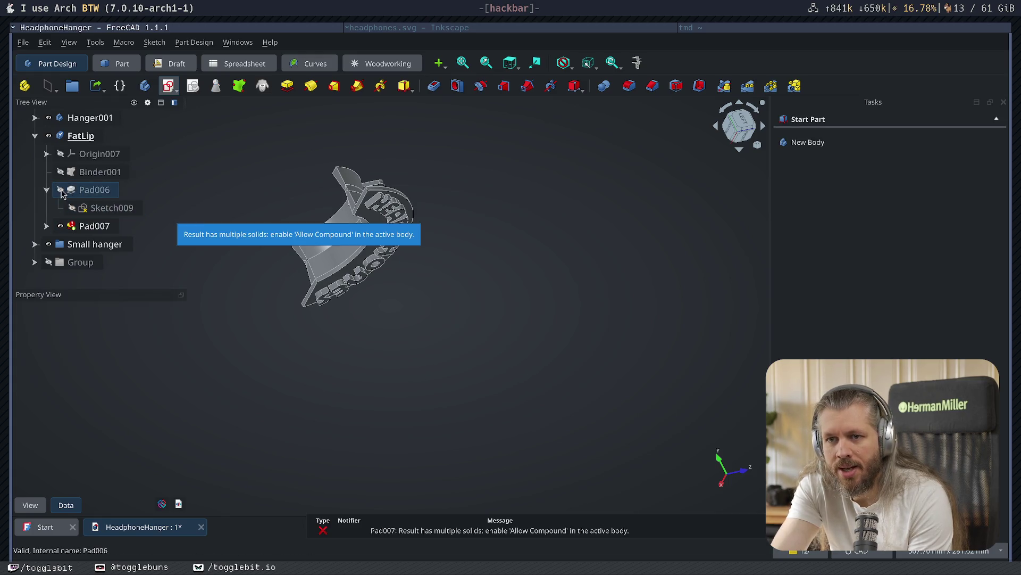
{"action": "left_click", "coordinate": [60, 190]}
{"action": "left_click", "coordinate": [83, 193]}
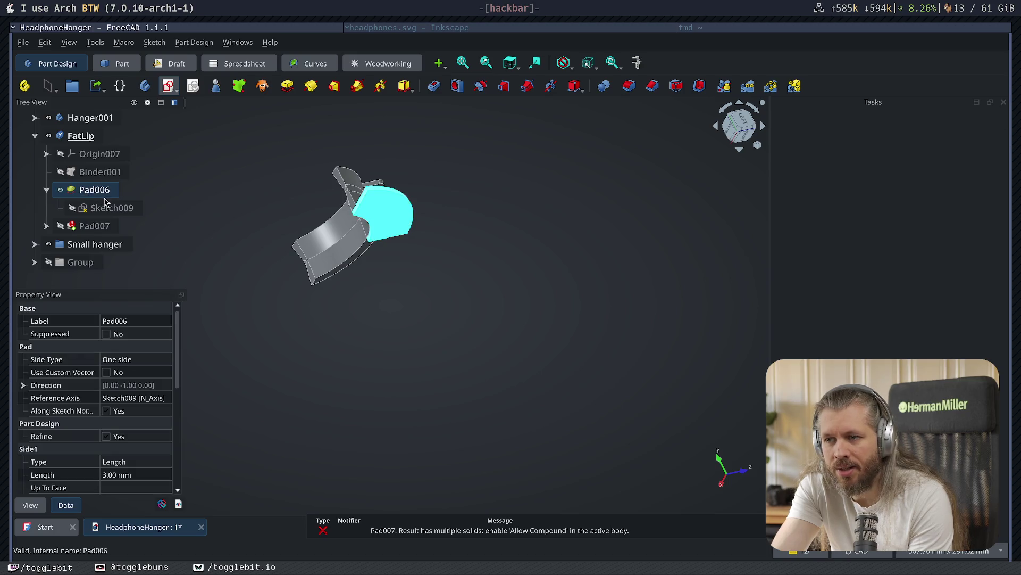
{"action": "key", "text": "Delete"}
{"action": "left_click", "coordinate": [548, 334]}
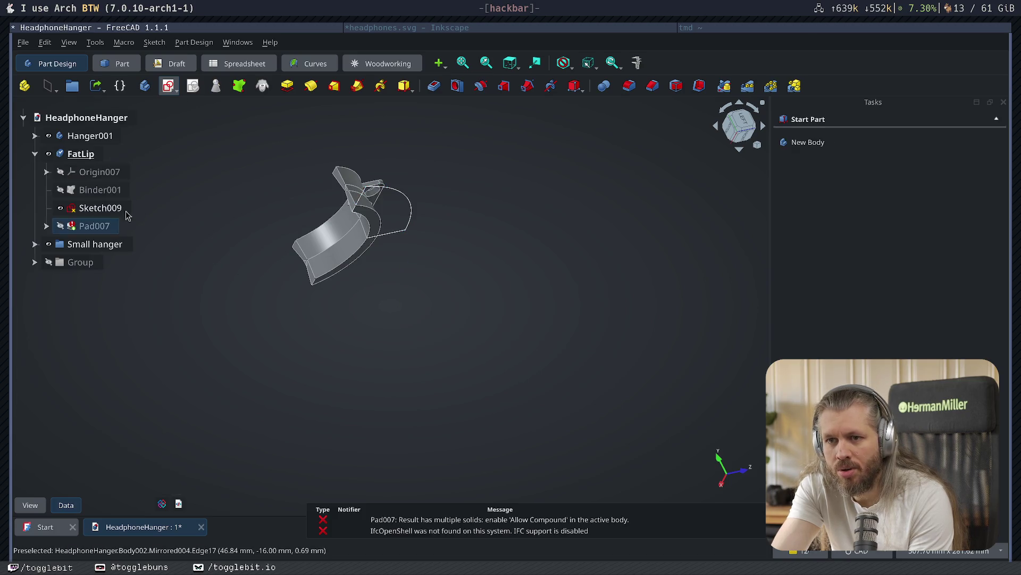
- Make Pad007 visible again in front view and select its Text sketch
{"action": "left_click", "coordinate": [94, 208]}
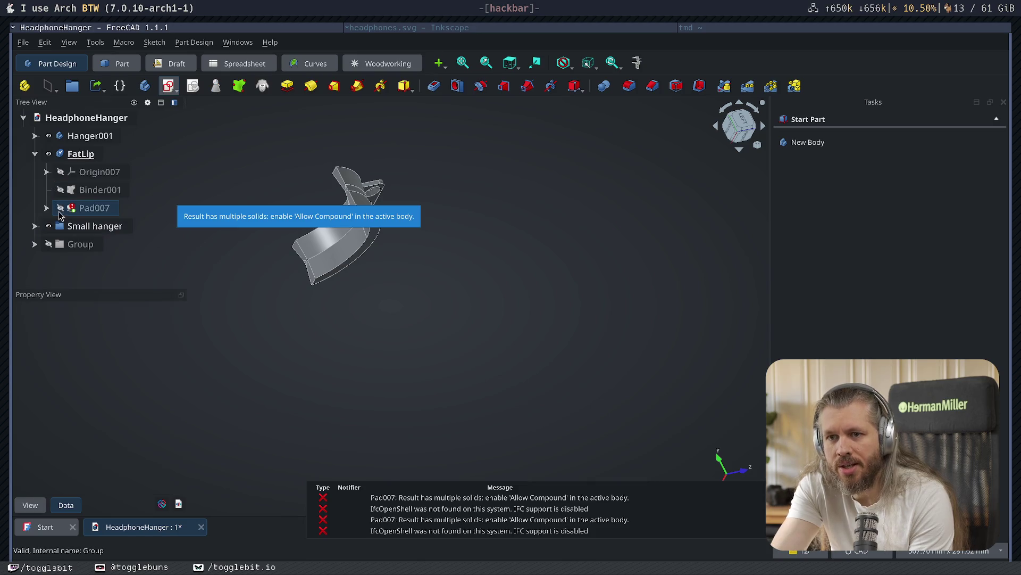
{"action": "key", "text": "space"}
{"action": "left_click", "coordinate": [443, 312]}
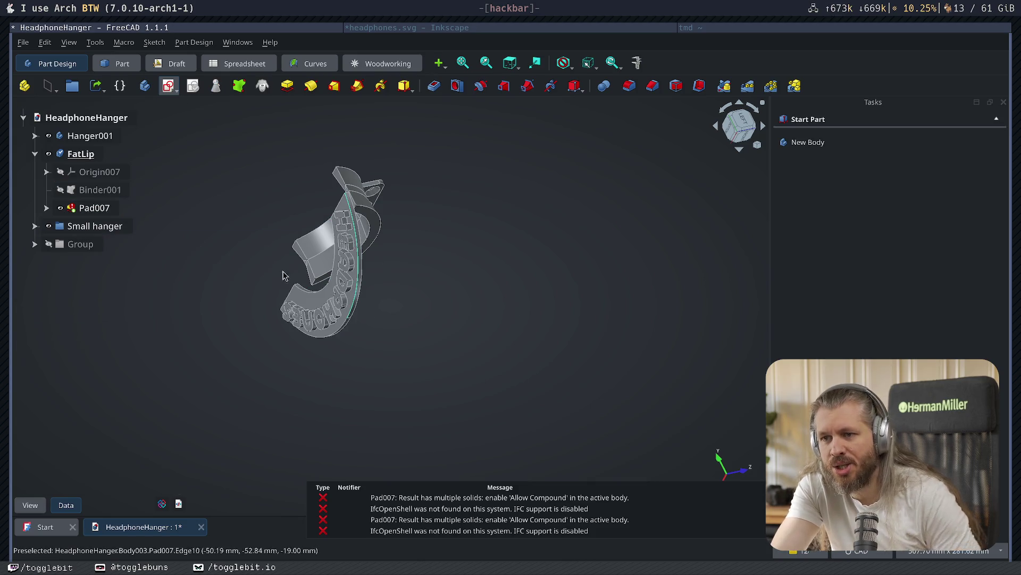
{"action": "key", "text": "1"}
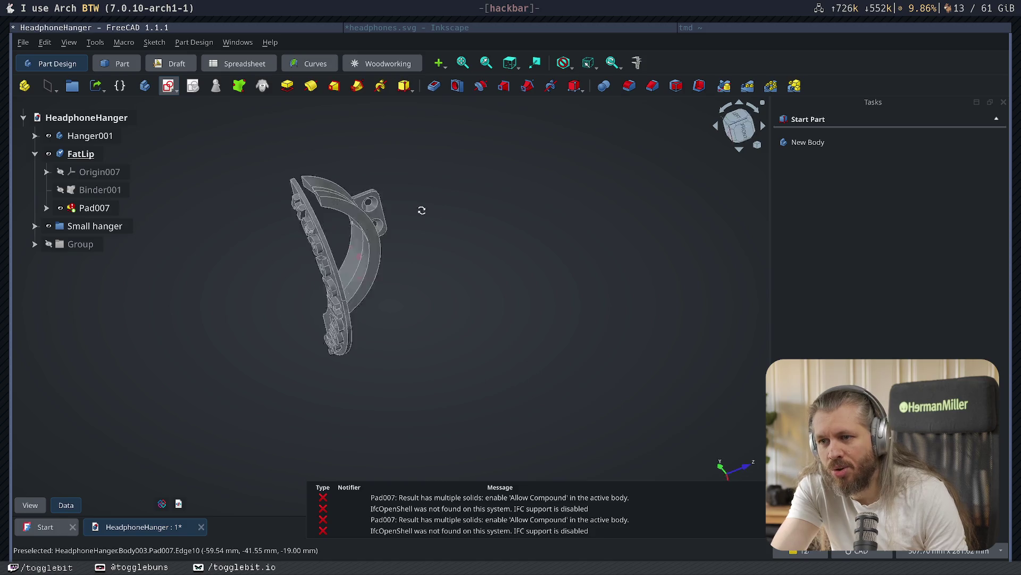
{"action": "left_click", "coordinate": [87, 208]}
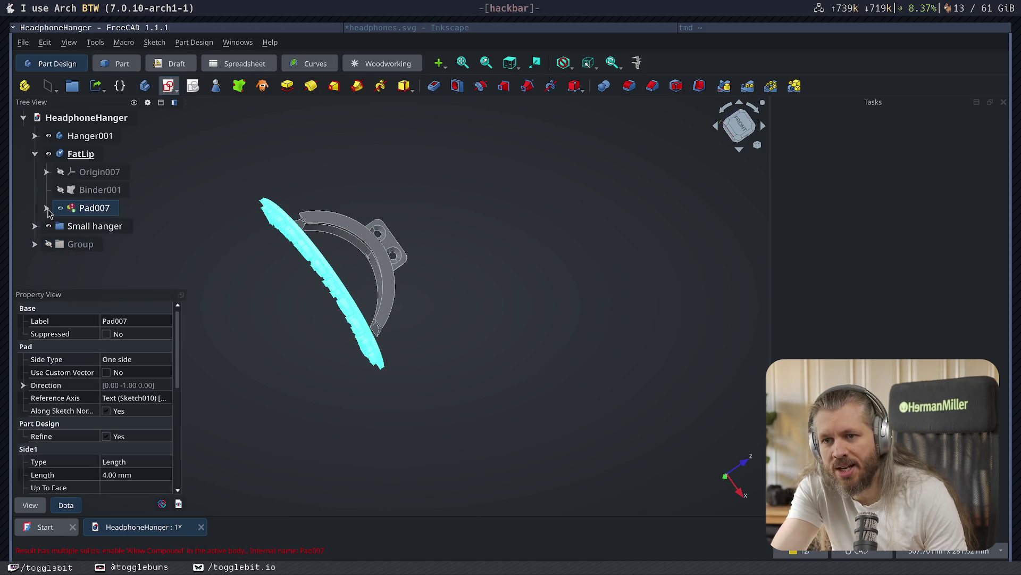
{"action": "left_click", "coordinate": [46, 208]}
{"action": "left_click", "coordinate": [99, 226]}
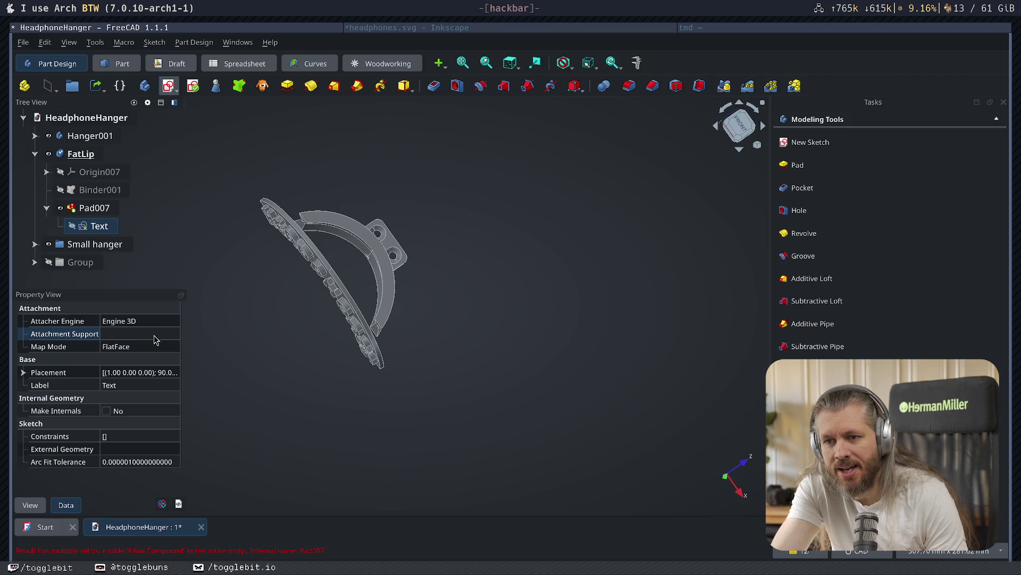
- Reattach the Text sketch to the lip's face, Mirrored004 Face4
{"action": "left_click", "coordinate": [173, 335]}
{"action": "left_click", "coordinate": [335, 218]}
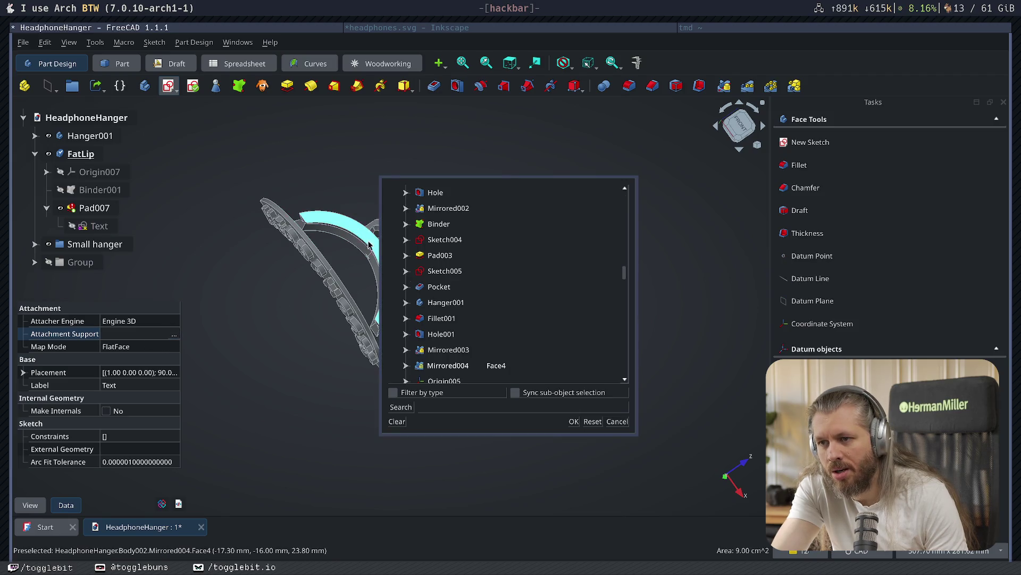
{"action": "left_click", "coordinate": [574, 421]}
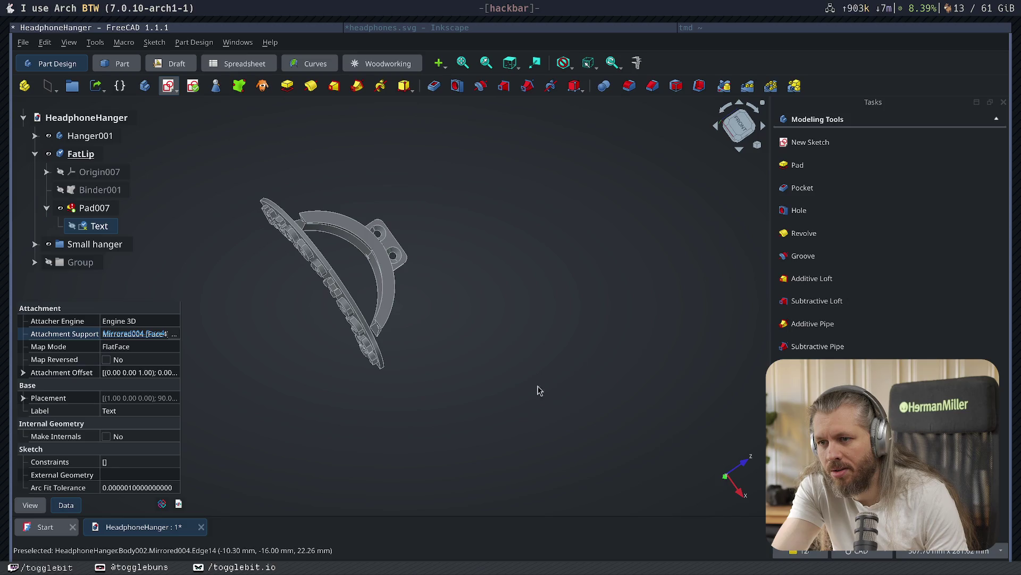
{"action": "left_click", "coordinate": [526, 250]}
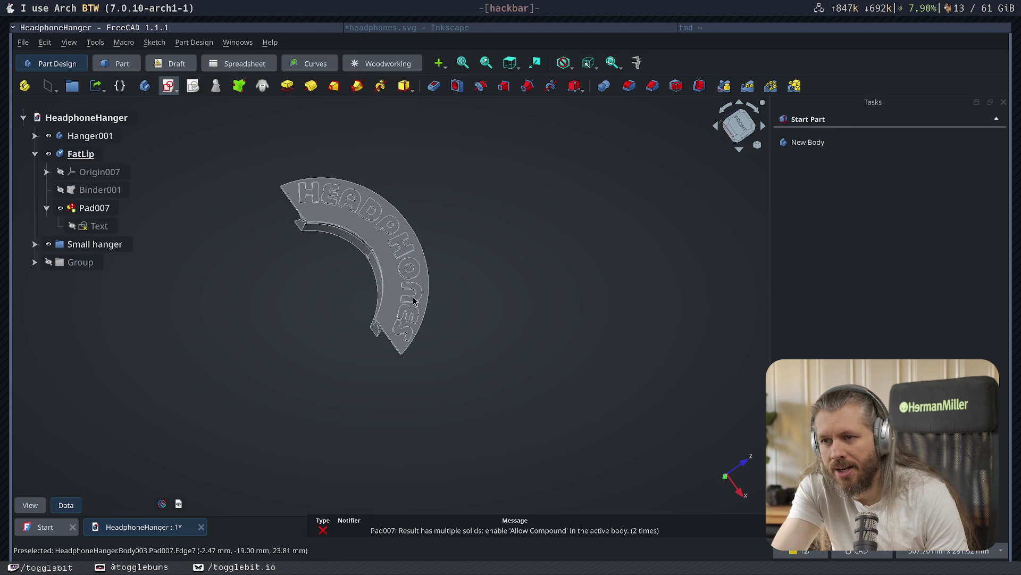
{"action": "left_click", "coordinate": [99, 226]}
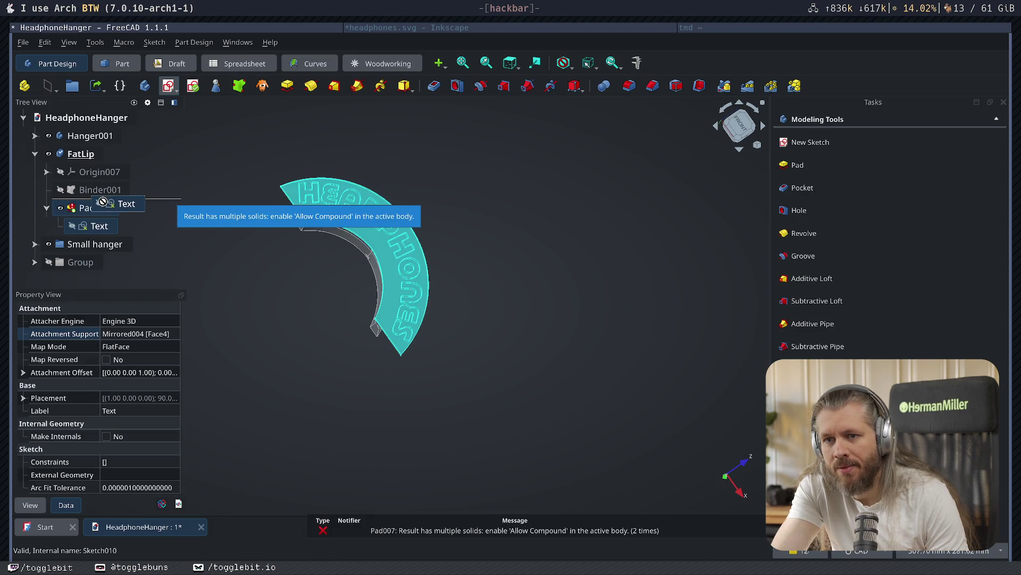
- Delete the failing Pad007, retry padding the Text sketch, then dismiss the multiple-solids warning and cancel
{"action": "left_click", "coordinate": [91, 208]}
{"action": "key", "text": "Delete"}
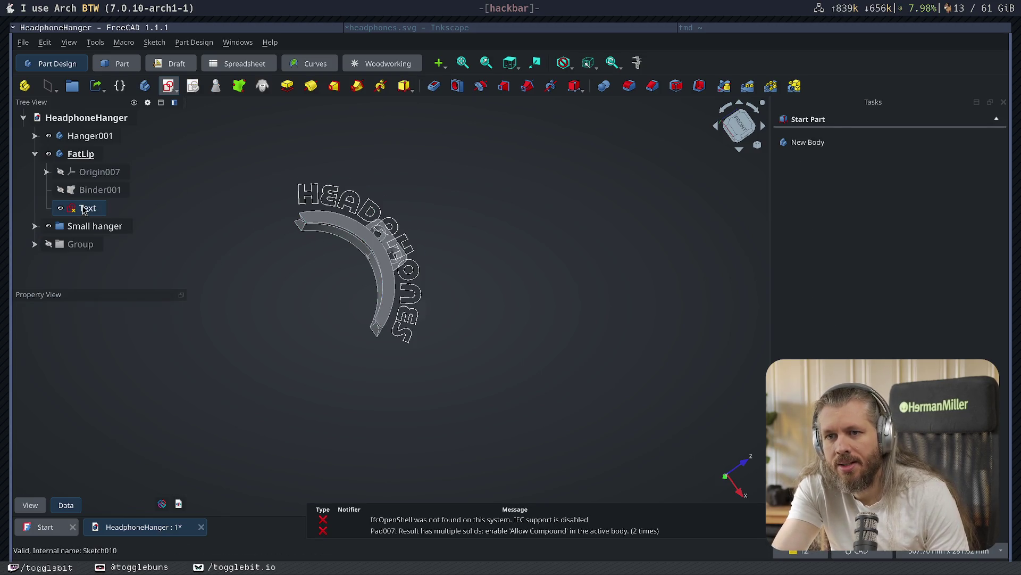
{"action": "left_click", "coordinate": [88, 208]}
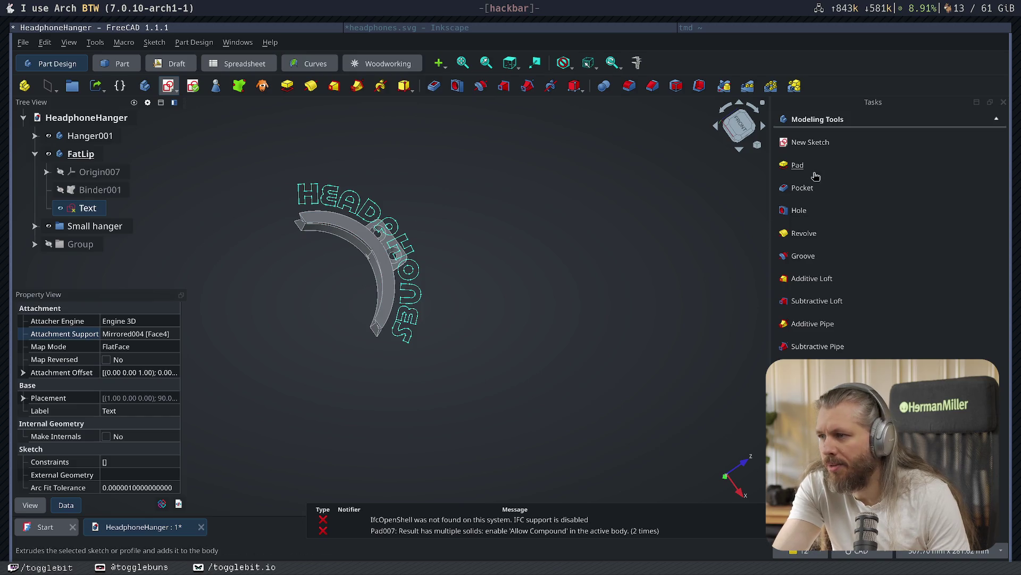
{"action": "left_click", "coordinate": [798, 166]}
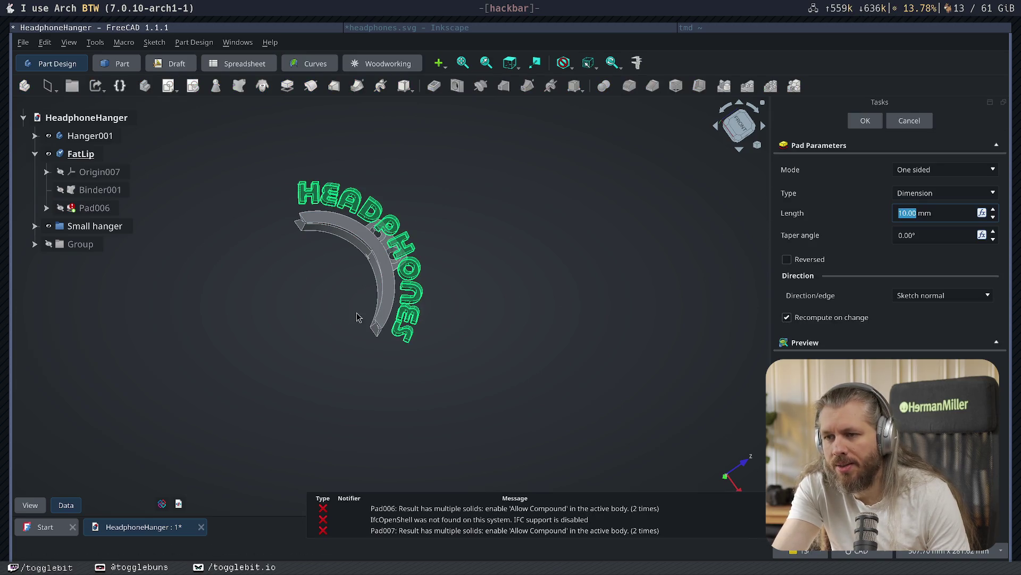
{"action": "mouse_move", "coordinate": [312, 313]}
{"action": "middle_mouse_down"}
{"action": "mouse_move", "coordinate": [484, 353]}
{"action": "mouse_move", "coordinate": [513, 335]}
{"action": "mouse_move", "coordinate": [484, 317]}
{"action": "mouse_move", "coordinate": [315, 282]}
{"action": "mouse_move", "coordinate": [354, 319]}
{"action": "middle_mouse_up"}
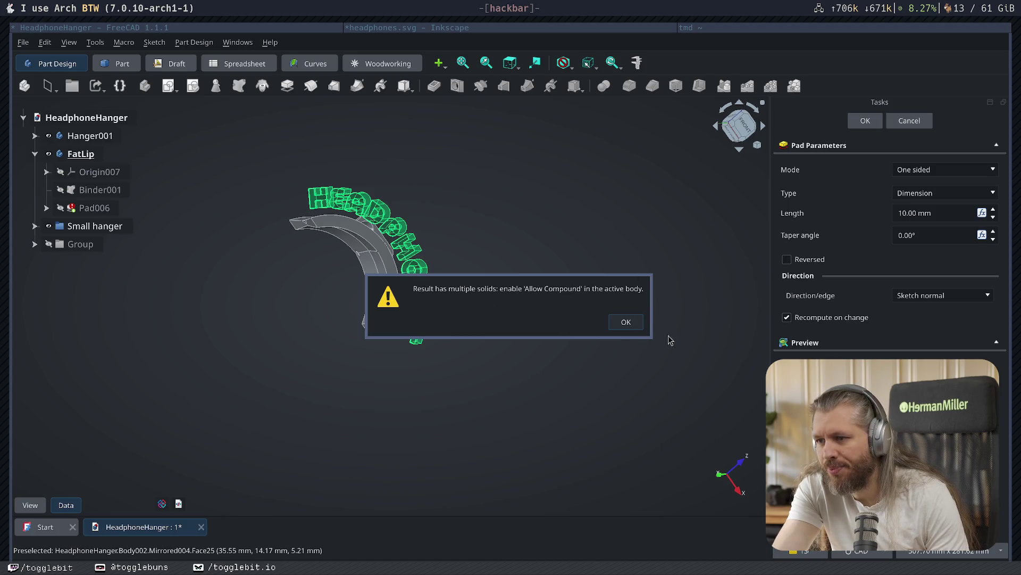
{"action": "left_click", "coordinate": [625, 322]}
{"action": "left_click", "coordinate": [909, 120]}
- Inspect the lettering from below and open the Text sketch for editing
{"action": "mouse_move", "coordinate": [529, 303]}
{"action": "middle_mouse_down"}
{"action": "mouse_move", "coordinate": [625, 205]}
{"action": "mouse_move", "coordinate": [293, 191]}
{"action": "mouse_move", "coordinate": [351, 234]}
{"action": "mouse_move", "coordinate": [412, 228]}
{"action": "mouse_move", "coordinate": [376, 241]}
{"action": "middle_mouse_up"}
{"action": "mouse_move", "coordinate": [401, 320]}
{"action": "middle_mouse_down"}
{"action": "mouse_move", "coordinate": [494, 296]}
{"action": "mouse_move", "coordinate": [520, 308]}
{"action": "mouse_move", "coordinate": [455, 313]}
{"action": "mouse_move", "coordinate": [383, 289]}
{"action": "mouse_move", "coordinate": [383, 299]}
{"action": "middle_mouse_up"}
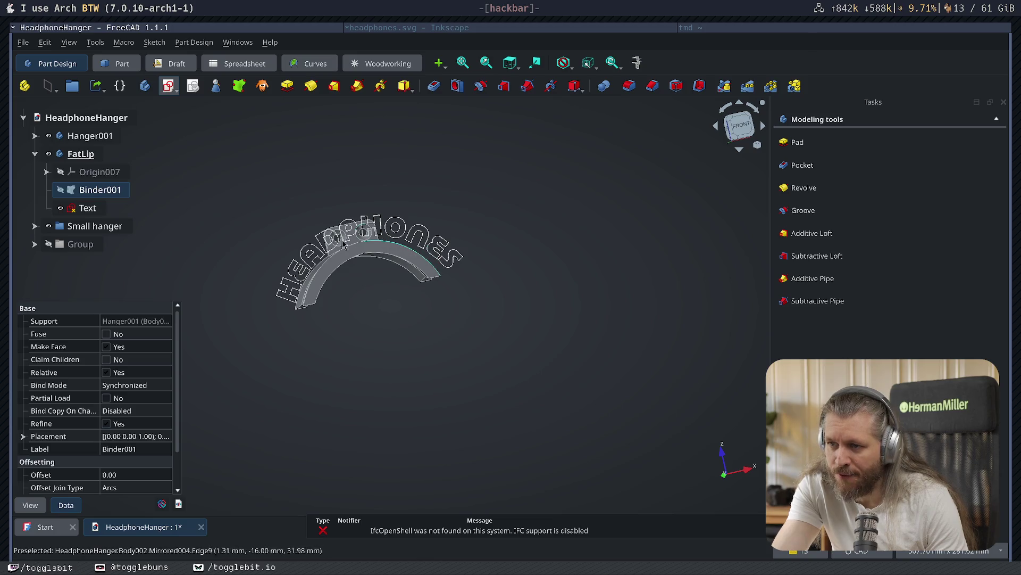
{"action": "mouse_move", "coordinate": [399, 321]}
{"action": "middle_mouse_down"}
{"action": "mouse_move", "coordinate": [456, 352]}
{"action": "mouse_move", "coordinate": [406, 317]}
{"action": "mouse_move", "coordinate": [607, 319]}
{"action": "mouse_move", "coordinate": [368, 322]}
{"action": "middle_mouse_up"}
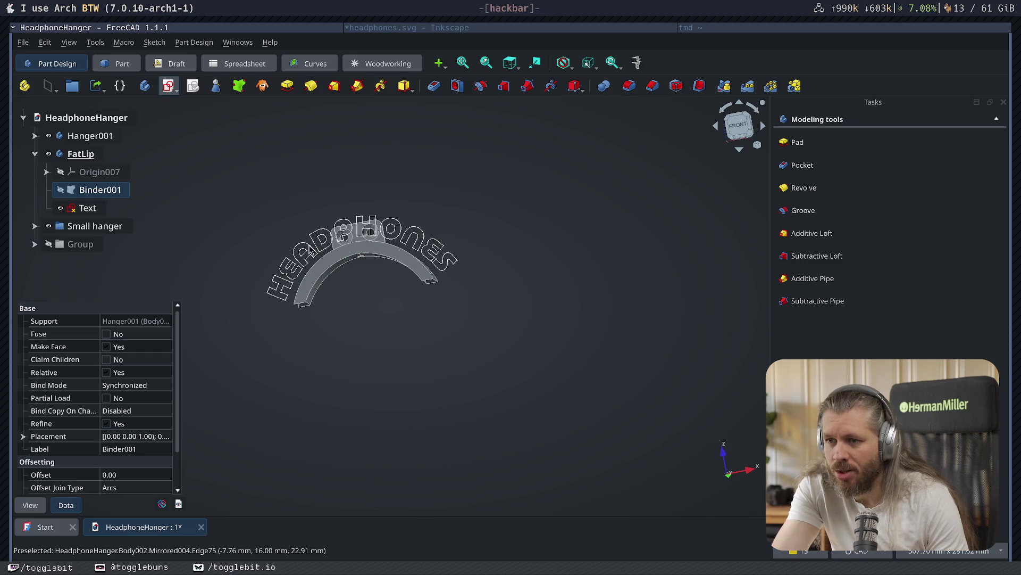
{"action": "double_click", "coordinate": [88, 207]}
- Select the lettering geometry and try moving and scaling it, cancelling both attempts
{"action": "scroll", "coordinate": [401, 341], "scroll_direction": "up", "scroll_amount": 1}
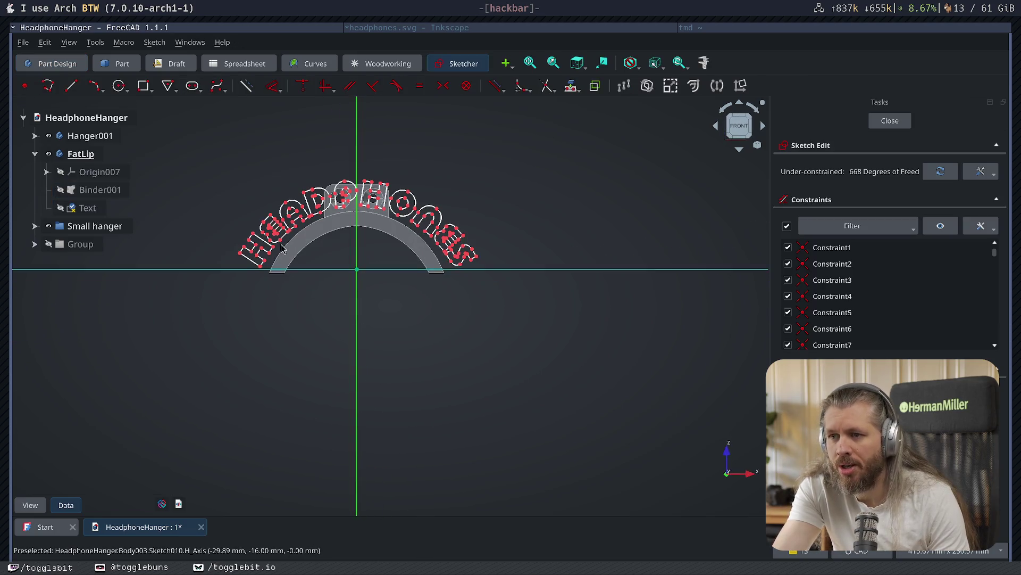
{"action": "mouse_move", "coordinate": [532, 157]}
{"action": "left_mouse_down"}
{"action": "mouse_move", "coordinate": [347, 269]}
{"action": "mouse_move", "coordinate": [192, 307]}
{"action": "left_mouse_up"}
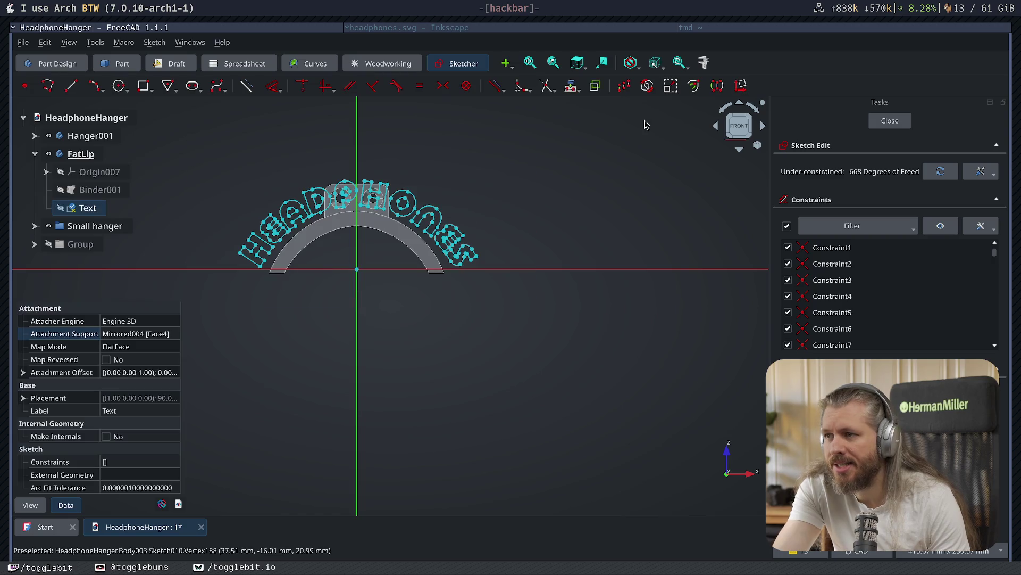
{"action": "left_click", "coordinate": [647, 85]}
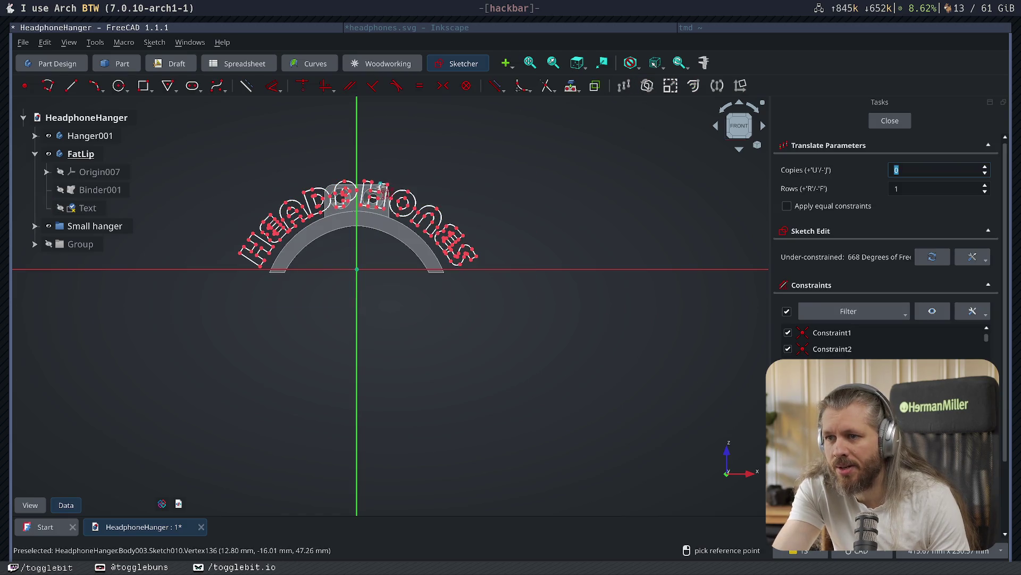
{"action": "left_click", "coordinate": [399, 193]}
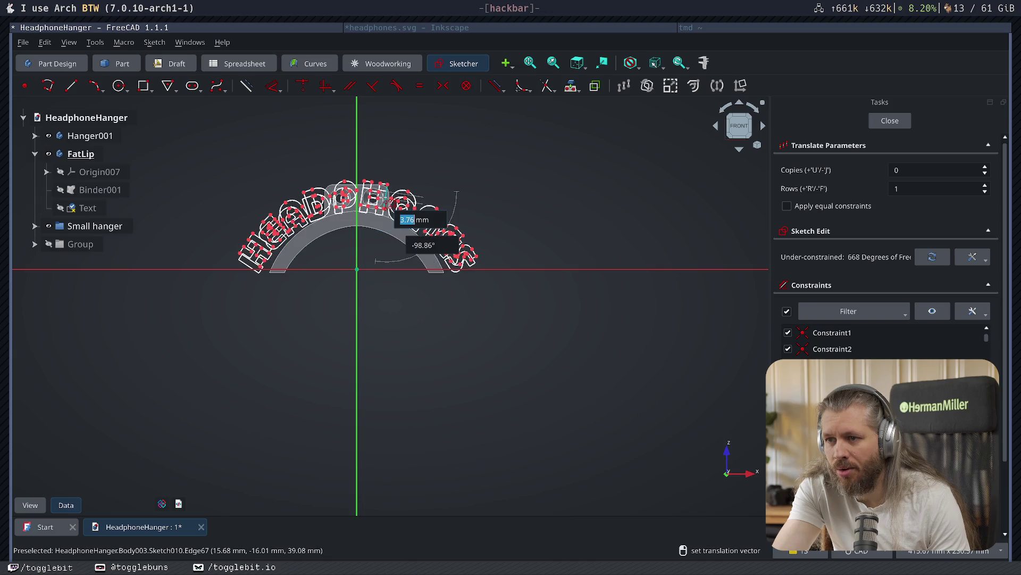
{"action": "key", "text": "Escape"}
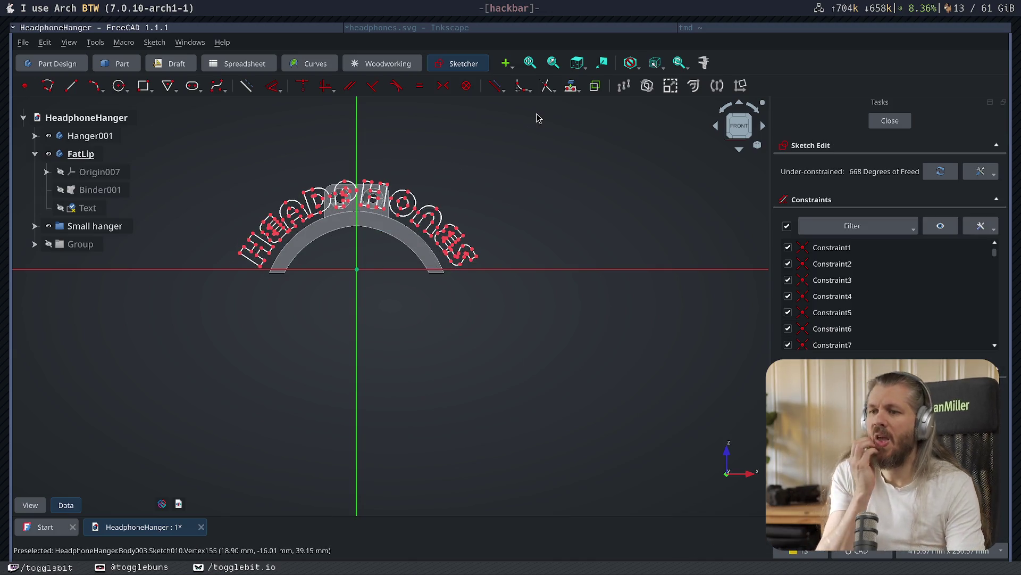
{"action": "key", "text": "ctrl+a"}
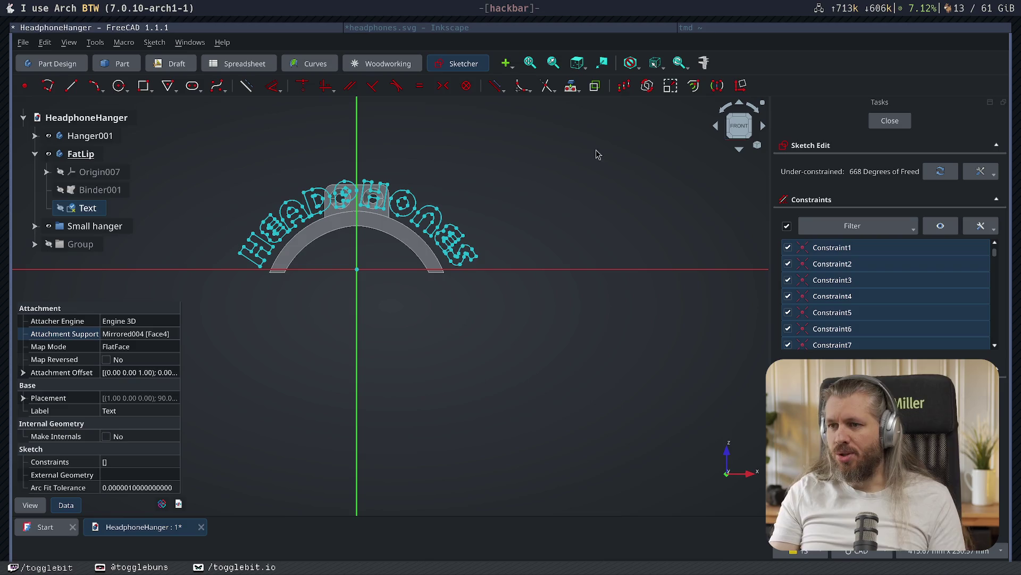
{"action": "left_click", "coordinate": [671, 88]}
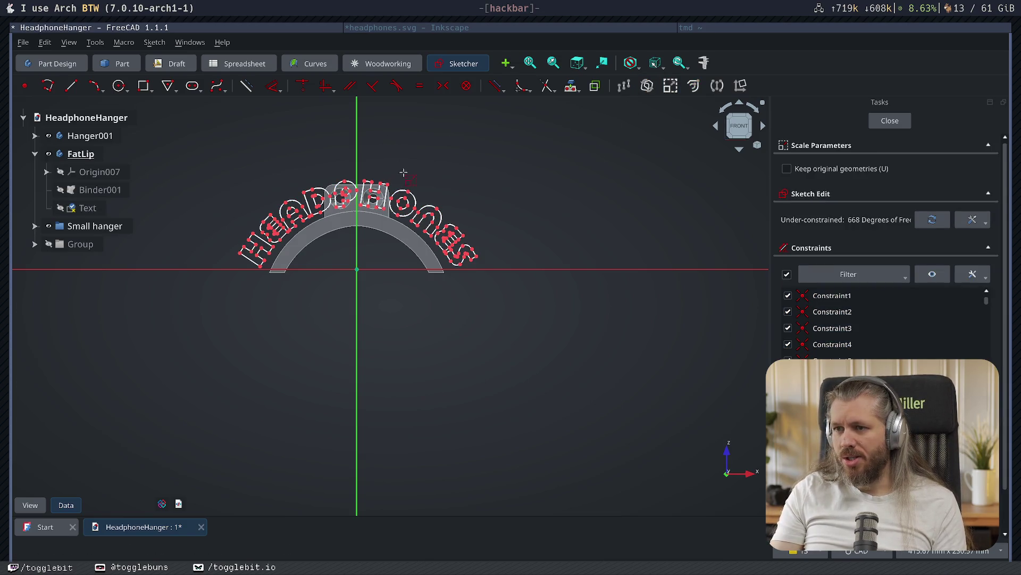
{"action": "left_click", "coordinate": [356, 175]}
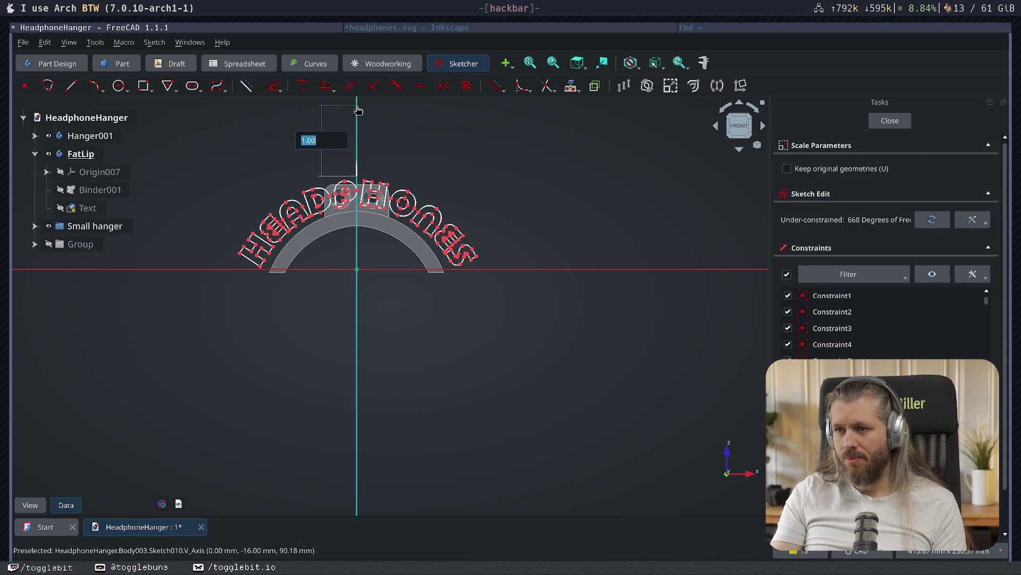
{"action": "key", "text": "Escape"}
- Box-select the lettering, translate it lower over the lip's arc, and close the sketch
{"action": "mouse_move", "coordinate": [267, 146]}
{"action": "left_mouse_down"}
{"action": "mouse_move", "coordinate": [326, 201]}
{"action": "mouse_move", "coordinate": [503, 277]}
{"action": "left_mouse_up"}
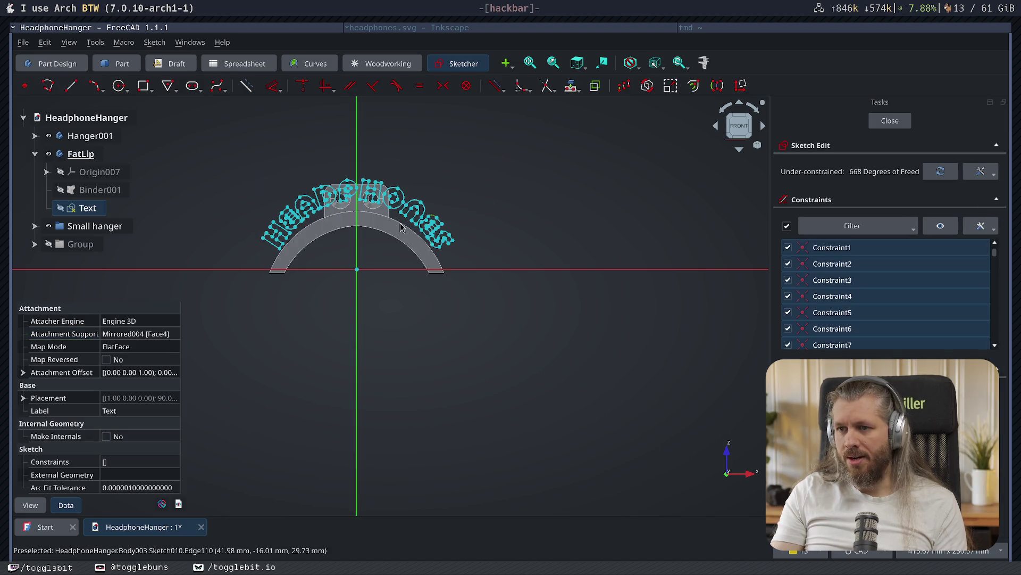
{"action": "key", "text": "w"}
{"action": "key", "text": "t"}
{"action": "left_click", "coordinate": [358, 198]}
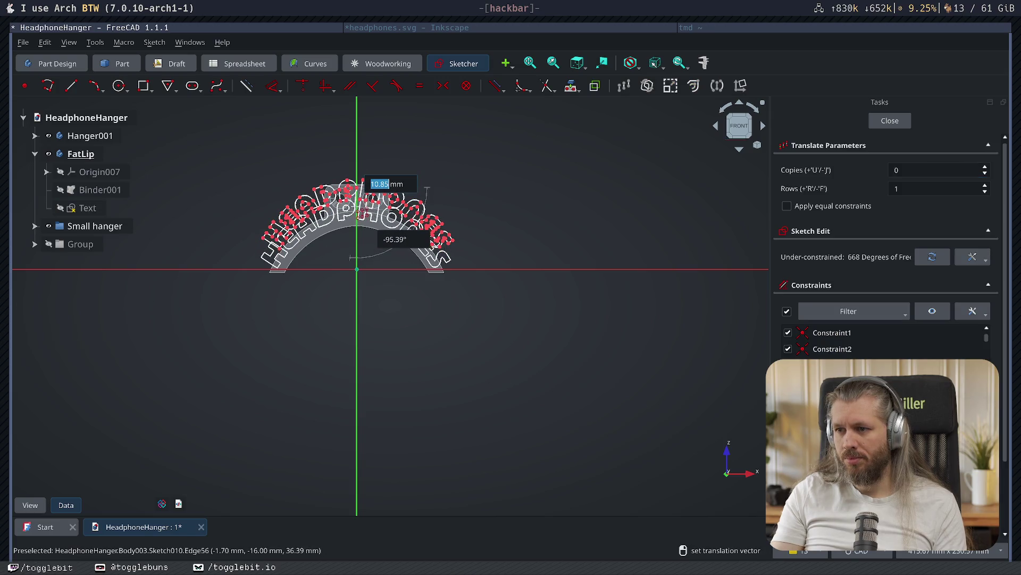
{"action": "left_click", "coordinate": [356, 211]}
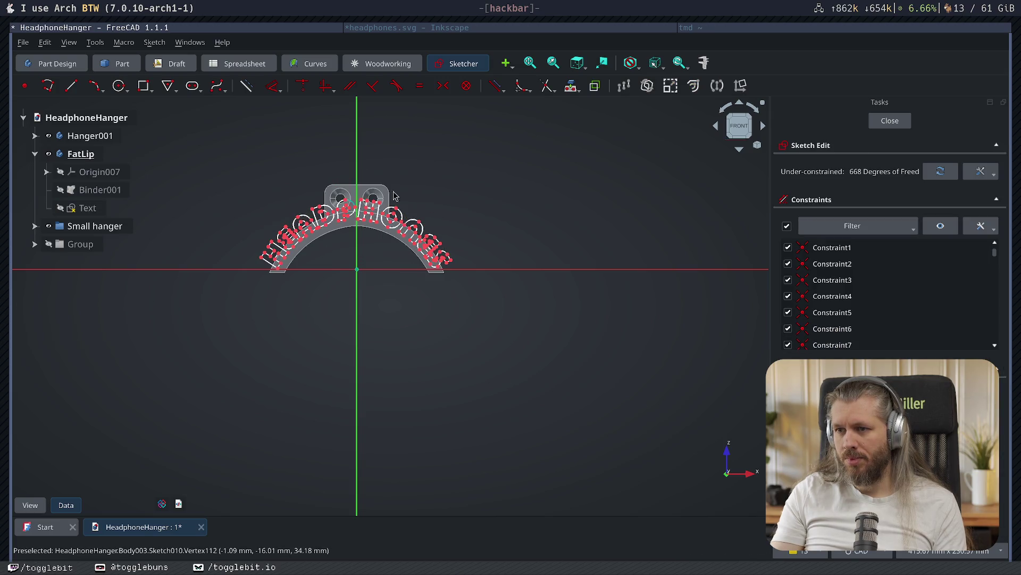
{"action": "left_click", "coordinate": [899, 124]}
{"action": "mouse_move", "coordinate": [410, 217]}
{"action": "middle_mouse_down"}
{"action": "mouse_move", "coordinate": [531, 235]}
{"action": "mouse_move", "coordinate": [379, 257]}
{"action": "middle_mouse_up"}
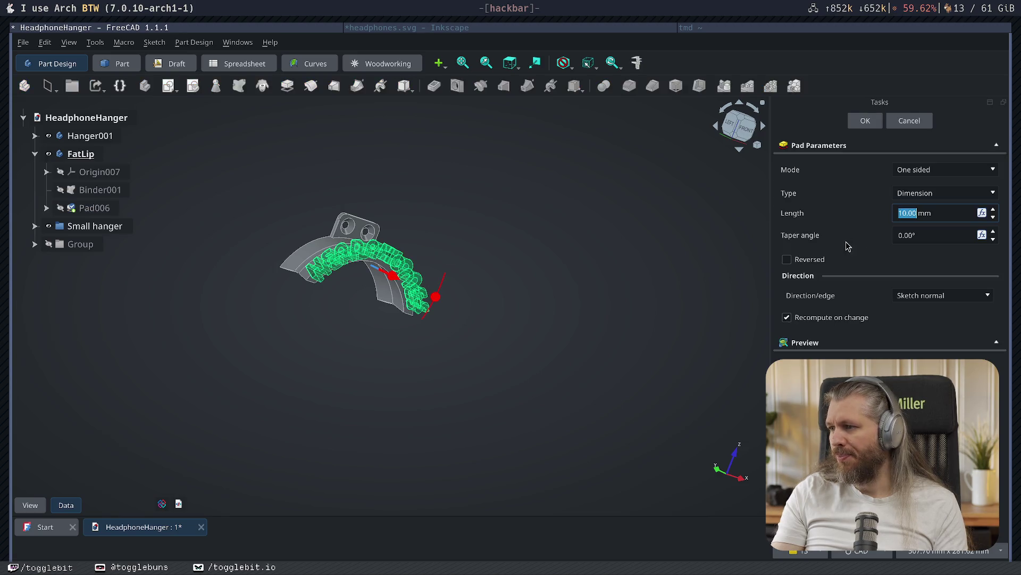
- Set the text pad length to 3 mm and confirm it
{"action": "type", "text": "3"}
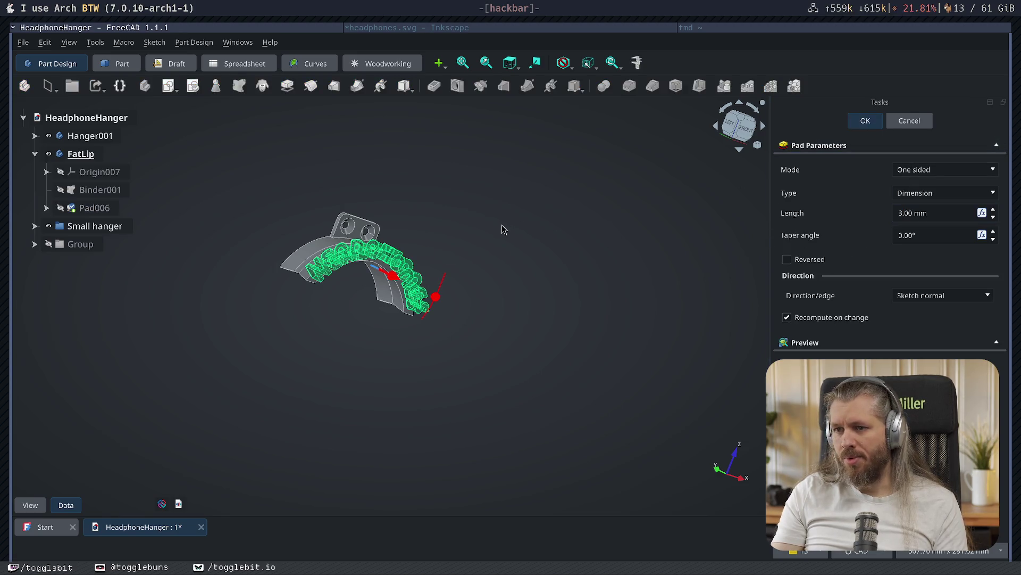
{"action": "key", "text": "Return"}
{"action": "key", "text": "1"}
{"action": "mouse_move", "coordinate": [451, 224]}
{"action": "middle_mouse_down"}
{"action": "mouse_move", "coordinate": [426, 234]}
{"action": "mouse_move", "coordinate": [417, 226]}
{"action": "mouse_move", "coordinate": [454, 244]}
{"action": "middle_mouse_up"}
{"action": "scroll", "coordinate": [404, 219], "scroll_direction": "up", "scroll_amount": 3}
{"action": "mouse_move", "coordinate": [404, 219]}
{"action": "middle_mouse_down"}
{"action": "mouse_move", "coordinate": [460, 170]}
{"action": "mouse_move", "coordinate": [445, 201]}
{"action": "mouse_move", "coordinate": [368, 179]}
{"action": "mouse_move", "coordinate": [434, 190]}
{"action": "mouse_move", "coordinate": [516, 274]}
{"action": "mouse_move", "coordinate": [447, 305]}
{"action": "mouse_move", "coordinate": [413, 269]}
{"action": "mouse_move", "coordinate": [436, 260]}
{"action": "mouse_move", "coordinate": [338, 230]}
{"action": "mouse_move", "coordinate": [462, 253]}
{"action": "mouse_move", "coordinate": [418, 266]}
{"action": "mouse_move", "coordinate": [604, 327]}
{"action": "mouse_move", "coordinate": [586, 314]}
{"action": "mouse_move", "coordinate": [446, 314]}
{"action": "middle_mouse_up"}
- Orbit and zoom around the model to inspect the 3 mm raised lettering along the arch
{"action": "mouse_move", "coordinate": [308, 285]}
{"action": "middle_mouse_down"}
{"action": "mouse_move", "coordinate": [679, 291]}
{"action": "mouse_move", "coordinate": [627, 278]}
{"action": "mouse_move", "coordinate": [675, 265]}
{"action": "mouse_move", "coordinate": [581, 285]}
{"action": "mouse_move", "coordinate": [458, 283]}
{"action": "mouse_move", "coordinate": [429, 292]}
{"action": "mouse_move", "coordinate": [456, 301]}
{"action": "middle_mouse_up"}
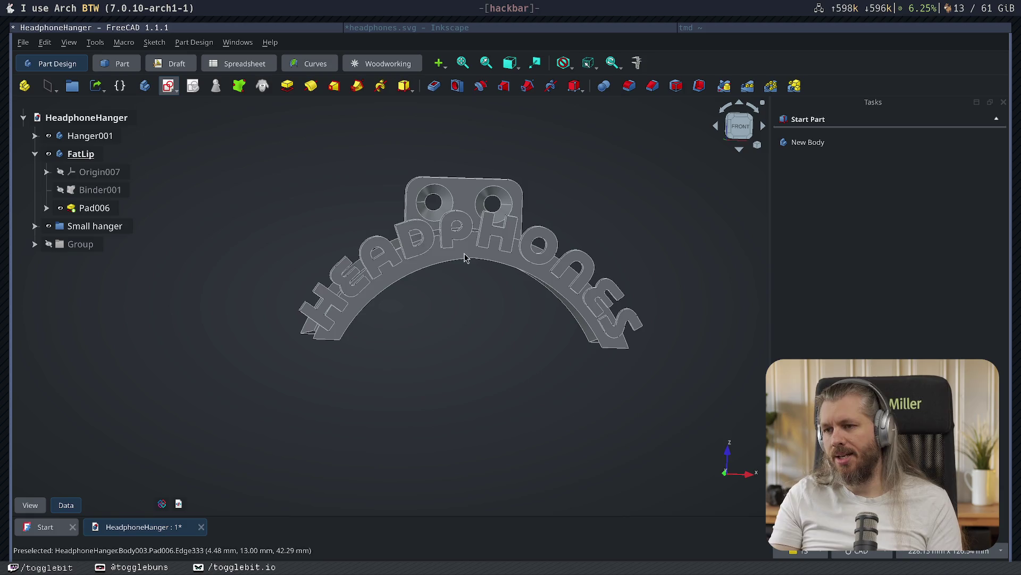
{"action": "middle_click_drag", "start_coordinate": [531, 346], "coordinate": [448, 323]}
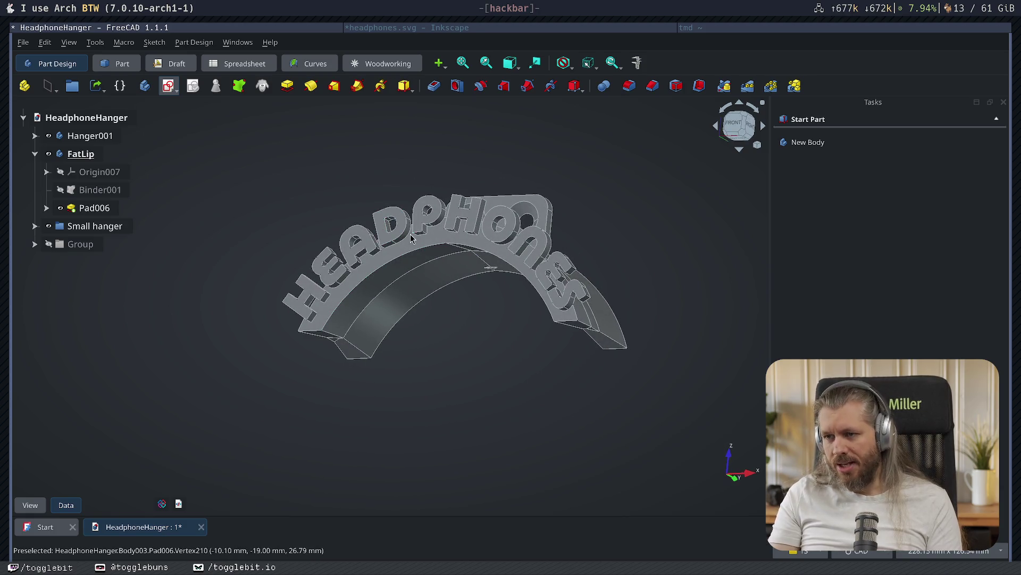
{"action": "scroll", "coordinate": [376, 229], "scroll_direction": "up", "scroll_amount": 8}
{"action": "scroll", "coordinate": [395, 290], "scroll_direction": "up", "scroll_amount": 5}
{"action": "scroll", "coordinate": [398, 293], "scroll_direction": "down", "scroll_amount": 4}
{"action": "scroll", "coordinate": [407, 293], "scroll_direction": "down", "scroll_amount": 5}
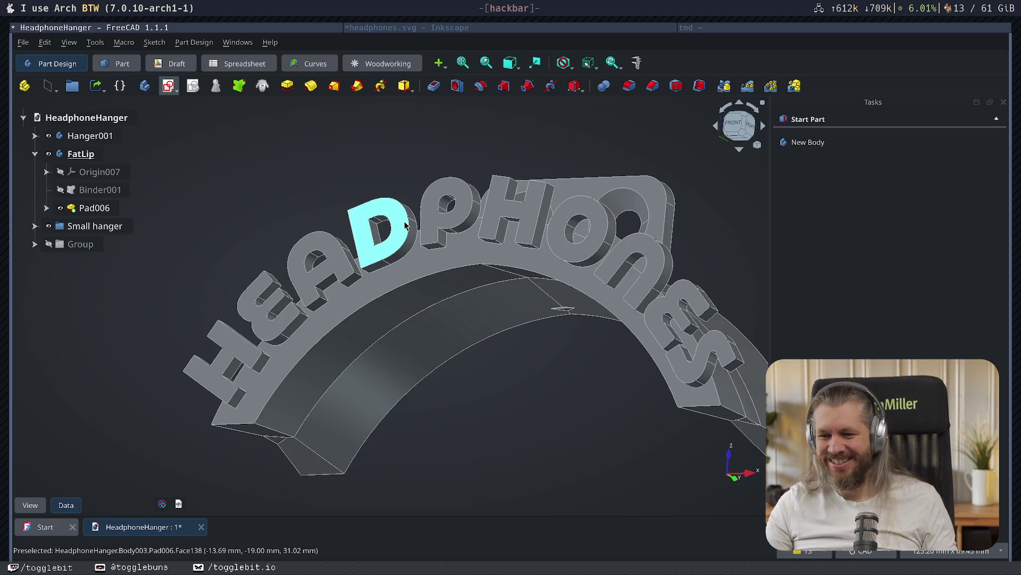
{"action": "key", "text": "1"}
{"action": "mouse_move", "coordinate": [594, 367]}
{"action": "middle_mouse_down"}
{"action": "mouse_move", "coordinate": [513, 278]}
{"action": "mouse_move", "coordinate": [543, 319]}
{"action": "mouse_move", "coordinate": [504, 335]}
{"action": "middle_mouse_up"}
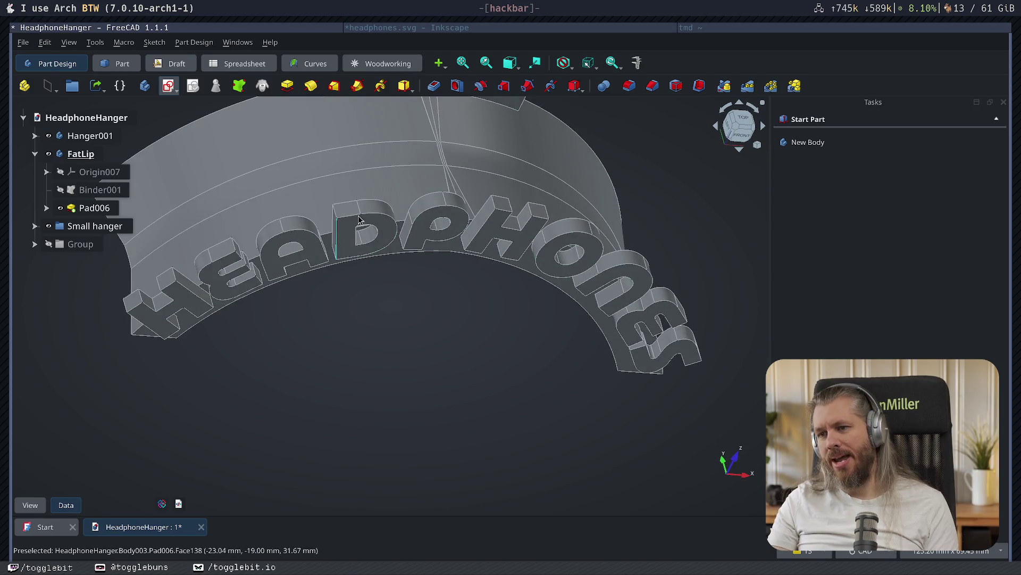